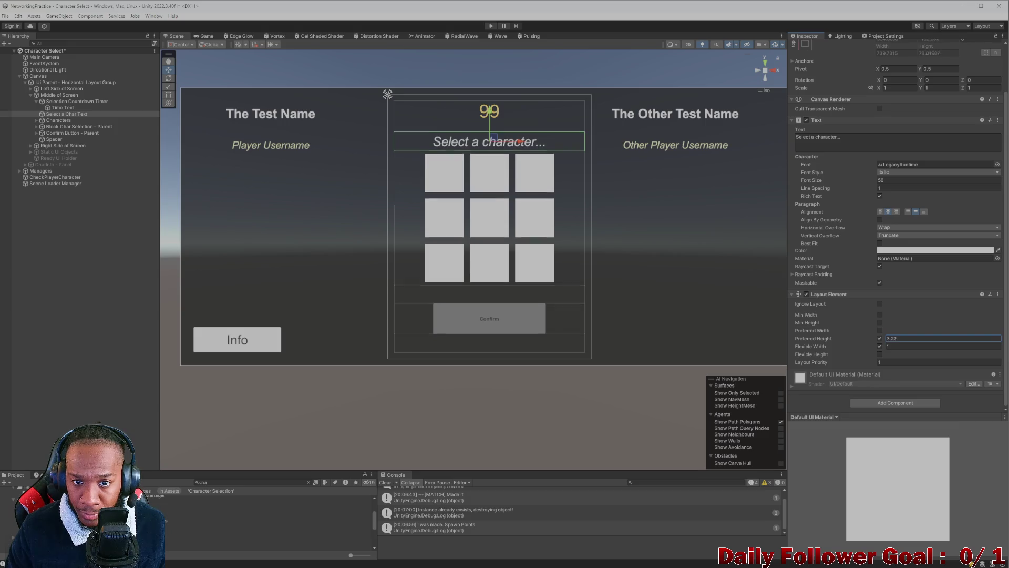
# Top-align the Select a character prompt text and check it in the Game view
pyautogui.click(923, 335)
pyautogui.write('50')
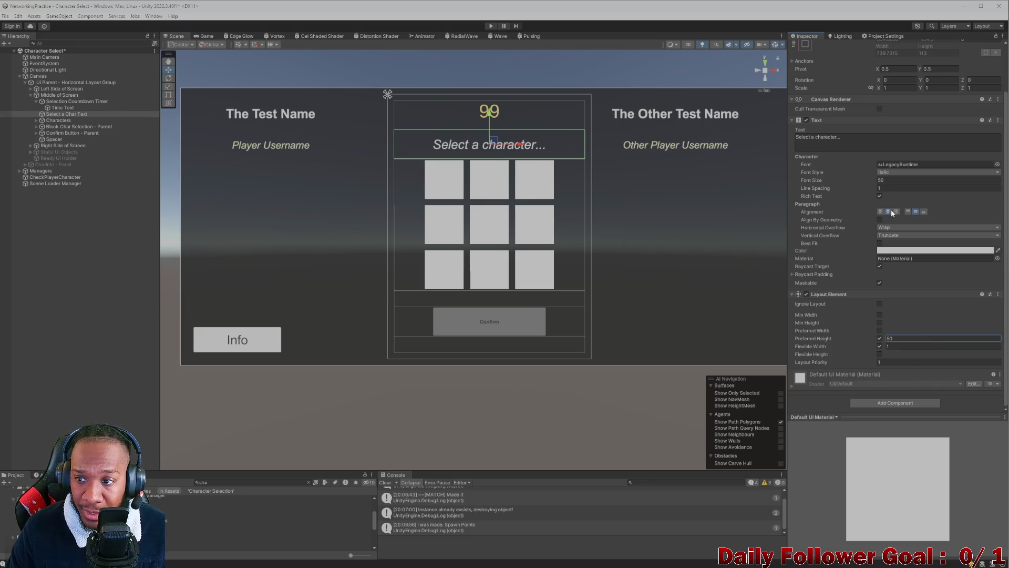
pyautogui.click(908, 211)
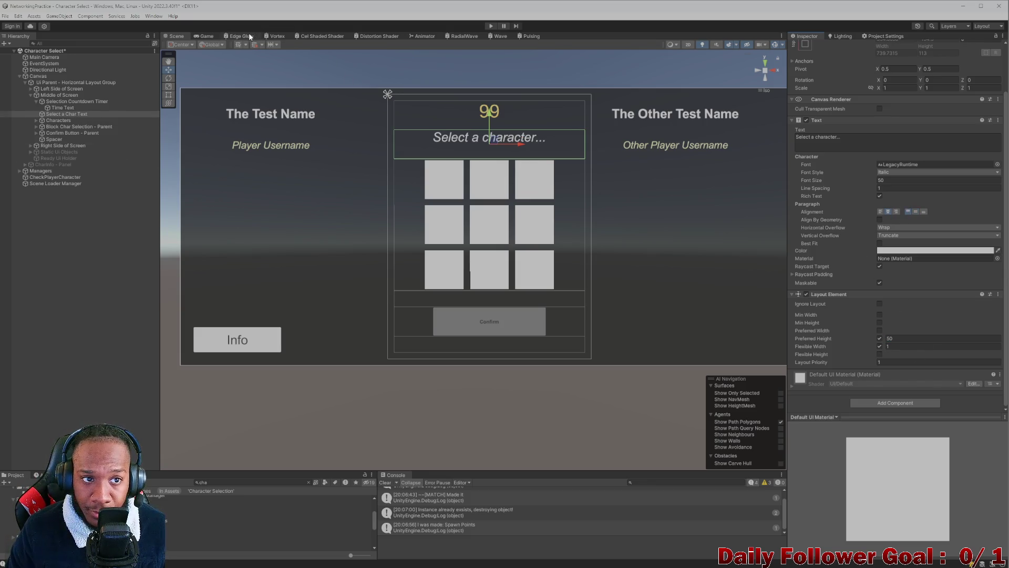
pyautogui.click(205, 36)
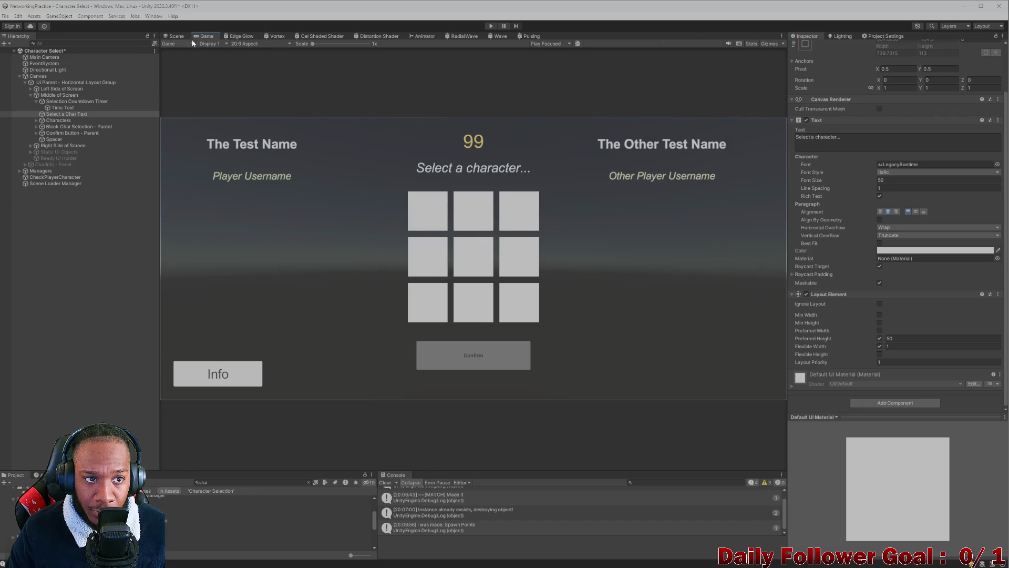
pyautogui.click(176, 36)
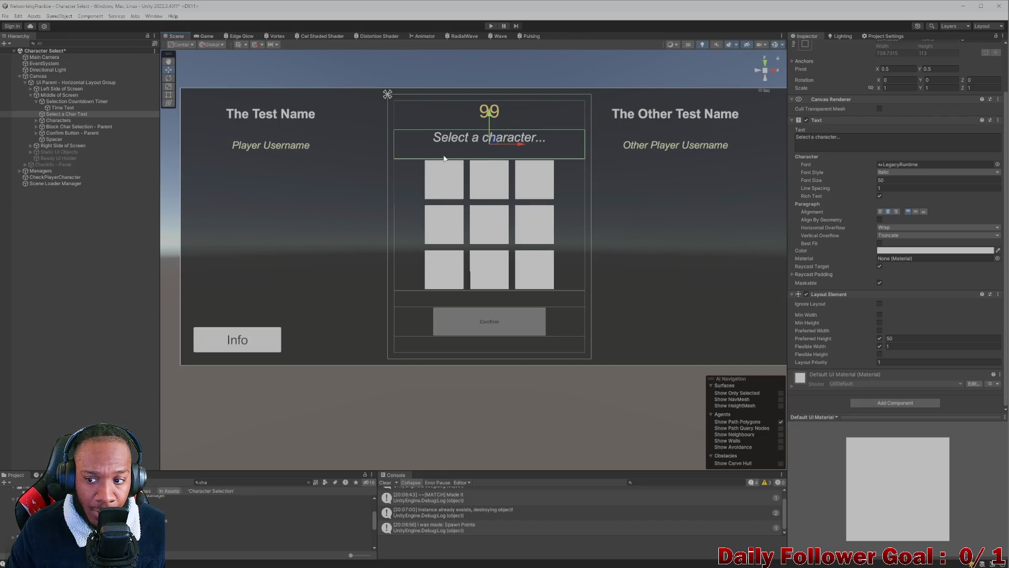
# Set the prompt's Layout Element preferred height to 0.9
pyautogui.click(915, 338)
pyautogui.write('1.3')
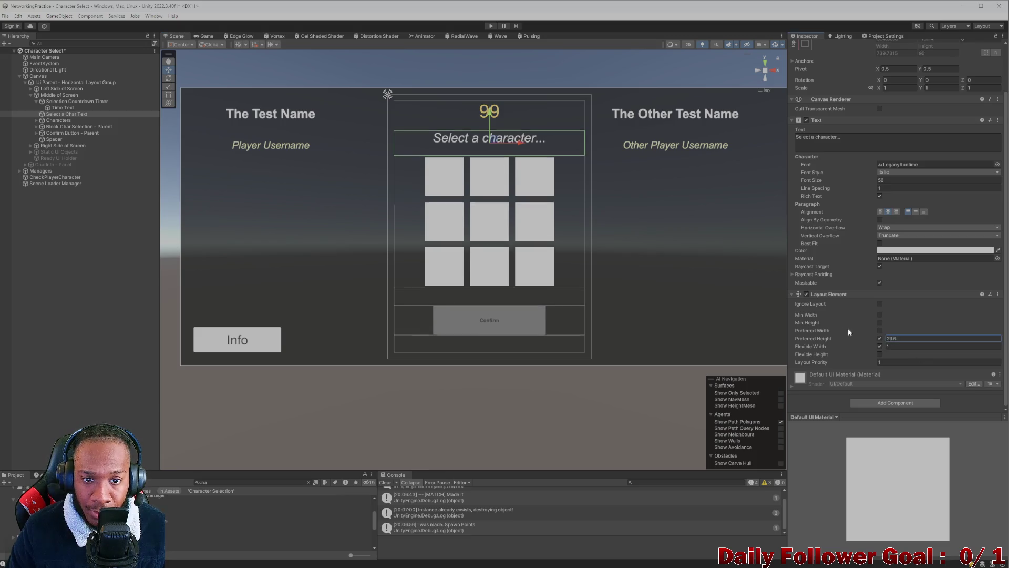
pyautogui.press('BackSpace')
pyautogui.press('BackSpace')
pyautogui.press('BackSpace')
pyautogui.write('5.5')
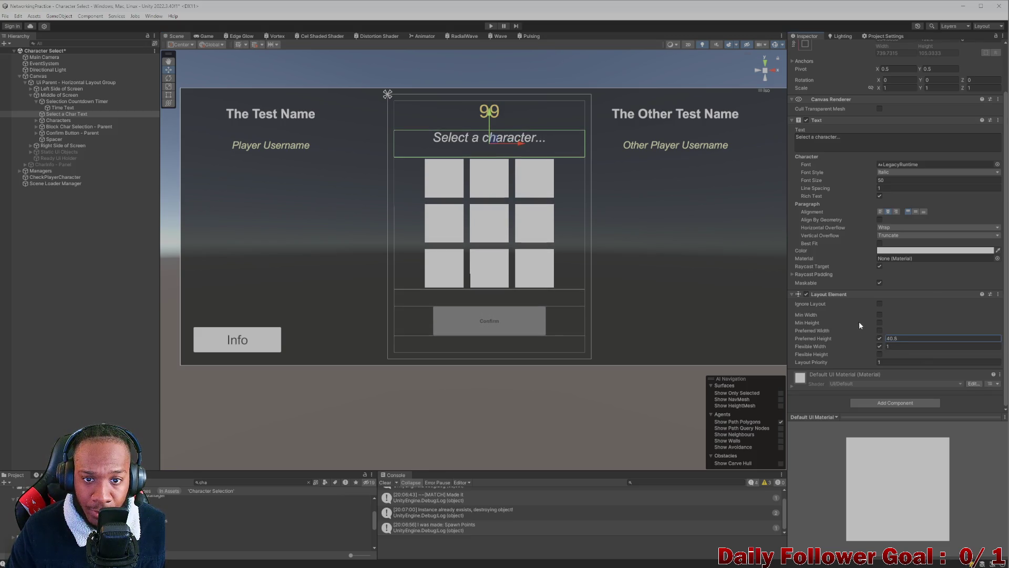
pyautogui.press('BackSpace')
pyautogui.press('BackSpace')
pyautogui.press('BackSpace')
pyautogui.write('0.9')
pyautogui.click(59, 121)
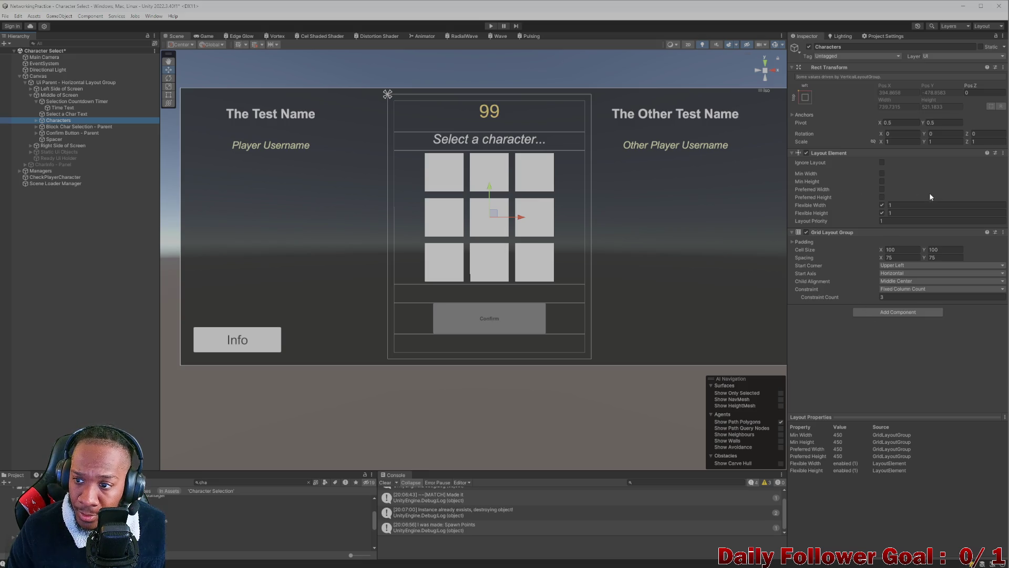
# Turn off Flexible Height on the Characters grid and give it a preferred height of 650
pyautogui.click(882, 212)
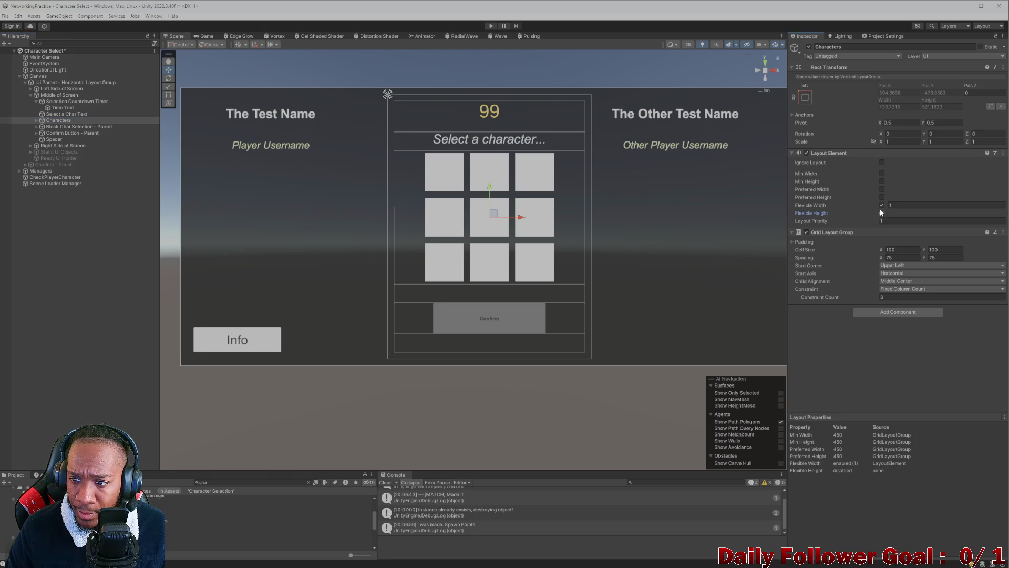
pyautogui.click(881, 197)
pyautogui.moveTo(888, 197); pyautogui.dragTo(997, 197)
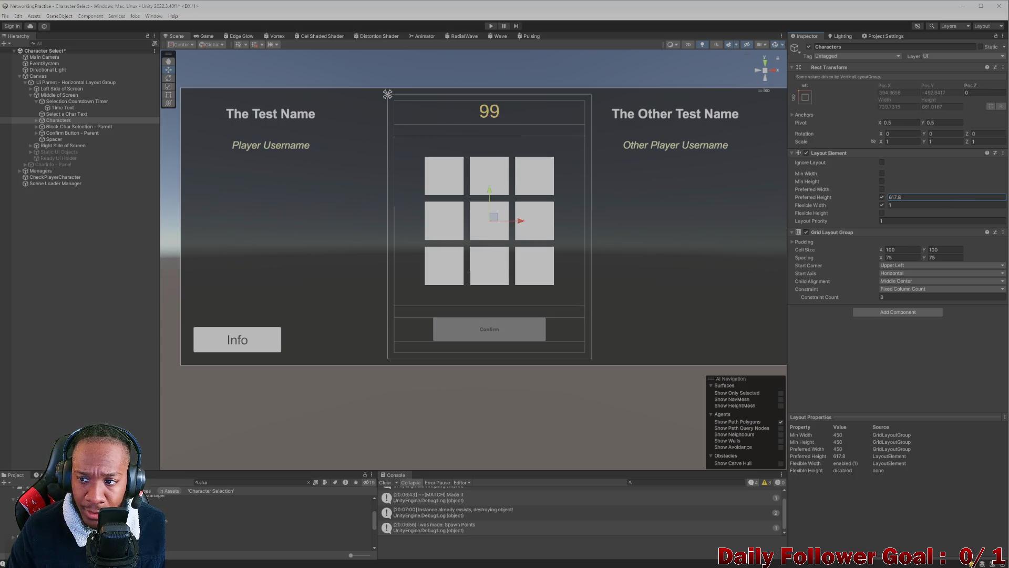
pyautogui.click(921, 196)
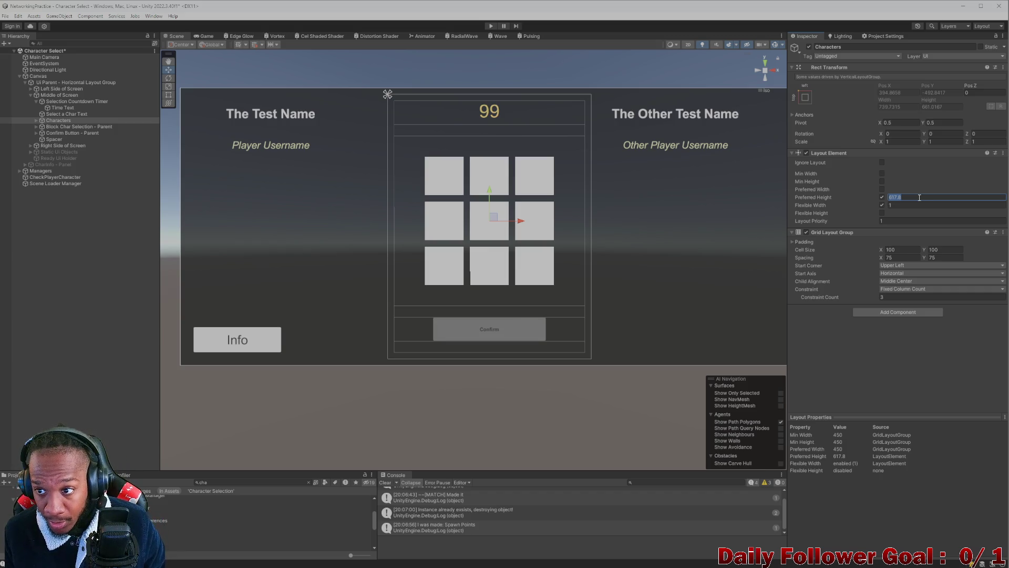
pyautogui.write('650')
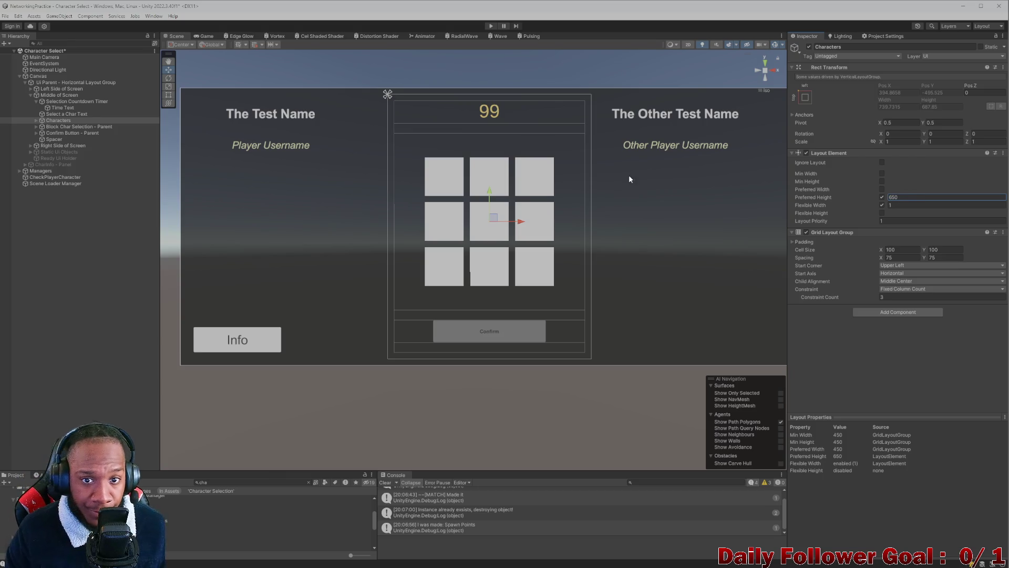
# Set the Selection Countdown Timer's minimum height to 40
pyautogui.click(36, 101)
pyautogui.click(51, 103)
pyautogui.click(913, 324)
pyautogui.write('40')
pyautogui.click(914, 338)
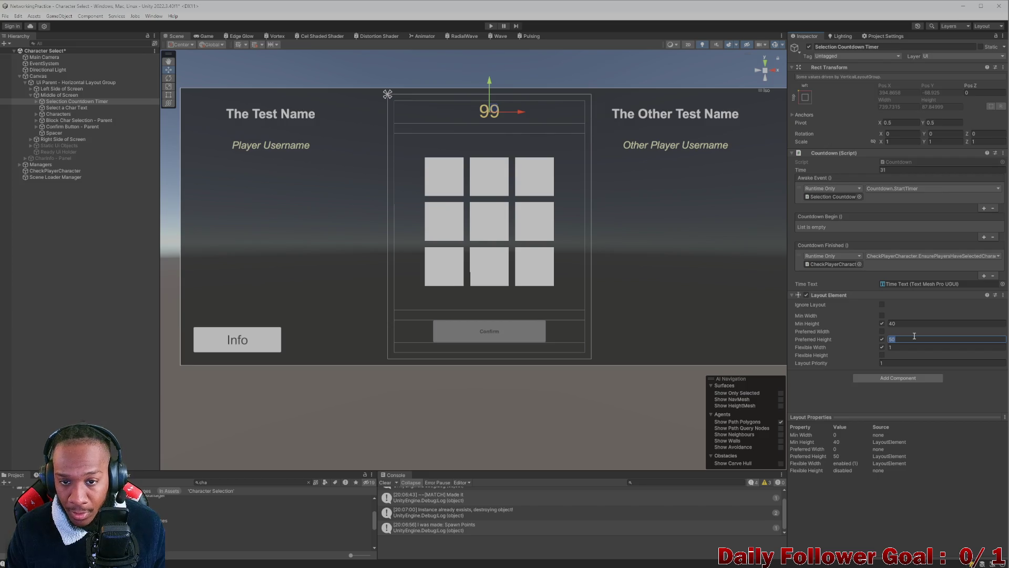
# Set the timer's preferred height to 40 and the Select a Char Text's to 25
pyautogui.write('40')
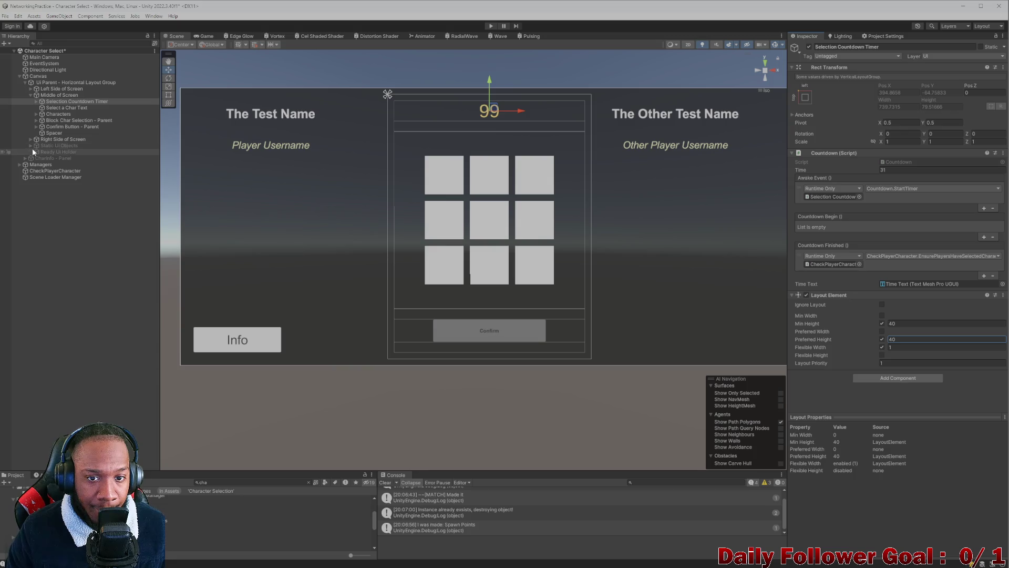
pyautogui.click(55, 108)
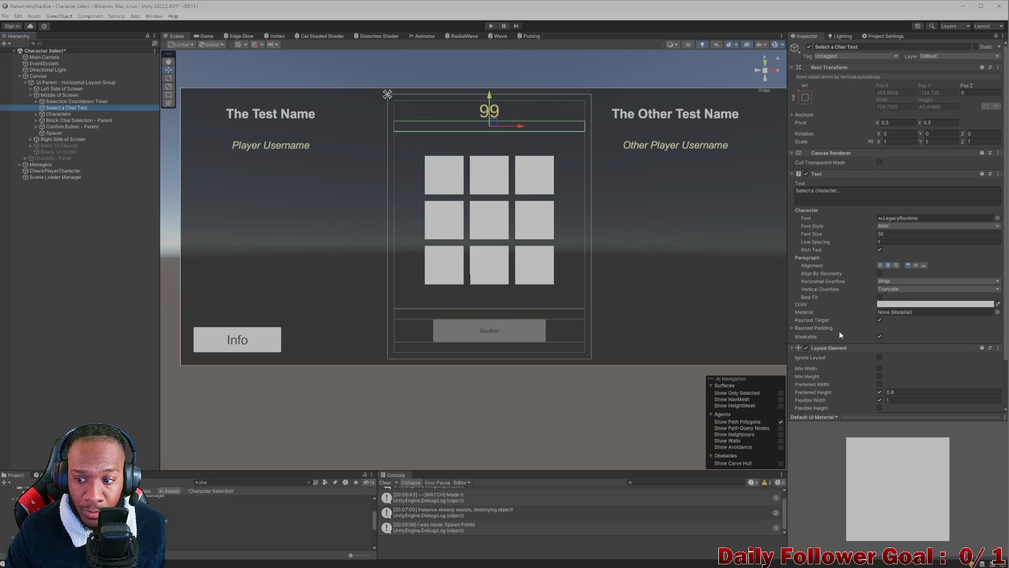
pyautogui.scroll(-2, 870, 334)
pyautogui.click(885, 339)
pyautogui.write('39.3')
pyautogui.doubleClick(897, 338)
pyautogui.write('24.3')
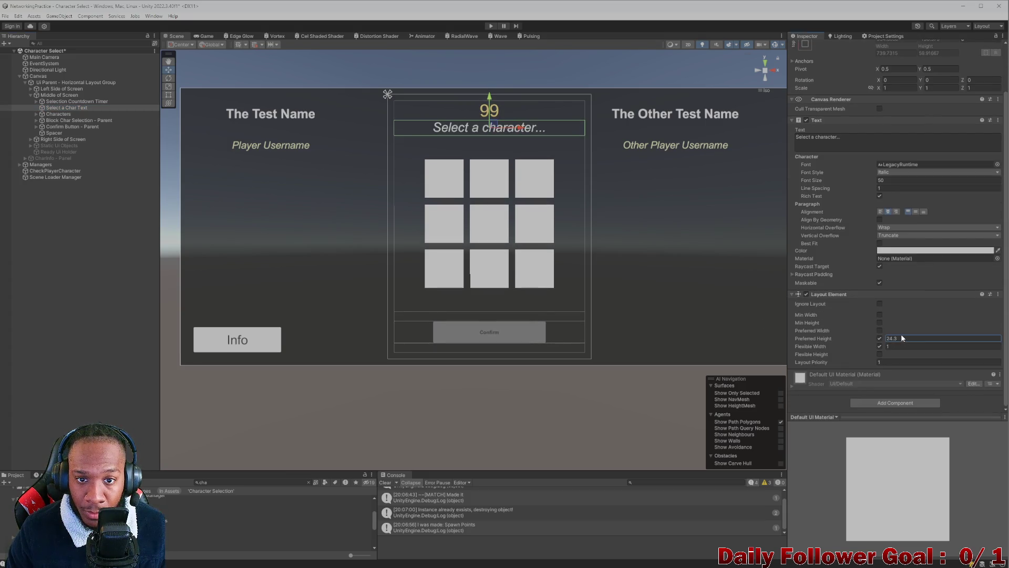
pyautogui.press('Return')
pyautogui.write('25')
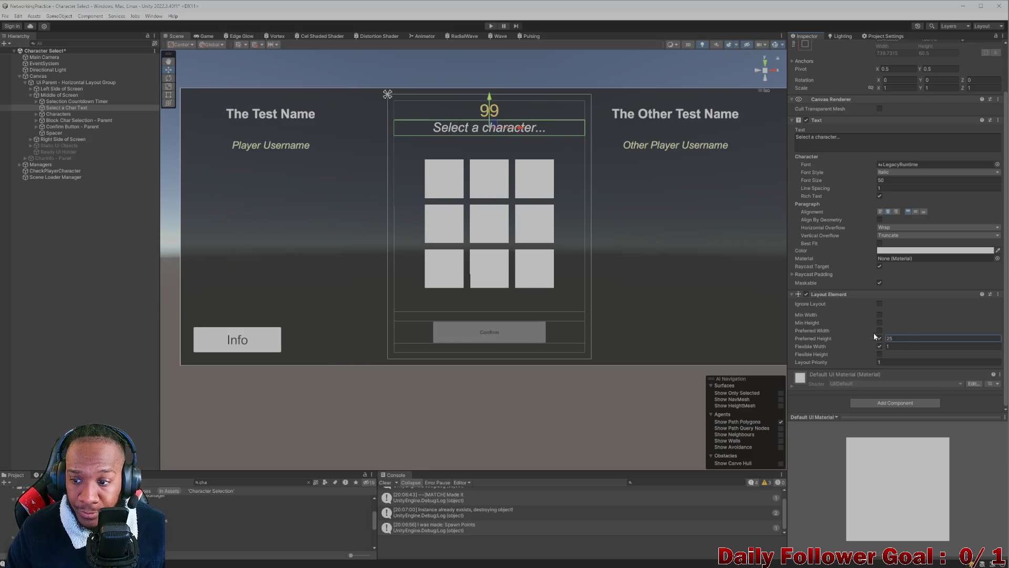
# Preview the Game view at 4:3 aspect, then switch back to 20:9
pyautogui.click(206, 36)
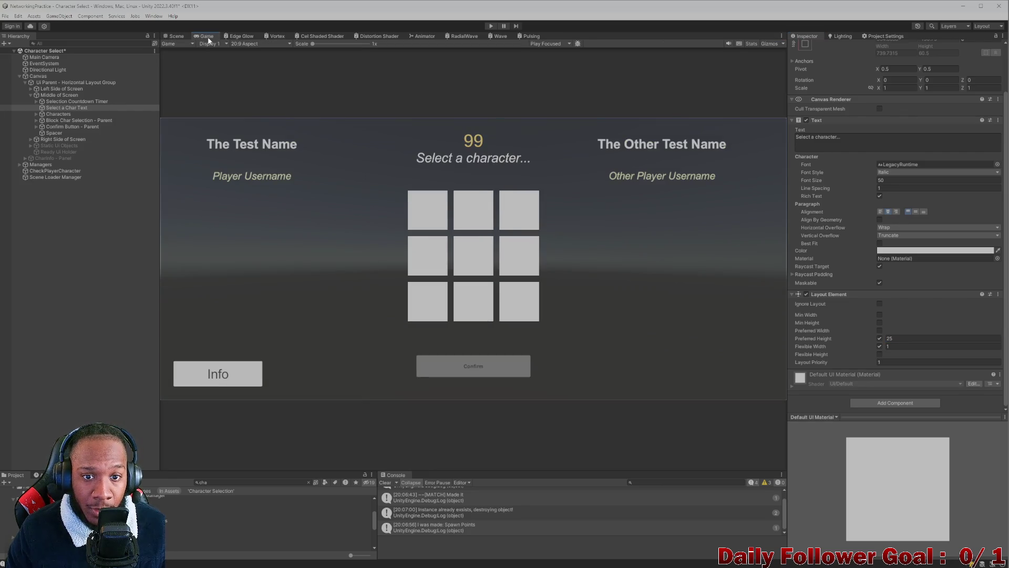
pyautogui.click(237, 43)
pyautogui.click(251, 132)
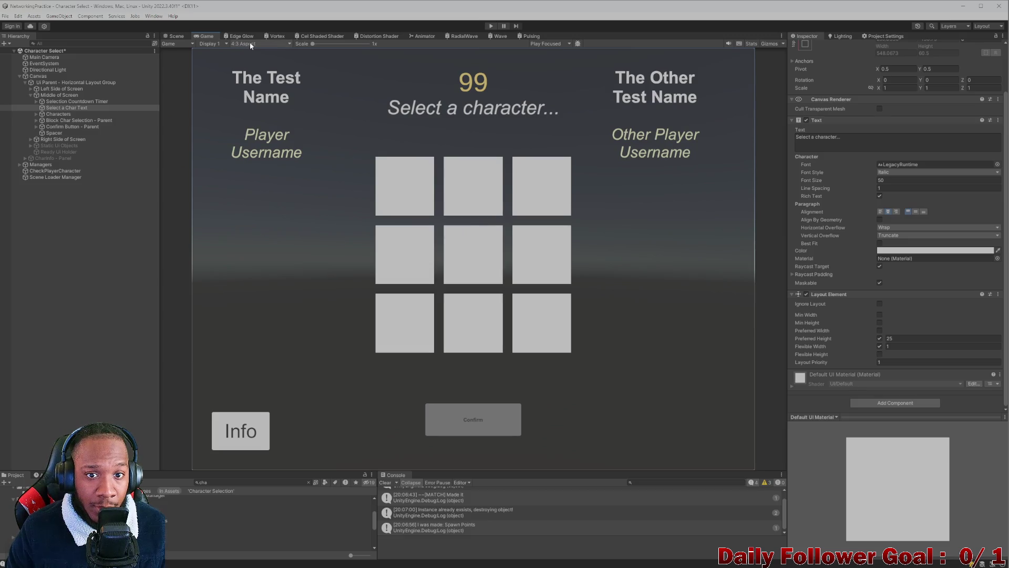
pyautogui.click(250, 43)
pyautogui.click(258, 132)
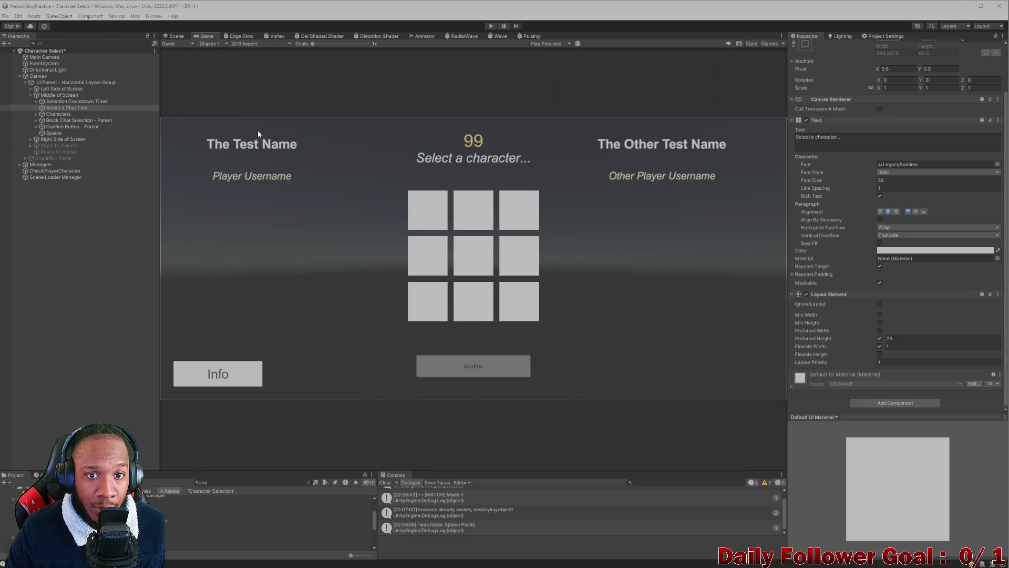
# Set the Time Text's TextMeshPro vertex colour to gold FFBE40
pyautogui.click(35, 101)
pyautogui.click(50, 109)
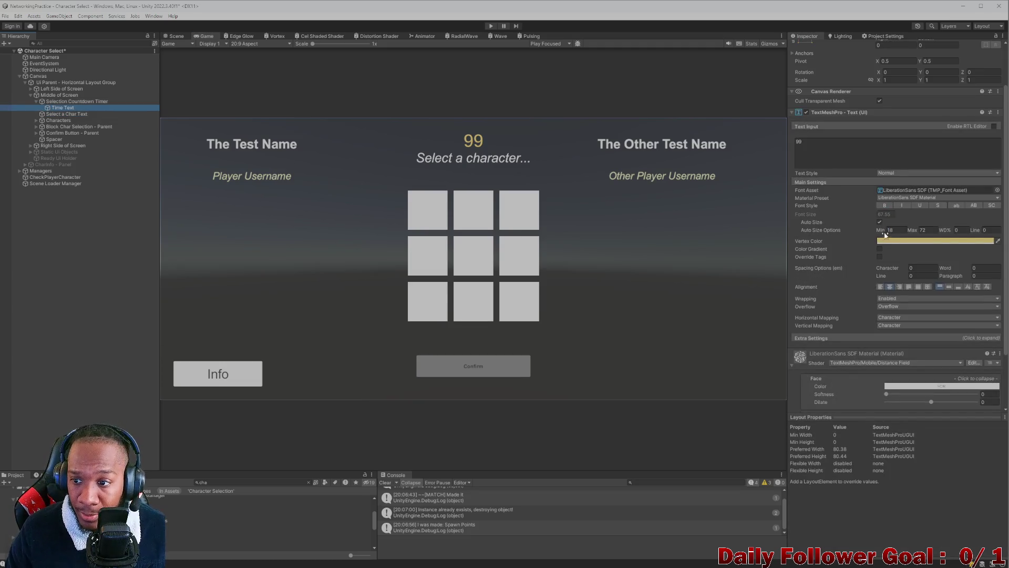
pyautogui.click(890, 241)
pyautogui.moveTo(965, 275)
pyautogui.mouseDown()
pyautogui.moveTo(978, 281)
pyautogui.moveTo(964, 268)
pyautogui.moveTo(969, 274)
pyautogui.mouseUp()
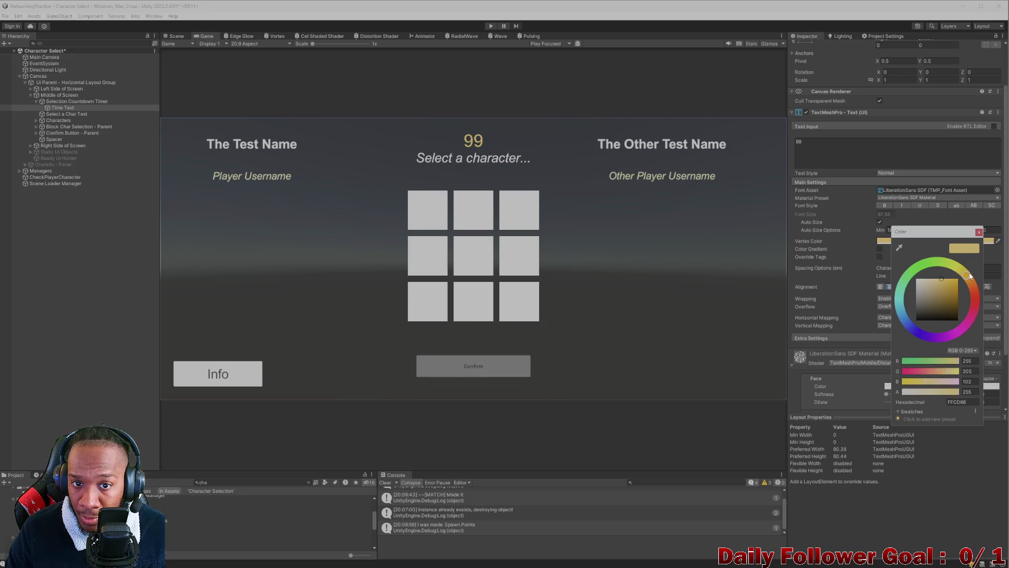
pyautogui.click(946, 278)
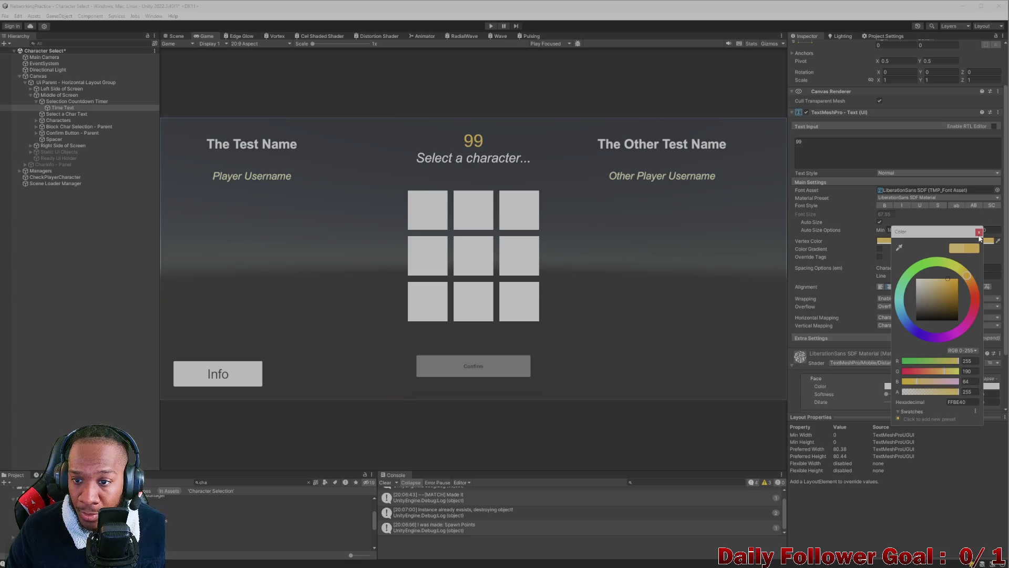
pyautogui.click(979, 233)
pyautogui.click(965, 242)
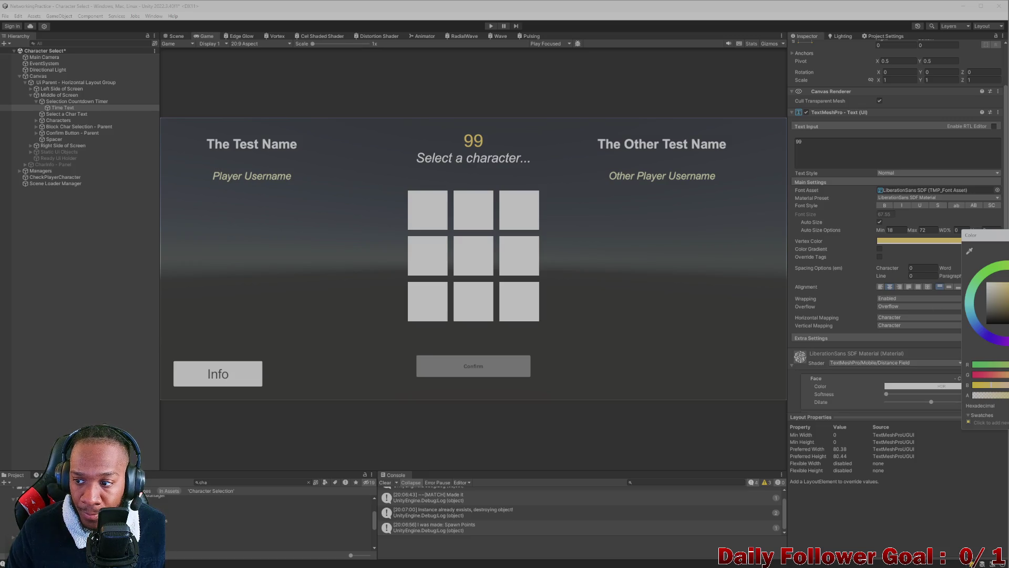
pyautogui.click(583, 358)
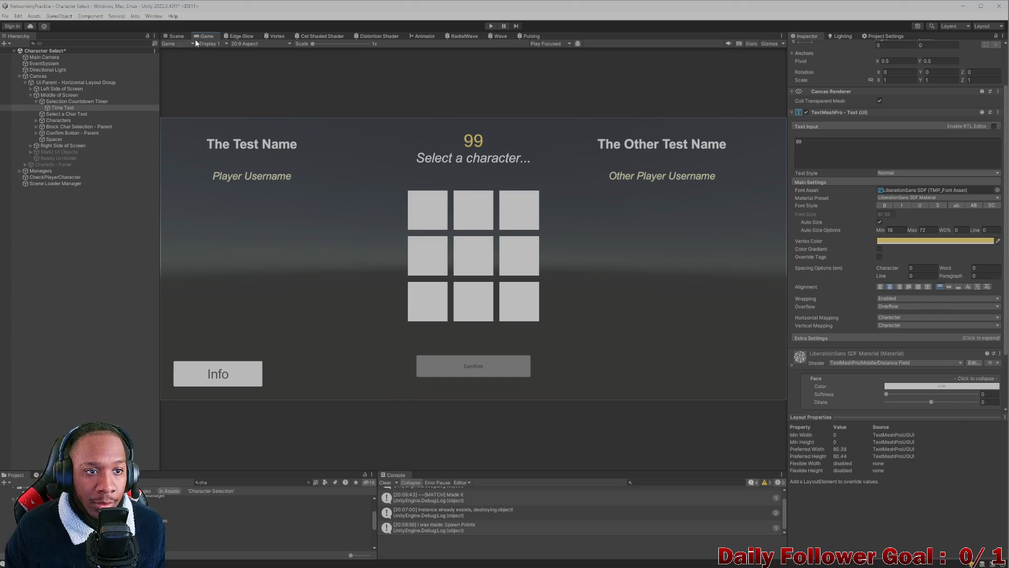
# Cycle the Game view preview through the 4:3, 20:9 and 16:9 aspect ratios
pyautogui.click(261, 44)
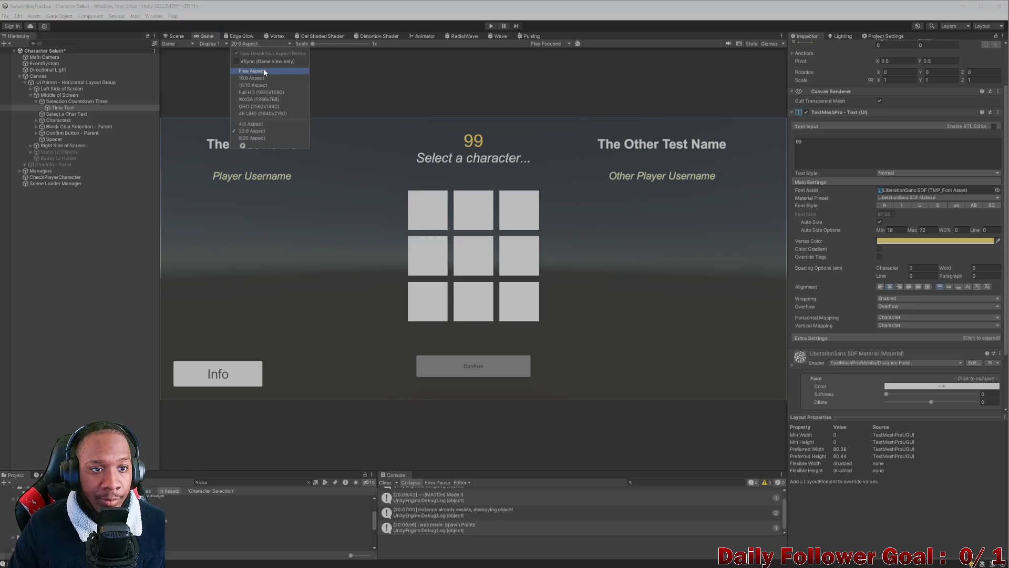
pyautogui.click(317, 205)
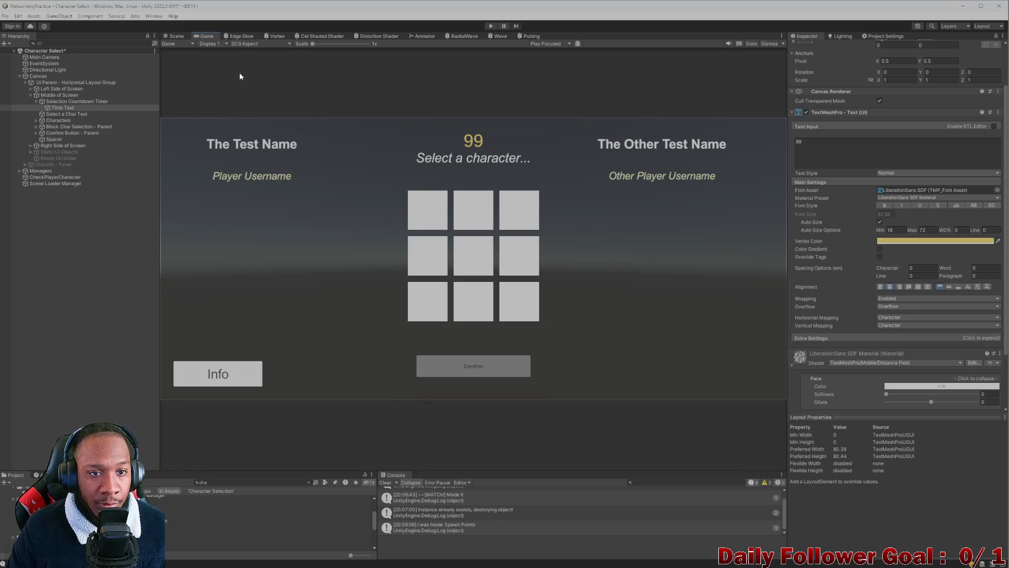
pyautogui.click(249, 45)
pyautogui.click(255, 126)
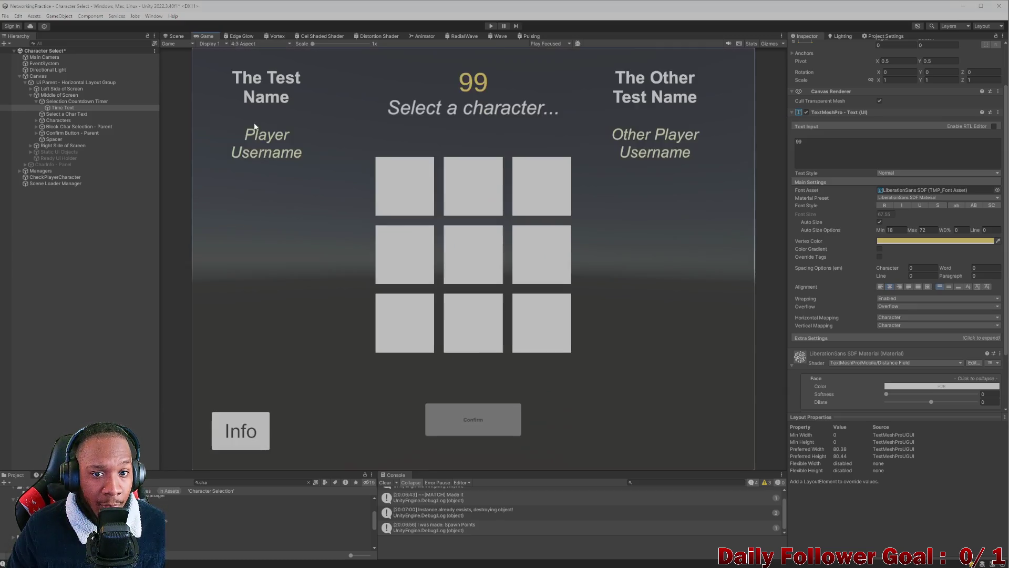
pyautogui.click(256, 44)
pyautogui.click(253, 125)
pyautogui.click(252, 43)
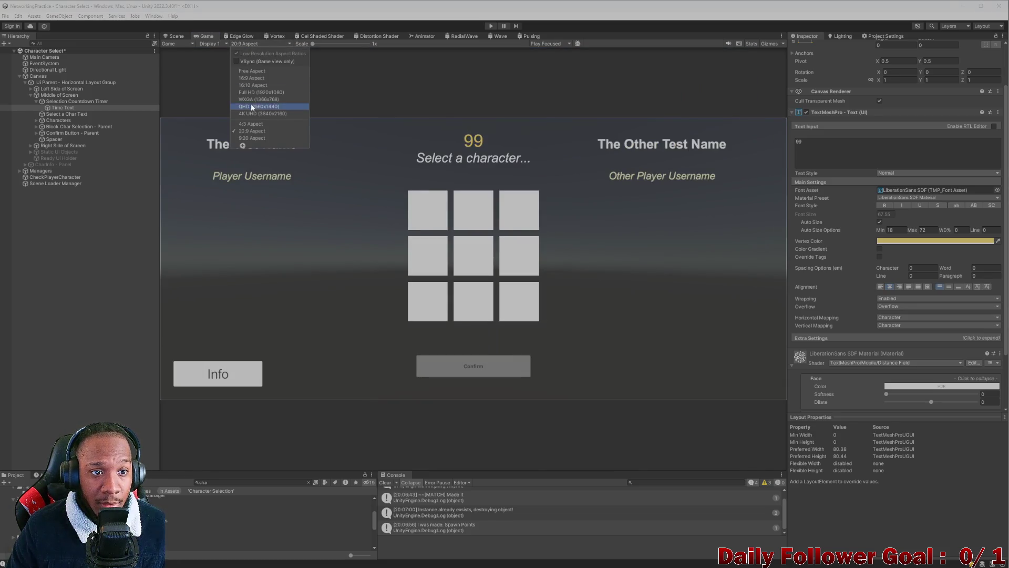
pyautogui.click(257, 89)
pyautogui.click(250, 44)
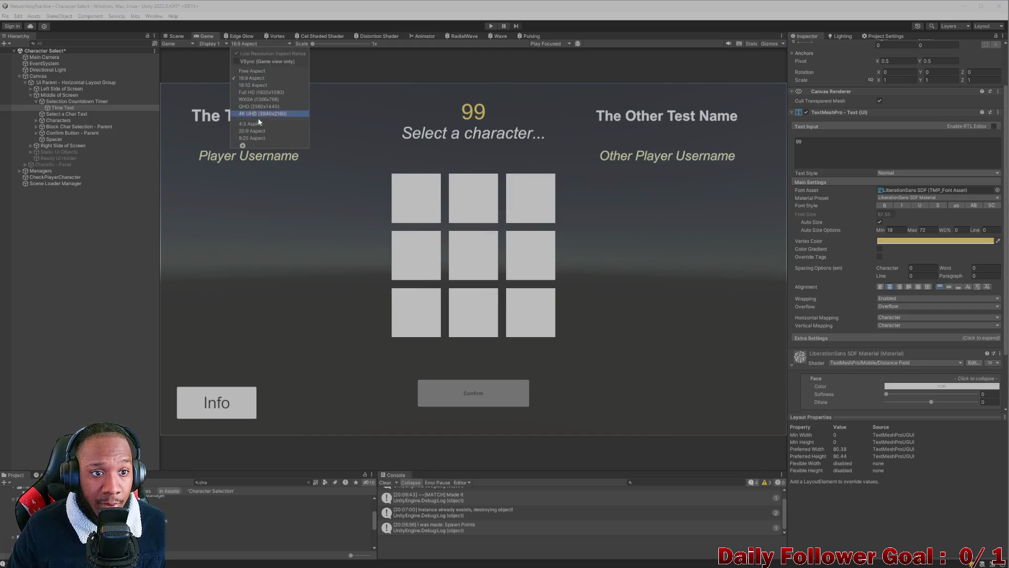
pyautogui.click(265, 114)
pyautogui.click(257, 43)
pyautogui.click(252, 124)
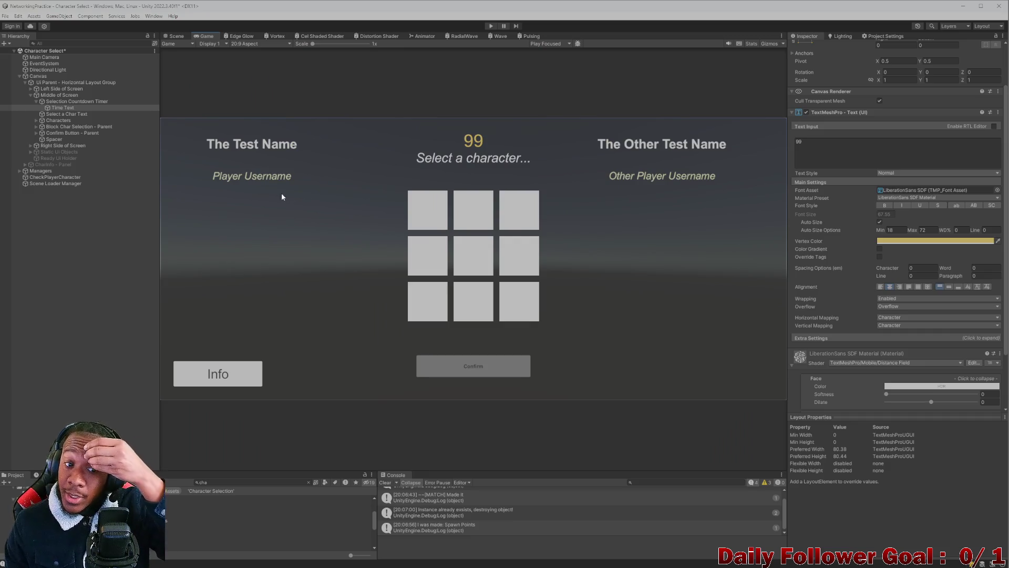
# Recheck 4:3 and 20:9, settle on Free Aspect, and return to the Scene view
pyautogui.click(243, 43)
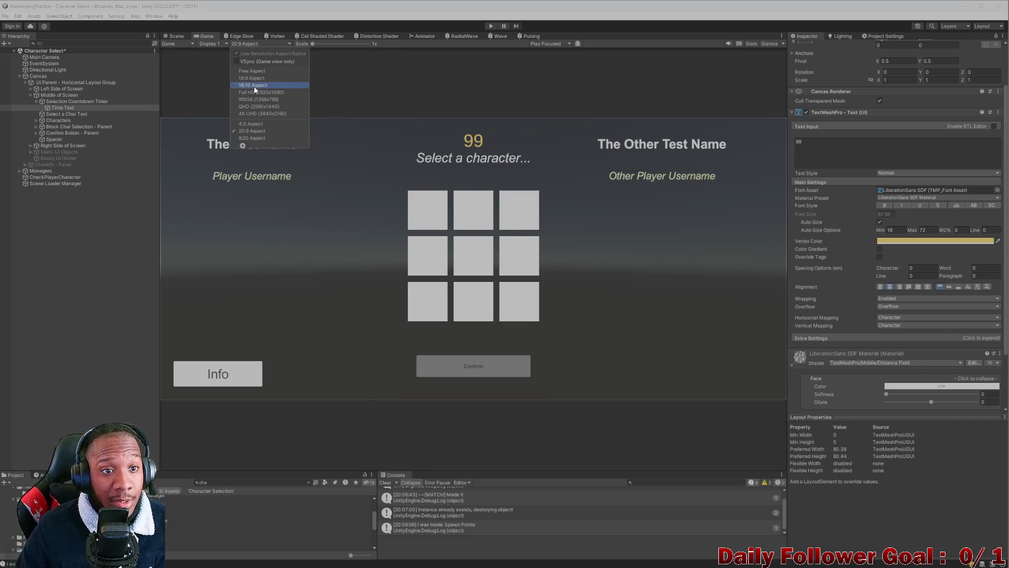
pyautogui.click(256, 124)
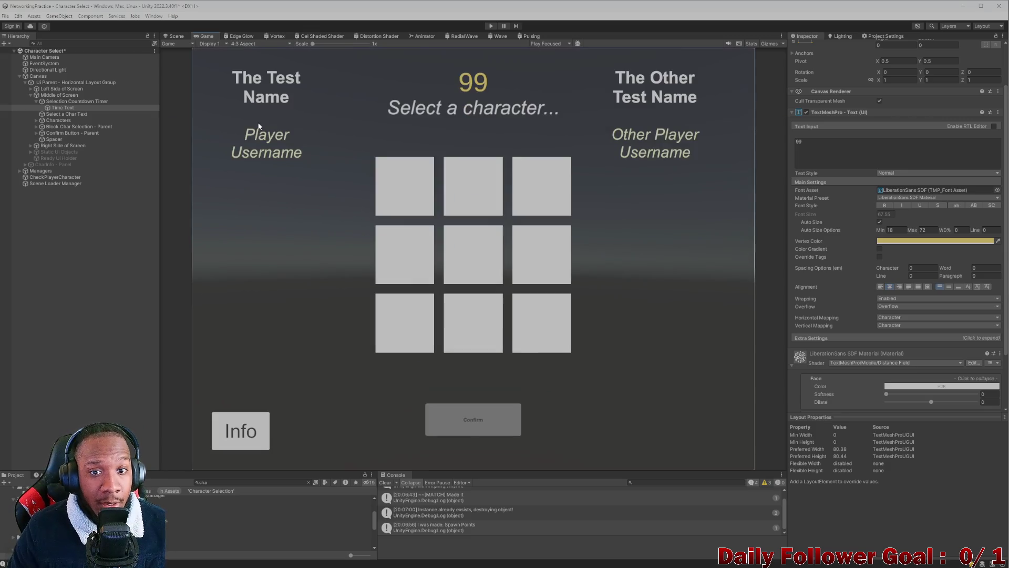
pyautogui.click(259, 44)
pyautogui.click(258, 124)
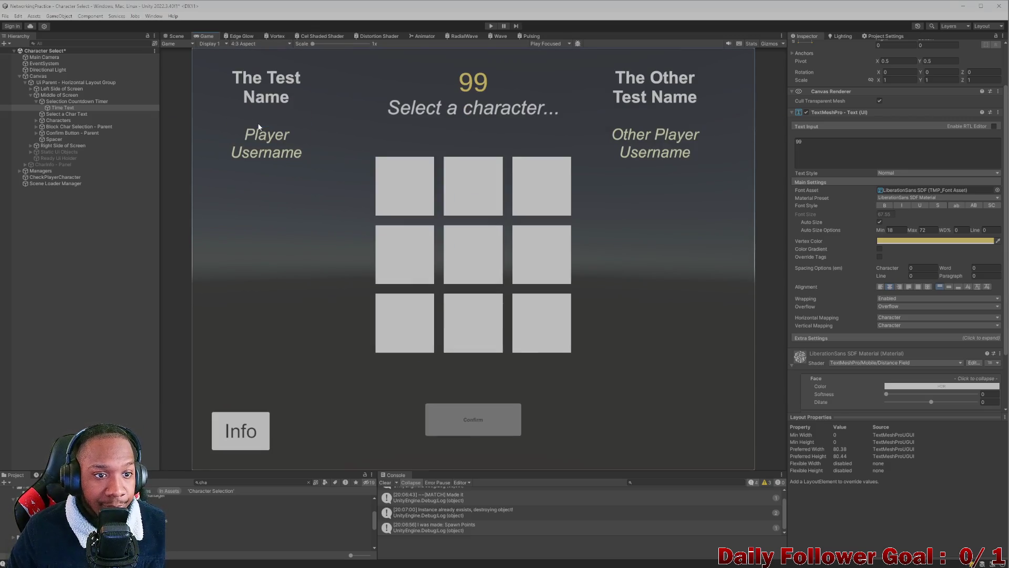
pyautogui.click(251, 45)
pyautogui.click(257, 130)
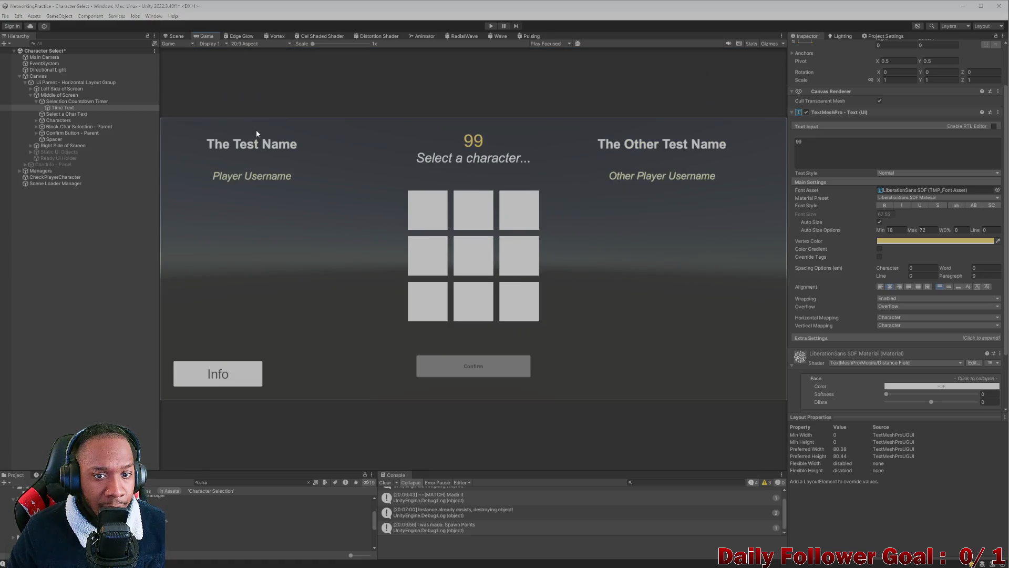
pyautogui.click(247, 45)
pyautogui.click(252, 70)
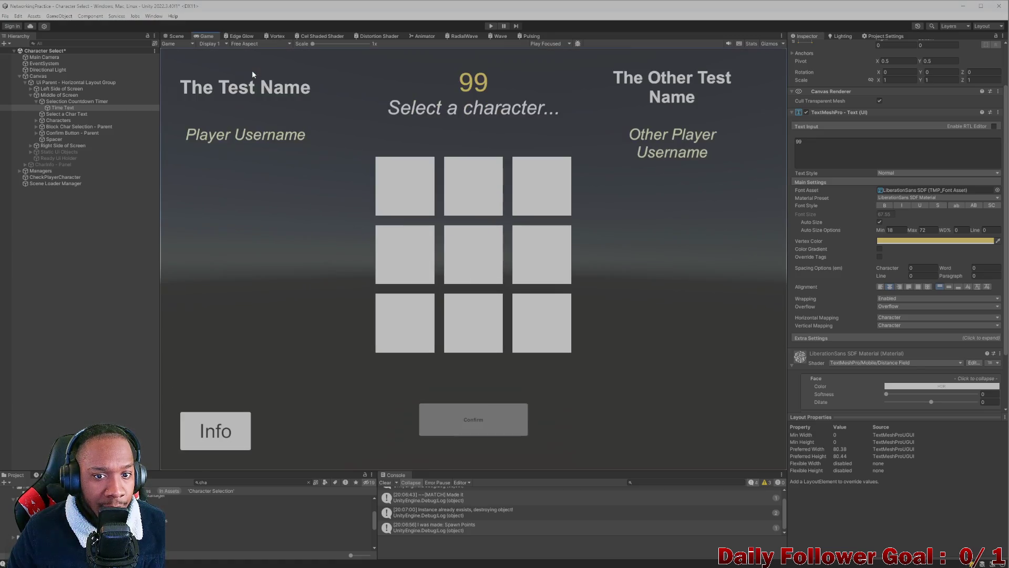
pyautogui.click(257, 44)
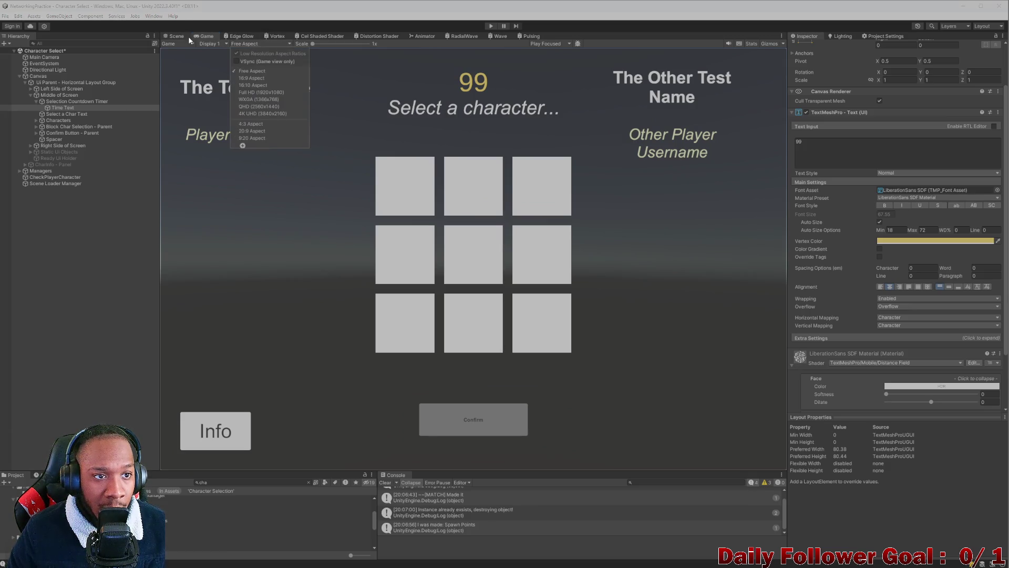
pyautogui.click(176, 36)
pyautogui.scroll(-5, 452, 188)
pyautogui.moveTo(452, 187); pyautogui.dragTo(449, 211)
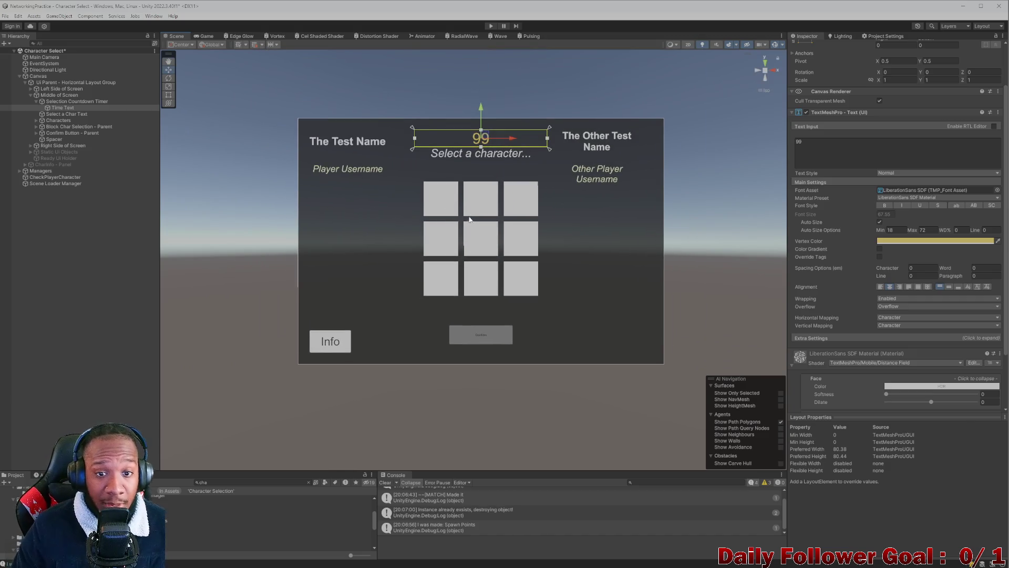
# Enable the Block Char Selection - Panel and preview it in the Game view
pyautogui.click(481, 199)
pyautogui.click(36, 121)
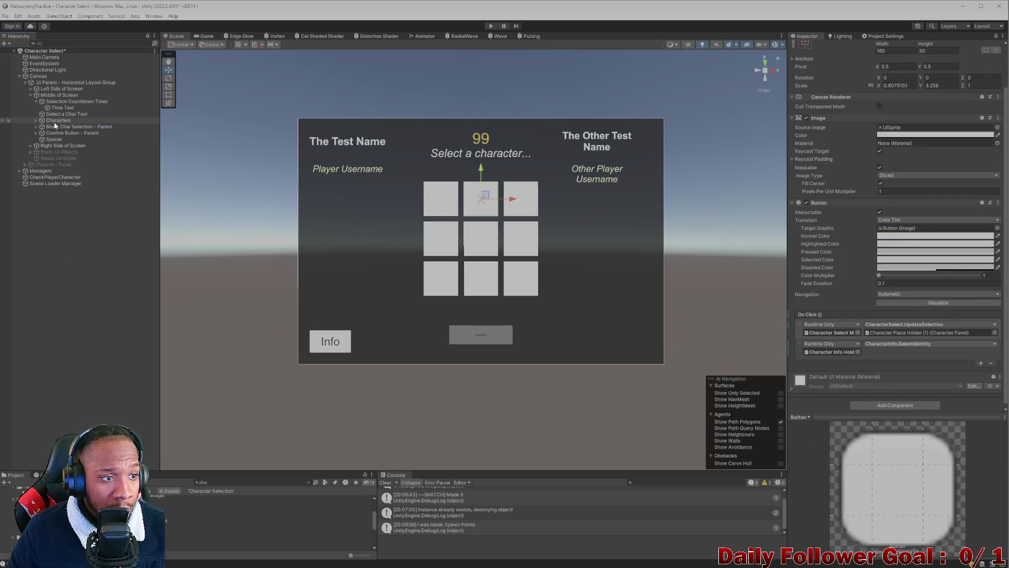
pyautogui.click(55, 120)
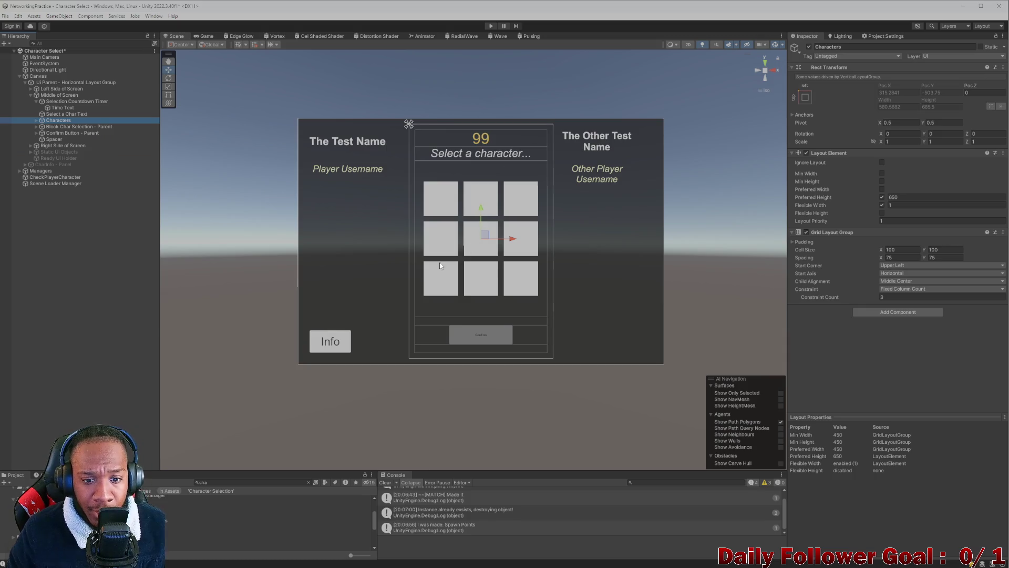
pyautogui.click(52, 127)
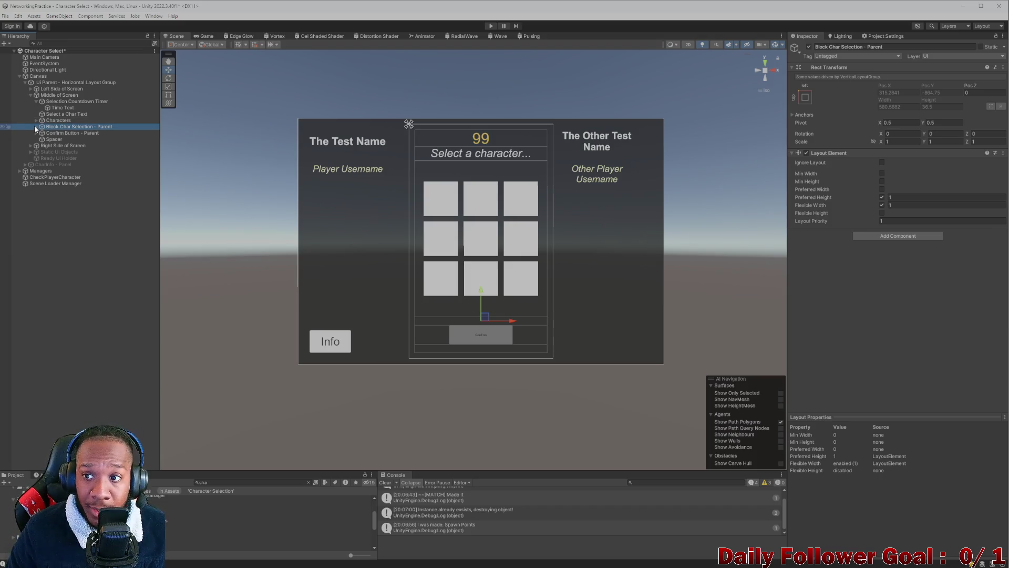
pyautogui.click(36, 127)
pyautogui.click(84, 133)
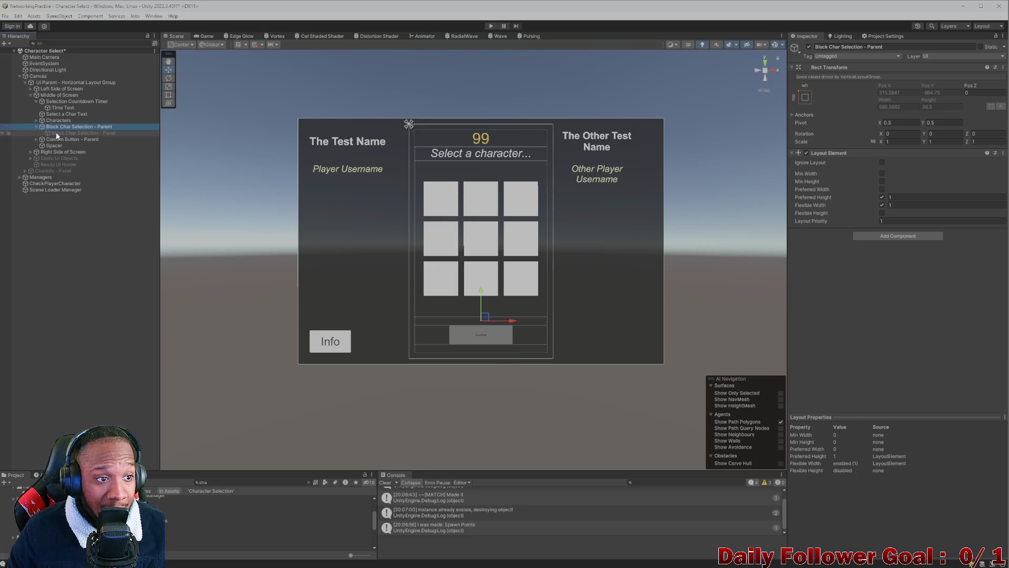
pyautogui.click(809, 46)
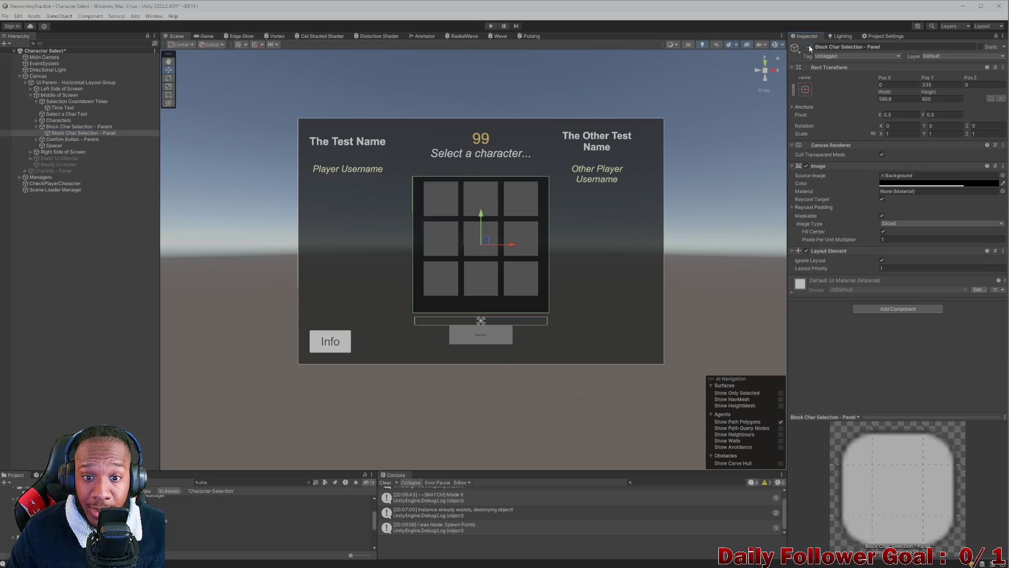
pyautogui.click(206, 36)
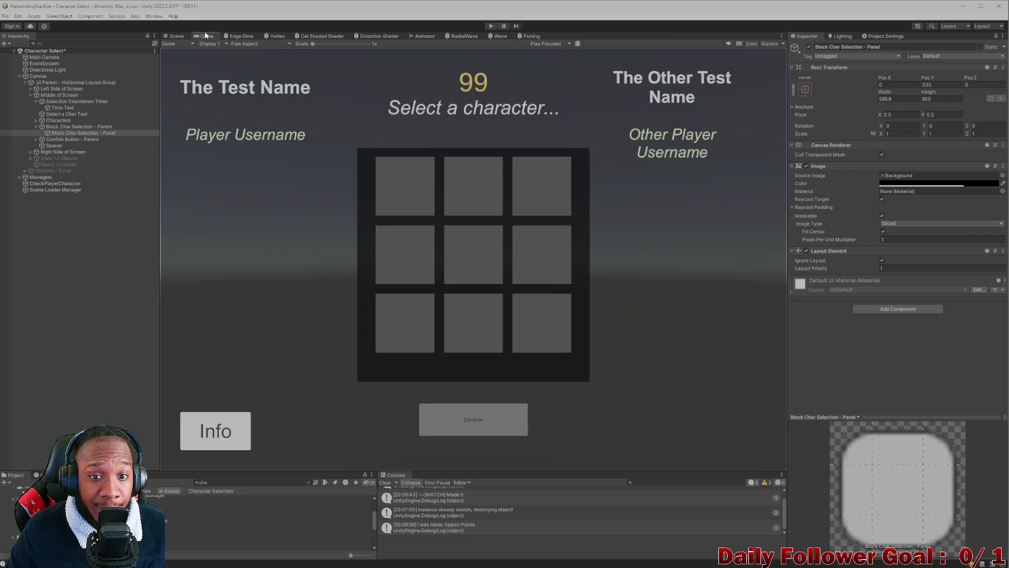
pyautogui.click(175, 36)
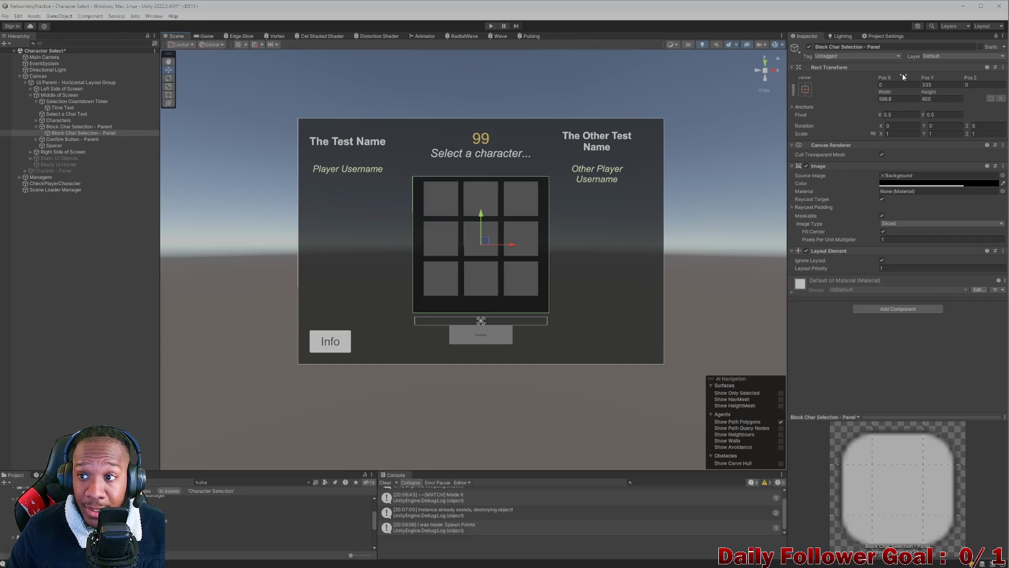
# Raise the panel to Pos Y 360, then disable it again
pyautogui.click(58, 126)
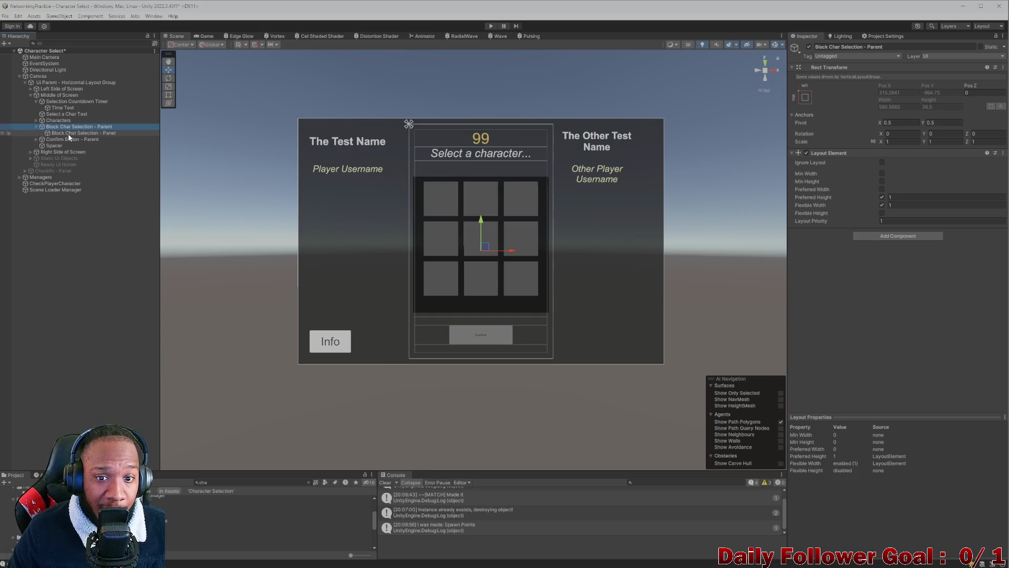
pyautogui.click(70, 134)
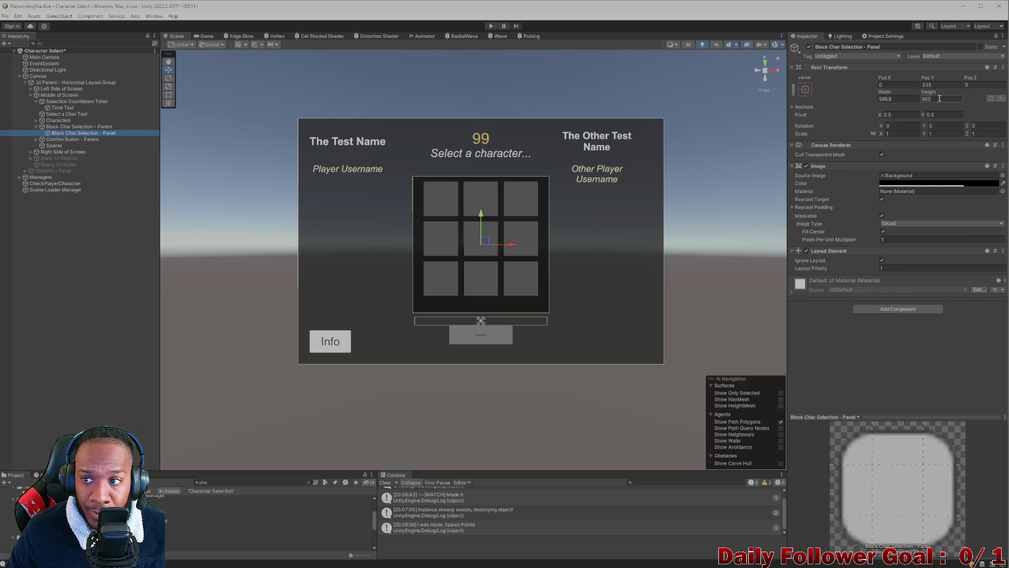
pyautogui.moveTo(928, 77); pyautogui.dragTo(937, 77)
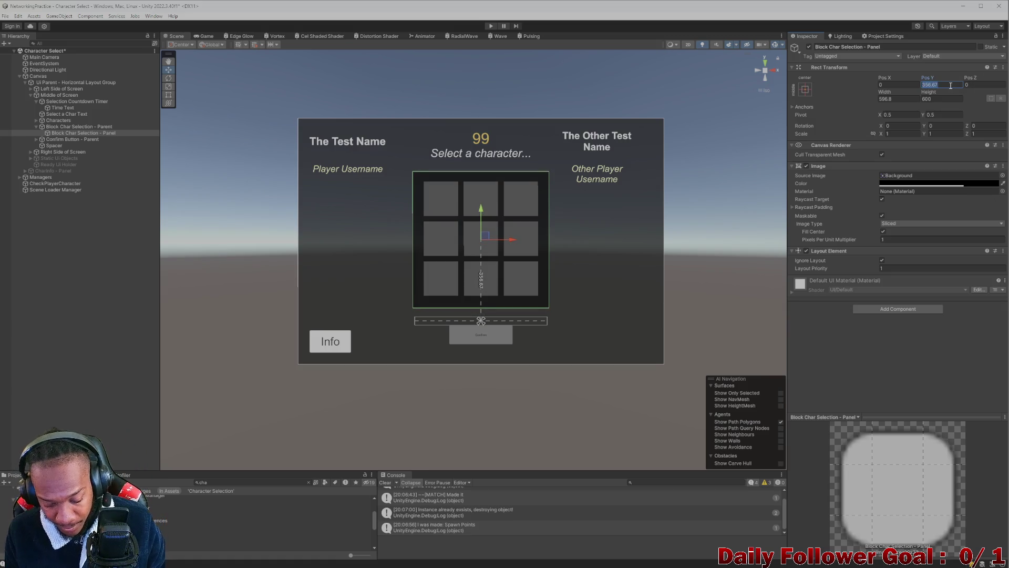
pyautogui.write('350')
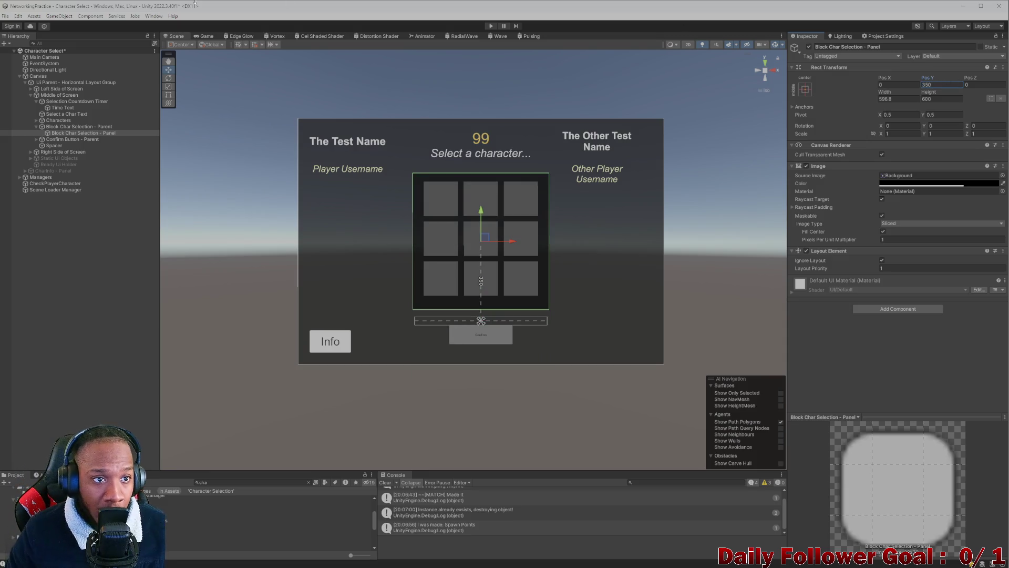
pyautogui.click(202, 37)
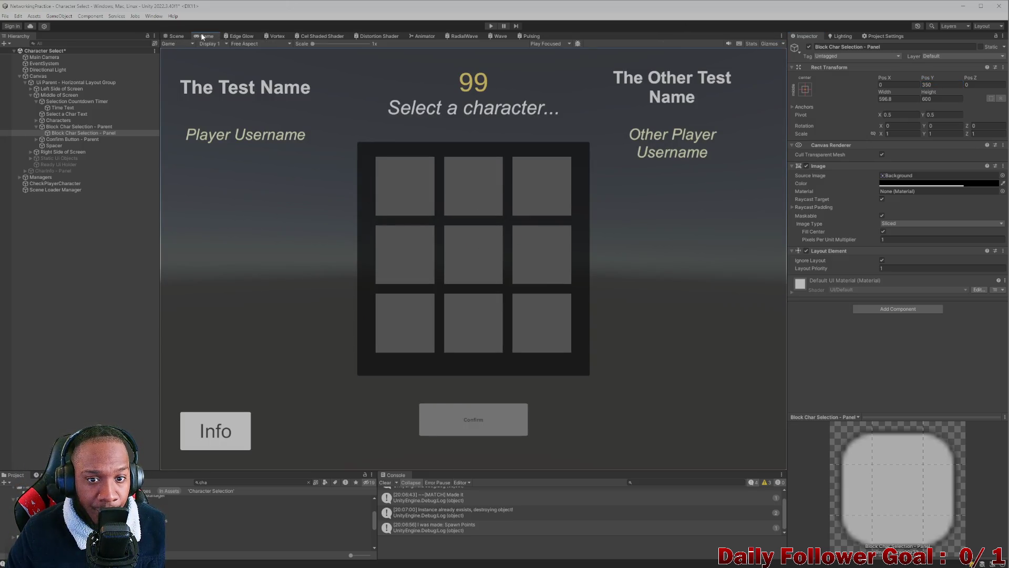
pyautogui.click(945, 80)
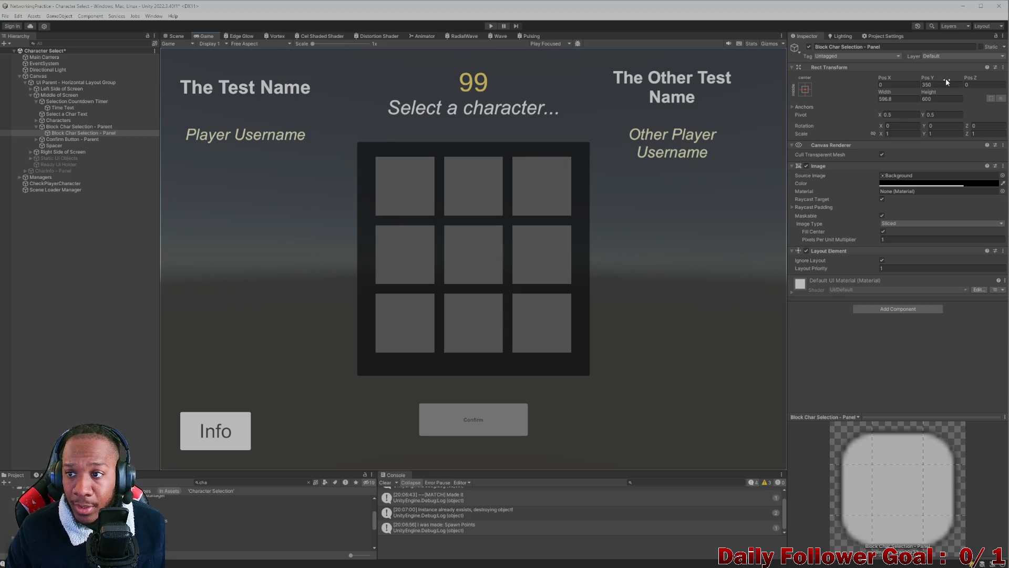
pyautogui.write('3')
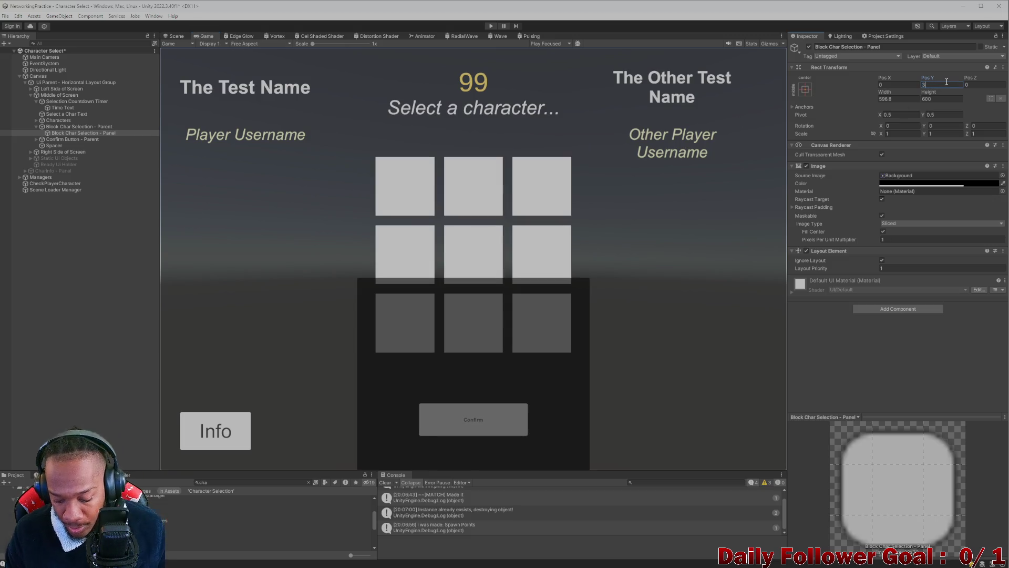
pyautogui.write('60')
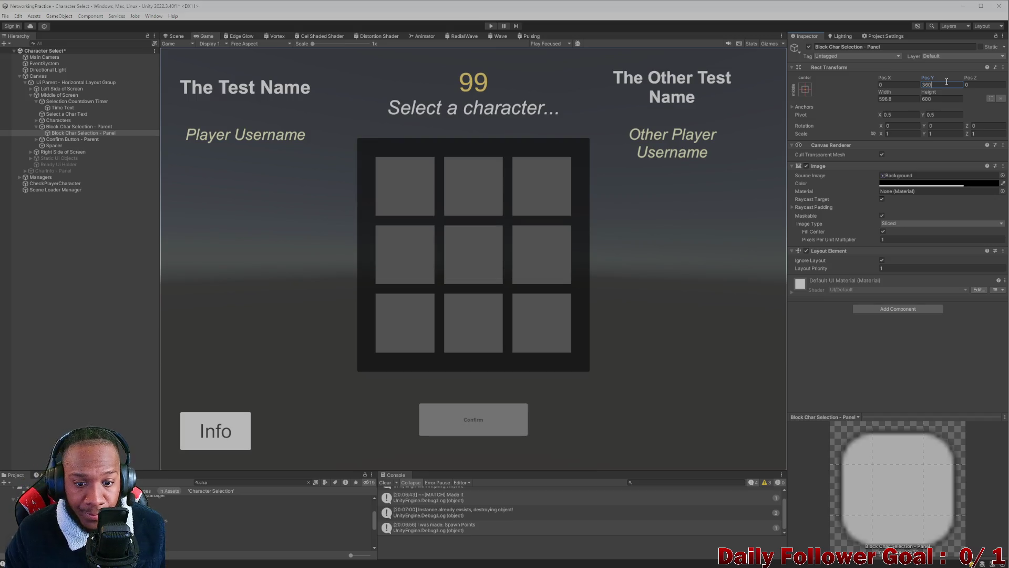
pyautogui.click(476, 253)
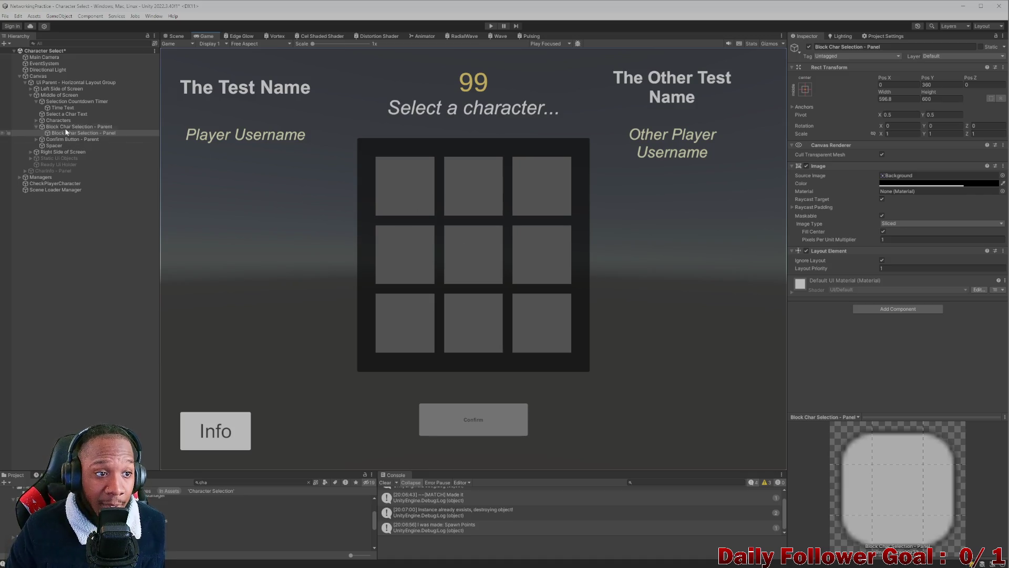
pyautogui.click(808, 47)
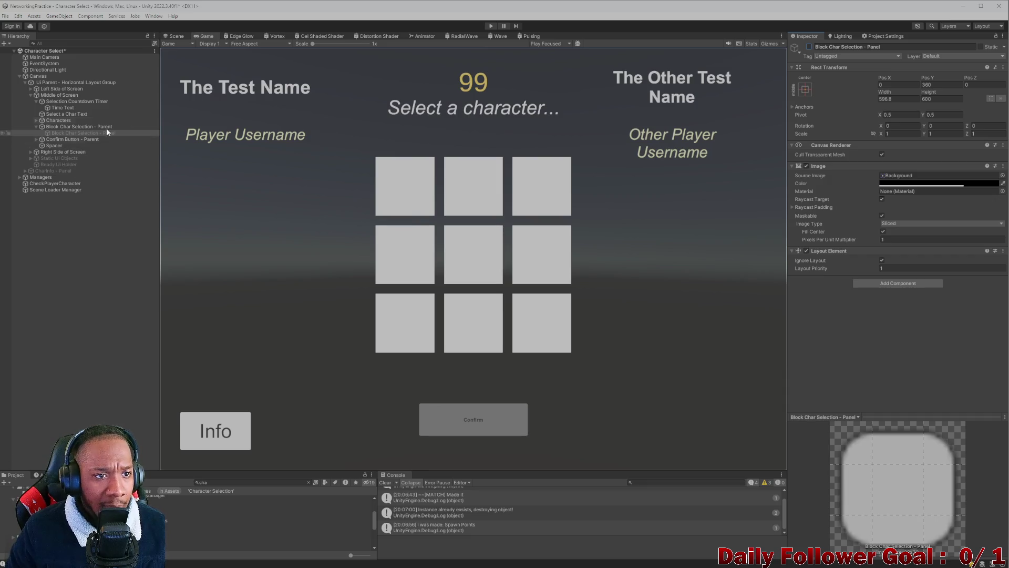
pyautogui.click(176, 36)
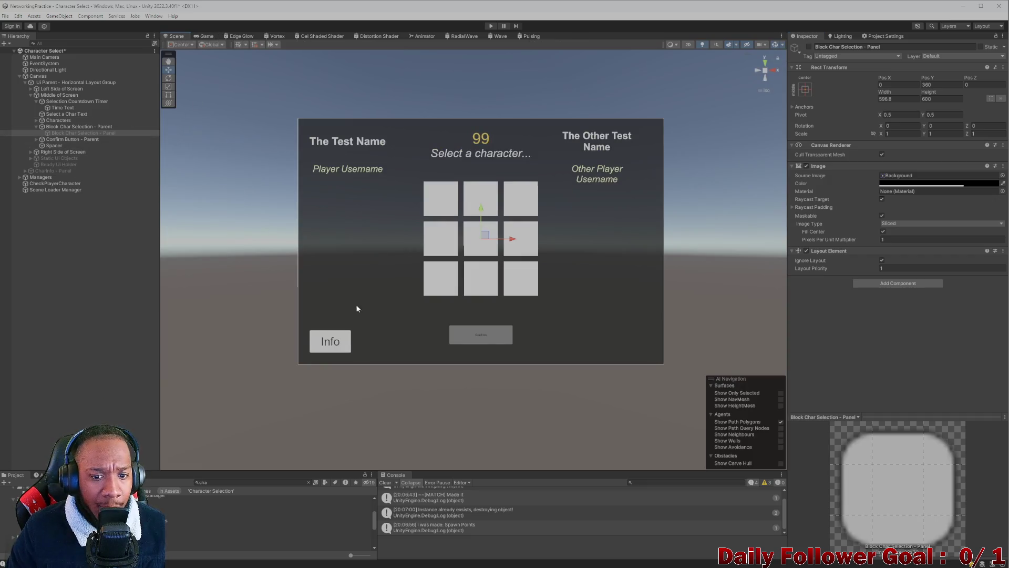
# Preview the confirm button in the Game view and select Confirm Button - Parent
pyautogui.click(492, 332)
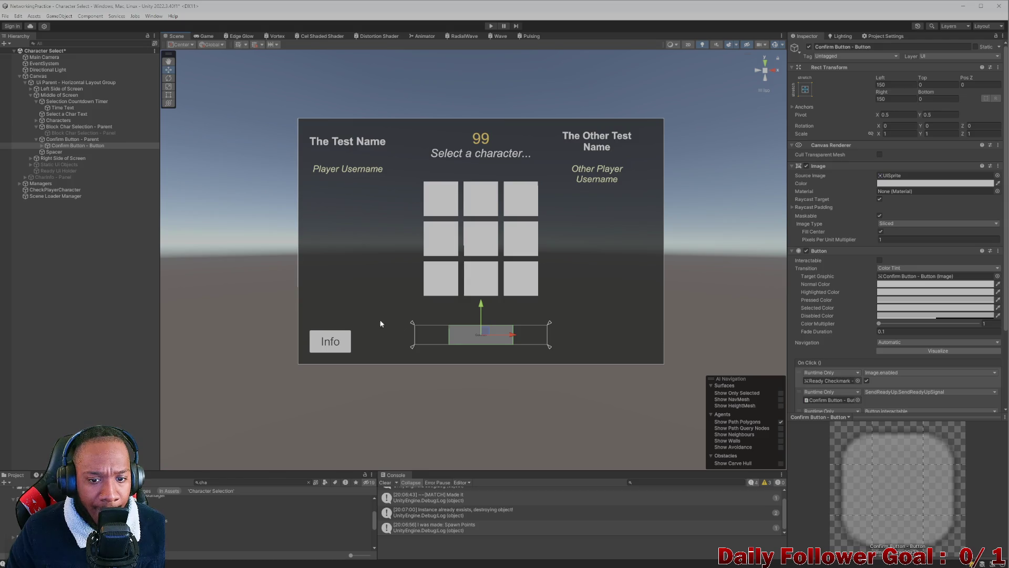
pyautogui.click(205, 37)
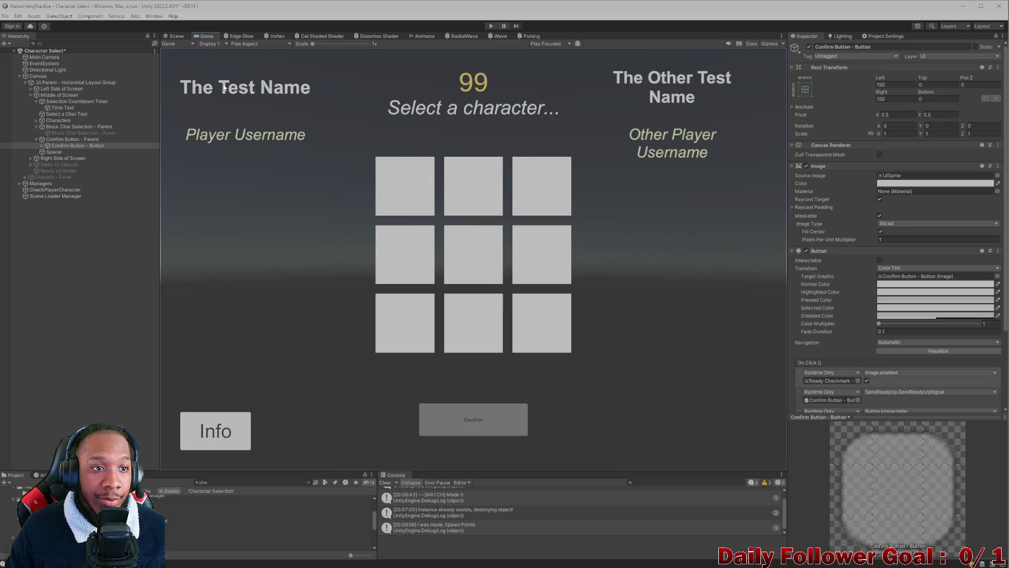
pyautogui.click(177, 36)
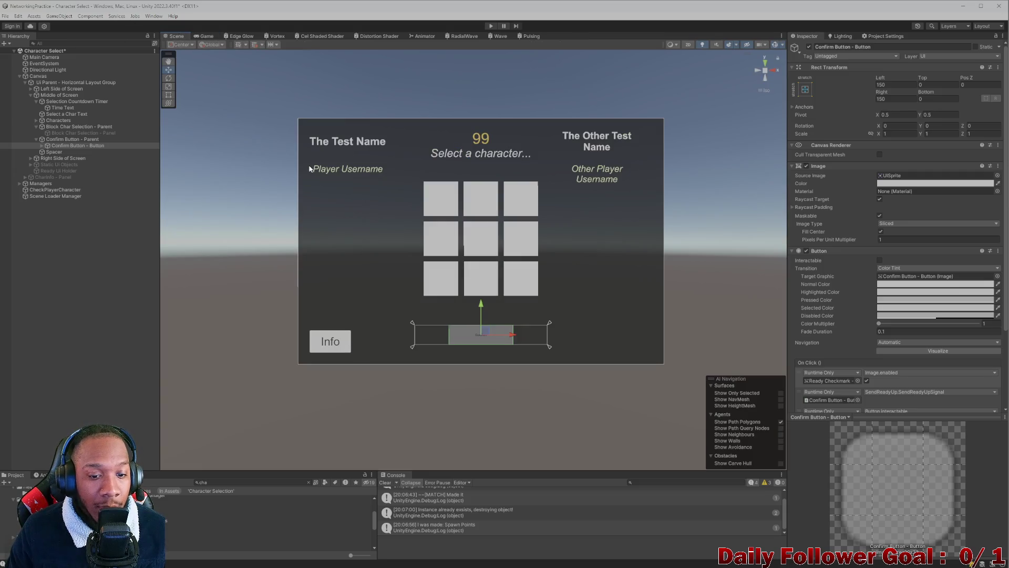
pyautogui.click(52, 152)
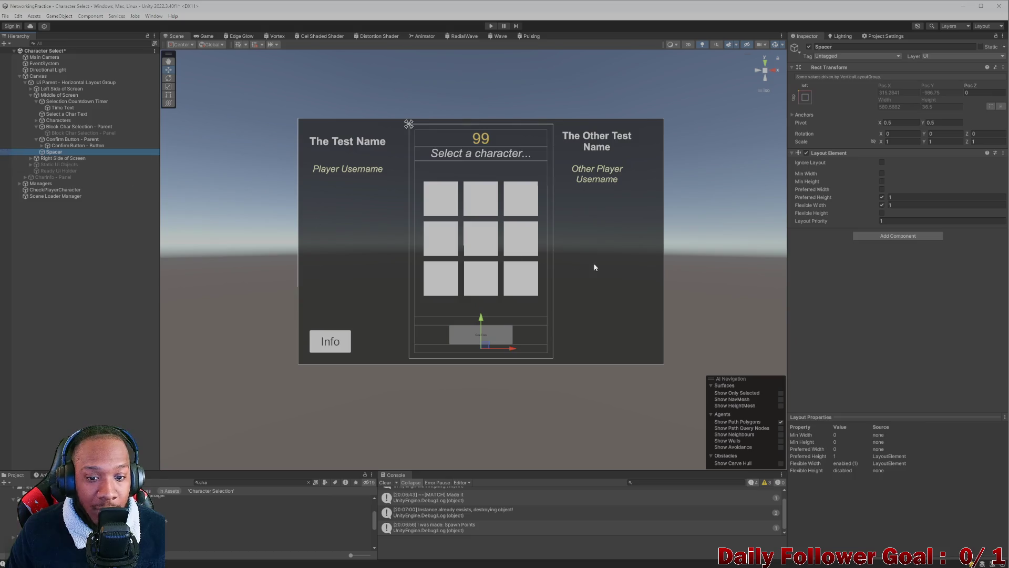
pyautogui.click(49, 143)
pyautogui.click(36, 139)
pyautogui.click(42, 140)
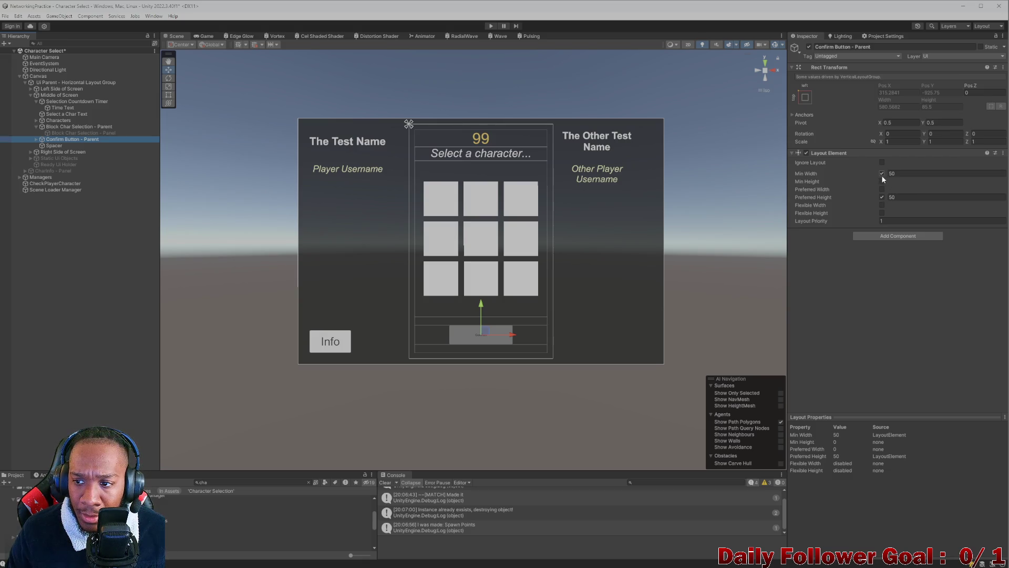
# Set the Layout Element preferred height, minimum width and minimum height to 75
pyautogui.click(882, 181)
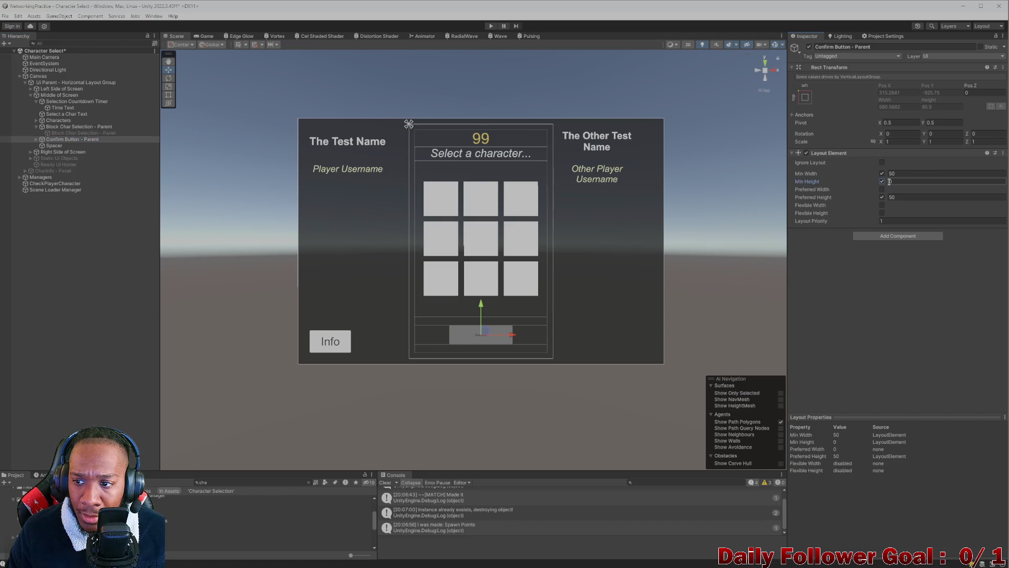
pyautogui.click(892, 197)
pyautogui.moveTo(891, 197); pyautogui.dragTo(909, 201)
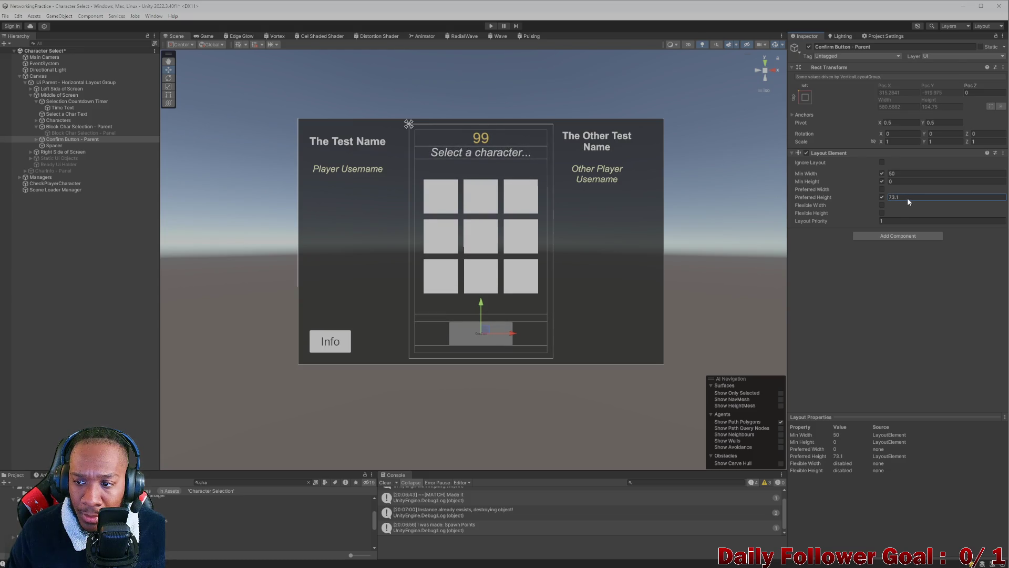
pyautogui.press('BackSpace')
pyautogui.press('BackSpace')
pyautogui.press('BackSpace')
pyautogui.write('75')
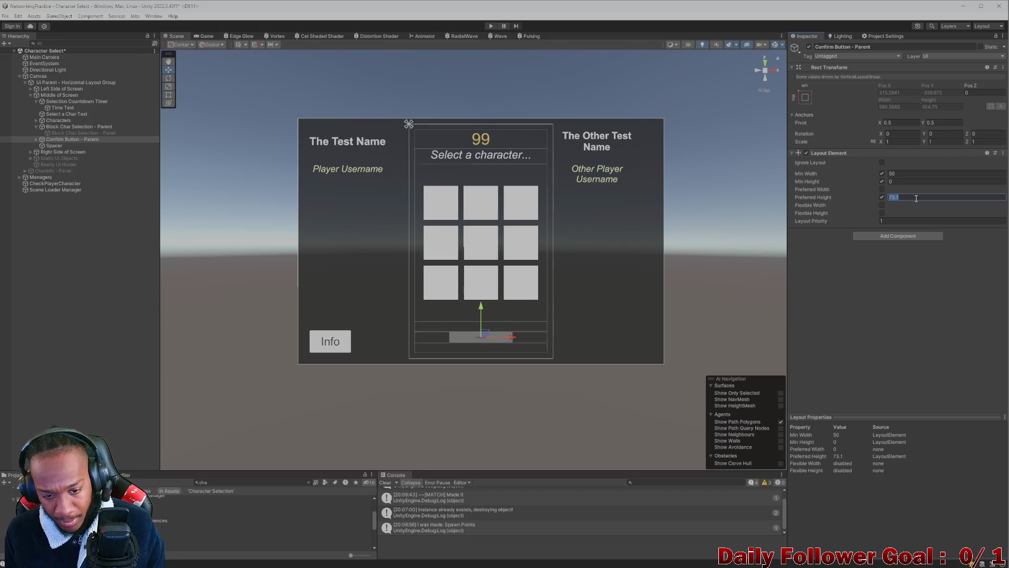
pyautogui.click(924, 172)
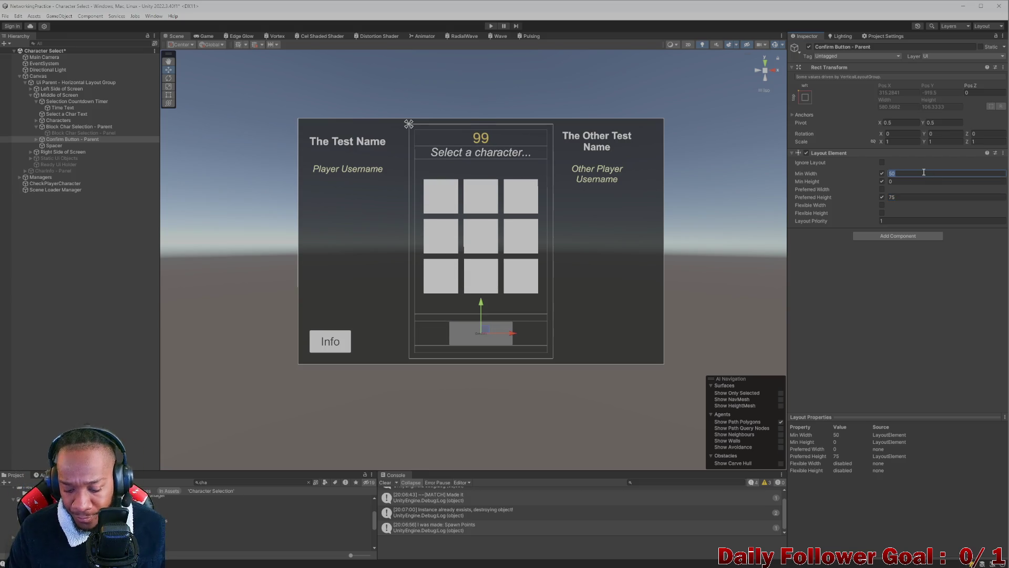
pyautogui.write('75')
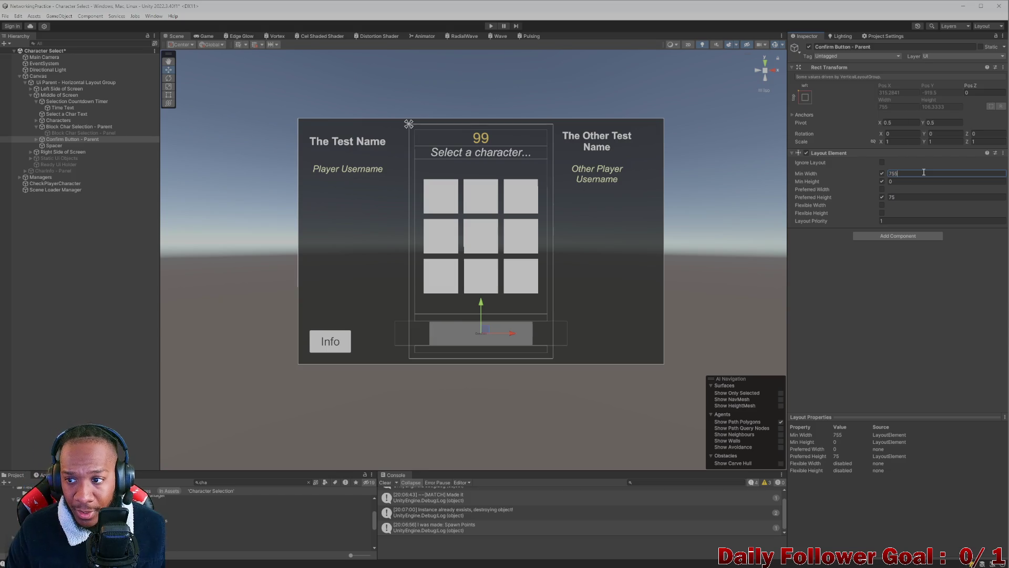
pyautogui.click(914, 181)
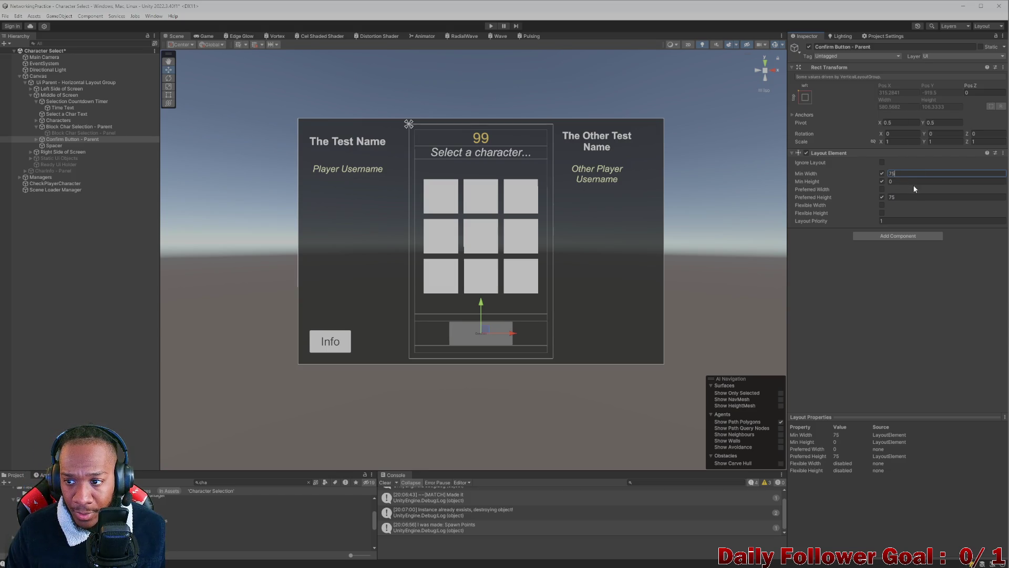
pyautogui.write('75')
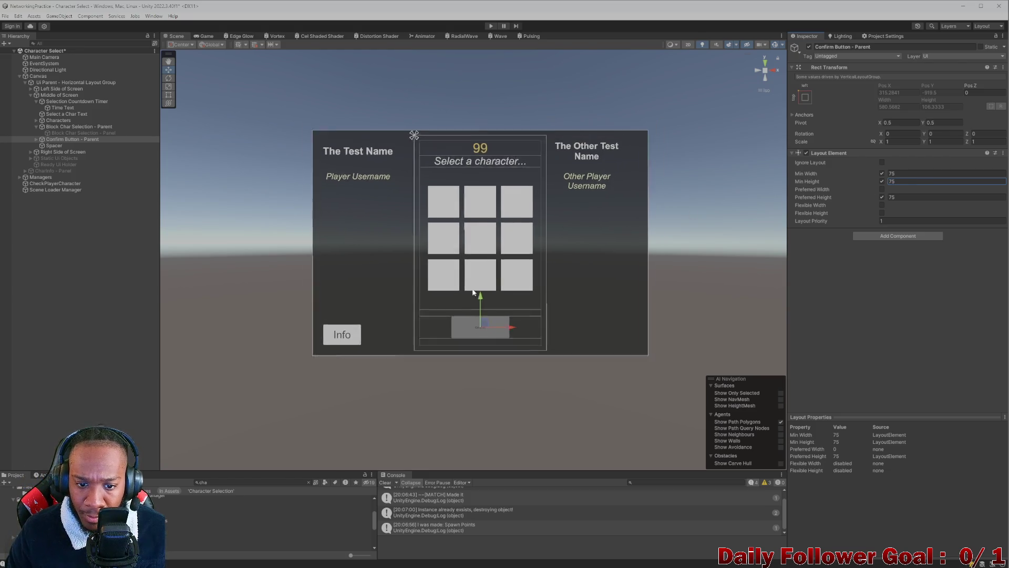
# Enable Preferred Width and set it to 75
pyautogui.scroll(1, 587, 224)
pyautogui.click(882, 188)
pyautogui.write('597.3')
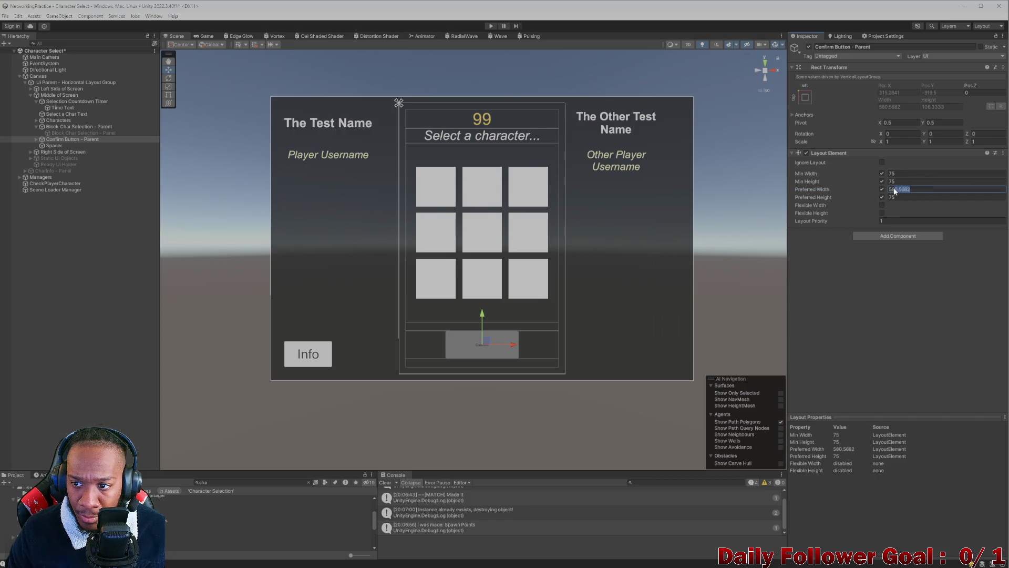
pyautogui.press('Tab')
pyautogui.click(890, 189)
pyautogui.write('606.5')
pyautogui.press('Tab')
pyautogui.click(888, 189)
pyautogui.write('41.6')
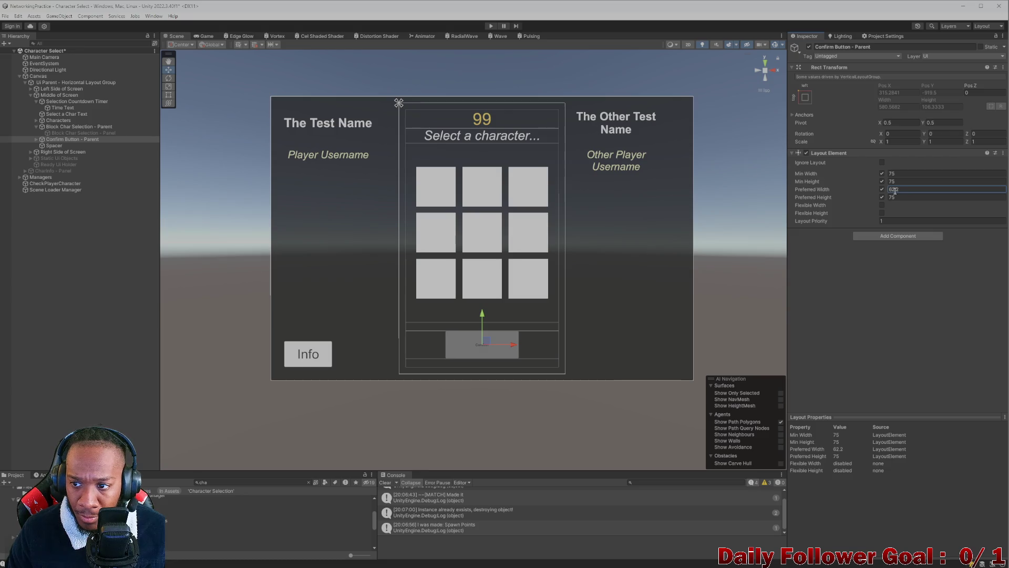
pyautogui.press('Return')
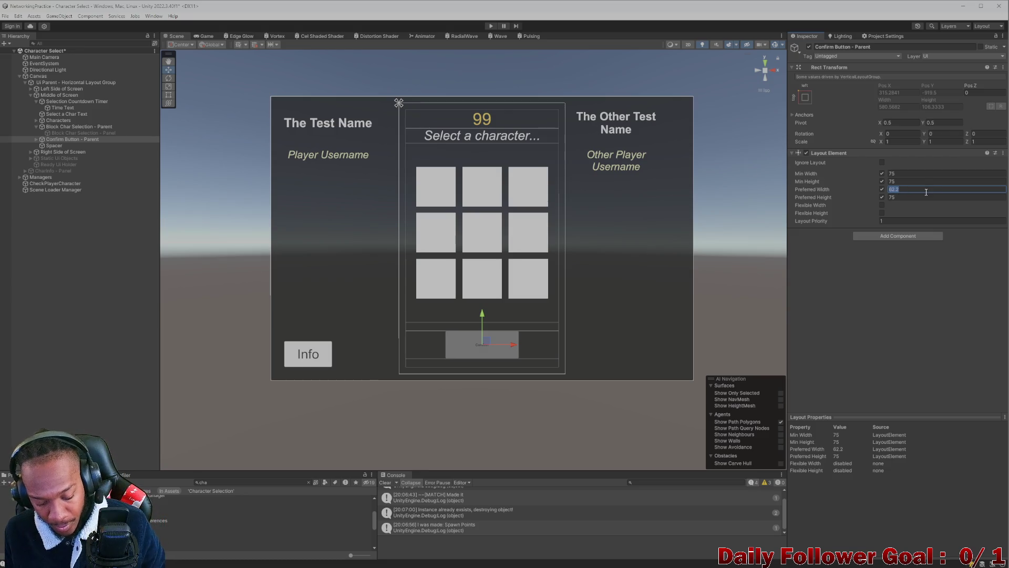
pyautogui.write('75')
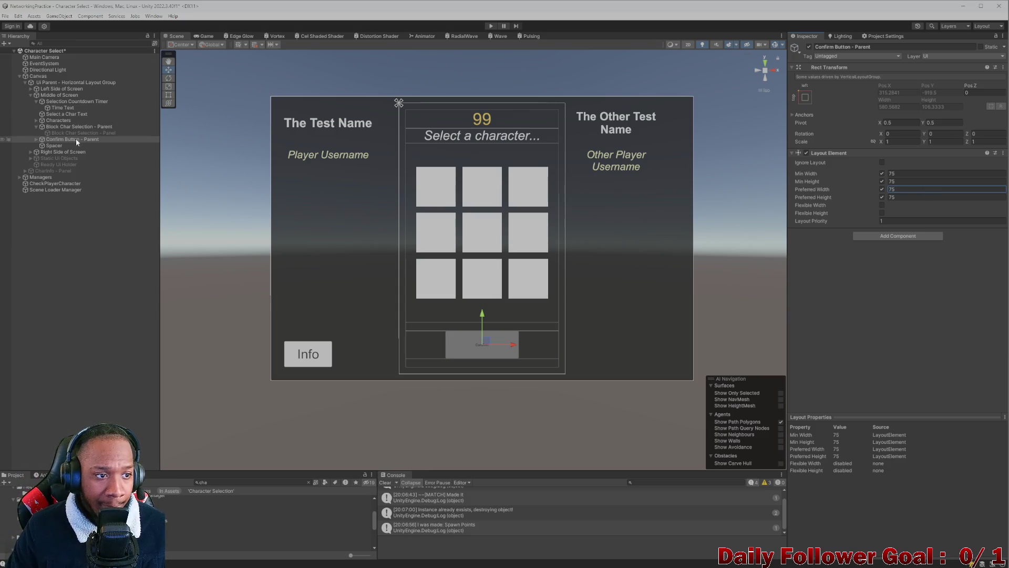
pyautogui.click(35, 139)
pyautogui.click(53, 145)
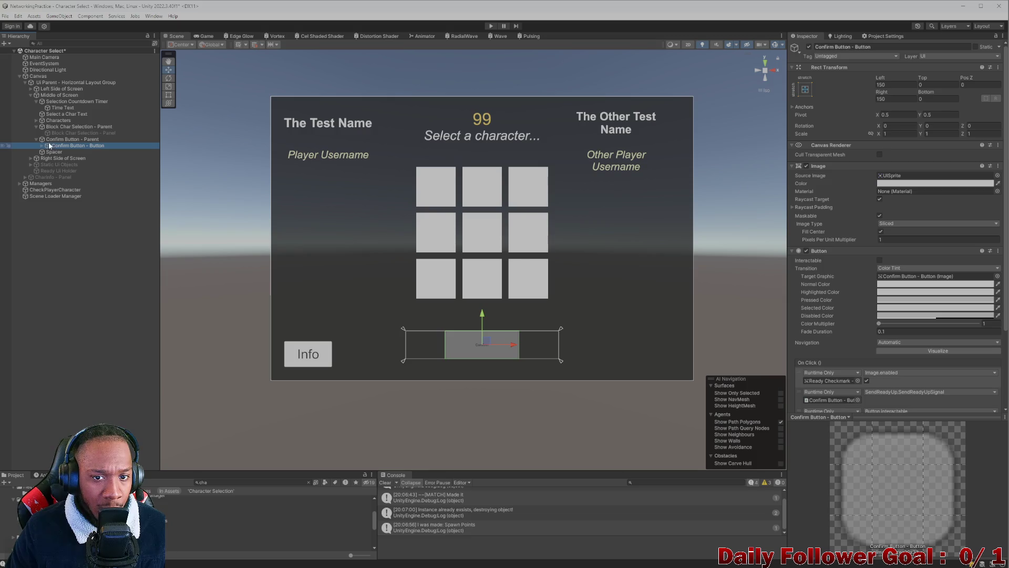
pyautogui.click(209, 36)
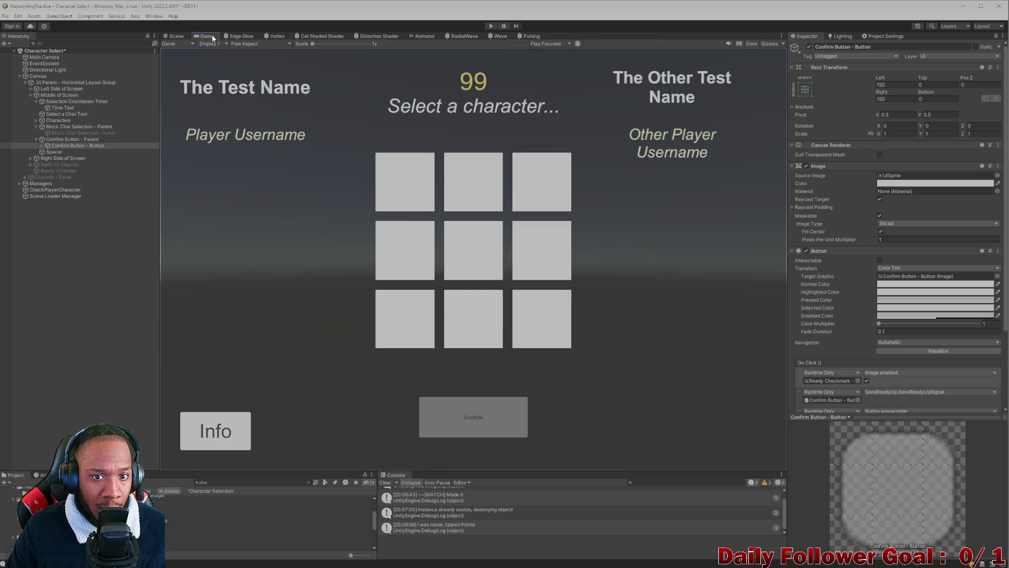
pyautogui.click(56, 133)
pyautogui.click(809, 47)
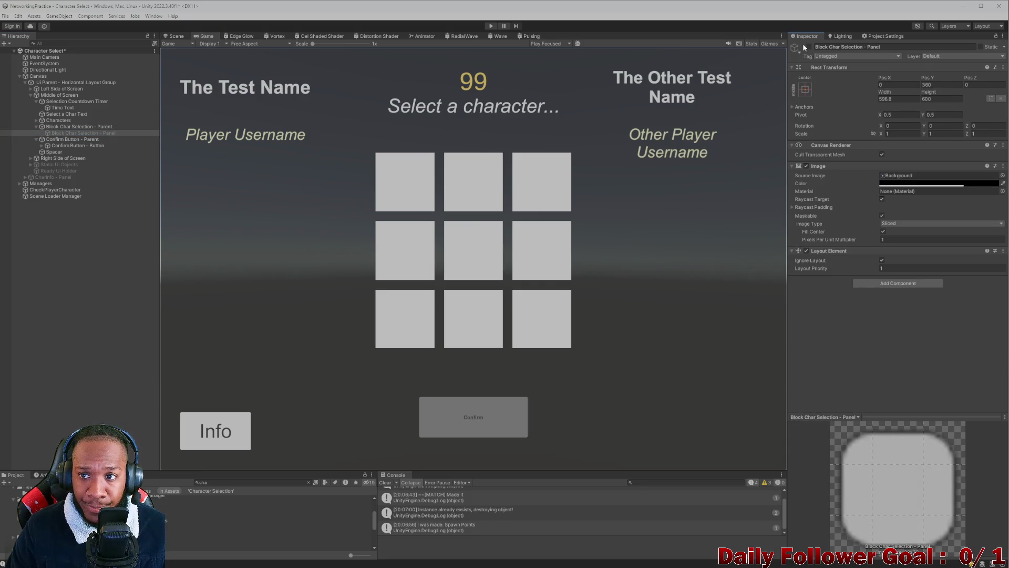
pyautogui.click(810, 47)
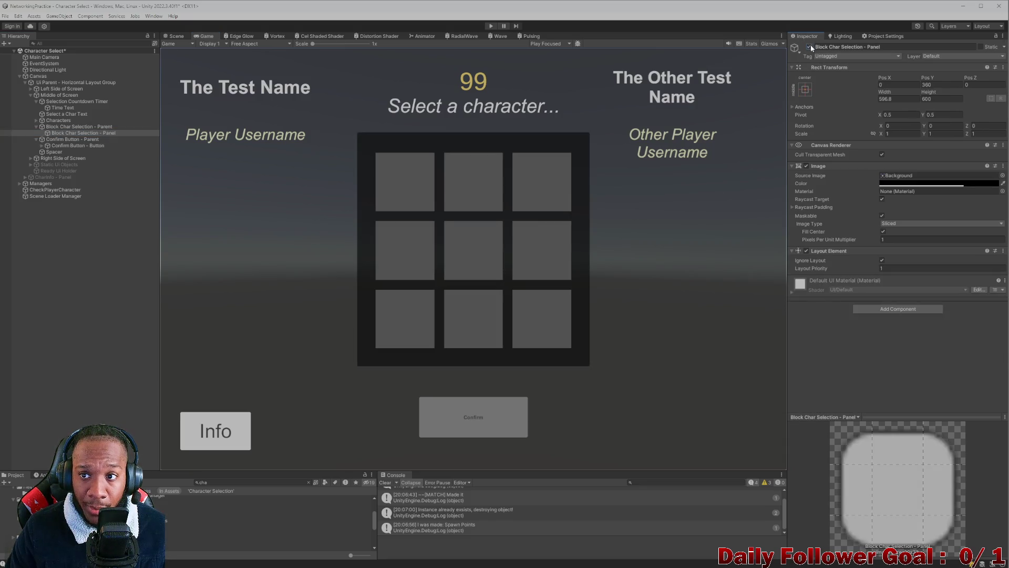
pyautogui.click(810, 47)
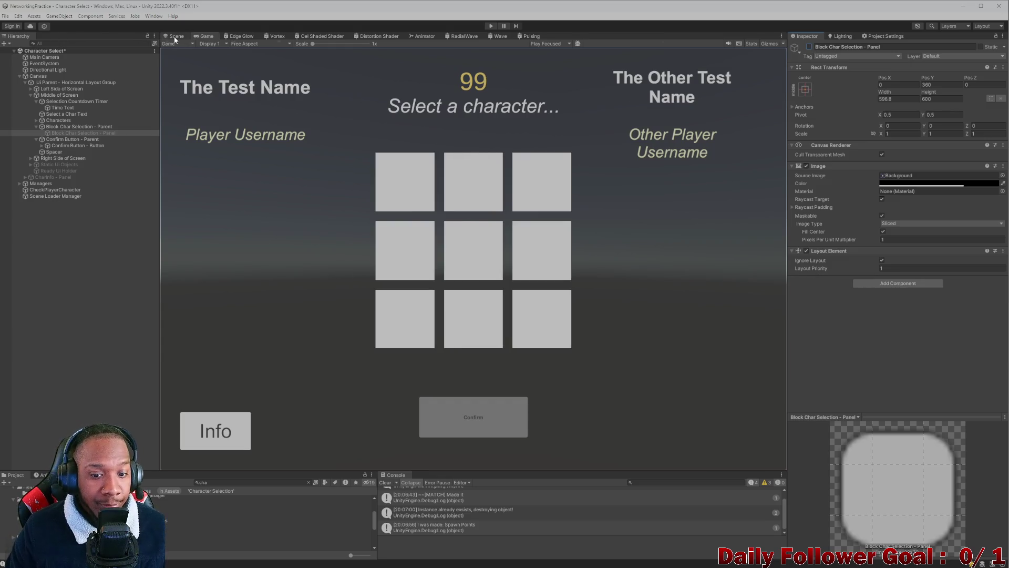
pyautogui.click(175, 37)
pyautogui.click(204, 36)
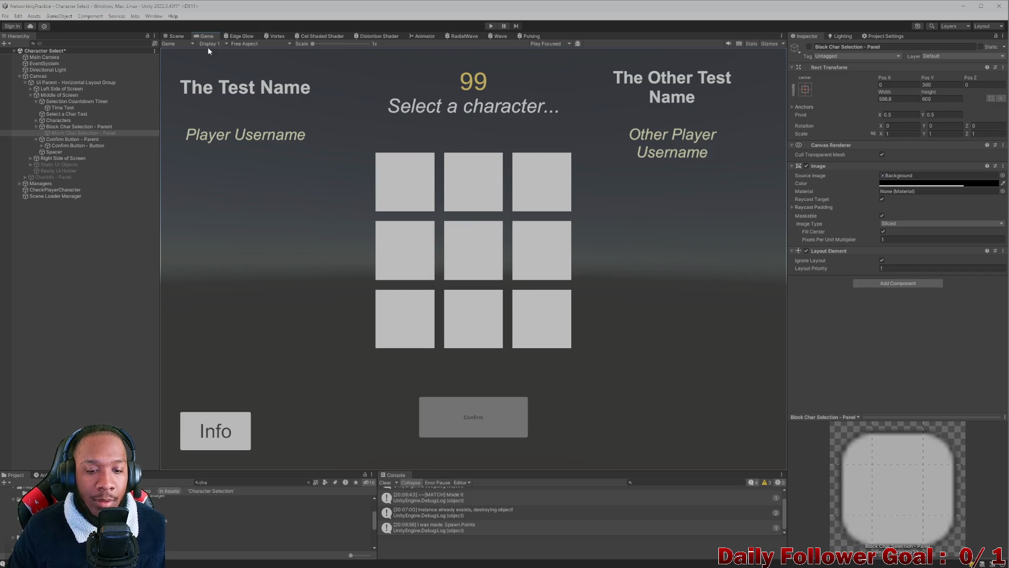
pyautogui.click(177, 36)
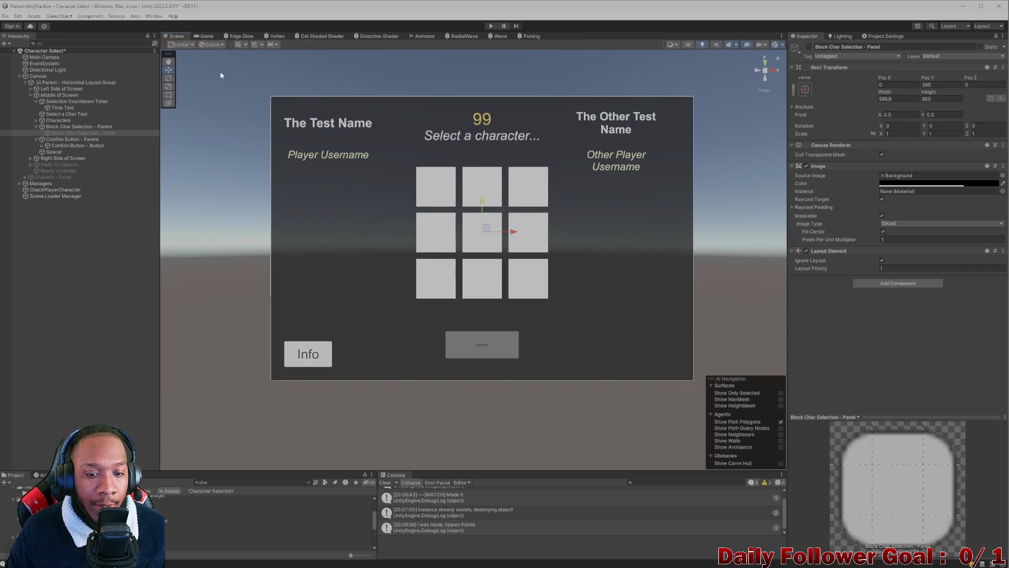
# Move the Spacer above Confirm Button - Parent and preview the new order
pyautogui.click(37, 139)
pyautogui.click(52, 140)
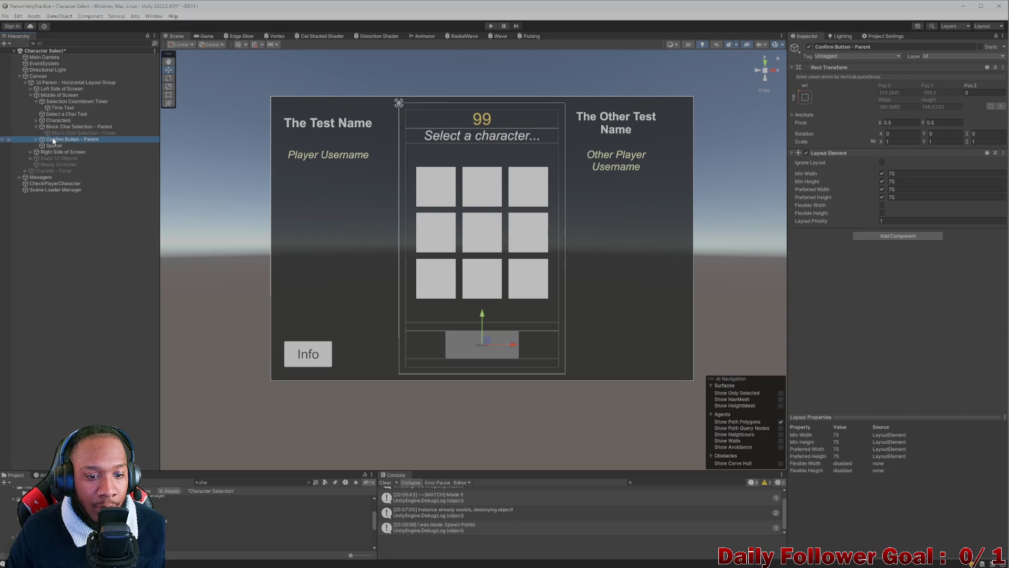
pyautogui.moveTo(57, 146); pyautogui.dragTo(62, 140)
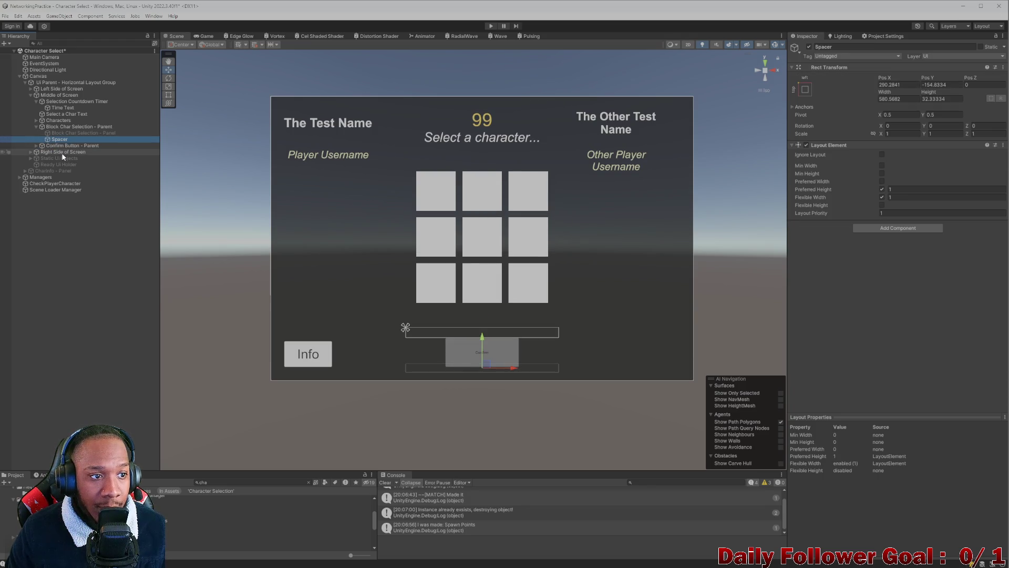
pyautogui.hotkey('ctrl', 'z')
pyautogui.moveTo(50, 148); pyautogui.dragTo(41, 139)
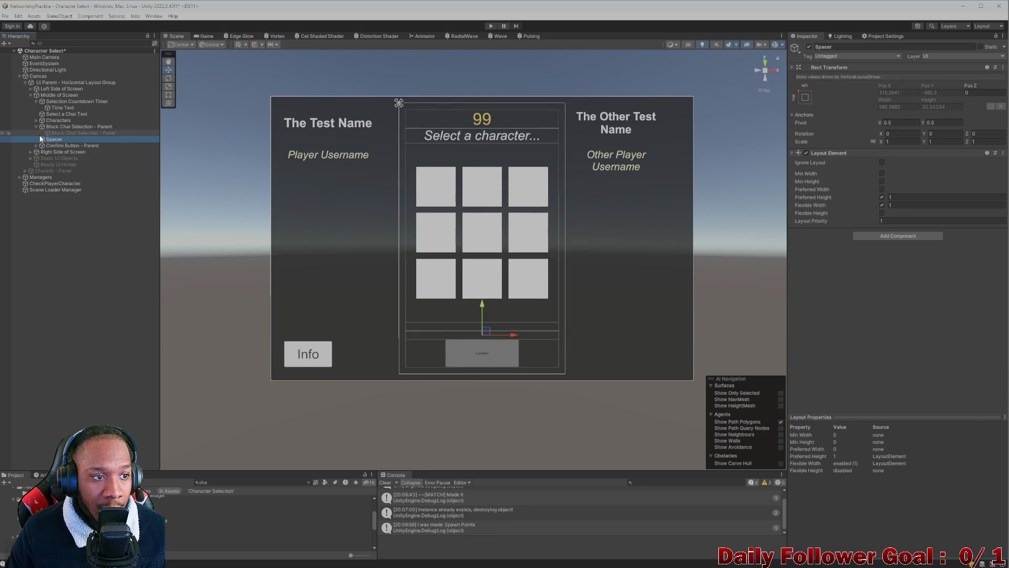
pyautogui.click(36, 126)
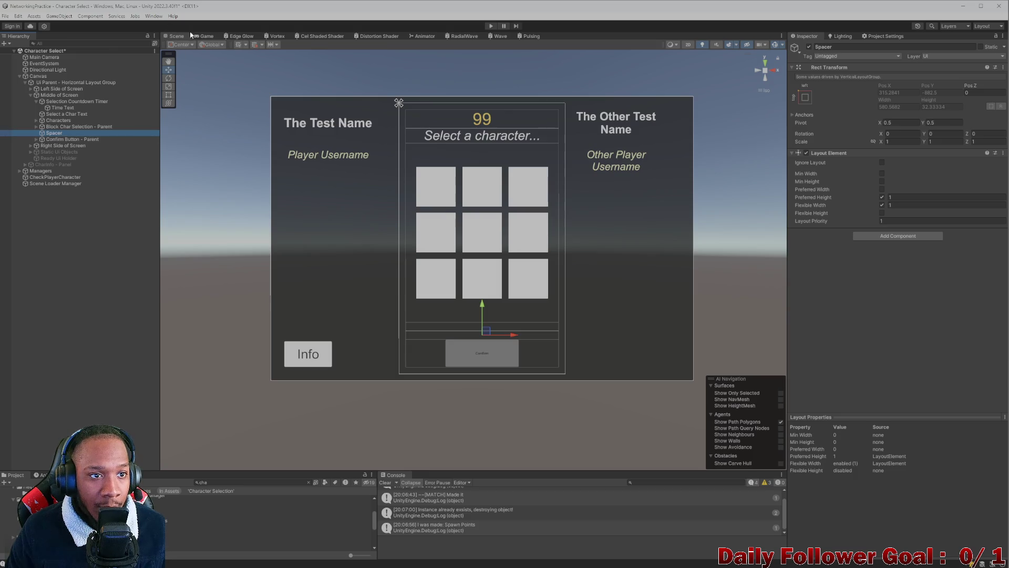
pyautogui.click(203, 35)
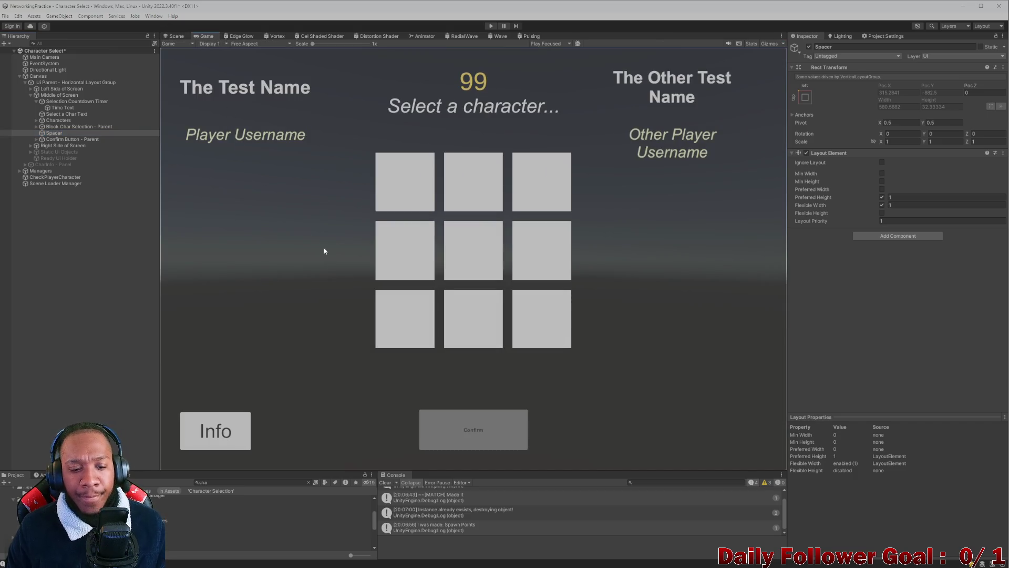
pyautogui.click(166, 38)
# Try a preferred height of 100 on Confirm Button - Parent, then settle on 80
pyautogui.click(67, 139)
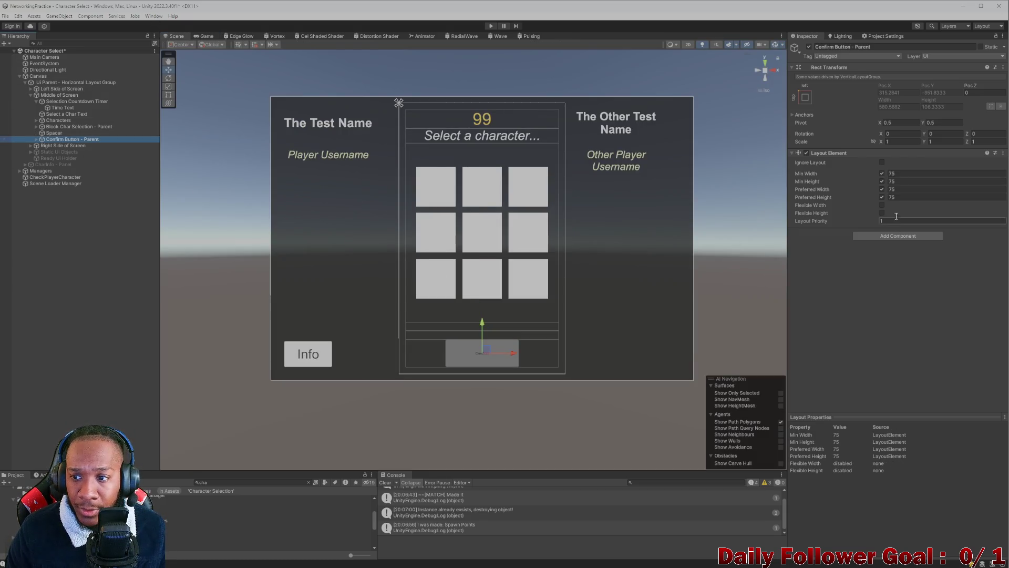
pyautogui.click(891, 197)
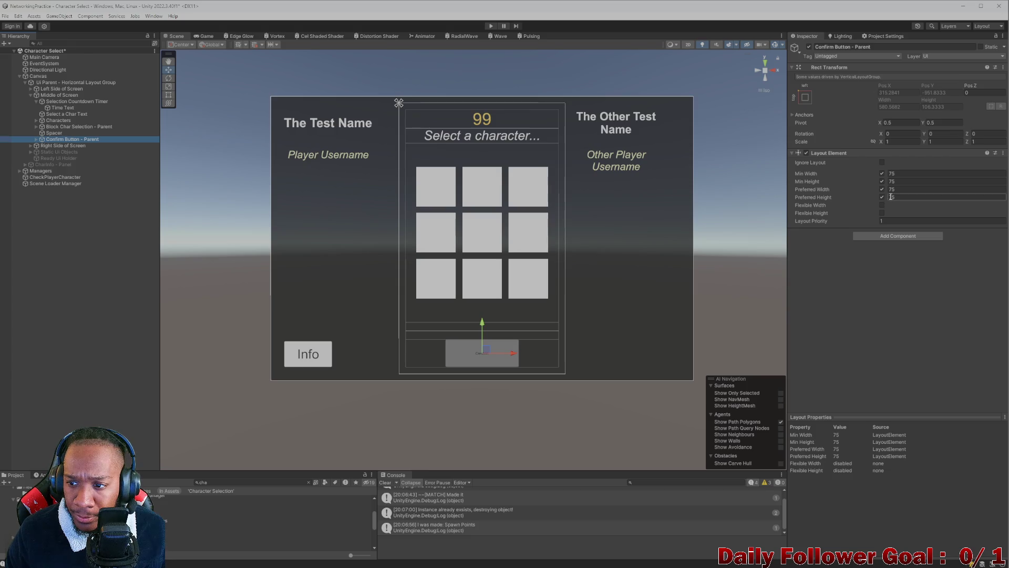
pyautogui.click(891, 197)
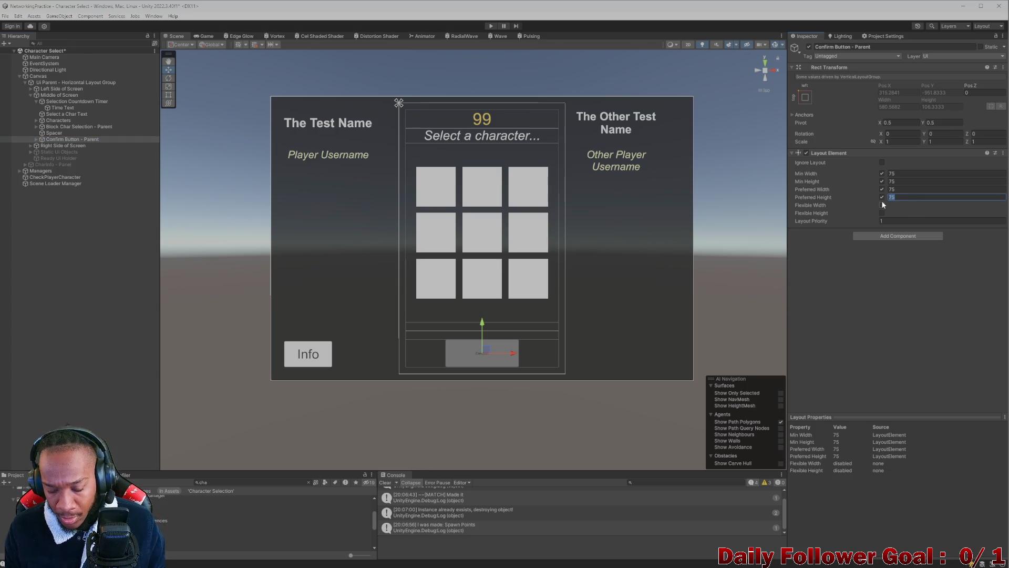
pyautogui.write('100')
pyautogui.click(205, 38)
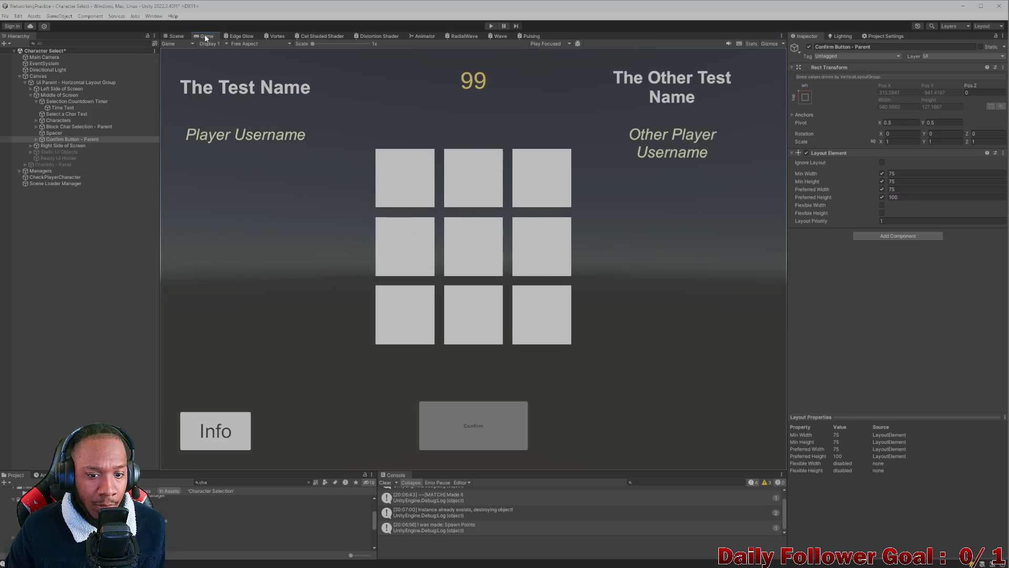
pyautogui.click(887, 198)
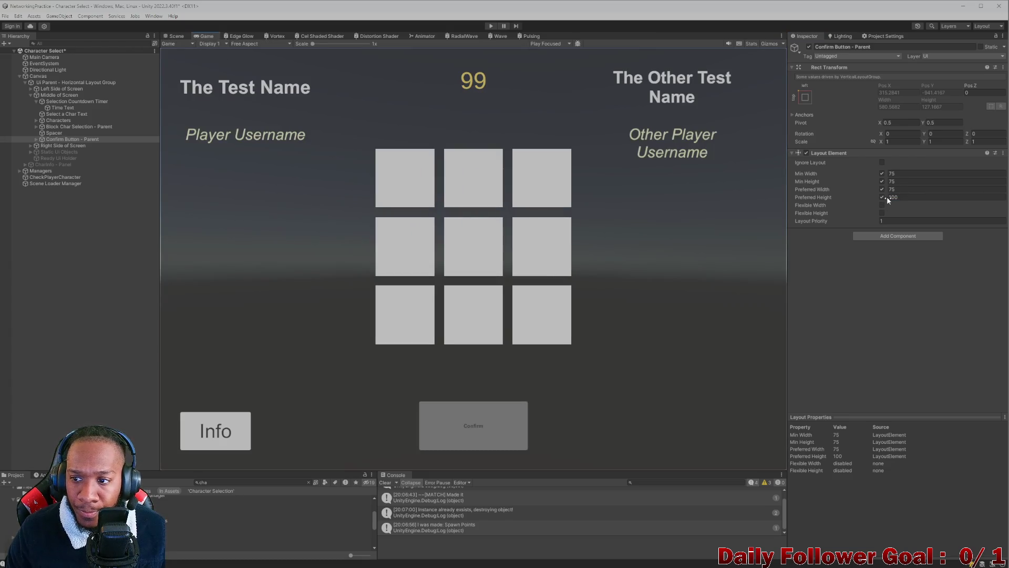
pyautogui.moveTo(887, 196); pyautogui.dragTo(875, 198)
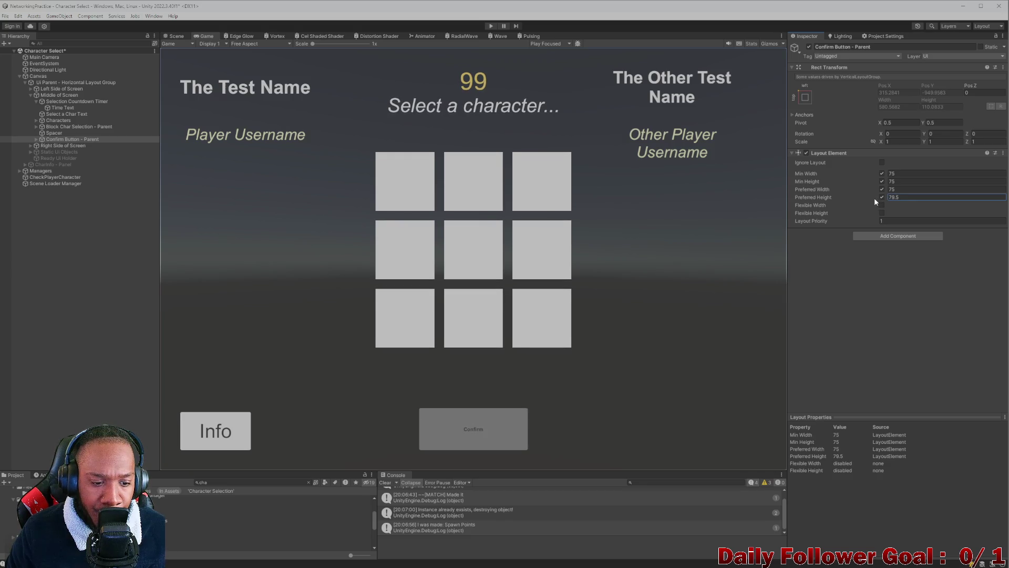
pyautogui.click(923, 199)
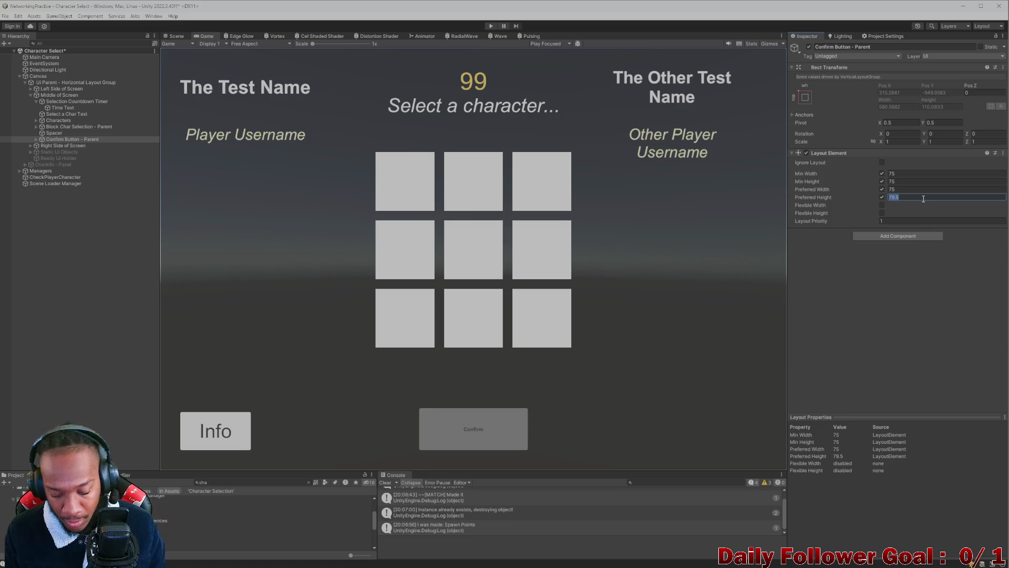
pyautogui.write('80')
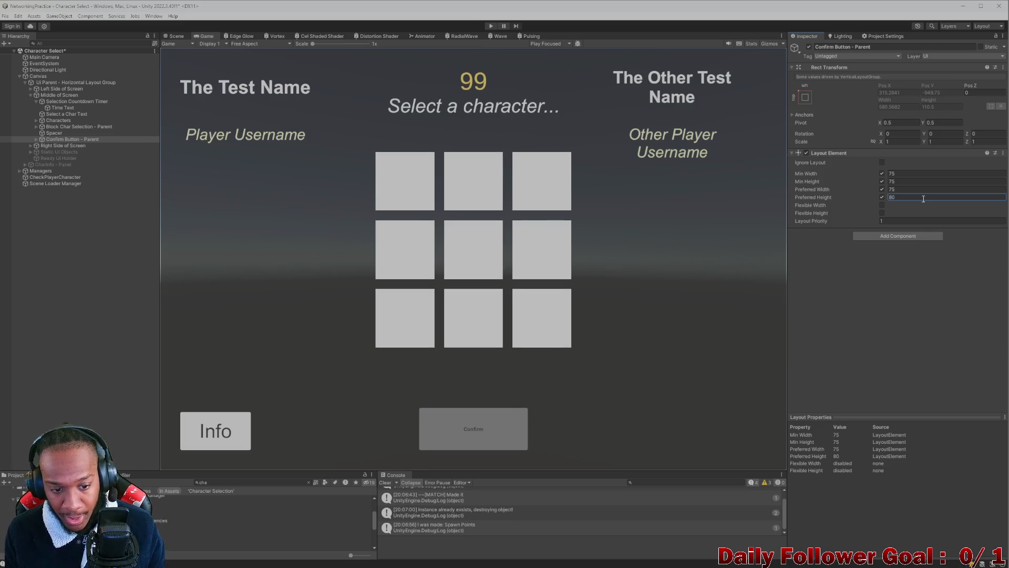
# Set preferred width, minimum height and minimum width to 80 and save the scene
pyautogui.click(901, 190)
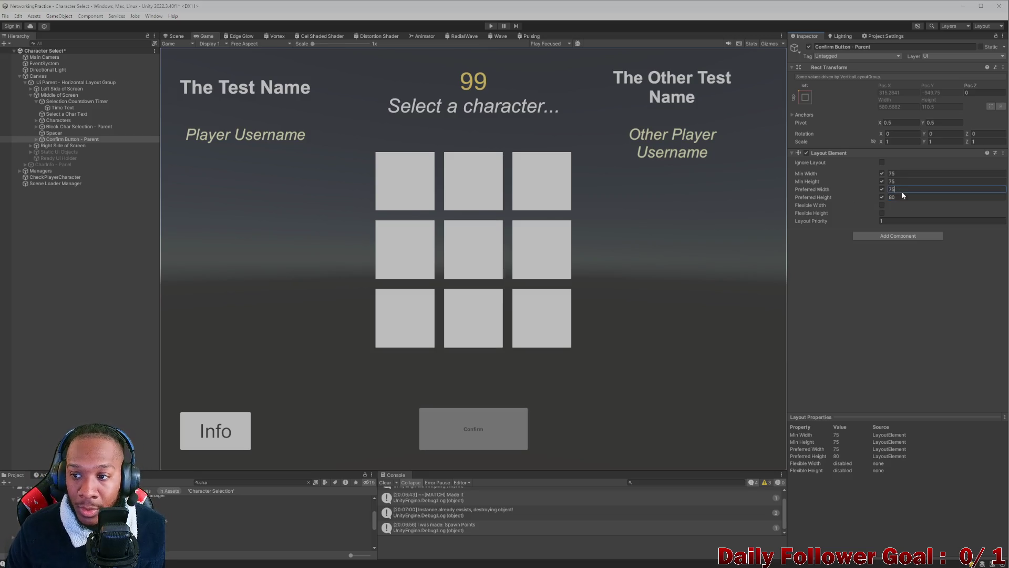
pyautogui.press('BackSpace')
pyautogui.write('80')
pyautogui.click(911, 181)
pyautogui.write('80')
pyautogui.click(903, 173)
pyautogui.write('80')
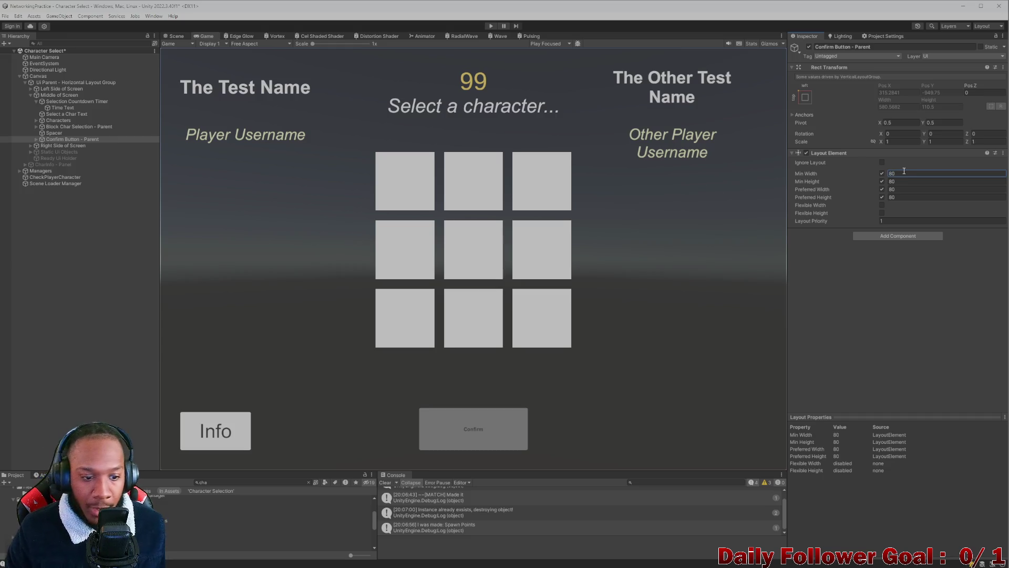
pyautogui.hotkey('ctrl', 's')
pyautogui.click(36, 139)
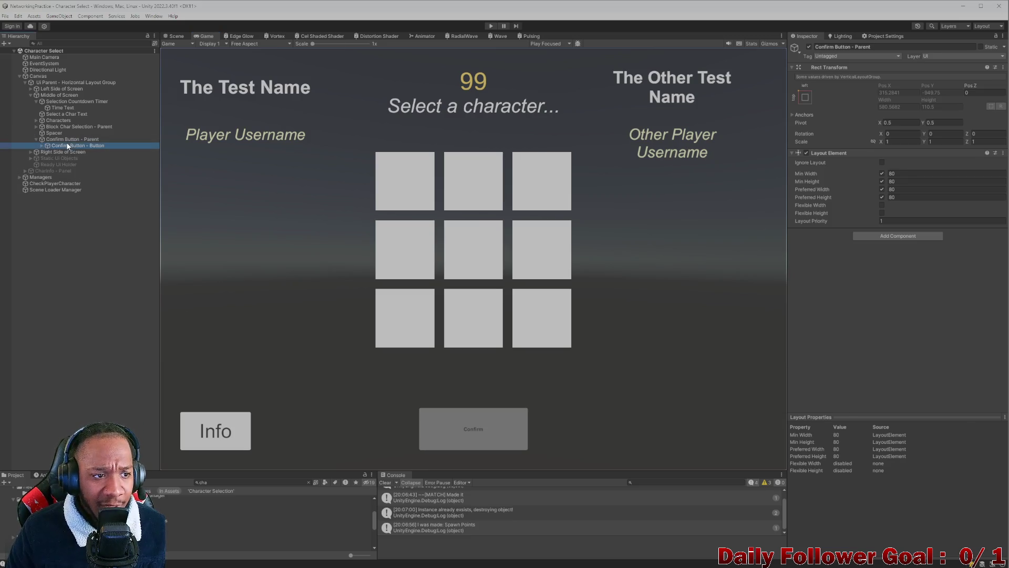
# Select the Confirm button's Text label and try Best Fit with a minimum size of 1
pyautogui.click(43, 146)
pyautogui.click(41, 146)
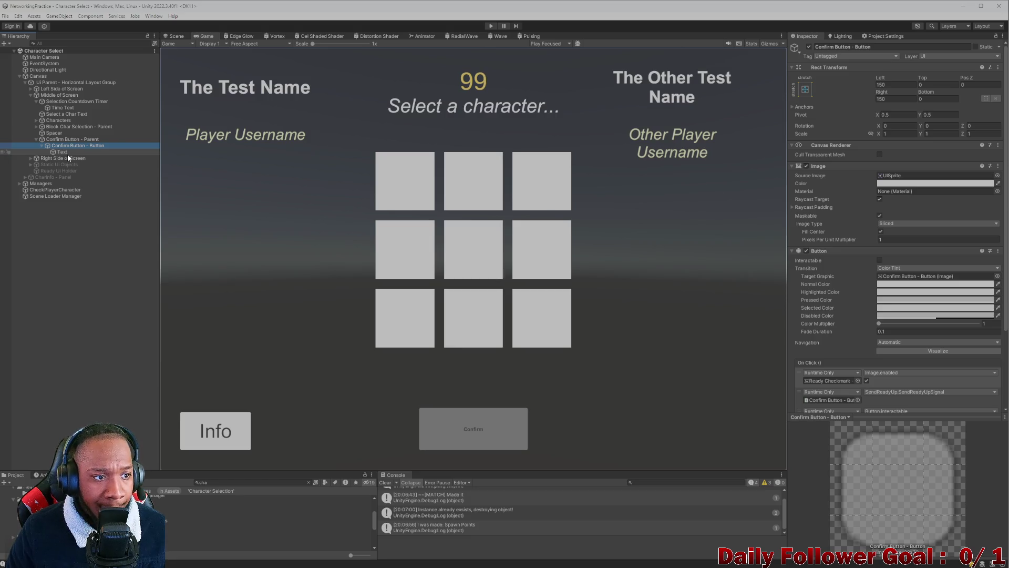
pyautogui.click(65, 152)
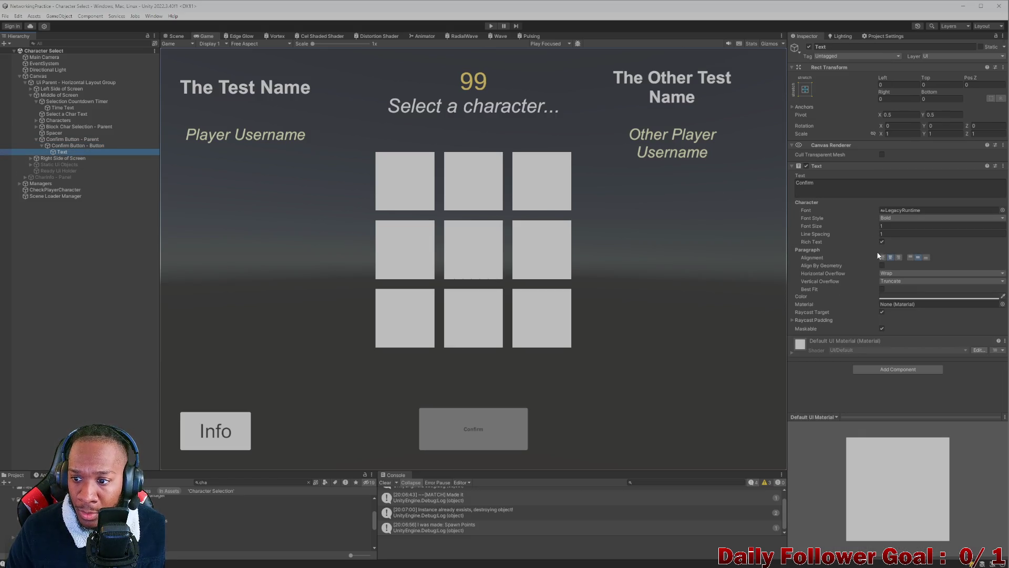
pyautogui.click(882, 289)
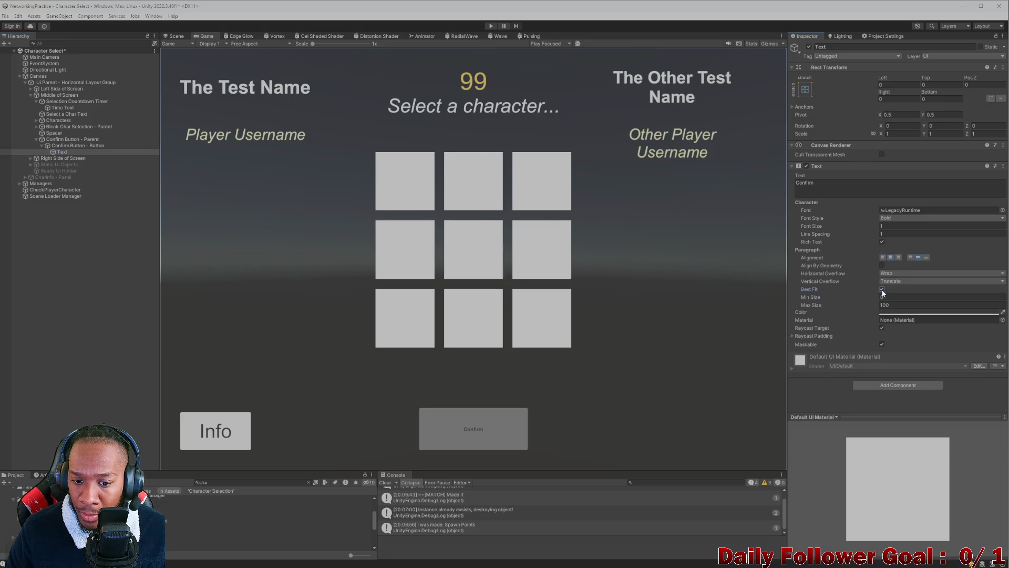
pyautogui.click(900, 297)
pyautogui.write('0')
pyautogui.moveTo(811, 298); pyautogui.dragTo(916, 300)
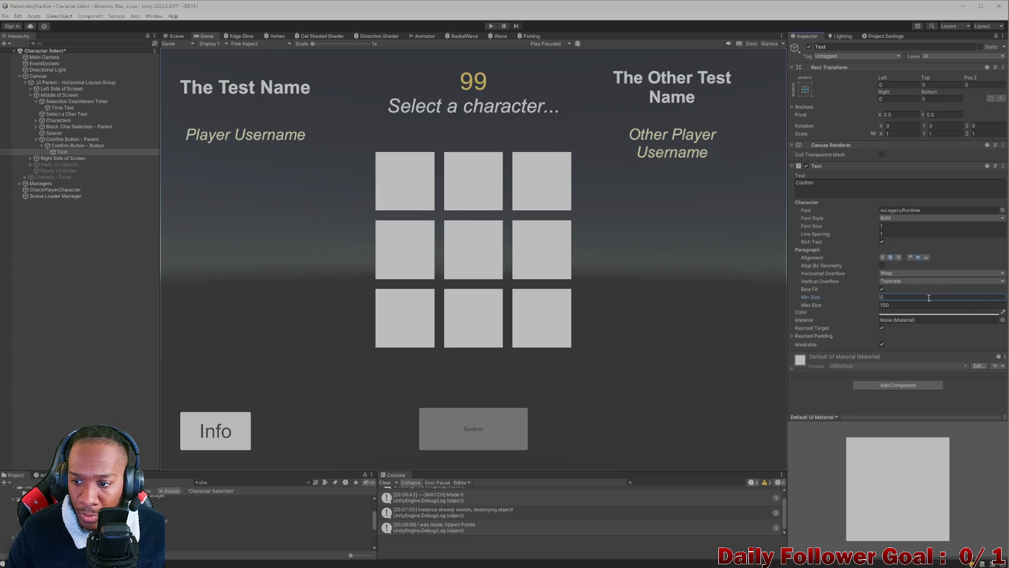
pyautogui.write('1')
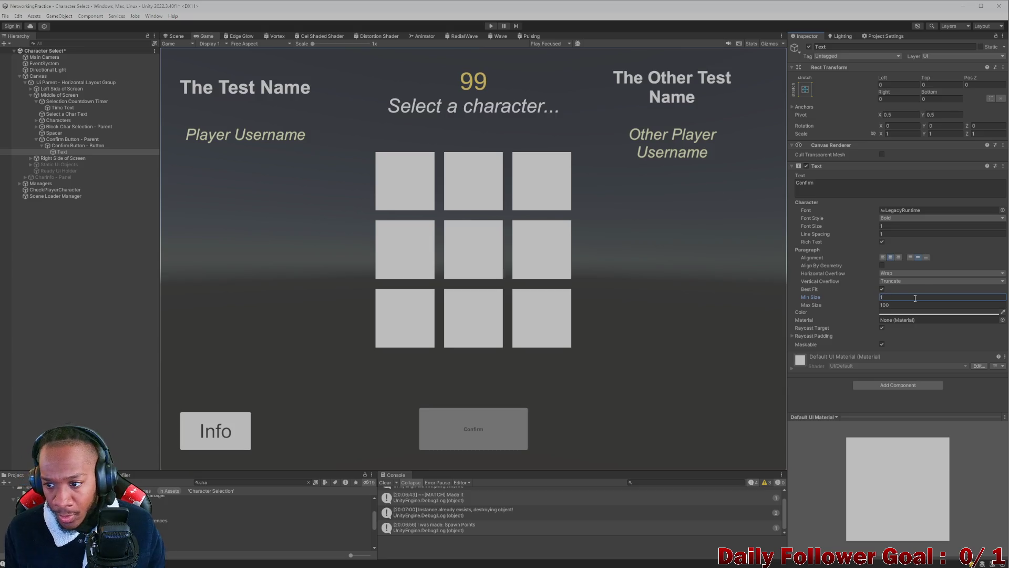
pyautogui.click(882, 289)
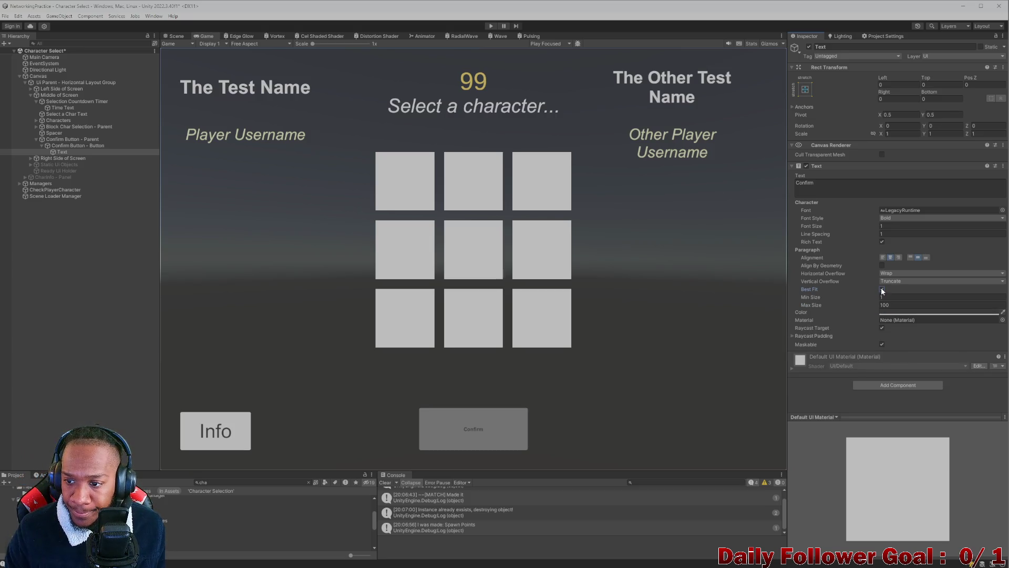
# Turn Best Fit off and set the Confirm label's font size to 37
pyautogui.click(882, 288)
pyautogui.moveTo(817, 226)
pyautogui.mouseDown()
pyautogui.moveTo(858, 226)
pyautogui.moveTo(846, 229)
pyautogui.mouseUp()
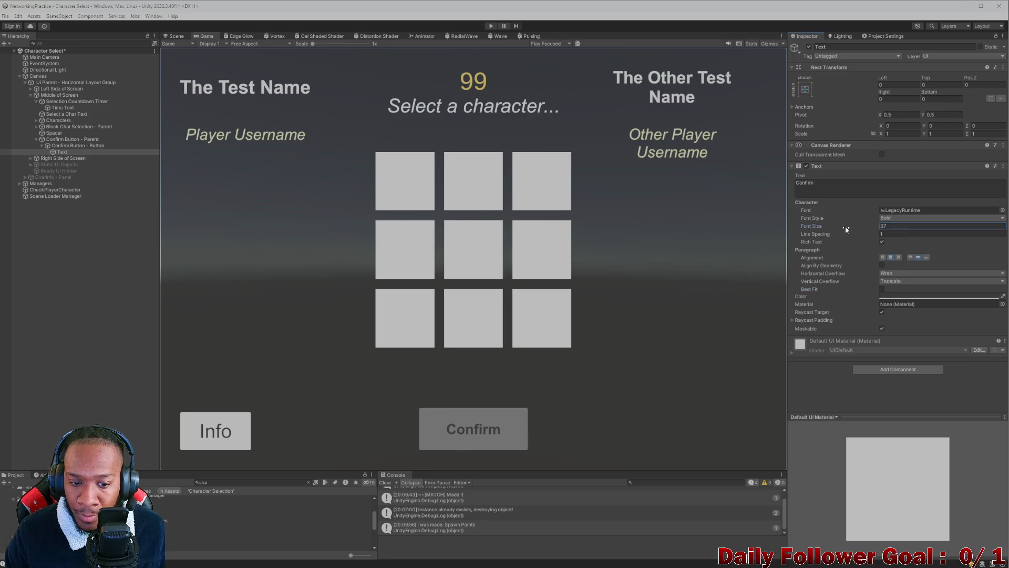
pyautogui.click(881, 238)
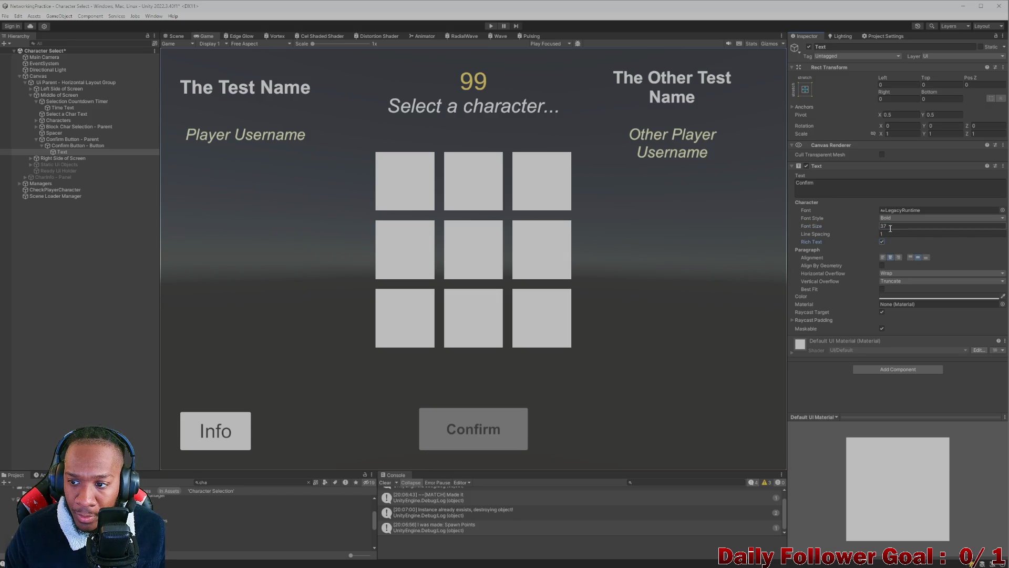
pyautogui.click(892, 226)
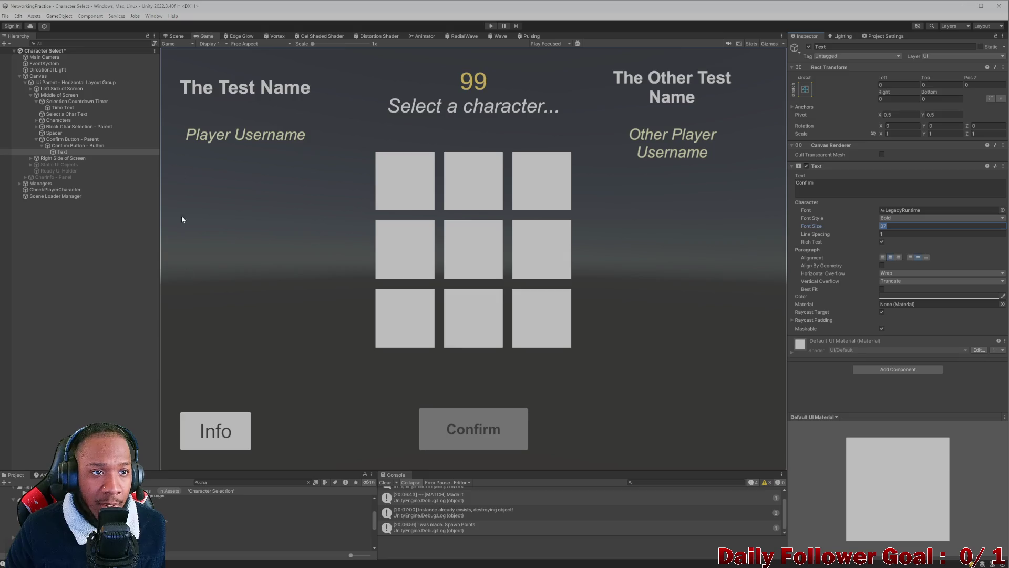
# In the Scene view, select the Info button's text to check its font settings
pyautogui.click(169, 39)
pyautogui.click(309, 357)
pyautogui.click(309, 357)
pyautogui.click(307, 356)
pyautogui.click(306, 356)
pyautogui.click(306, 357)
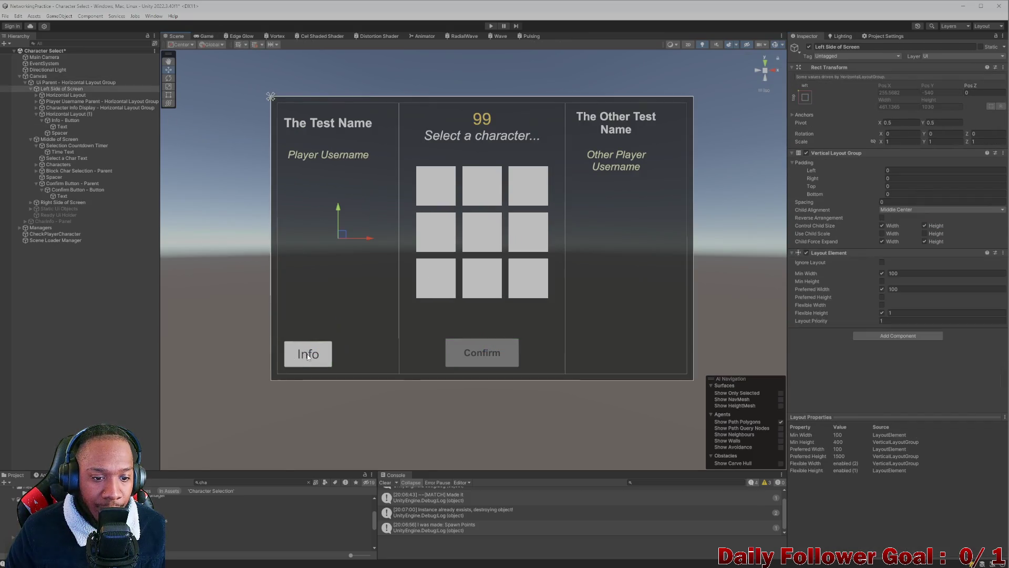
pyautogui.click(307, 357)
pyautogui.click(308, 357)
pyautogui.click(309, 356)
pyautogui.click(56, 127)
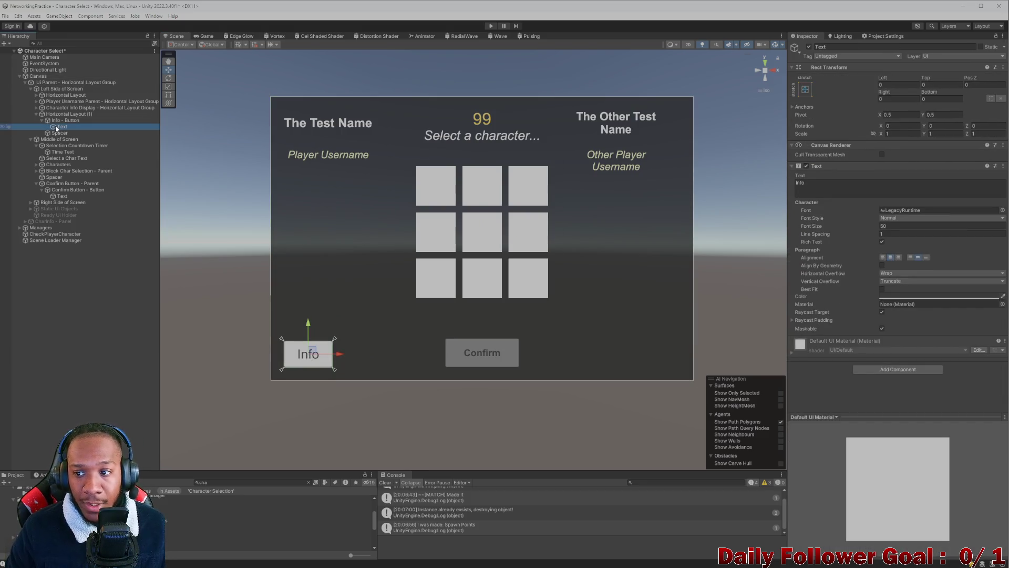
# Set the Confirm label's font size to 50 and its font style to Normal
pyautogui.click(472, 357)
pyautogui.click(474, 356)
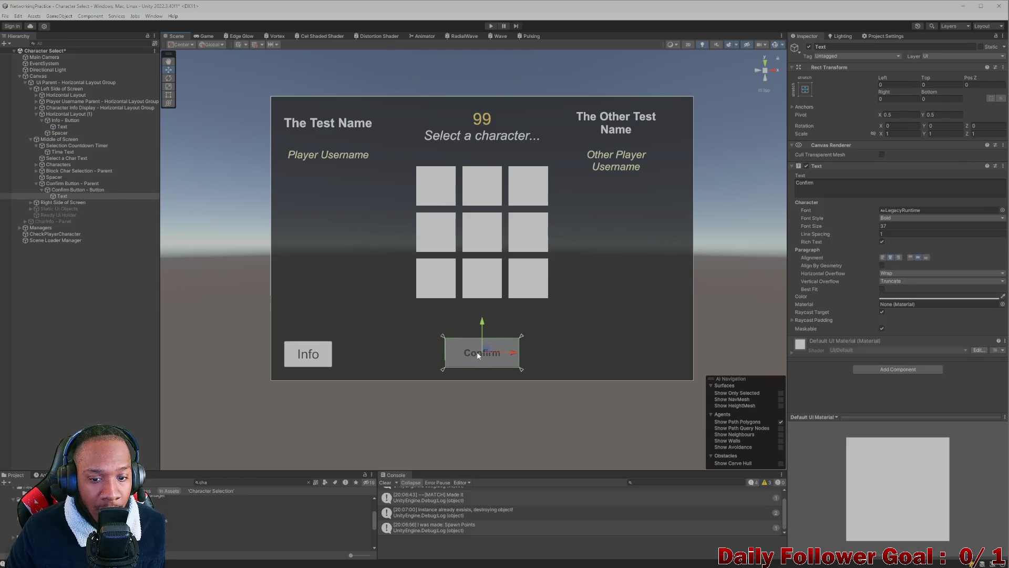
pyautogui.click(478, 355)
pyautogui.click(65, 190)
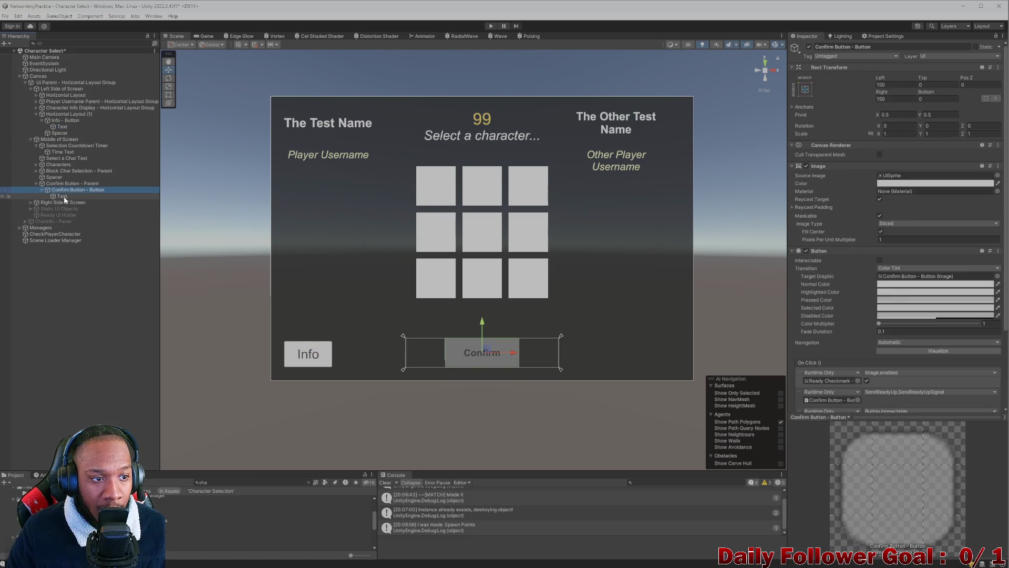
pyautogui.click(62, 196)
pyautogui.doubleClick(911, 226)
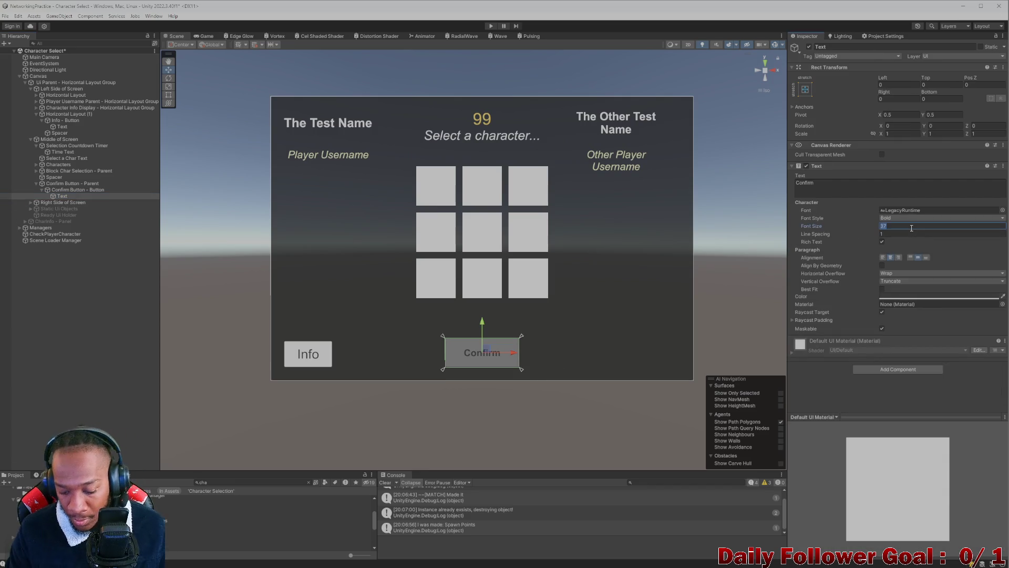
pyautogui.write('50')
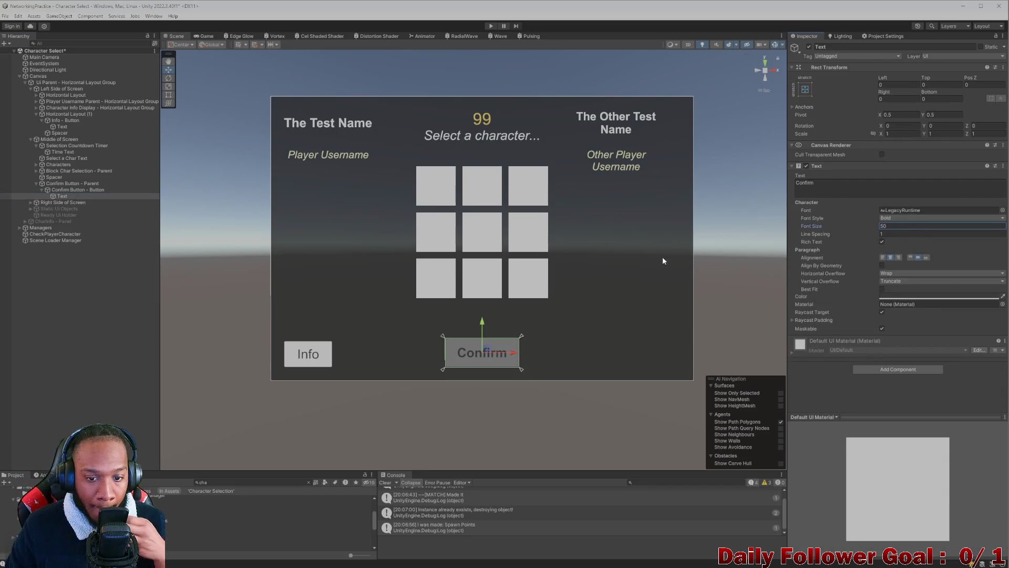
pyautogui.click(909, 218)
pyautogui.click(907, 224)
pyautogui.click(617, 308)
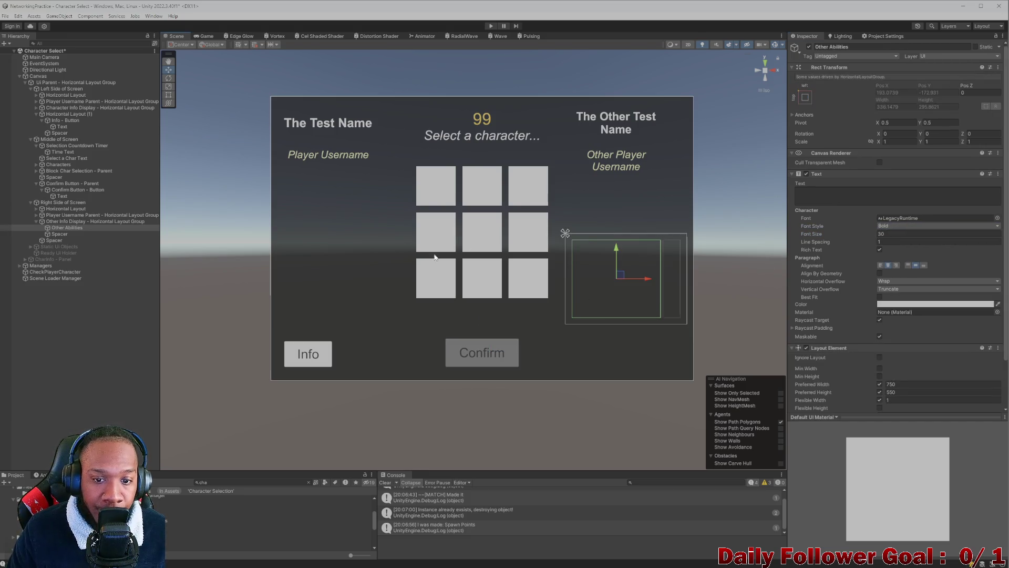
# Preview in the Game view and switch the Confirm label's font style back to Bold
pyautogui.click(205, 36)
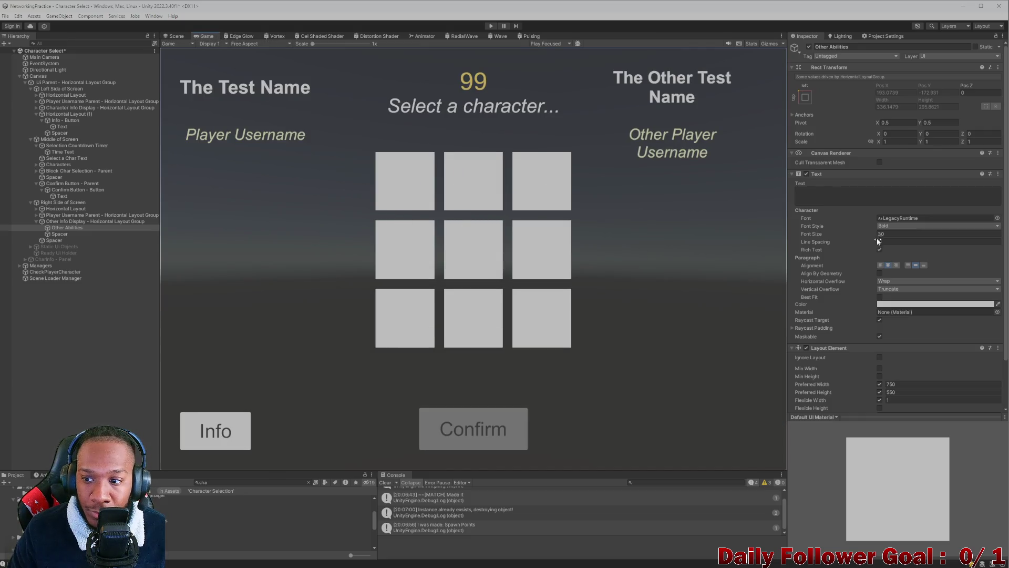
pyautogui.click(897, 226)
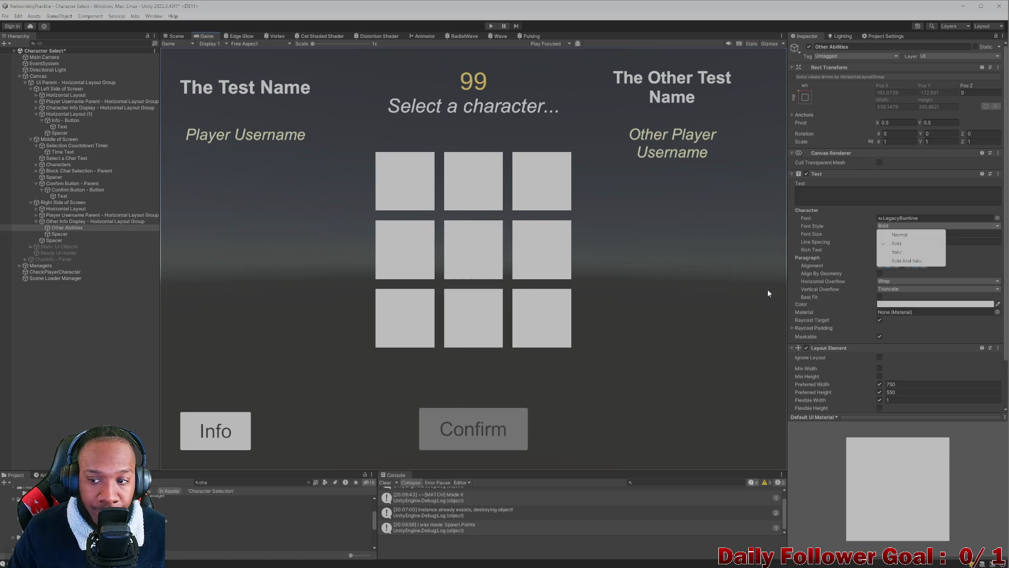
pyautogui.click(901, 243)
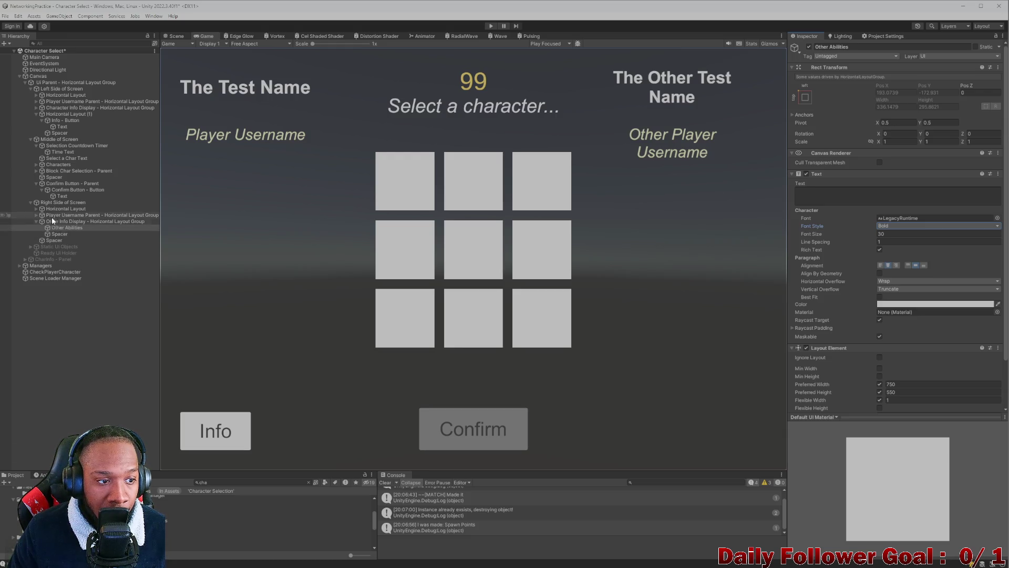
pyautogui.click(37, 221)
pyautogui.click(63, 196)
pyautogui.click(925, 218)
pyautogui.click(888, 233)
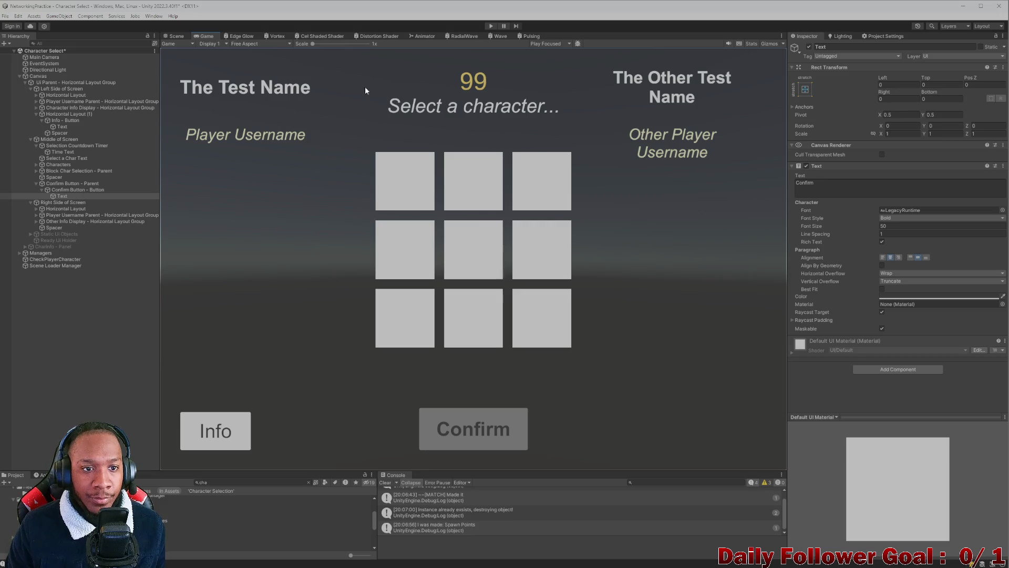
pyautogui.click(177, 36)
pyautogui.click(203, 37)
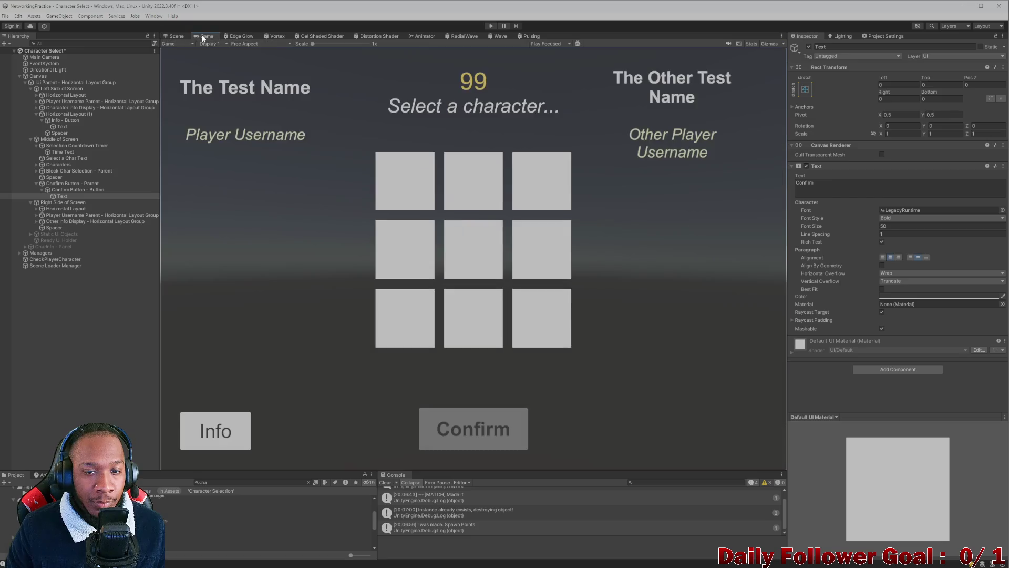
# Clear the 'The Test Name' placeholder from the Character Name text
pyautogui.click(169, 37)
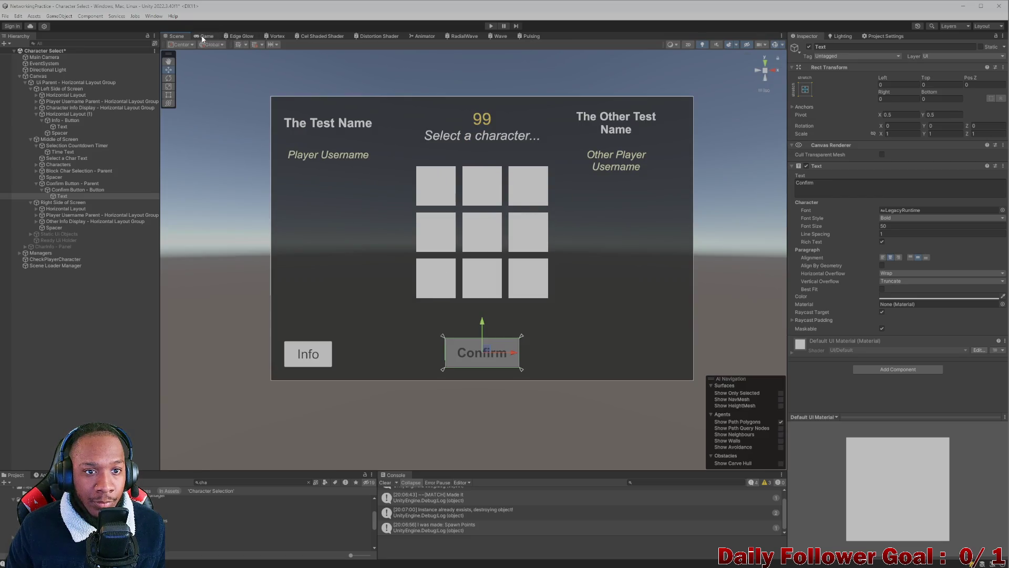
pyautogui.click(203, 37)
pyautogui.click(176, 37)
pyautogui.click(325, 123)
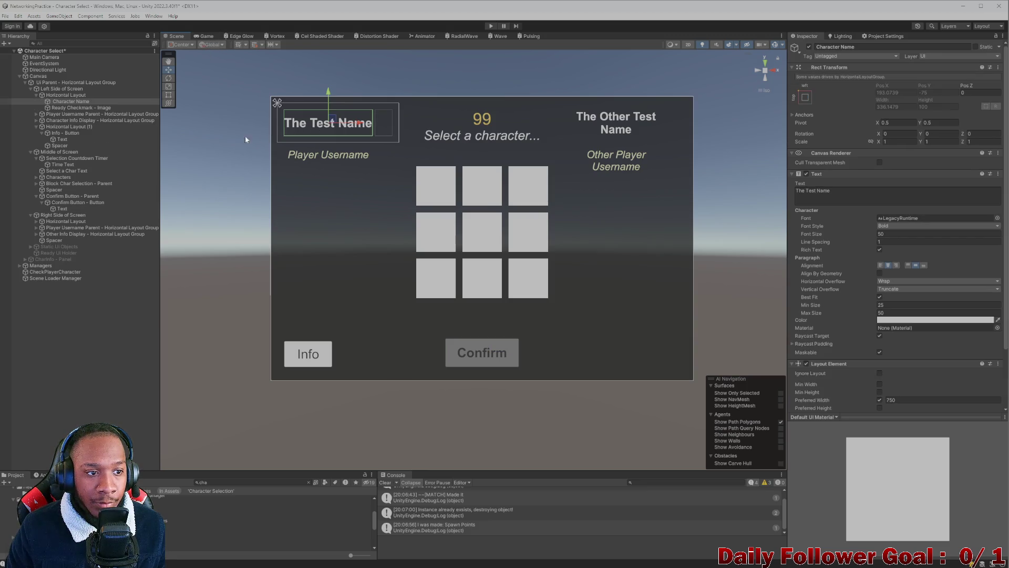
pyautogui.click(857, 193)
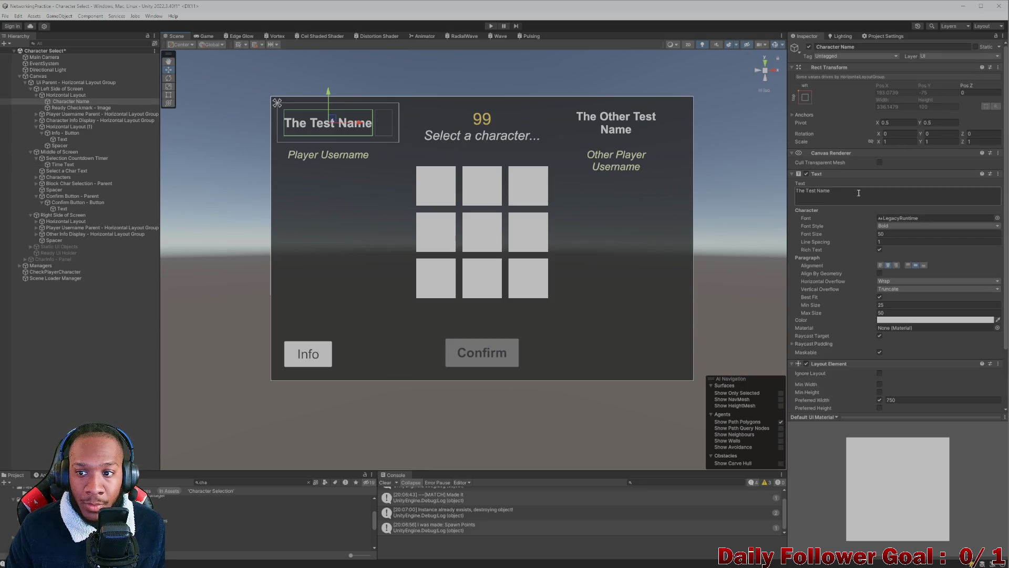
pyautogui.hotkey('ctrl', 'a')
pyautogui.press('BackSpace')
# Clear the 'The Other Test Name' placeholder from the other character's name text
pyautogui.click(628, 122)
pyautogui.click(836, 192)
pyautogui.hotkey('ctrl', 'a')
pyautogui.press('BackSpace')
pyautogui.click(658, 254)
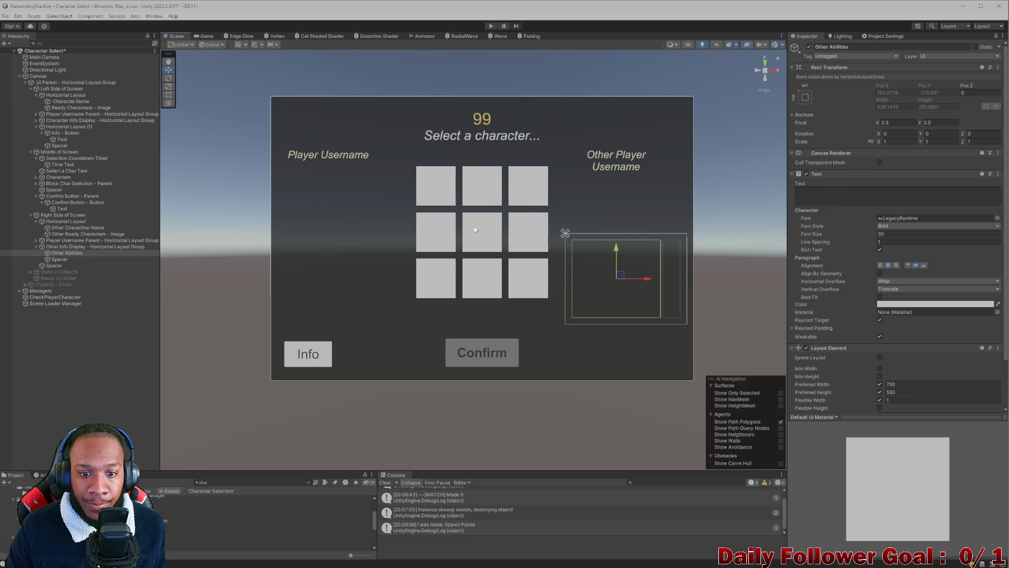
pyautogui.click(466, 313)
pyautogui.click(528, 357)
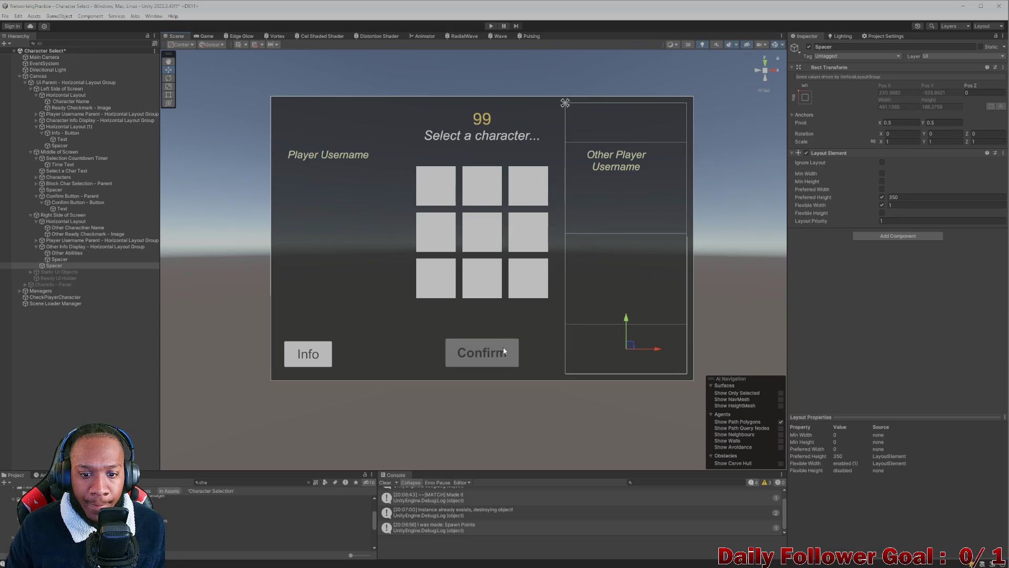
pyautogui.click(487, 353)
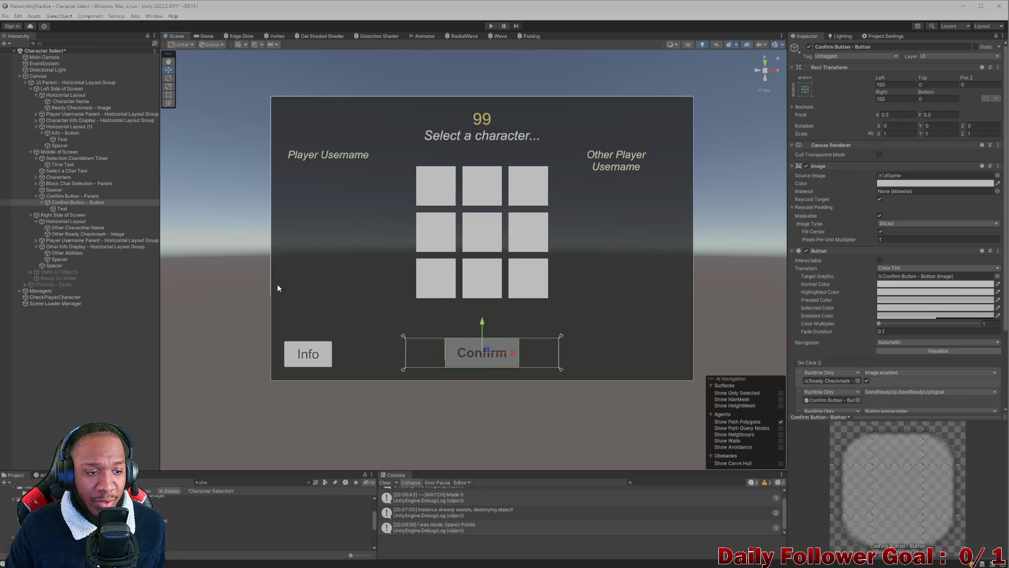
# Add a fourth entry to the Confirm button's On Click list
pyautogui.click(67, 196)
pyautogui.click(68, 202)
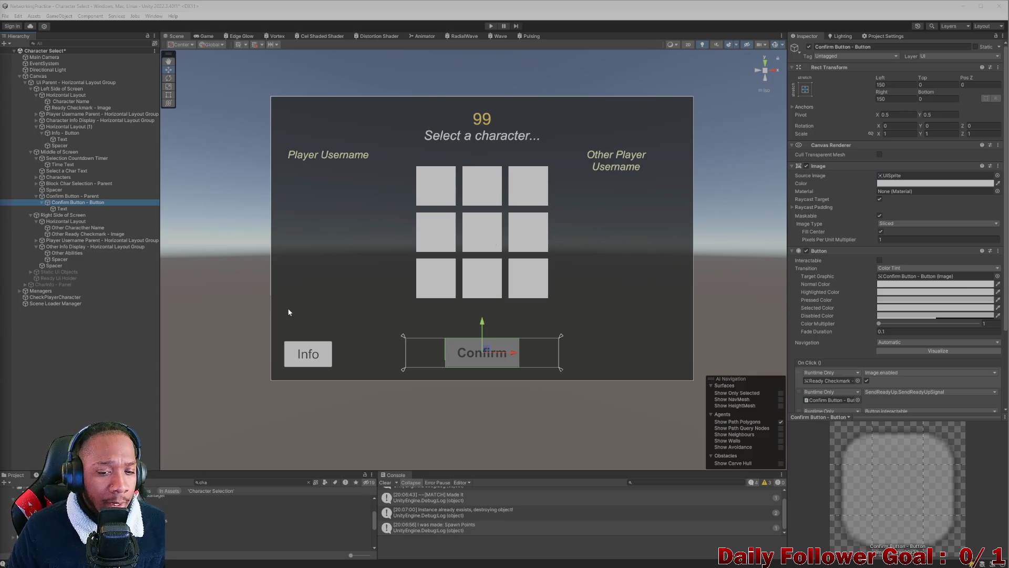
pyautogui.scroll(-3, 875, 362)
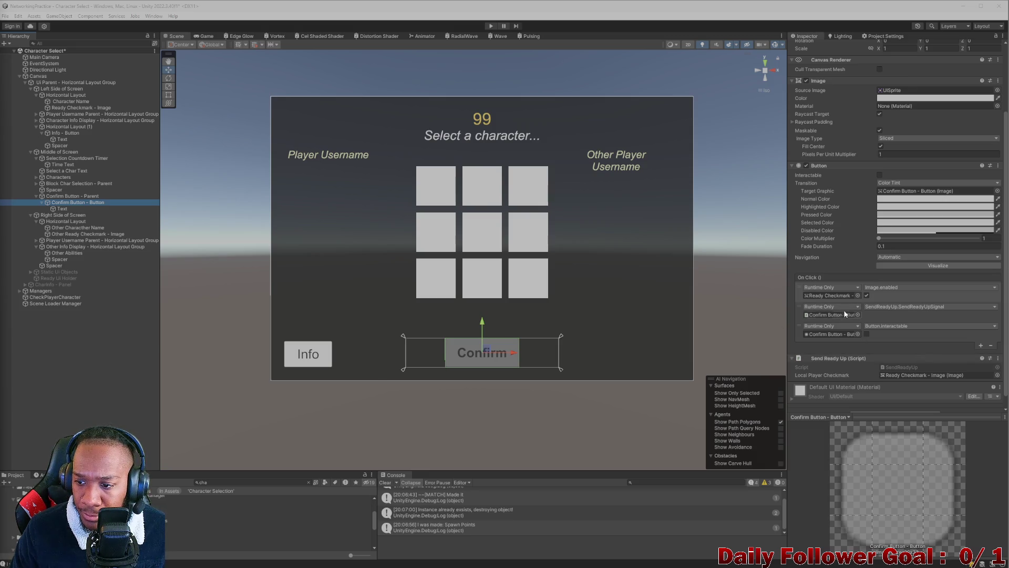
pyautogui.click(977, 349)
pyautogui.click(981, 346)
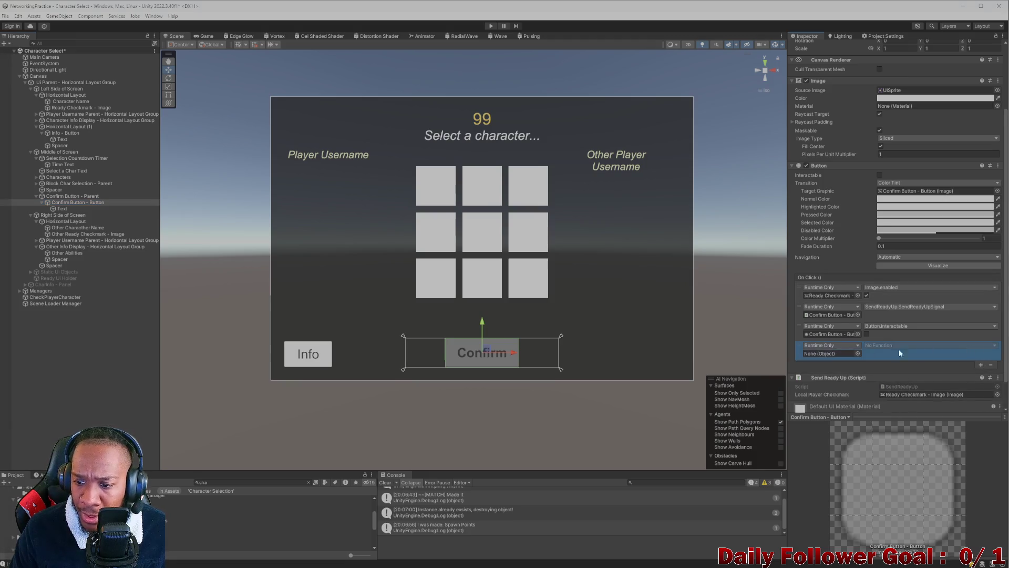
# Assign Block Char Selection to the new event and choose GameObject.SetActive
pyautogui.scroll(-3, 844, 352)
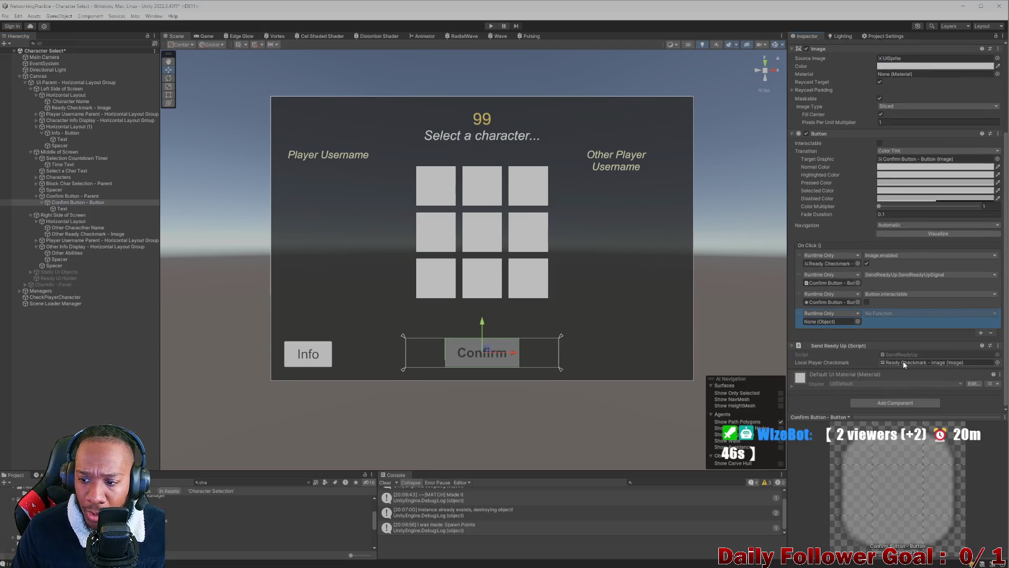
pyautogui.click(36, 183)
pyautogui.click(856, 325)
pyautogui.moveTo(855, 326); pyautogui.dragTo(855, 325)
pyautogui.click(894, 313)
pyautogui.moveTo(919, 340)
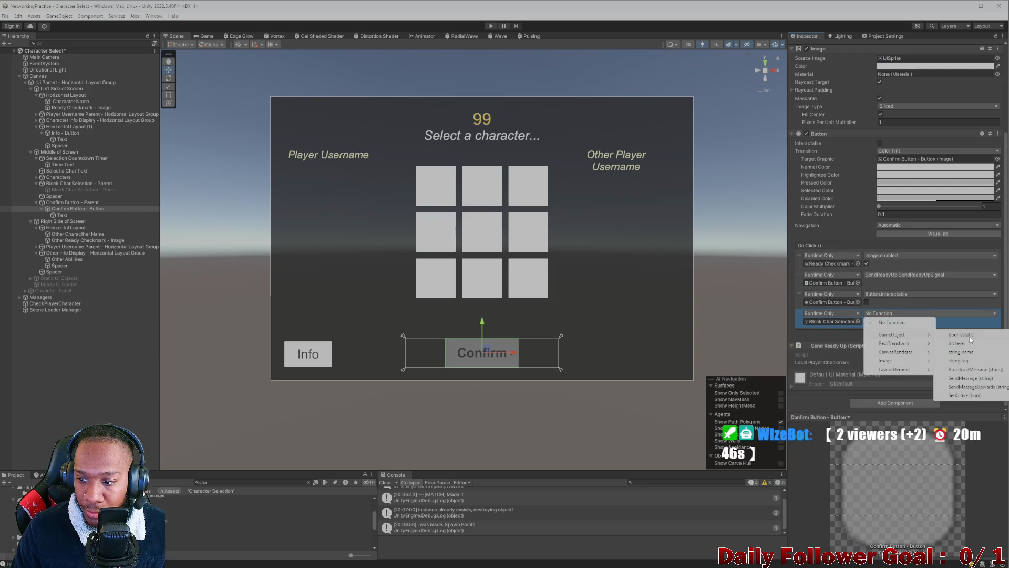
pyautogui.click(967, 395)
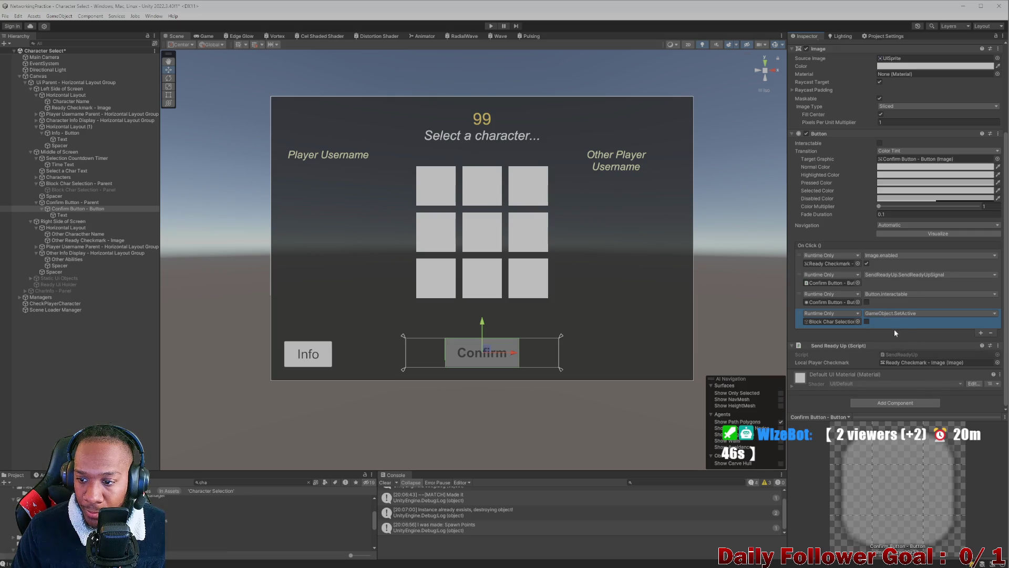
pyautogui.click(57, 342)
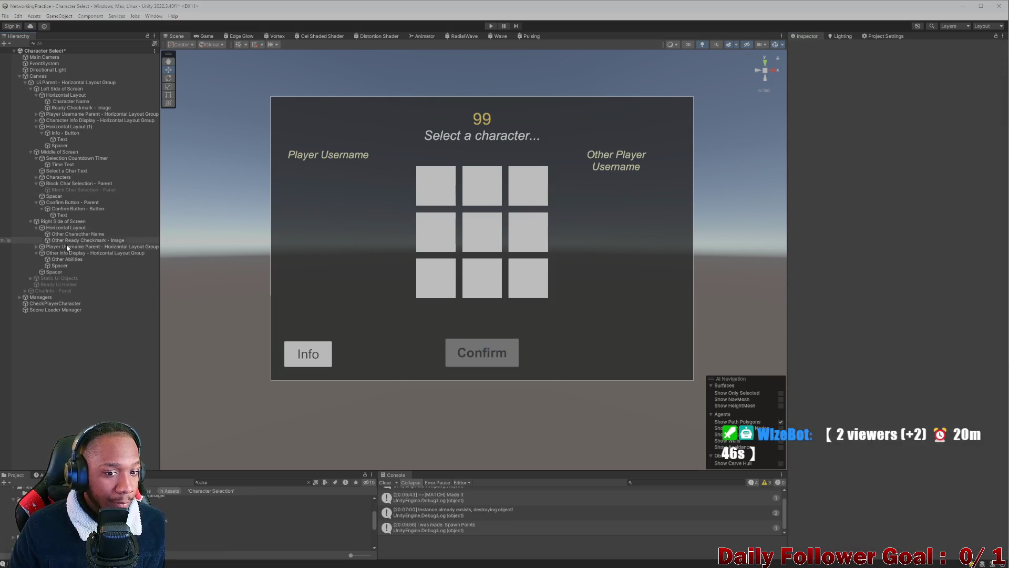
# Activate the Block Char Selection panel, preview it in the Game view, then deactivate it
pyautogui.click(63, 190)
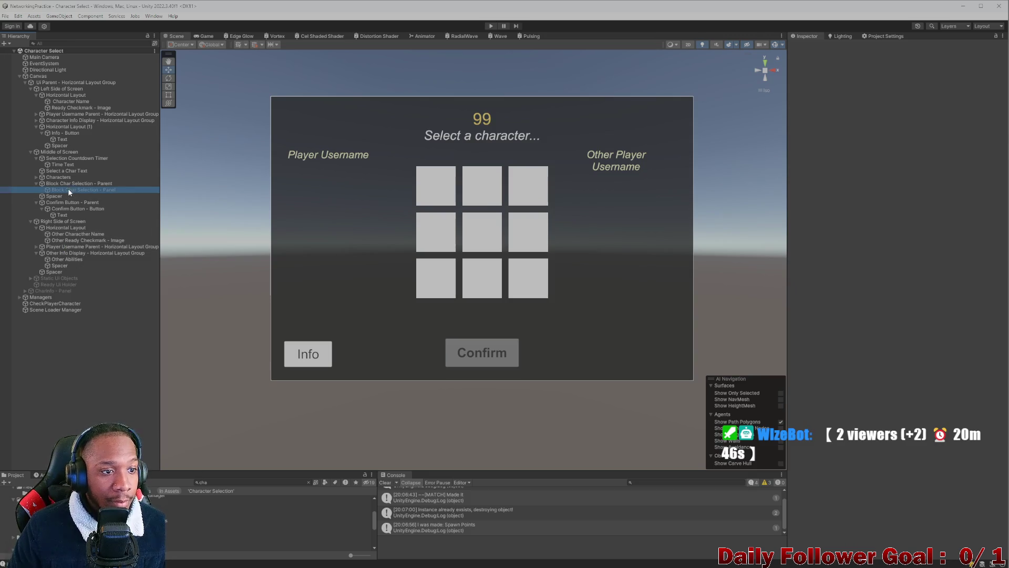
pyautogui.click(809, 47)
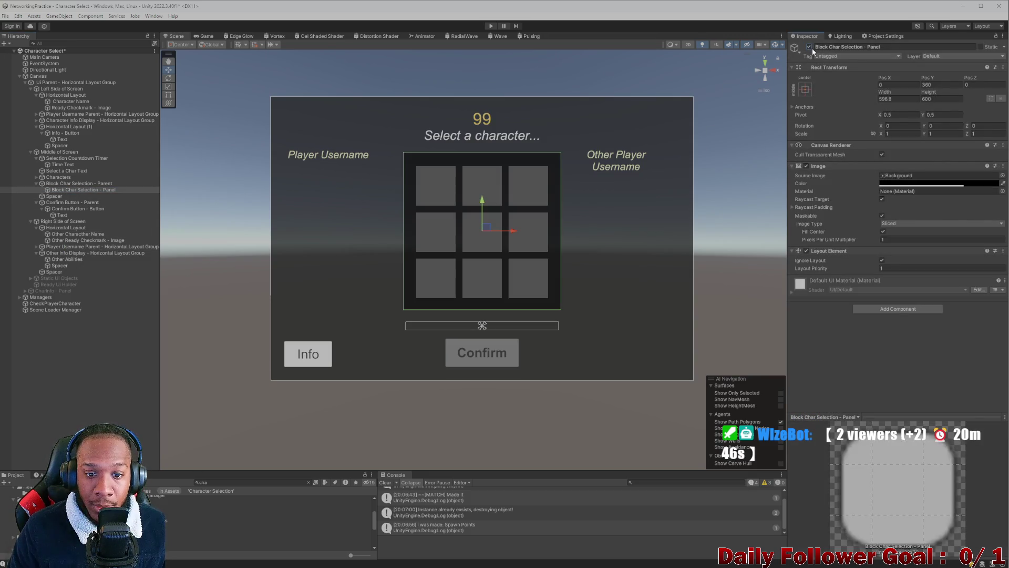
pyautogui.click(207, 35)
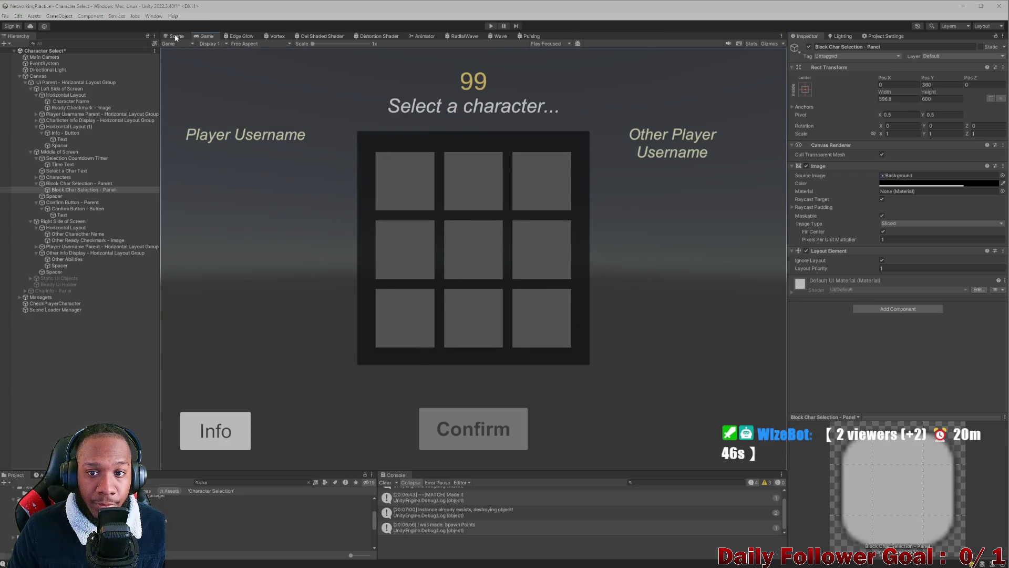
pyautogui.click(176, 36)
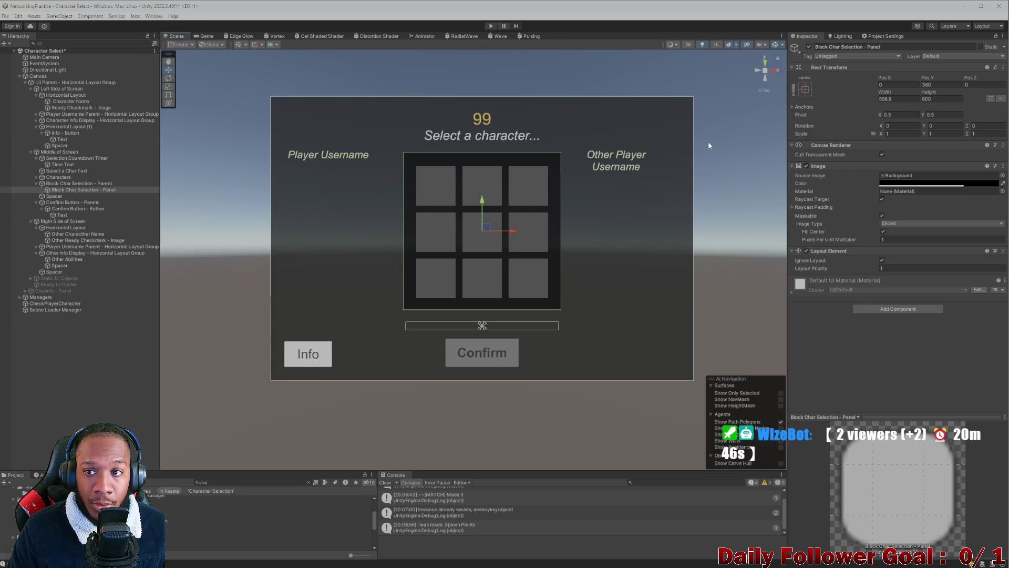
pyautogui.click(809, 47)
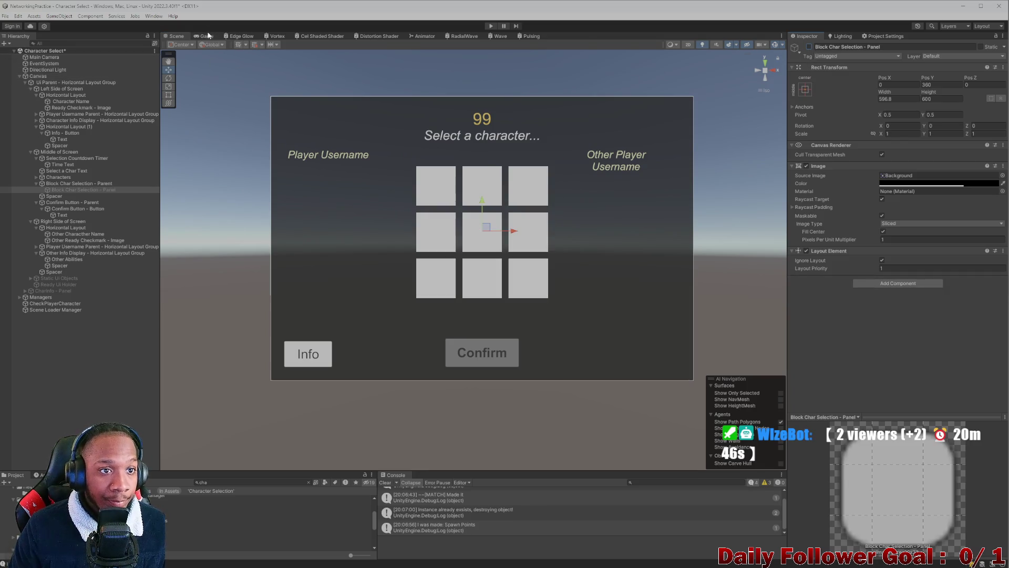
# Preview the game at the 4:3 aspect ratio and one other aspect ratio
pyautogui.click(206, 36)
pyautogui.click(257, 43)
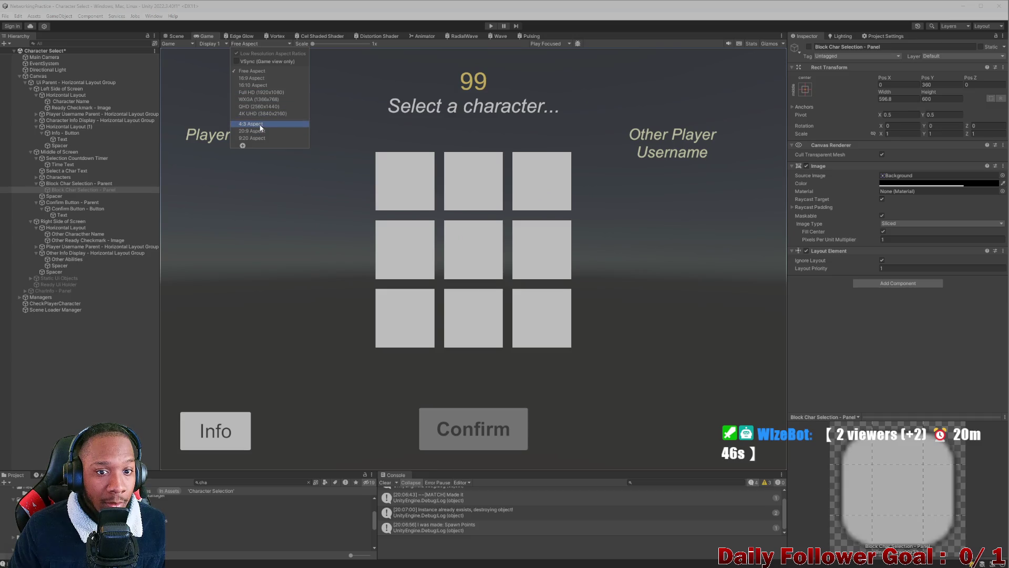
pyautogui.click(252, 124)
pyautogui.click(253, 44)
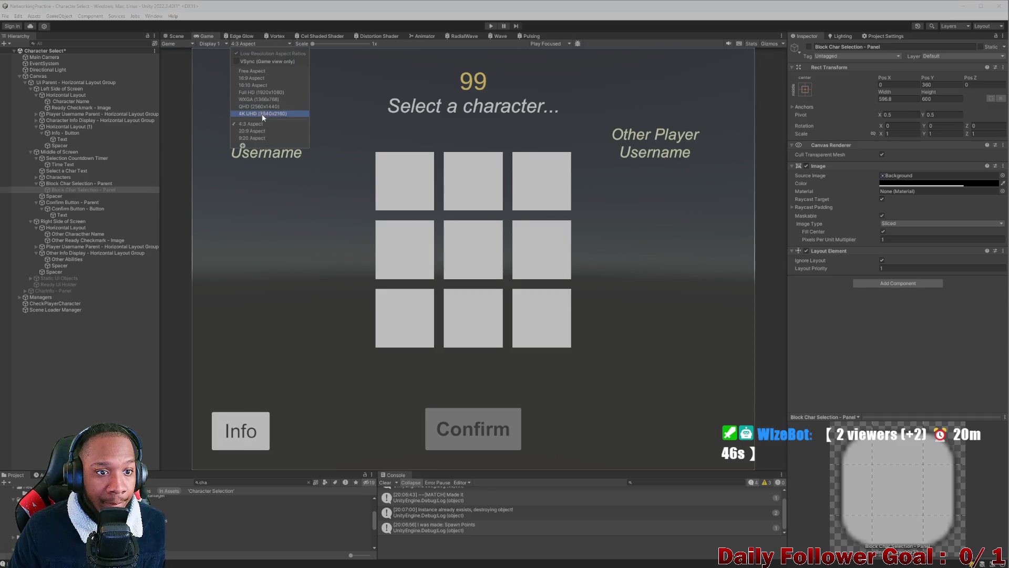
pyautogui.click(260, 126)
# Return to the Scene view and save the Character Select scene
pyautogui.click(174, 35)
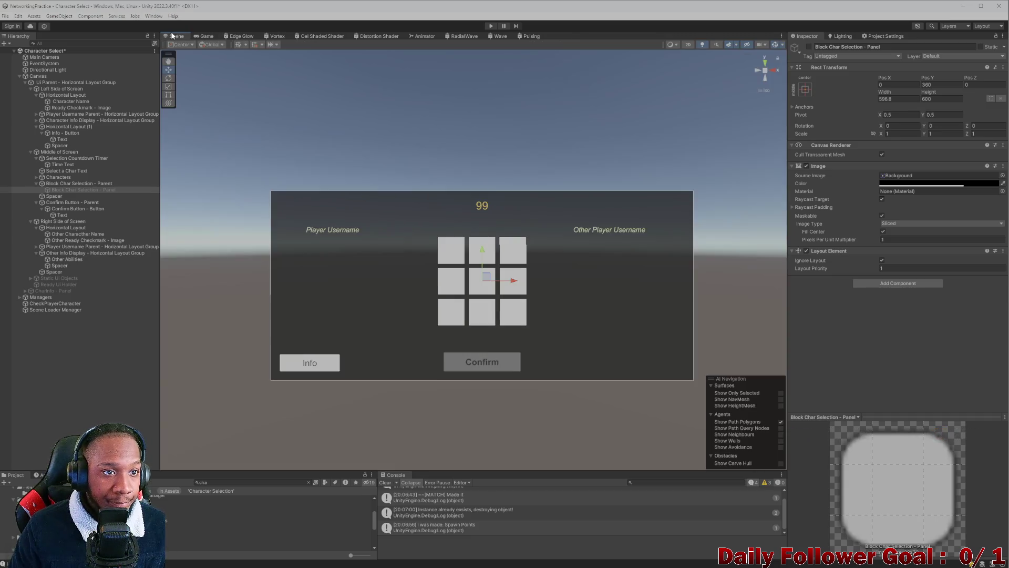
pyautogui.click(53, 367)
pyautogui.hotkey('ctrl', 's')
# Search 'lobb' in the Project window and open the Lobby scene
pyautogui.click(239, 482)
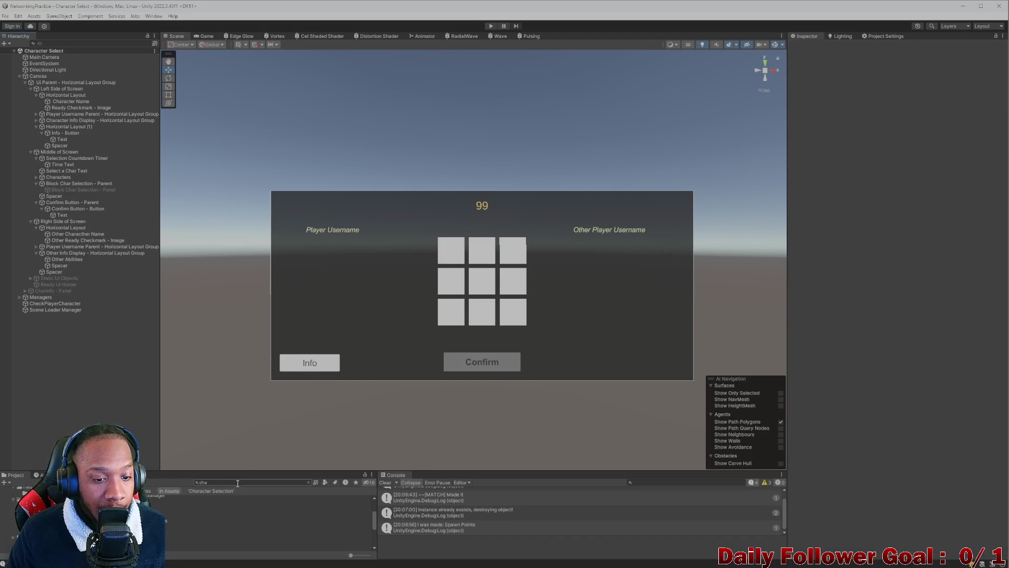
pyautogui.press('BackSpace')
pyautogui.press('BackSpace')
pyautogui.press('BackSpace')
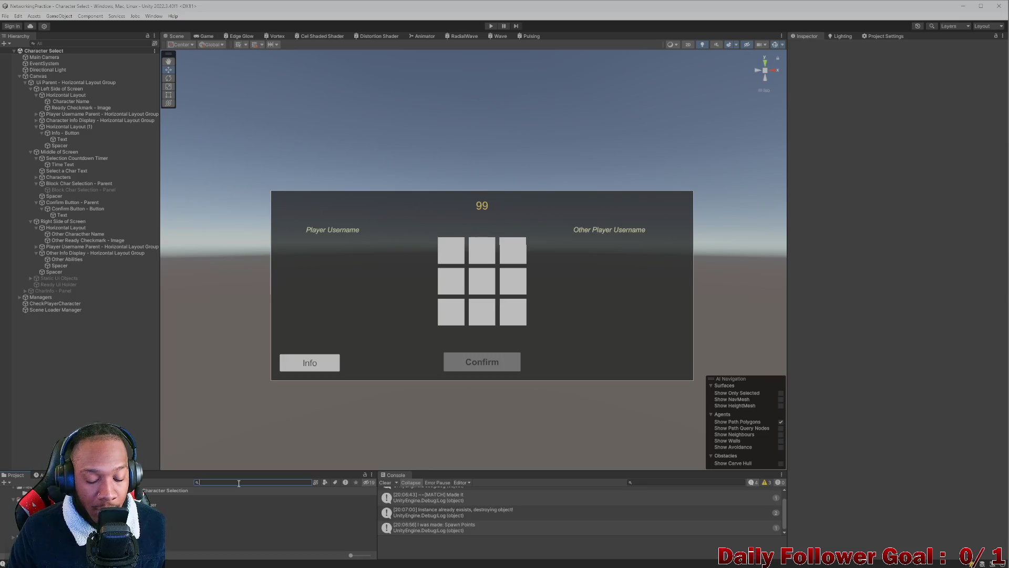
pyautogui.write('lobb')
pyautogui.doubleClick(196, 504)
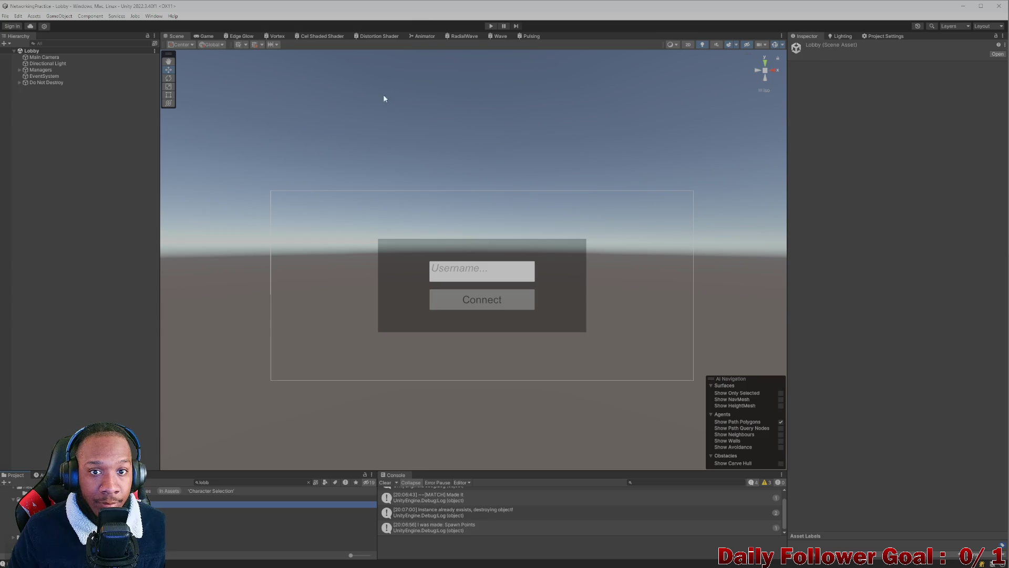
# Un-maximize the Unity Editor into a smaller window
pyautogui.moveTo(316, 7); pyautogui.dragTo(255, 23)
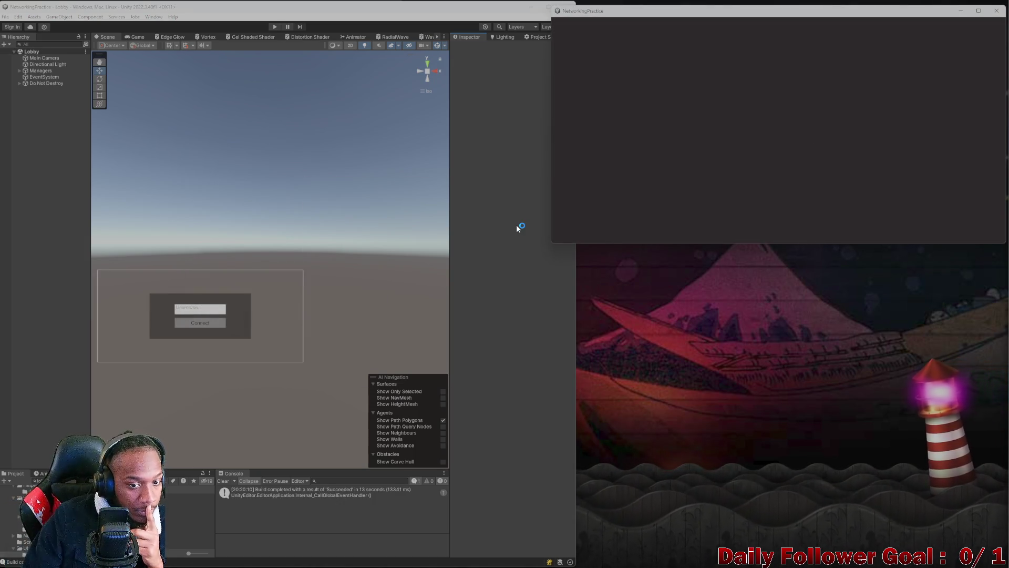
# Start Play mode and connect the editor's player to the lobby with a username
pyautogui.click(315, 268)
pyautogui.scroll(5, 300, 255)
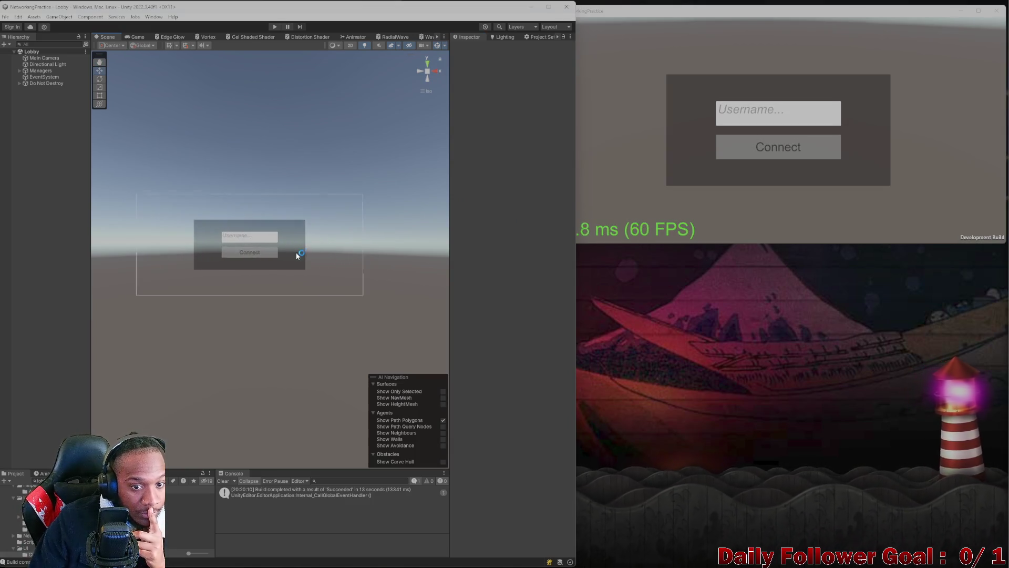
pyautogui.moveTo(278, 285); pyautogui.dragTo(270, 241)
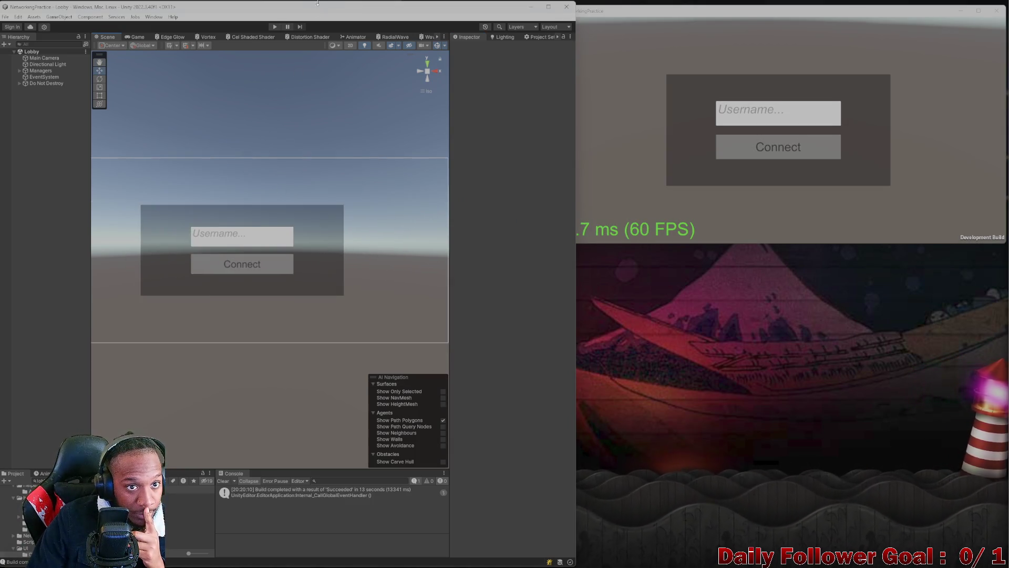
pyautogui.click(275, 28)
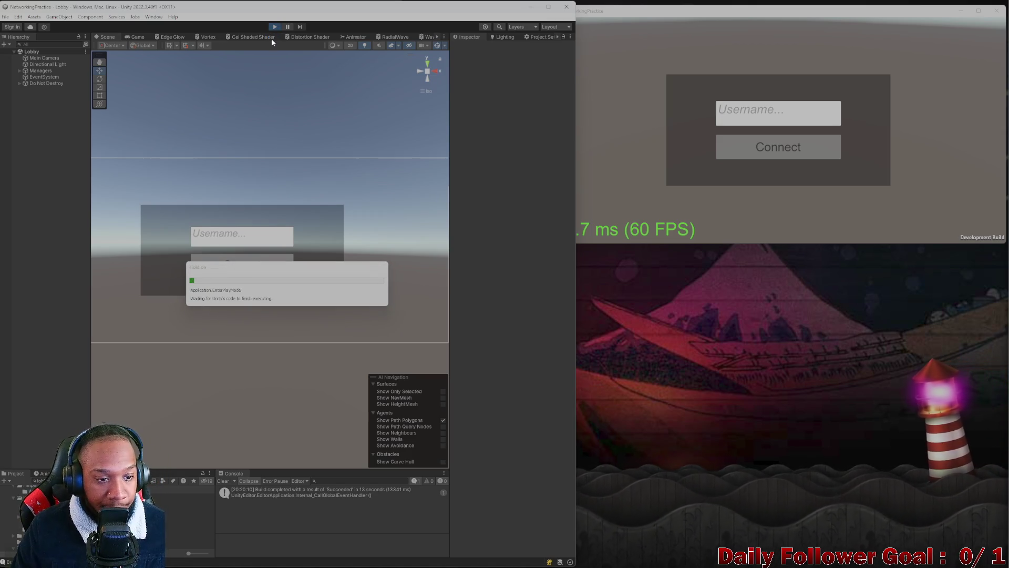
pyautogui.click(267, 247)
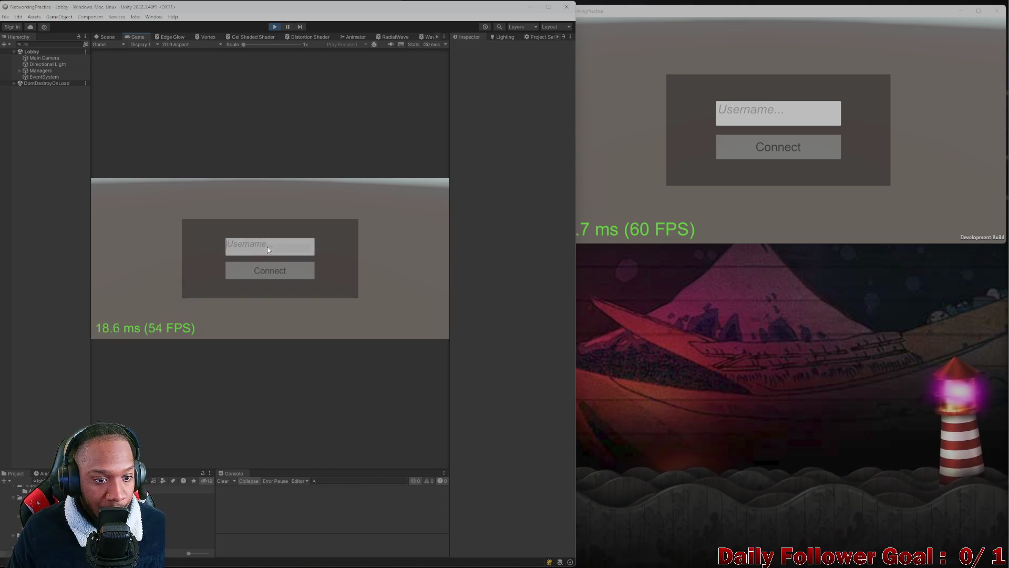
pyautogui.write('a')
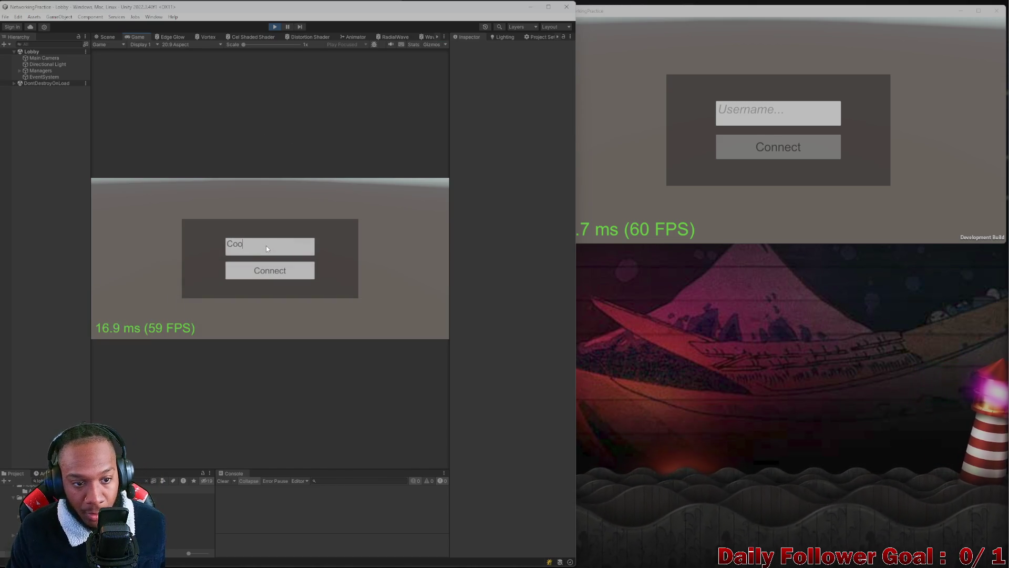
pyautogui.click(261, 267)
# Enter a second username in the build window and connect it to the lobby
pyautogui.click(753, 112)
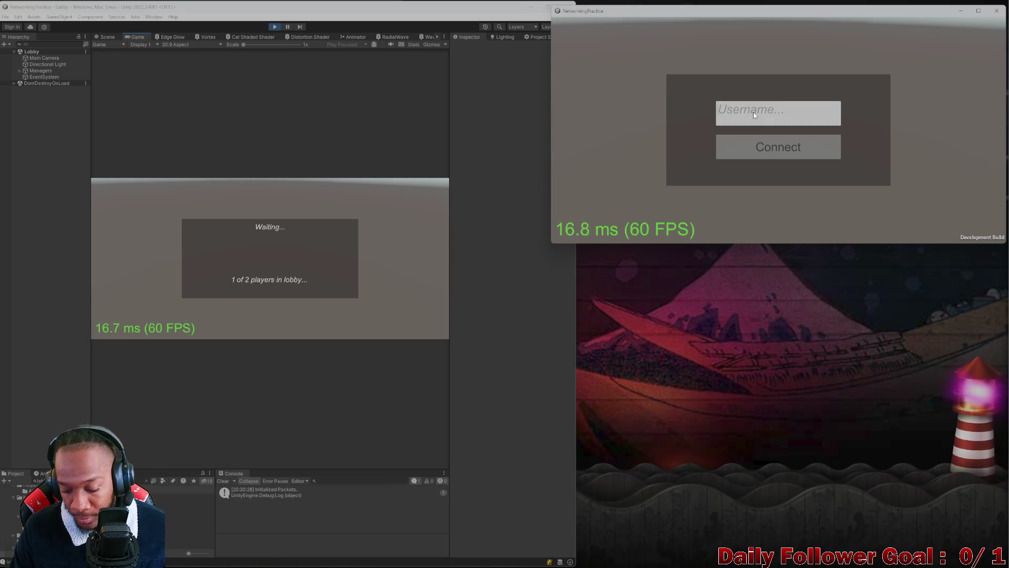
pyautogui.write('Swag')
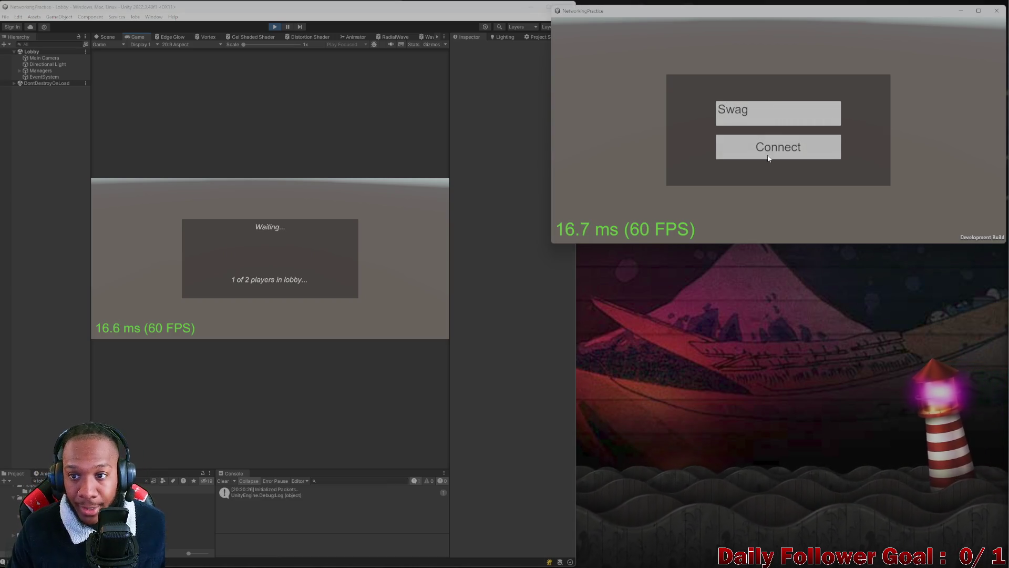
pyautogui.click(764, 155)
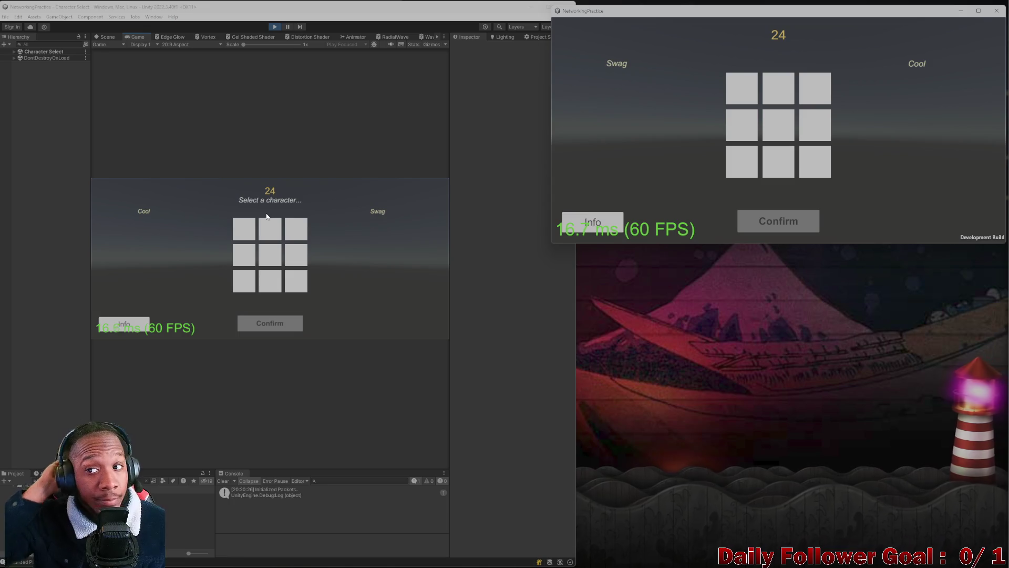
# Pick The Speedster and The Brawn, check The Brawn's info panel, then stop Play mode
pyautogui.click(244, 233)
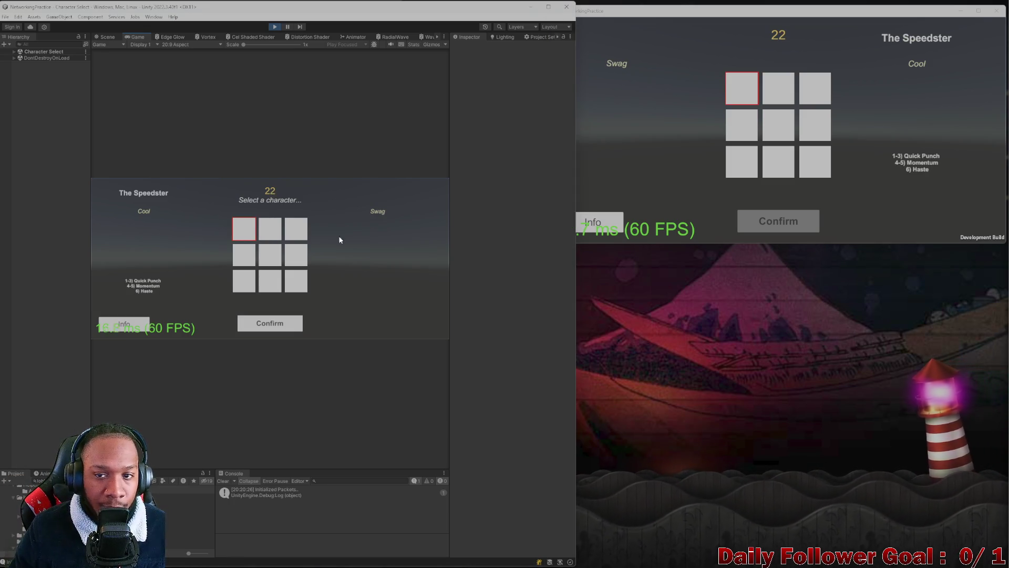
pyautogui.click(777, 94)
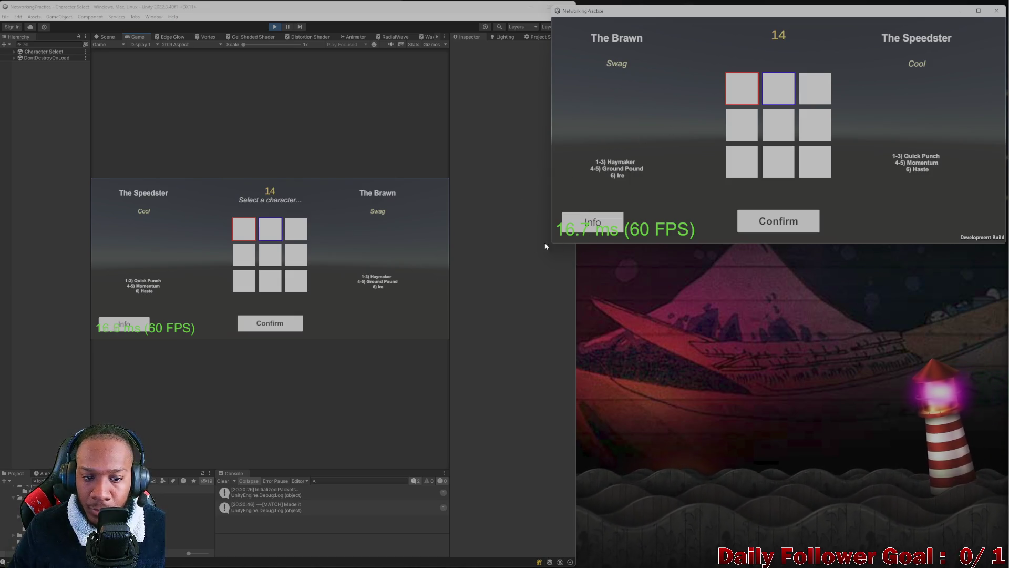
pyautogui.click(598, 222)
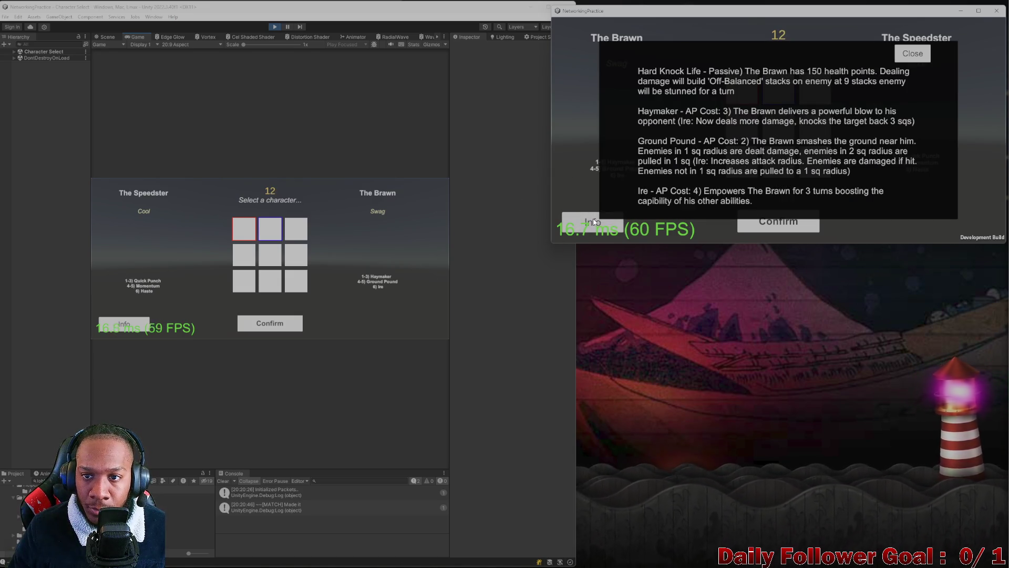
pyautogui.click(904, 61)
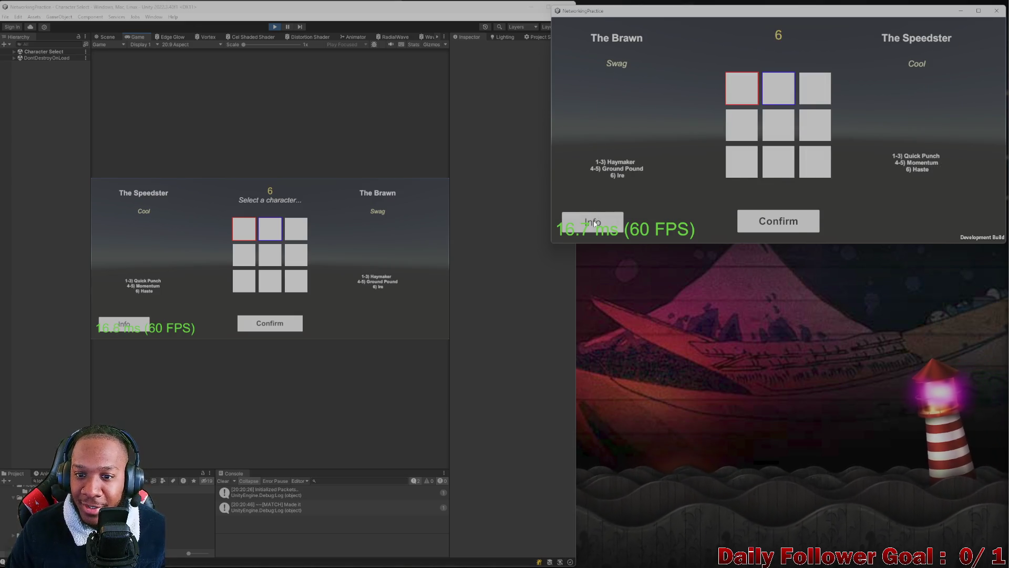
pyautogui.click(592, 222)
pyautogui.click(905, 54)
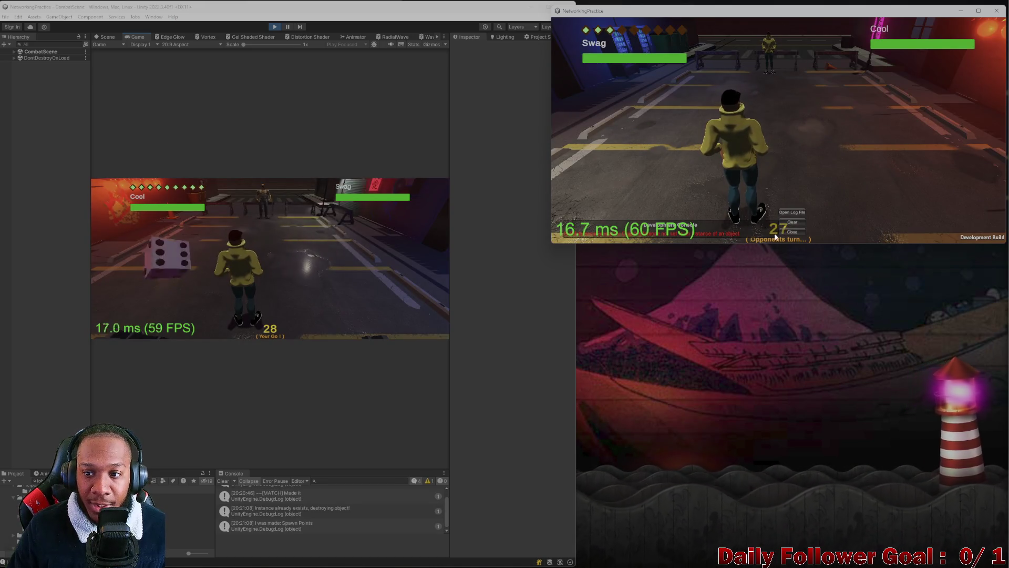
pyautogui.click(792, 232)
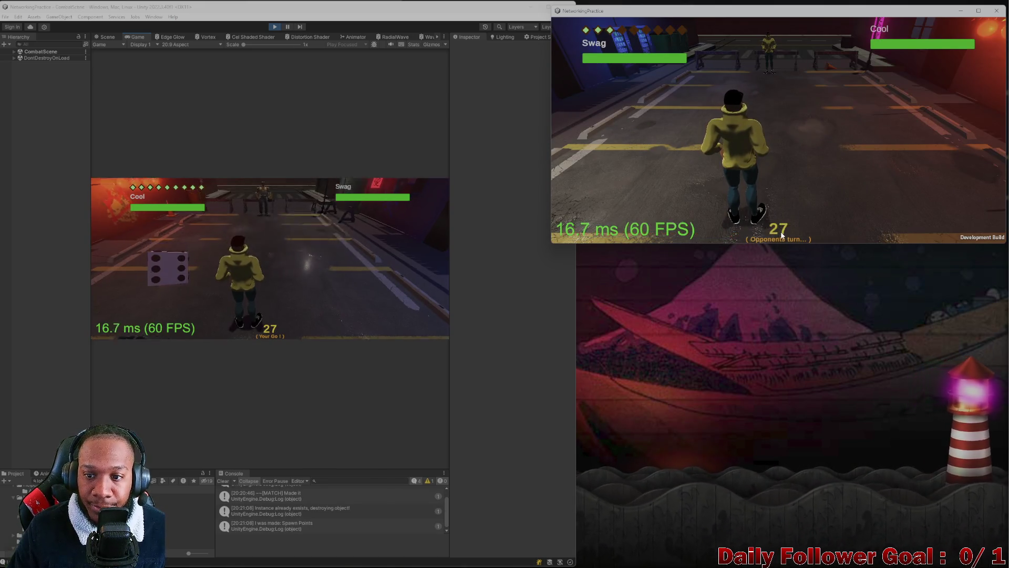
pyautogui.click(277, 28)
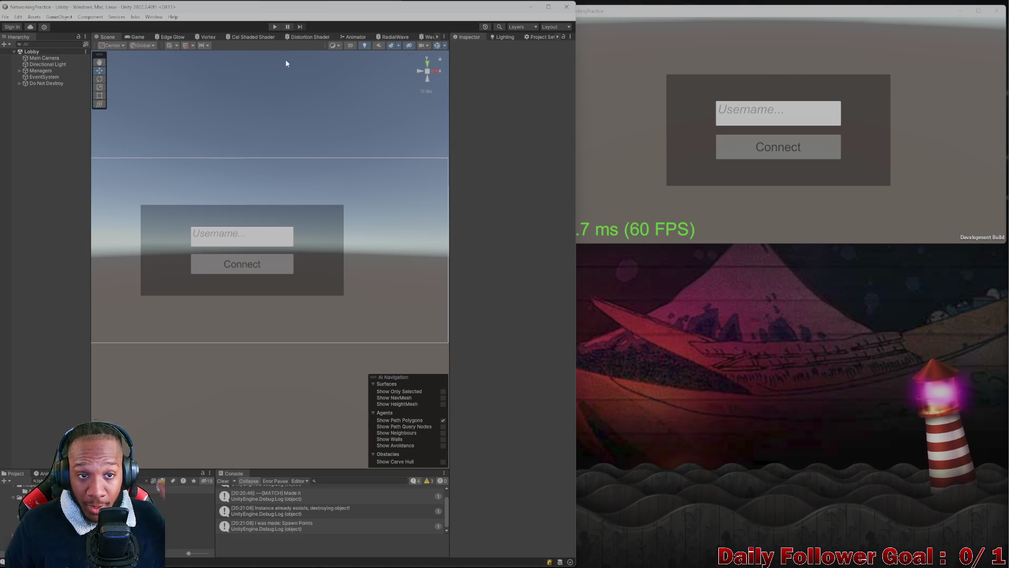
# Restart Play mode and connect both the editor and build clients with new usernames
pyautogui.click(271, 28)
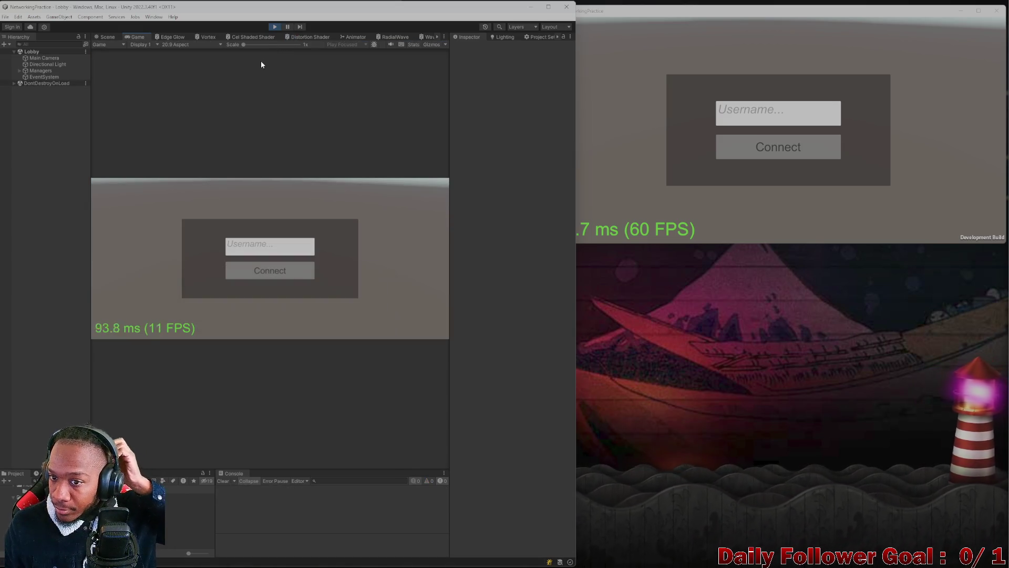
pyautogui.click(266, 251)
pyautogui.click(261, 243)
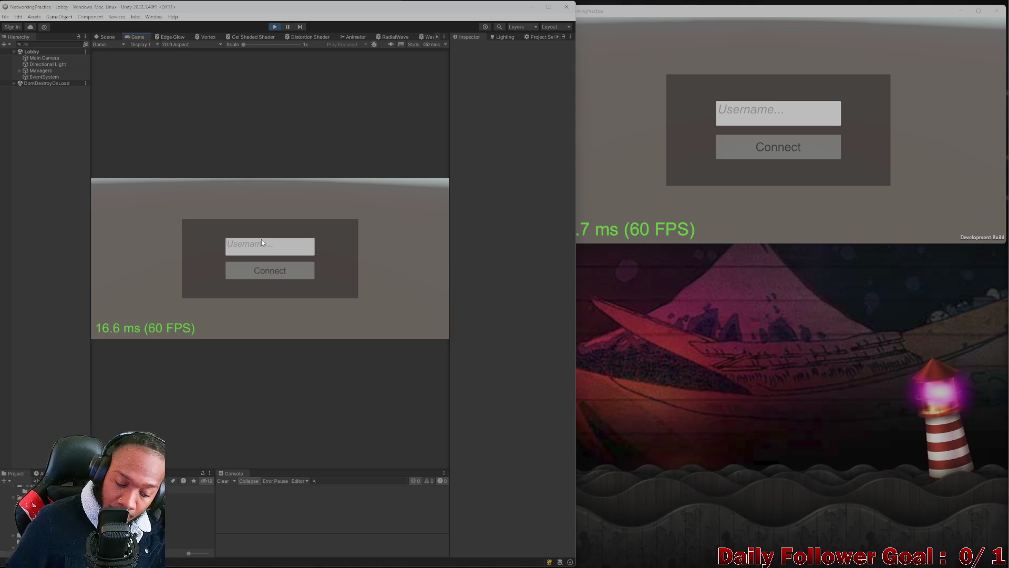
pyautogui.write('cool')
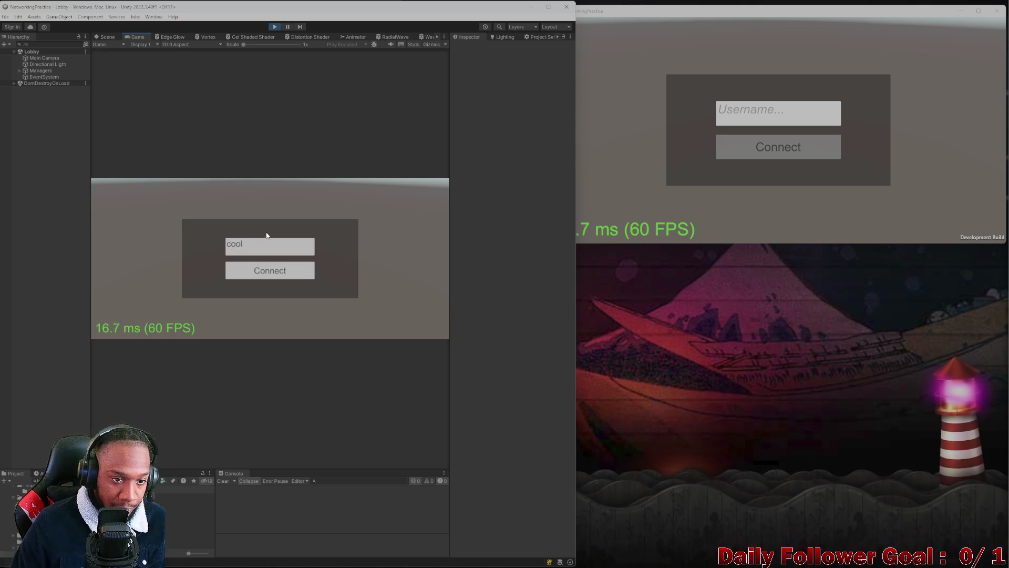
pyautogui.click(294, 269)
pyautogui.click(750, 122)
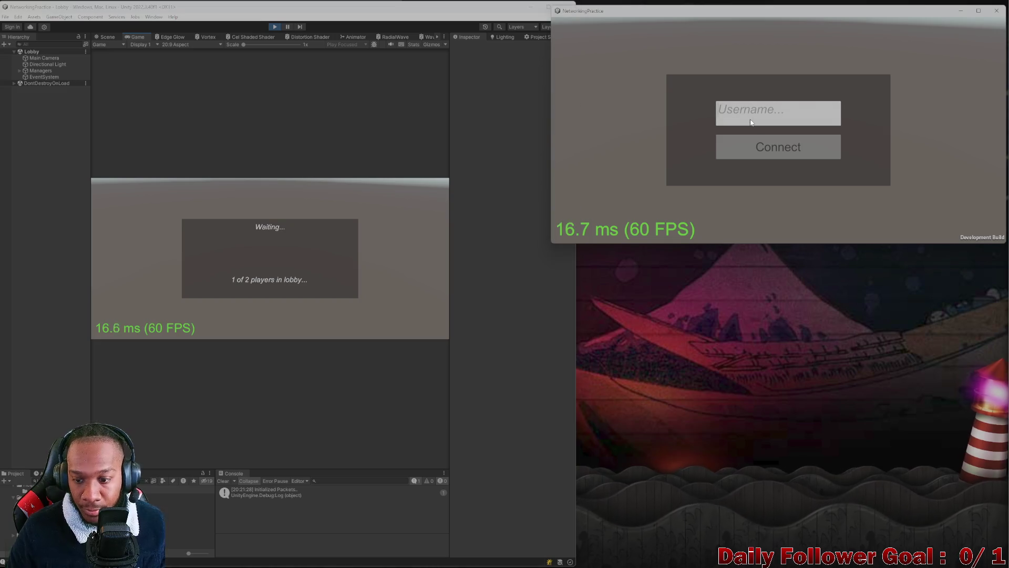
pyautogui.write('lol')
pyautogui.click(776, 144)
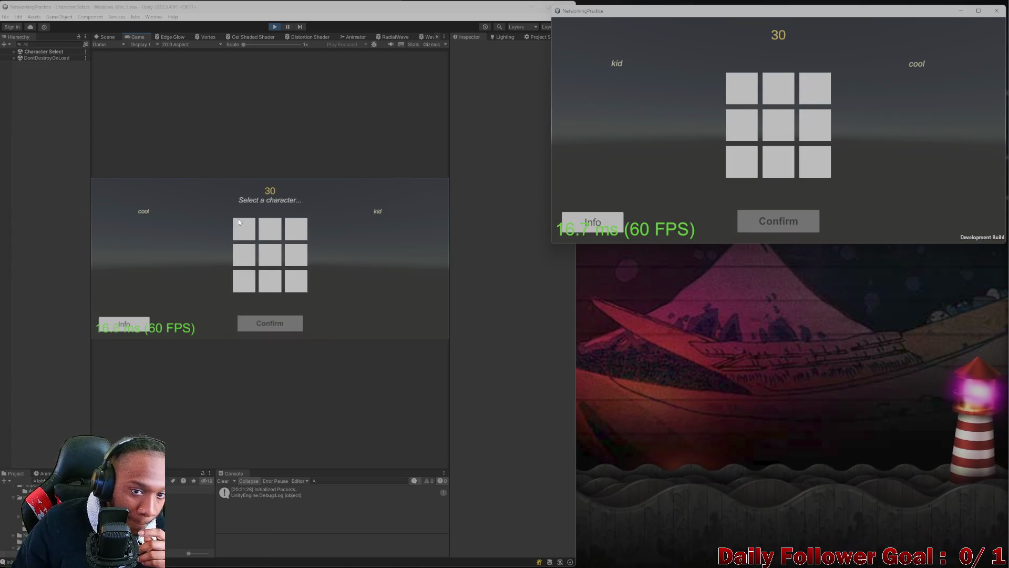
# Open The Speedster's ability info popup and preview the game at 4:3 aspect
pyautogui.click(239, 230)
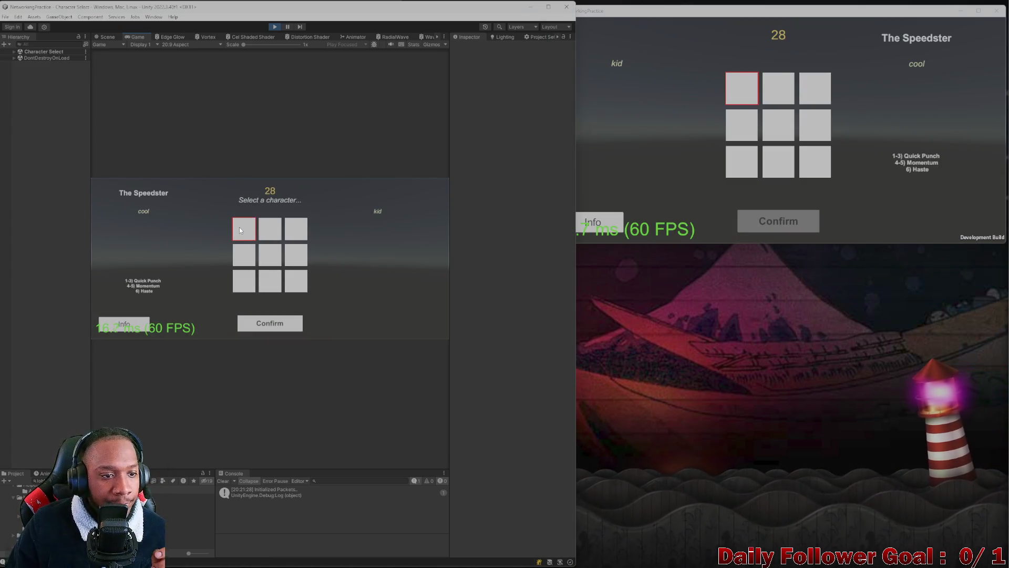
pyautogui.click(135, 324)
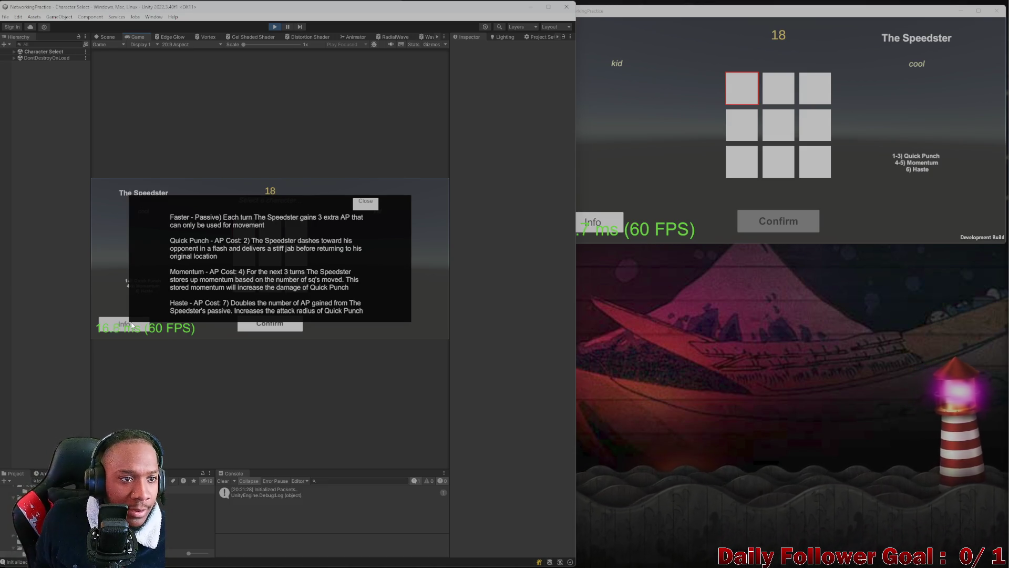
pyautogui.click(187, 45)
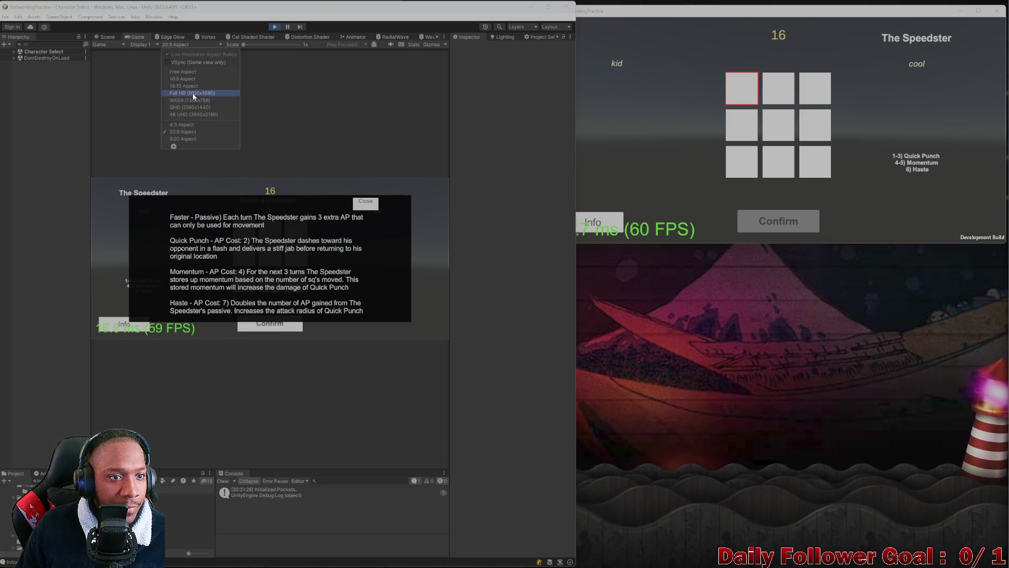
pyautogui.click(181, 123)
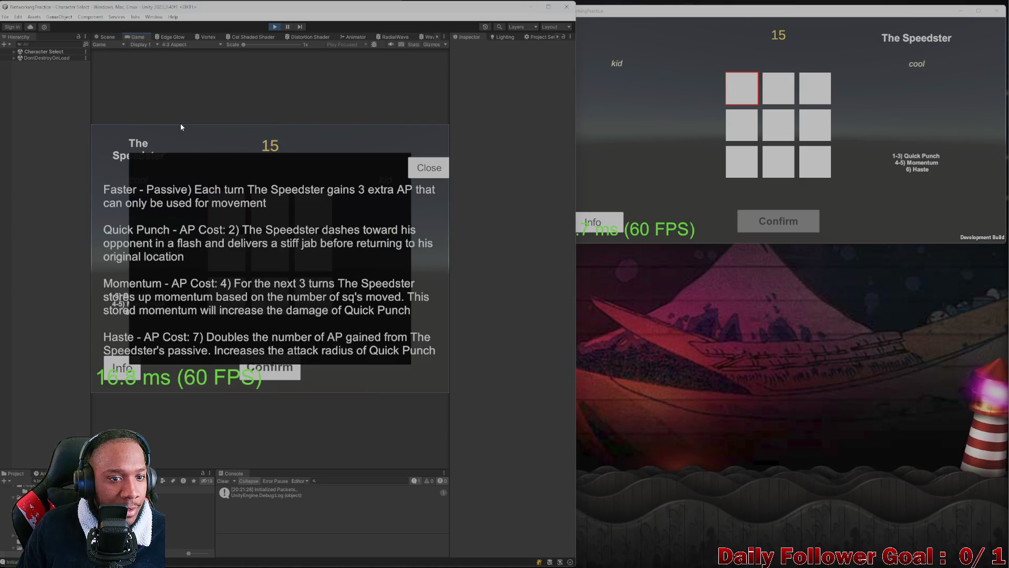
# Preview the popup at 16:9, return the Game view to 20:9, then stop play mode
pyautogui.click(162, 43)
pyautogui.click(184, 76)
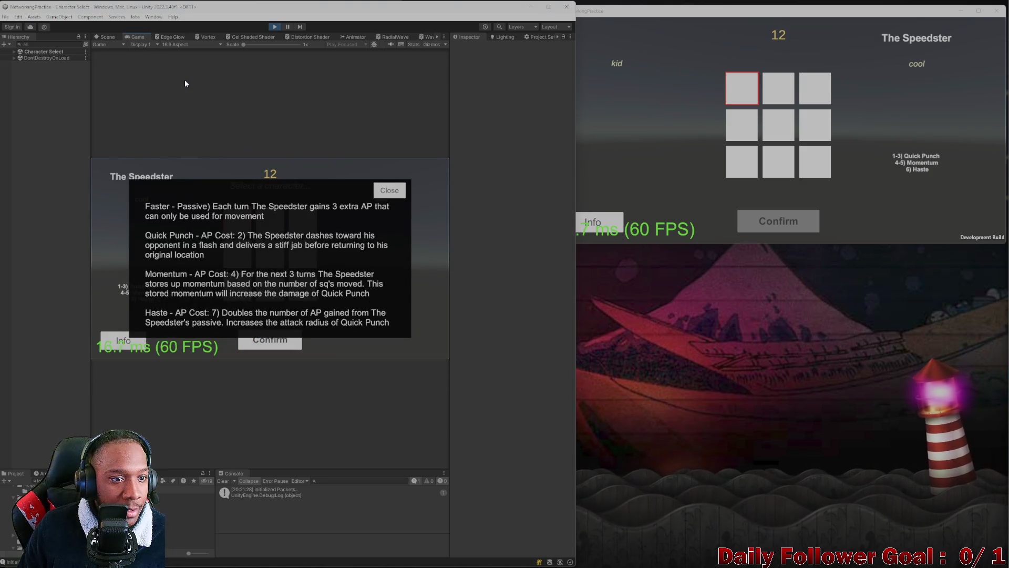
pyautogui.click(178, 44)
pyautogui.click(185, 133)
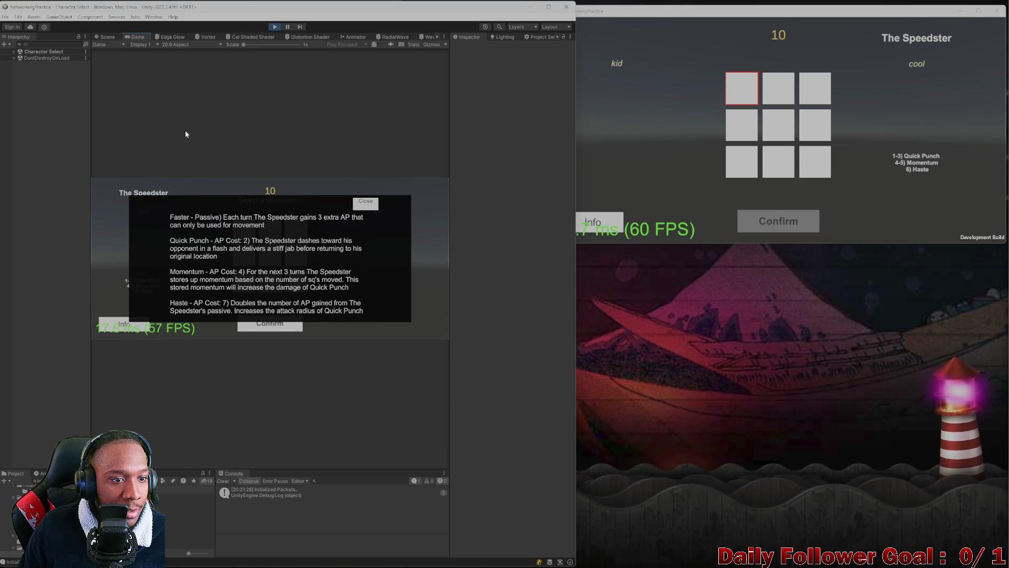
pyautogui.click(176, 44)
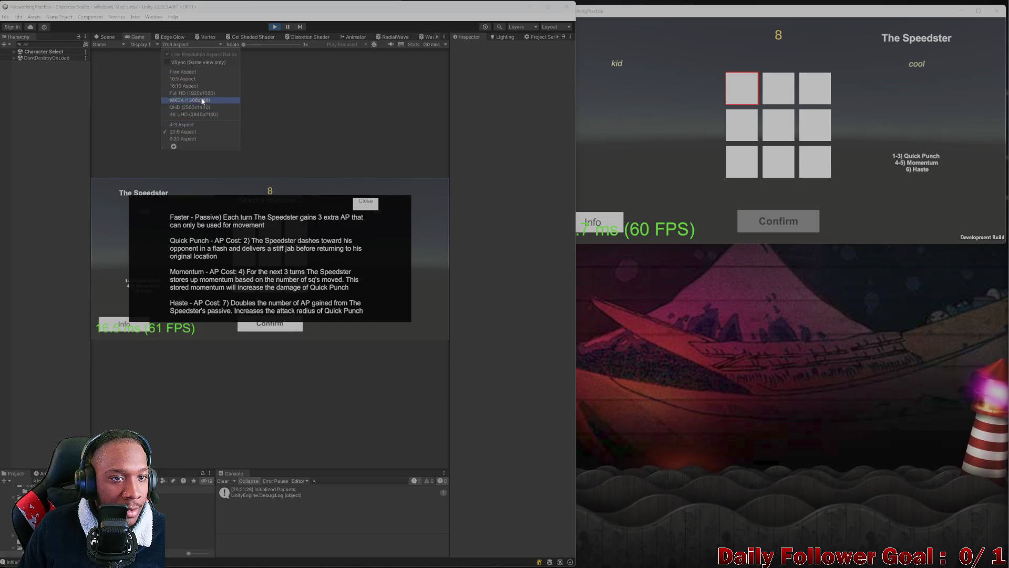
pyautogui.click(272, 26)
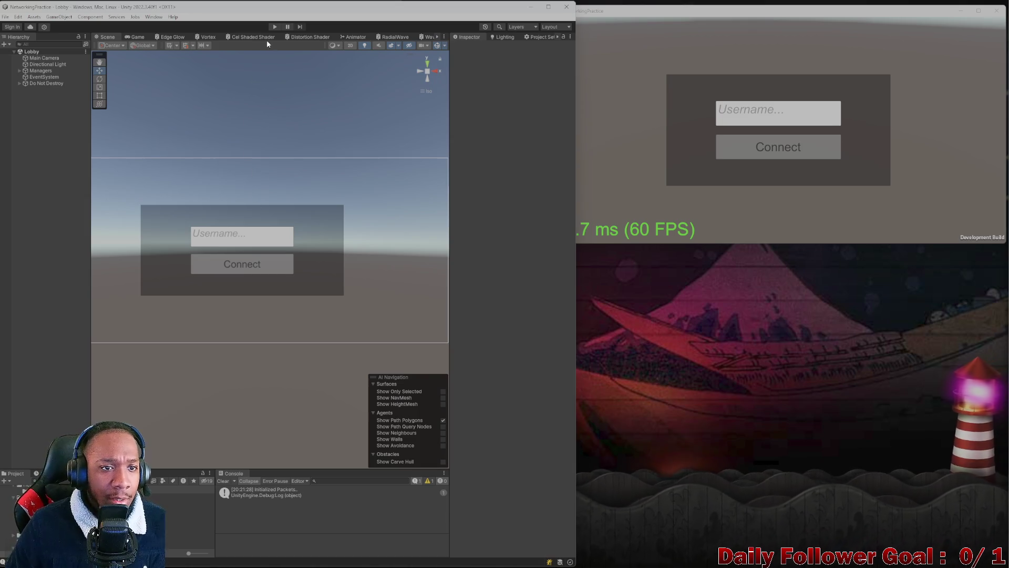
# Play and connect in both editor and build, then open The Speedster's ability info popup
pyautogui.click(275, 26)
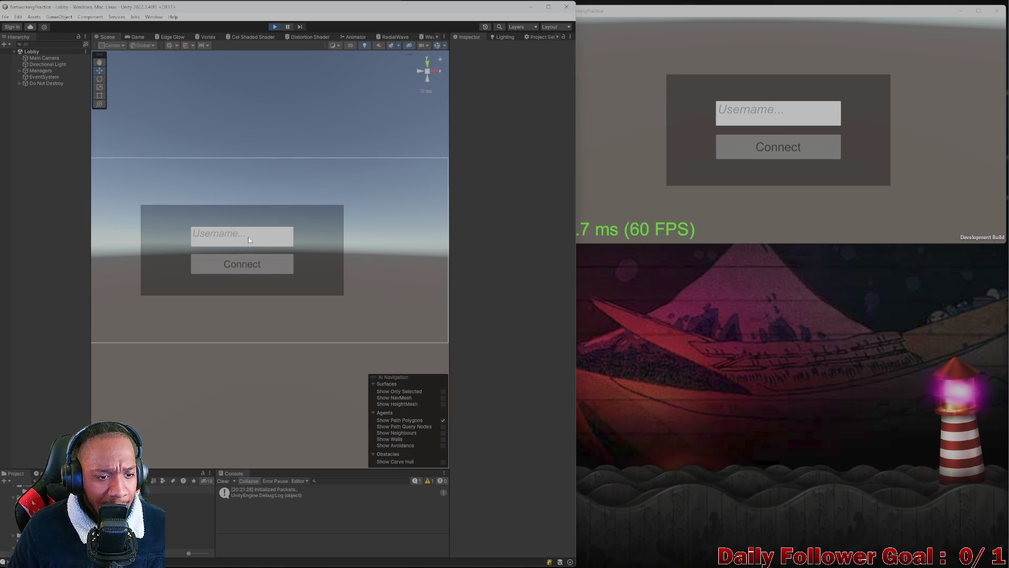
pyautogui.click(242, 269)
pyautogui.click(751, 138)
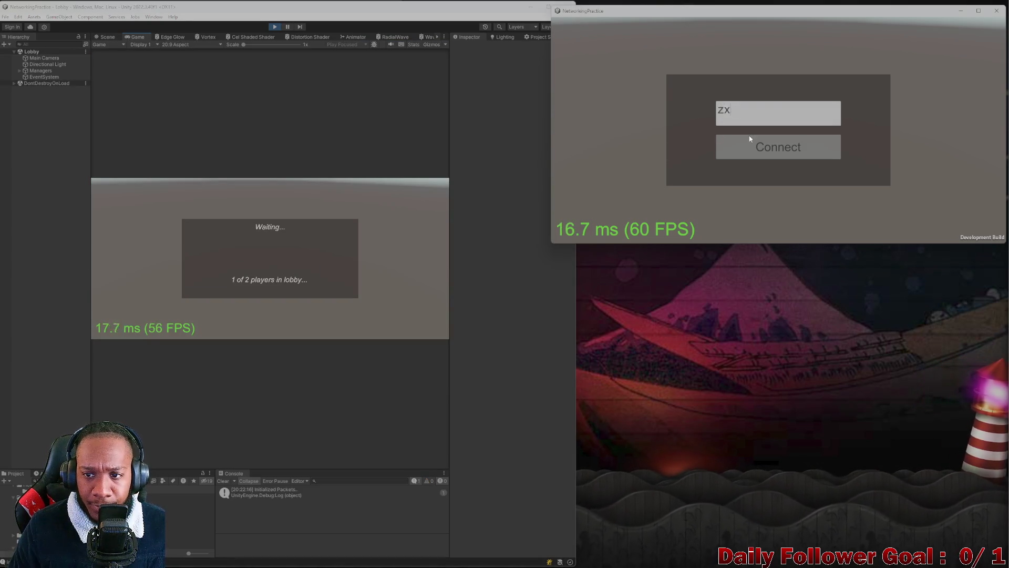
pyautogui.click(757, 150)
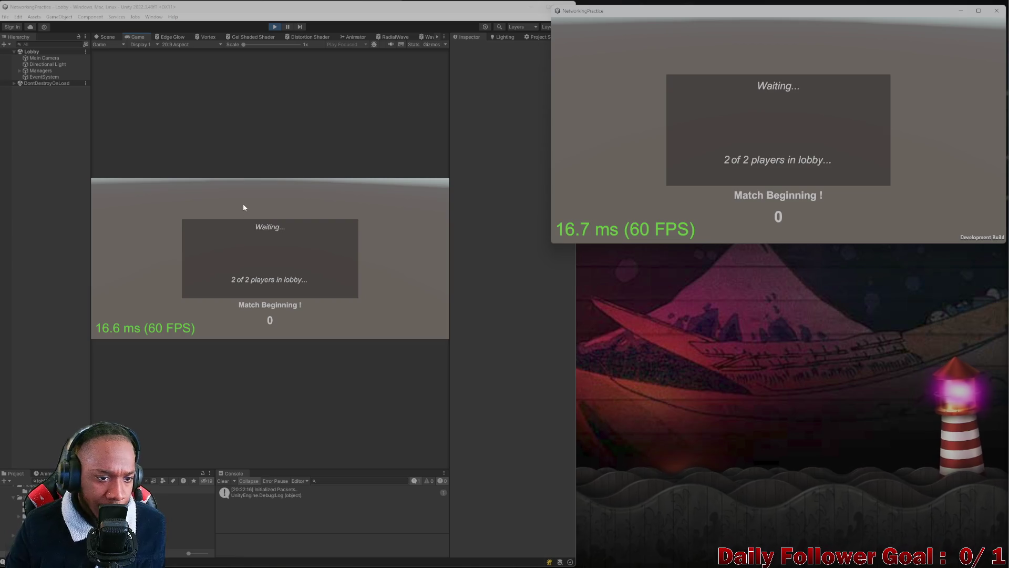
pyautogui.click(245, 229)
pyautogui.click(121, 324)
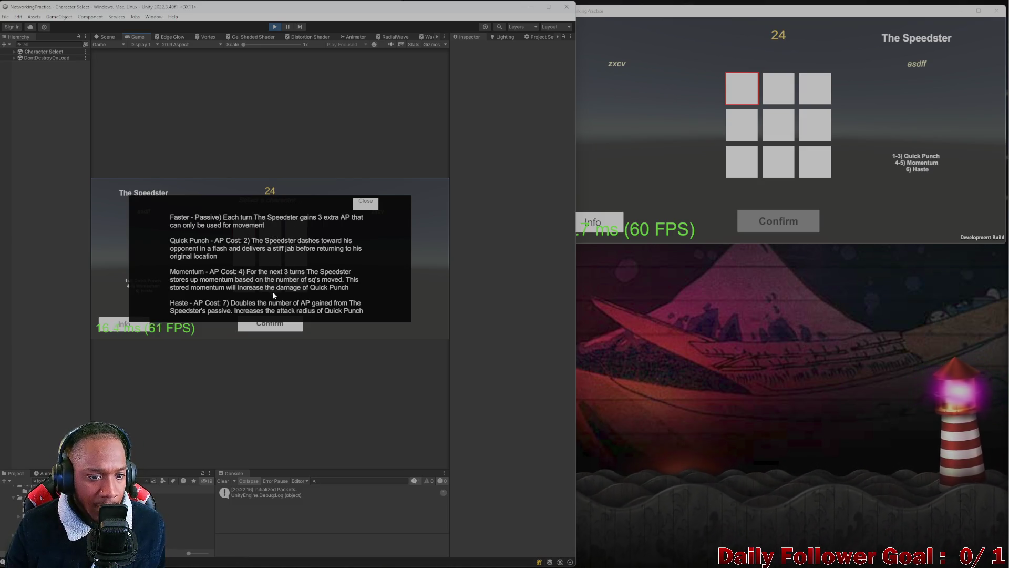
# Close The Speedster's popup, pick The Brawn, and open and close its info popup twice
pyautogui.click(366, 202)
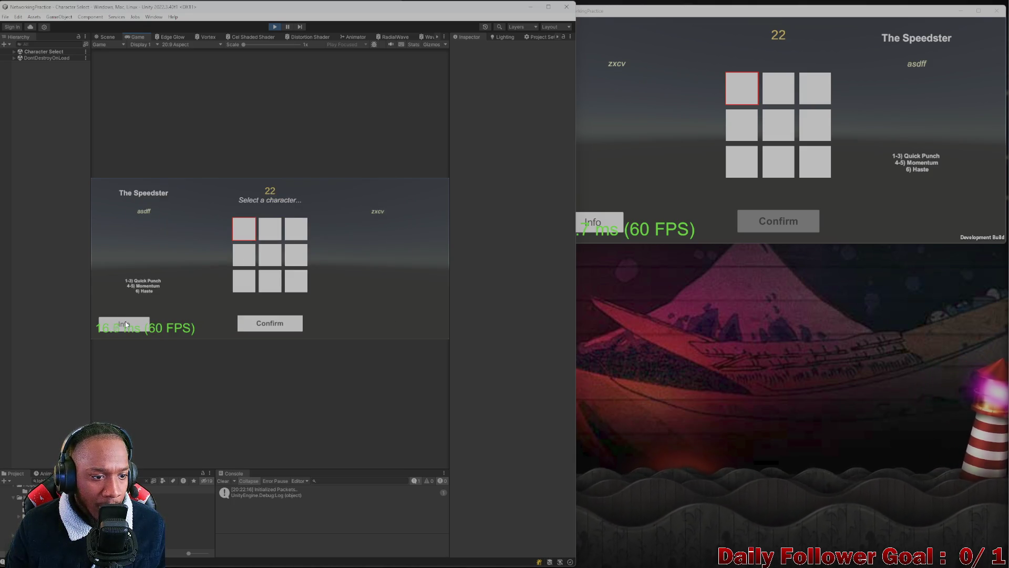
pyautogui.click(265, 231)
pyautogui.click(124, 323)
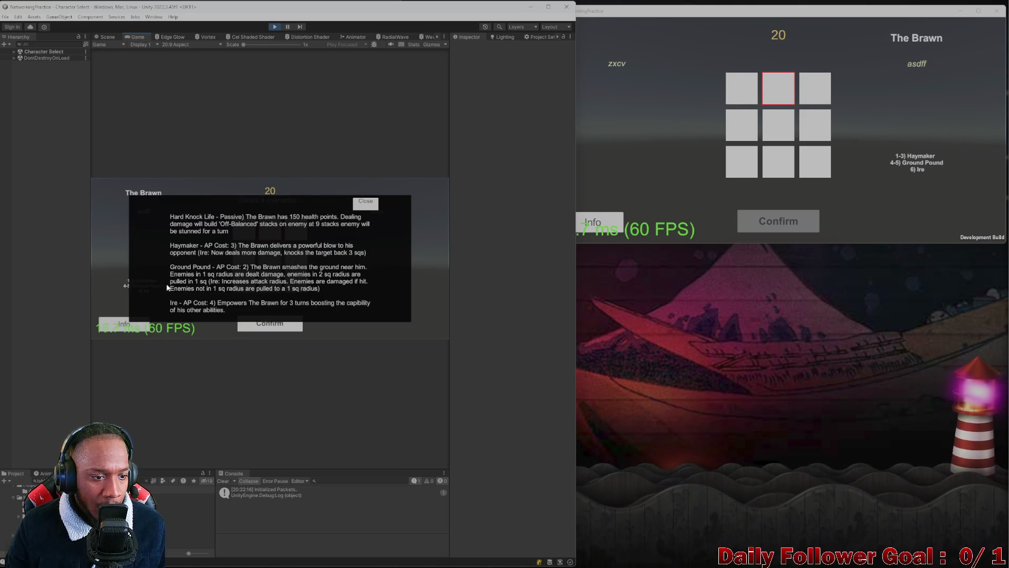
pyautogui.click(363, 205)
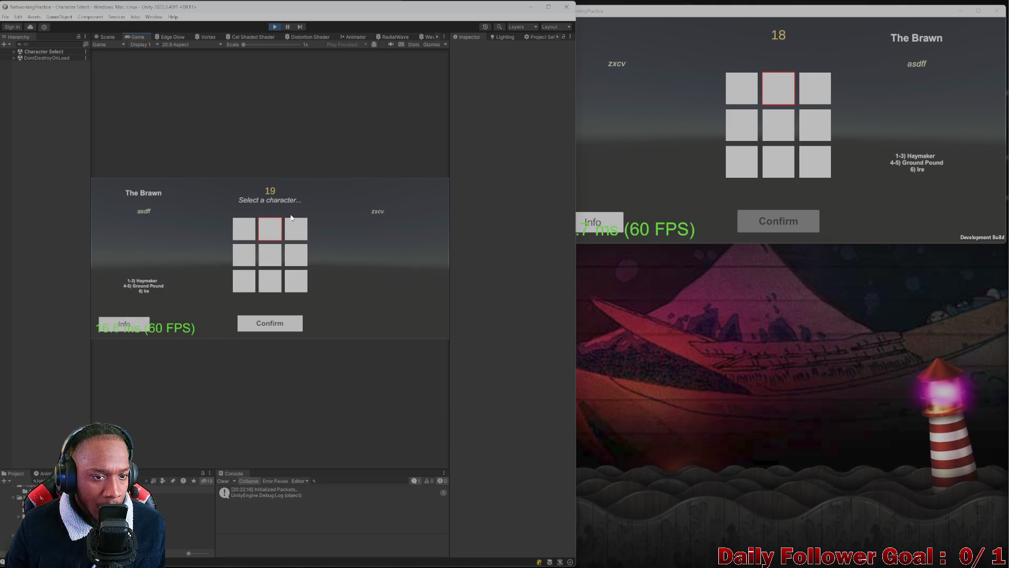
pyautogui.click(138, 324)
pyautogui.click(365, 204)
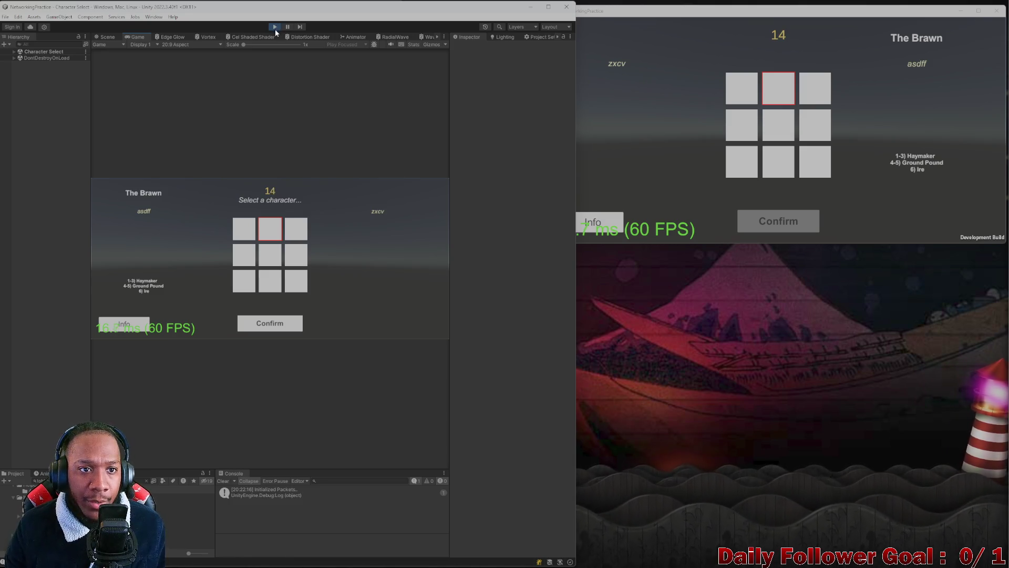
# Open and close the build's info panel twice, then close the standalone build window
pyautogui.click(741, 119)
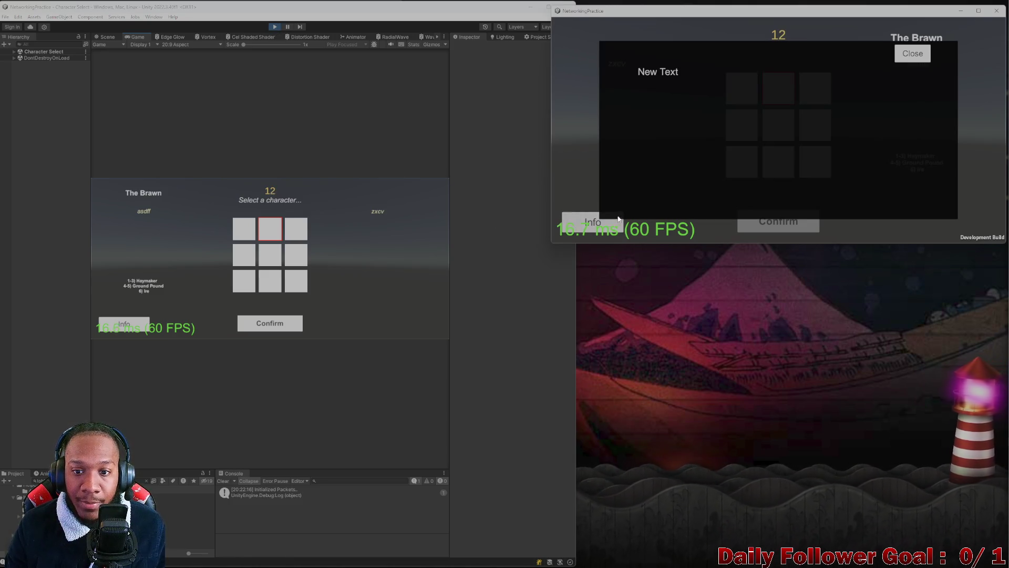
pyautogui.click(917, 55)
pyautogui.click(597, 223)
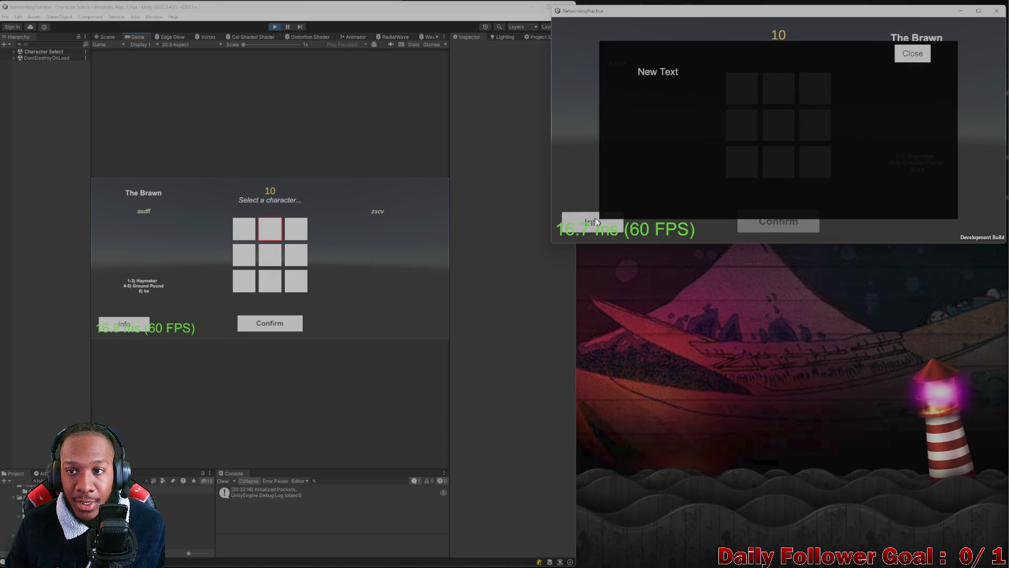
pyautogui.click(913, 54)
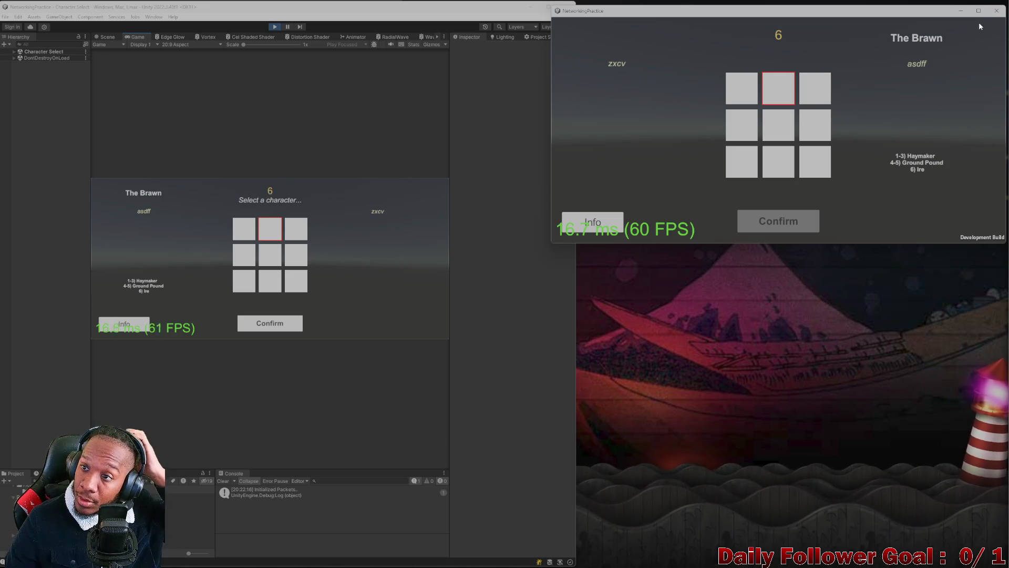
pyautogui.click(996, 11)
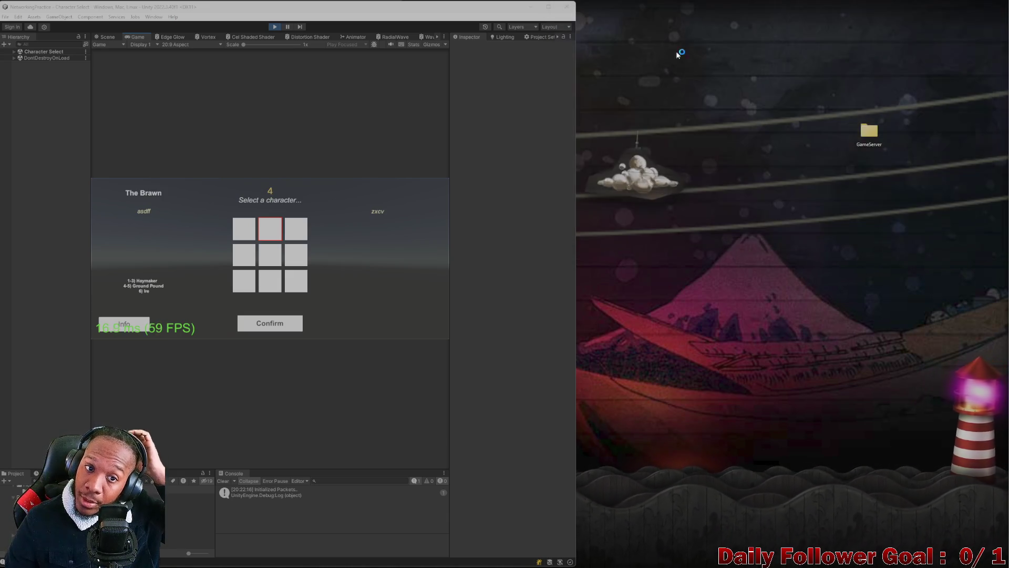
# Stop play mode, clear the Console, and frame the username InputField in the Scene view
pyautogui.click(274, 27)
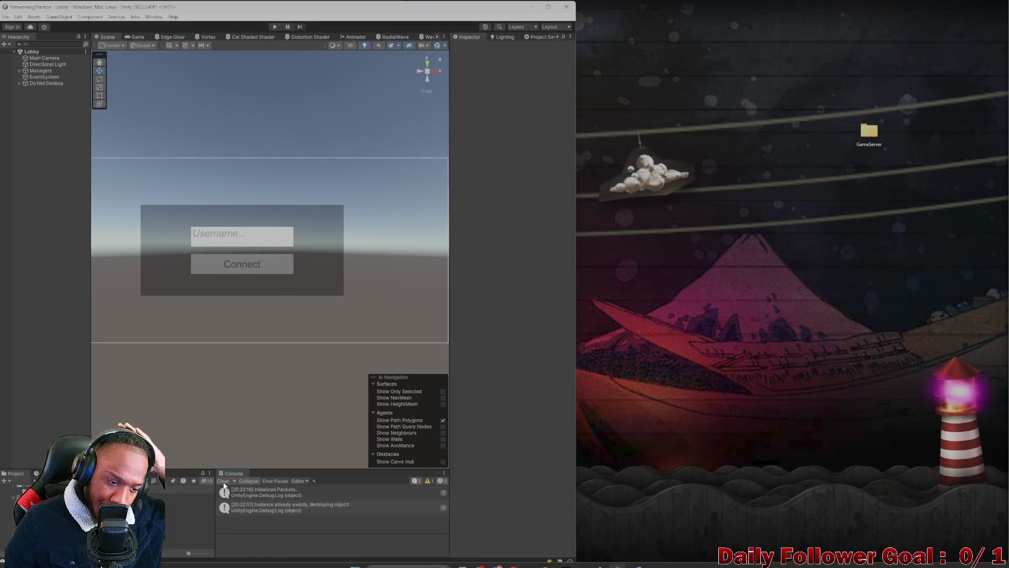
pyautogui.click(220, 481)
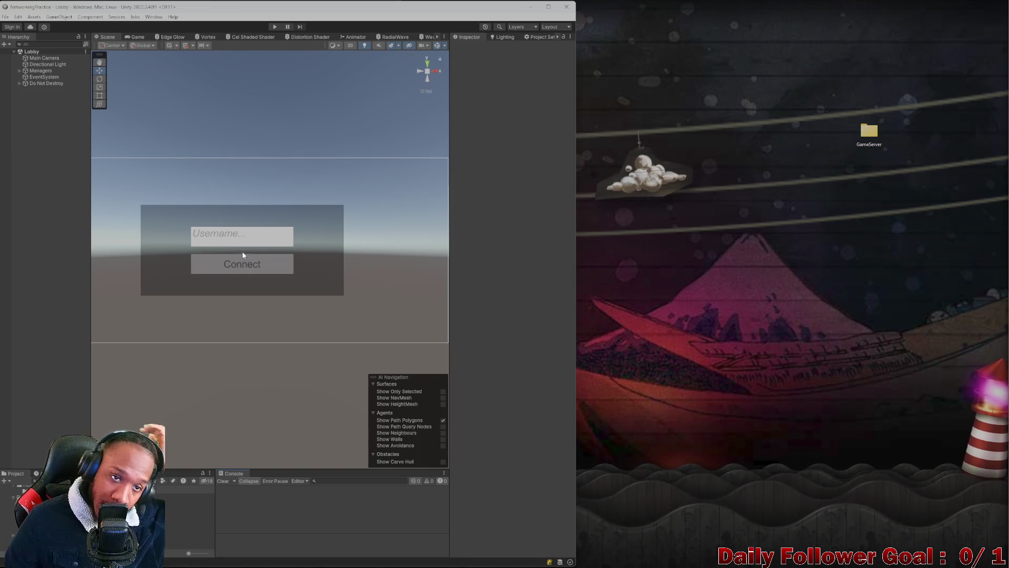
pyautogui.moveTo(427, 7)
pyautogui.mouseDown()
pyautogui.moveTo(666, 3)
pyautogui.moveTo(653, 23)
pyautogui.mouseUp()
pyautogui.click(580, 146)
pyautogui.press('f')
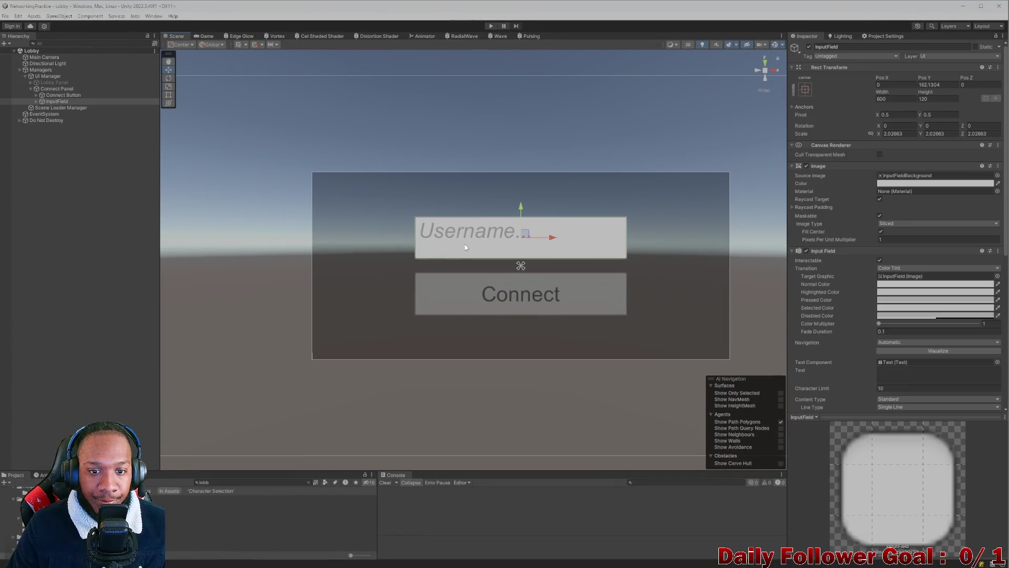
# Search the Project window for 'chara', trimming it to 'char'
pyautogui.click(221, 483)
pyautogui.press('BackSpace')
pyautogui.press('BackSpace')
pyautogui.press('BackSpace')
pyautogui.write('chara')
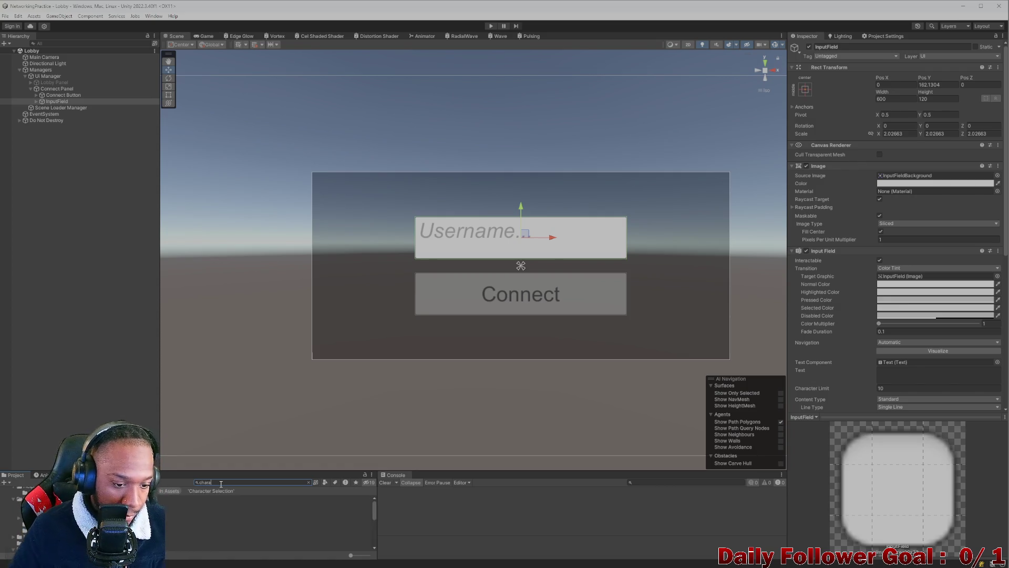
pyautogui.press('BackSpace')
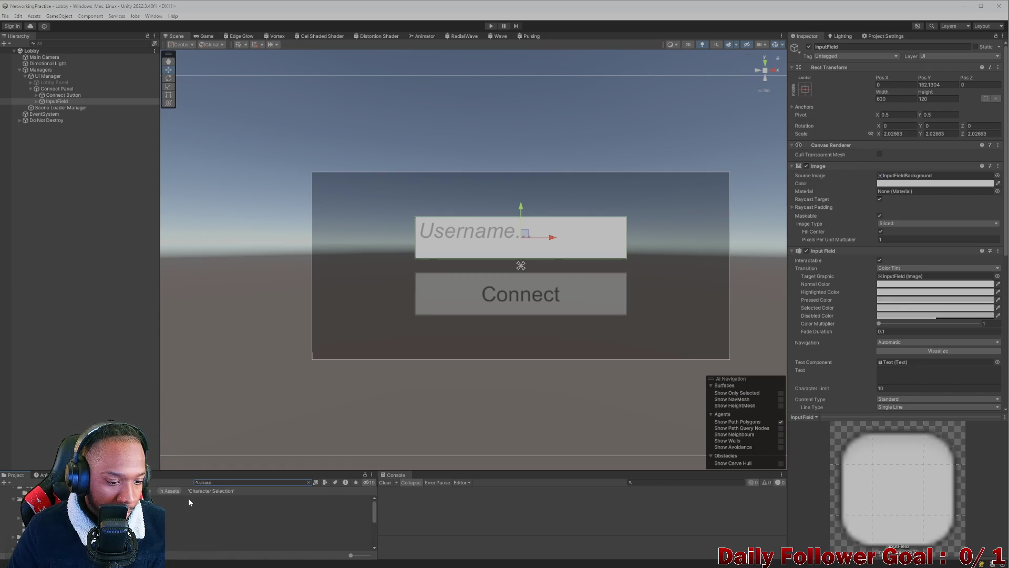
# Complete the search to 'character selec' and open the Character Select scene
pyautogui.write('acter')
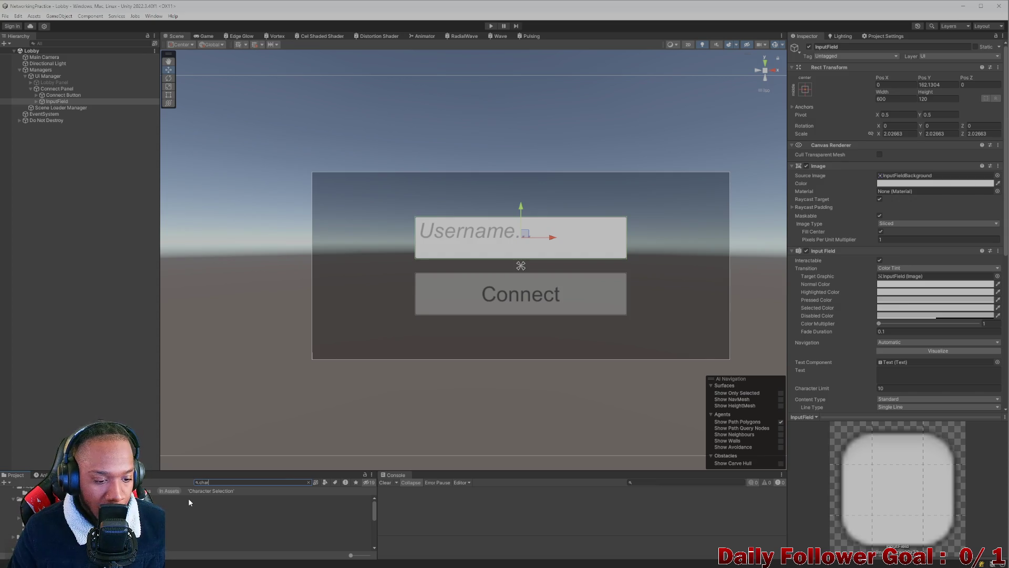
pyautogui.write(' sele')
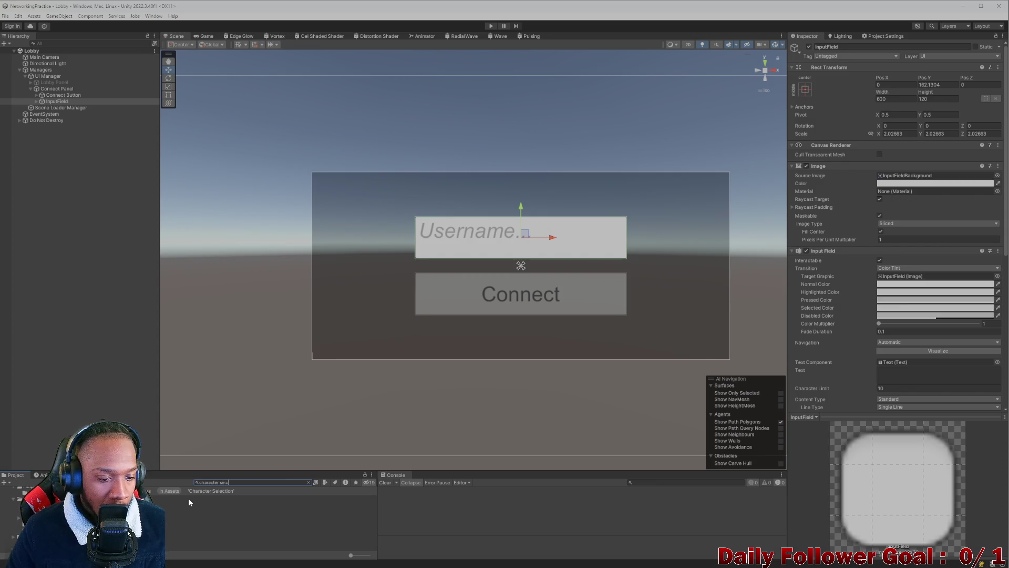
pyautogui.write('c')
pyautogui.doubleClick(189, 503)
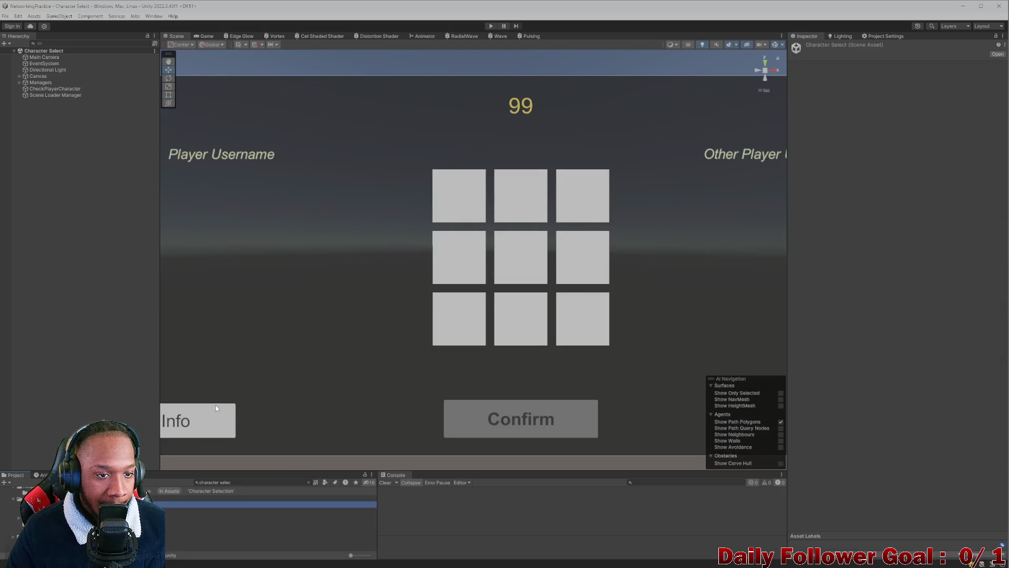
pyautogui.scroll(-3, 216, 408)
pyautogui.click(281, 211)
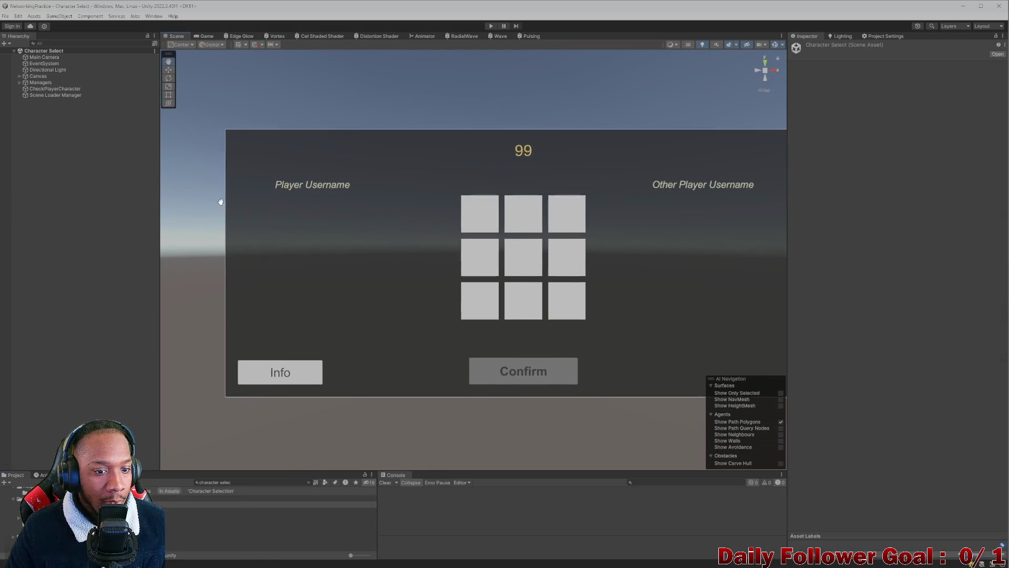
# Follow the Info button's On Click target to CharInfo - Panel and make it active
pyautogui.click(263, 371)
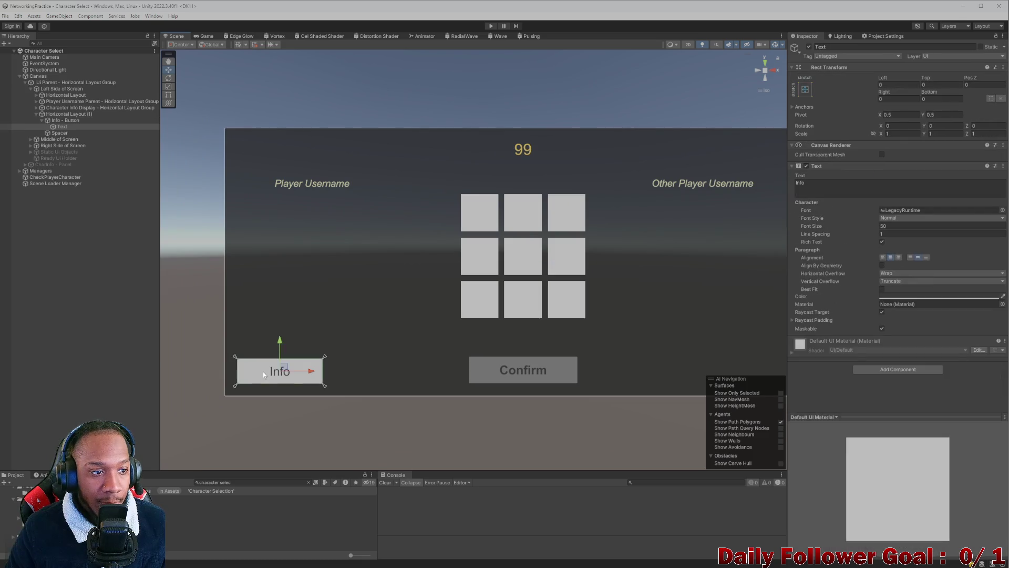
pyautogui.click(60, 120)
pyautogui.scroll(-3, 825, 335)
pyautogui.click(827, 304)
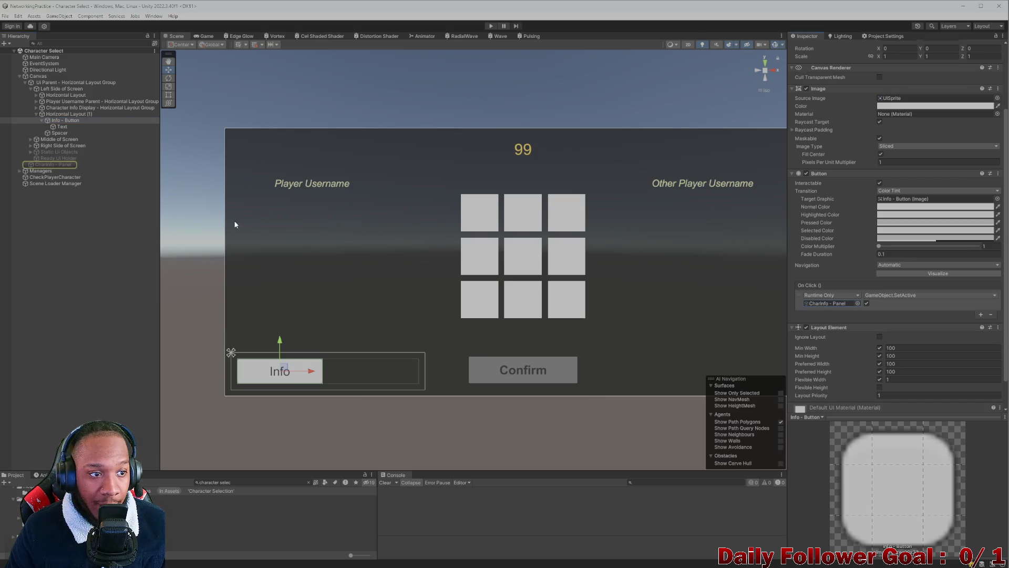
pyautogui.click(37, 165)
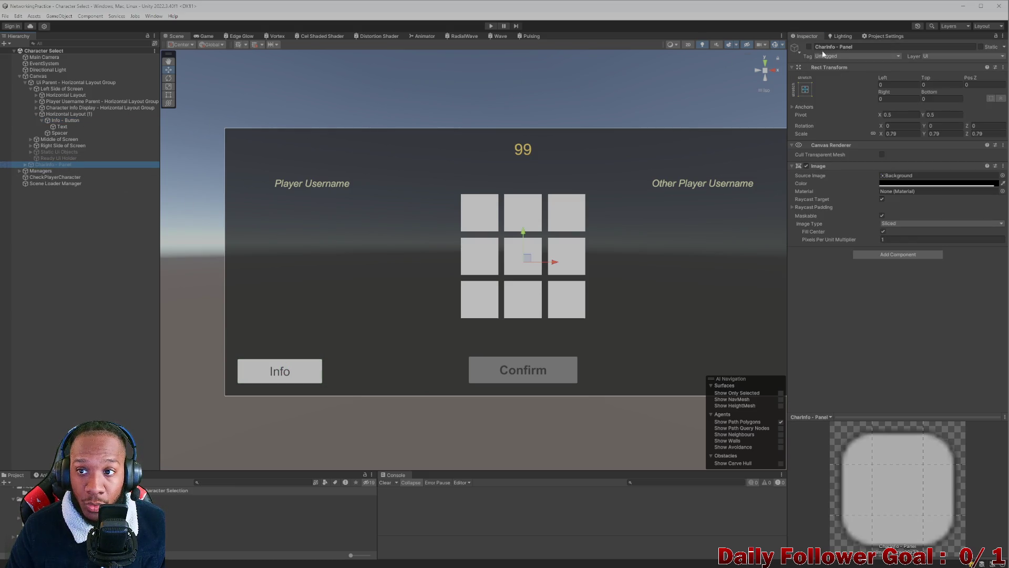
pyautogui.hotkey('alt', 'shift', 'a')
# Collapse Ui Parent in the Hierarchy and inspect the Canvas and CharInfo - Panel
pyautogui.scroll(-1, 620, 188)
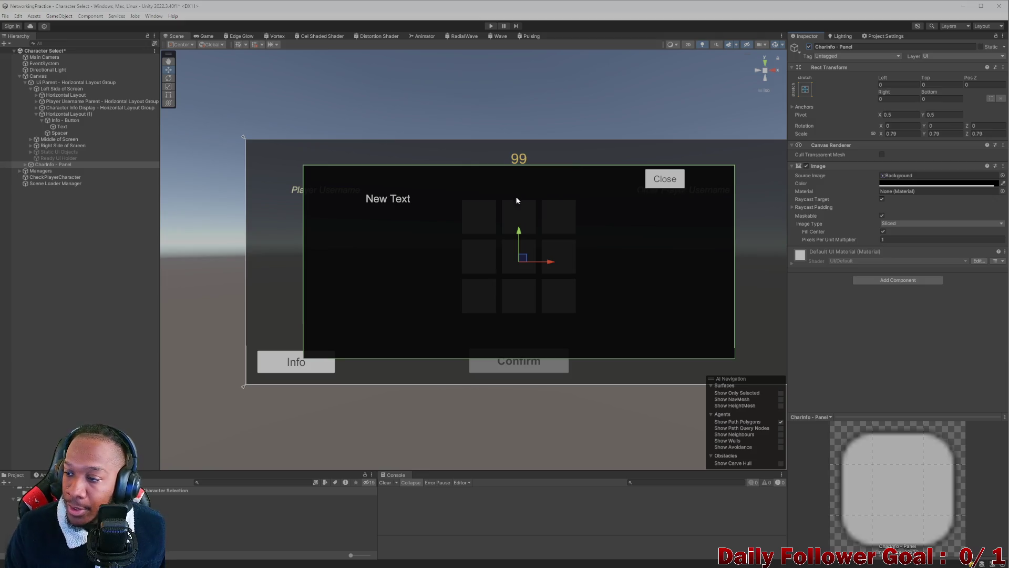
pyautogui.click(25, 83)
pyautogui.click(45, 78)
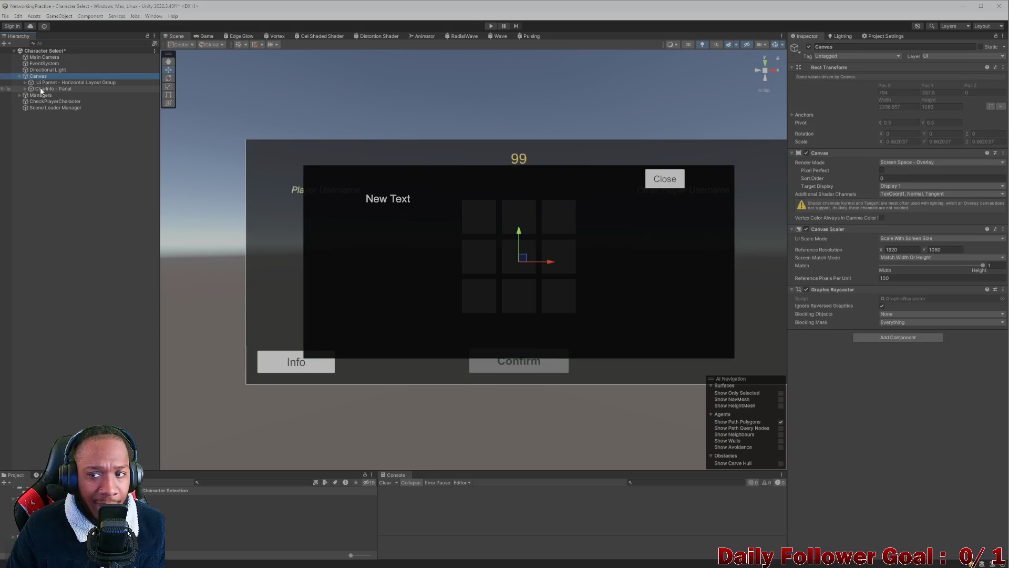
pyautogui.click(49, 89)
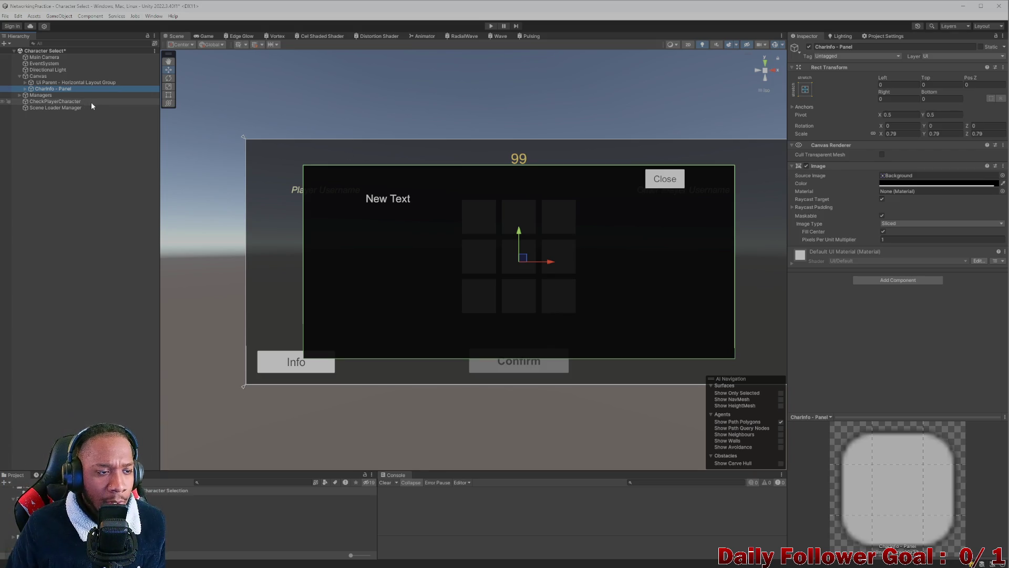
pyautogui.click(48, 77)
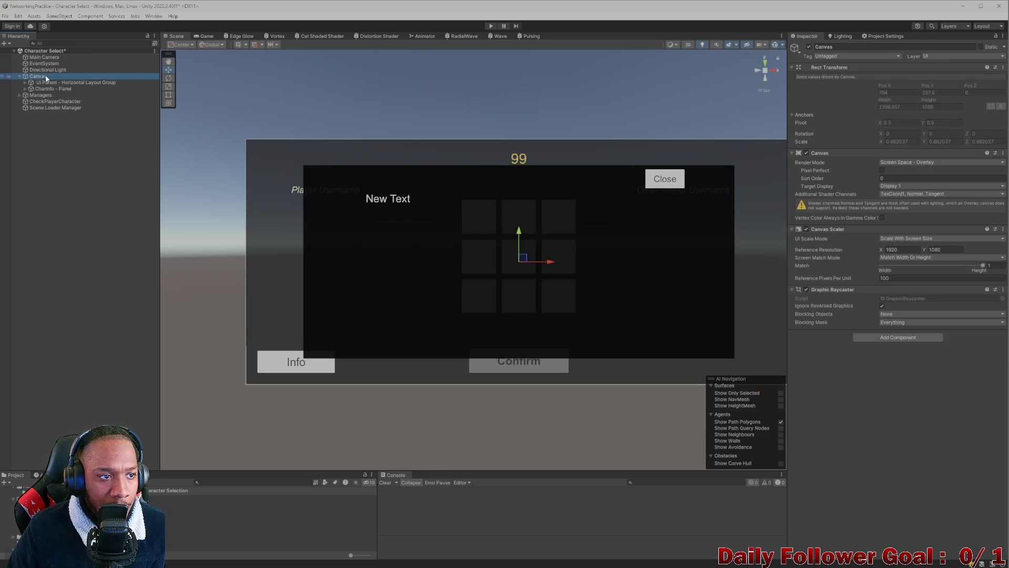
# Create an empty child of Canvas named 'Character Info Panel - Parent'
pyautogui.rightClick(47, 77)
pyautogui.click(74, 197)
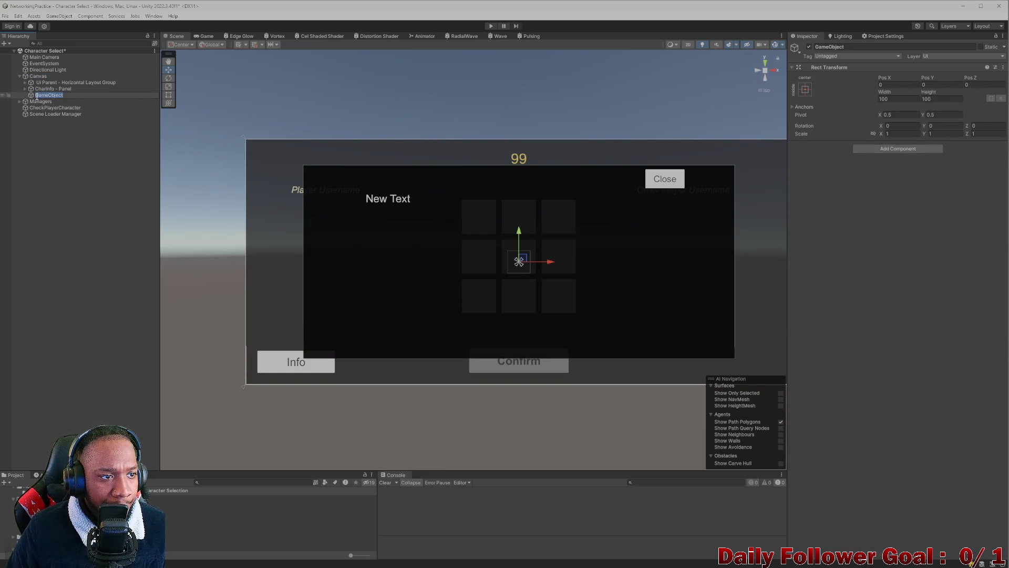
pyautogui.click(883, 48)
pyautogui.write('CHa')
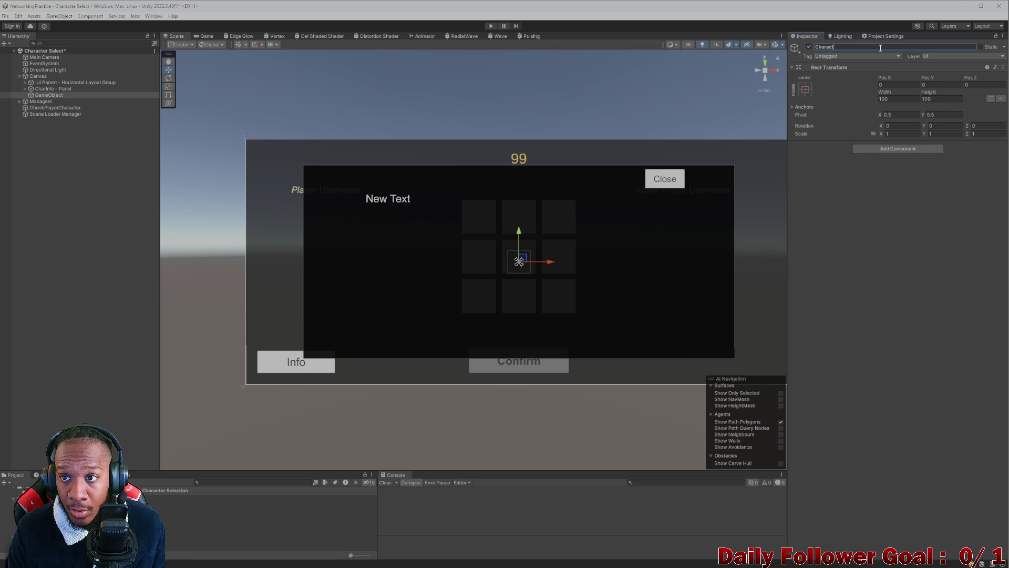
pyautogui.write('r Info Panel -')
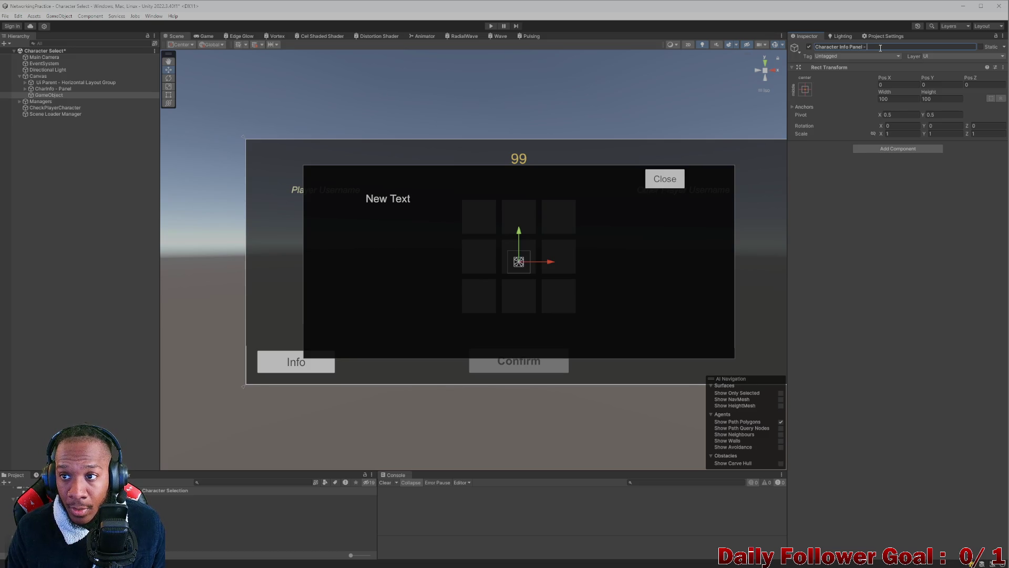
pyautogui.write('Parent')
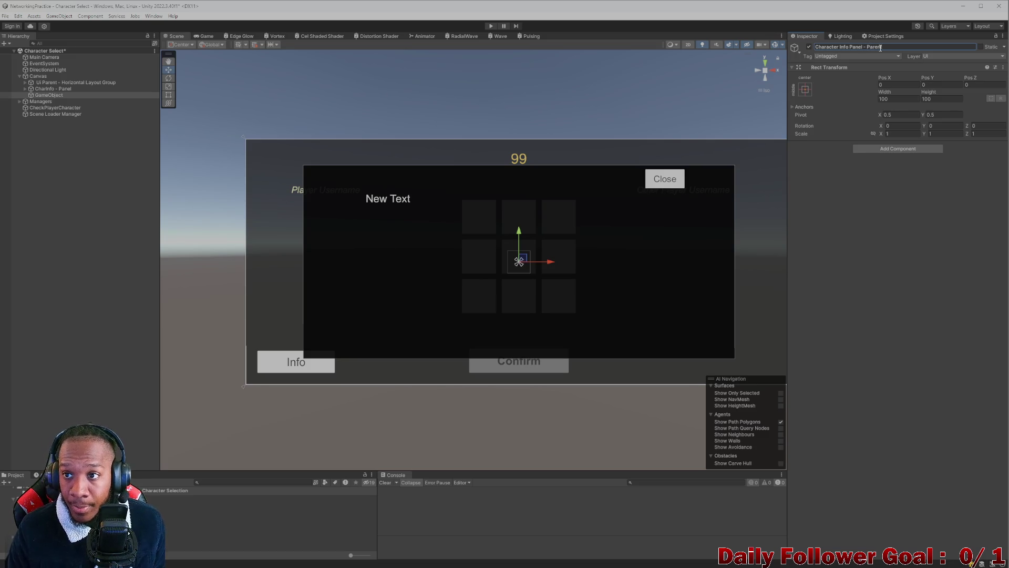
pyautogui.press('Return')
# Apply the stretch-stretch anchor preset and set Left, Top, Right and Bottom offsets to 0
pyautogui.click(807, 90)
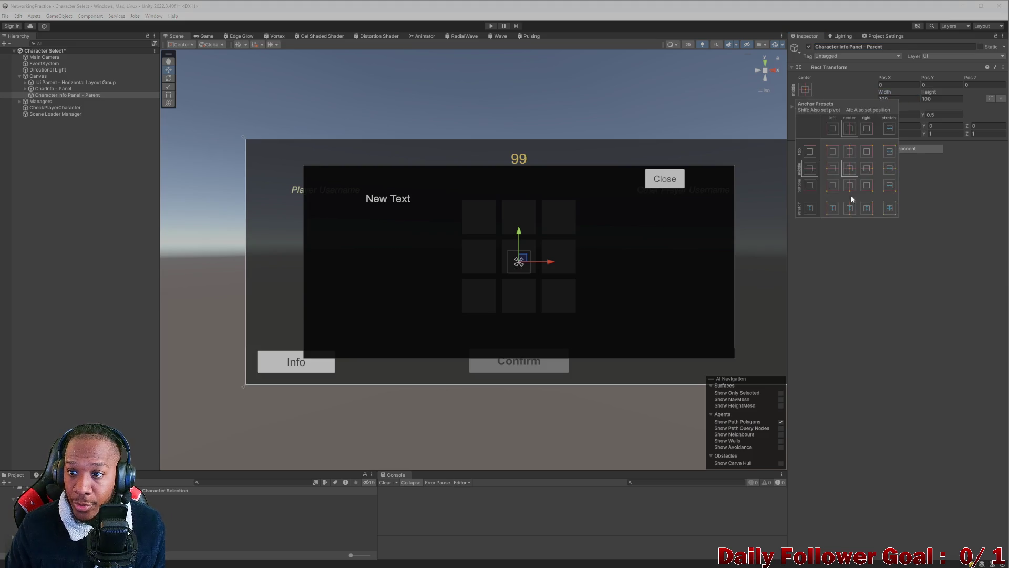
pyautogui.click(889, 209)
pyautogui.click(899, 85)
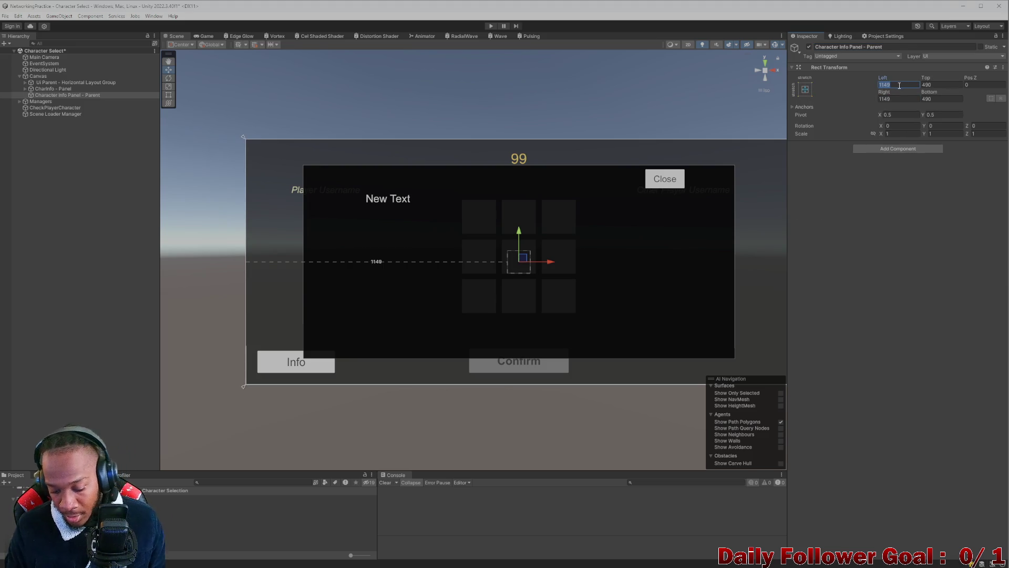
pyautogui.write('0')
pyautogui.press('Tab')
pyautogui.write('0')
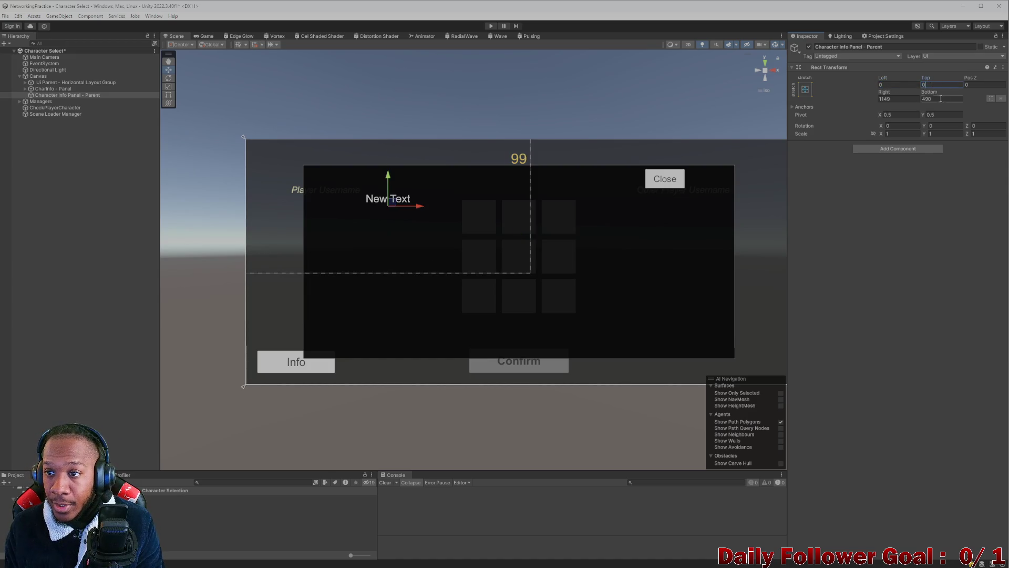
pyautogui.click(941, 99)
pyautogui.write('90')
pyautogui.click(904, 100)
pyautogui.write('0')
pyautogui.press('Tab')
pyautogui.write('0')
pyautogui.click(797, 109)
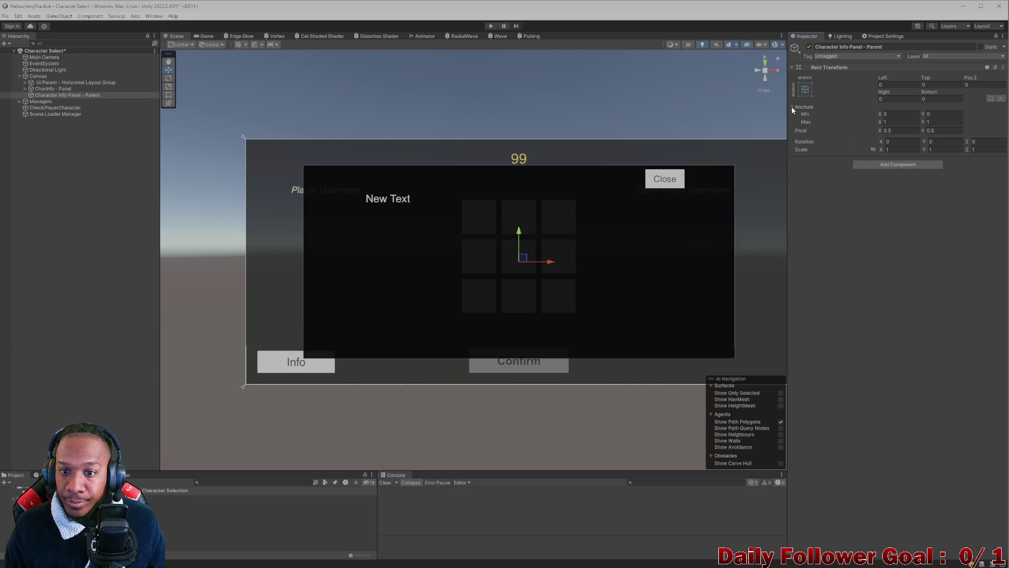
# Add a Layout Element to Character Info Panel - Parent with Flexible Width and Height enabled
pyautogui.click(883, 151)
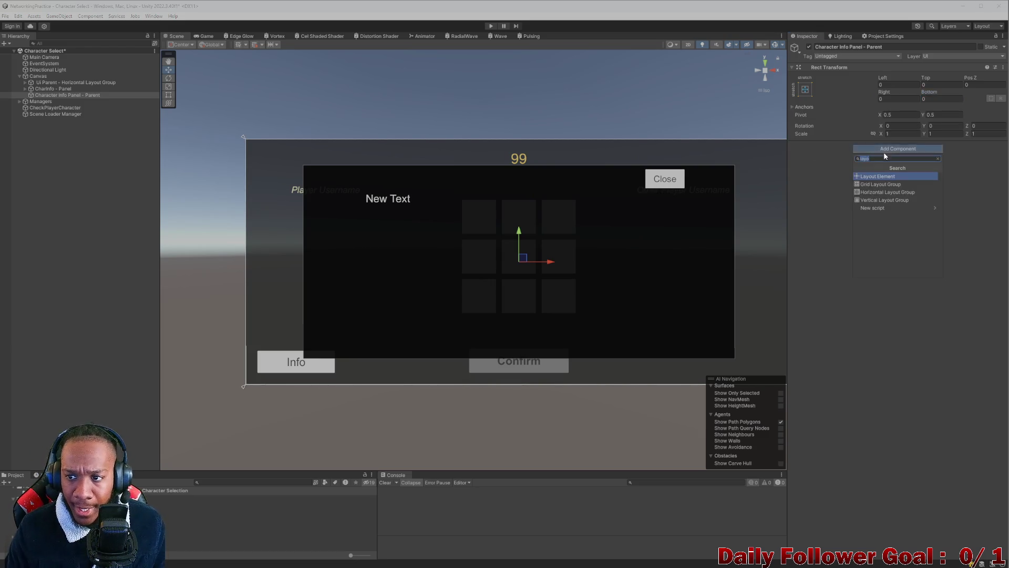
pyautogui.click(873, 178)
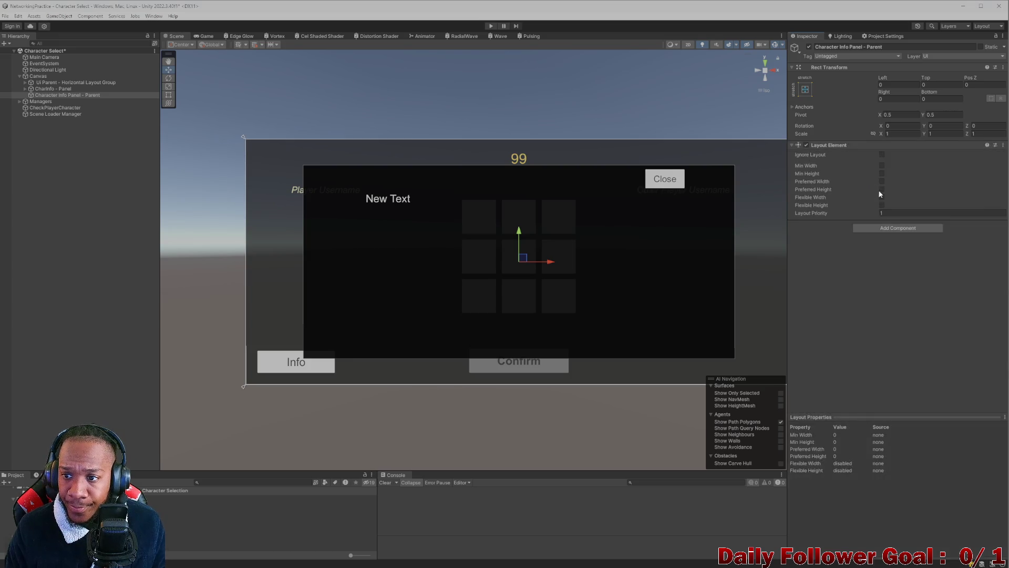
pyautogui.click(881, 205)
pyautogui.click(881, 197)
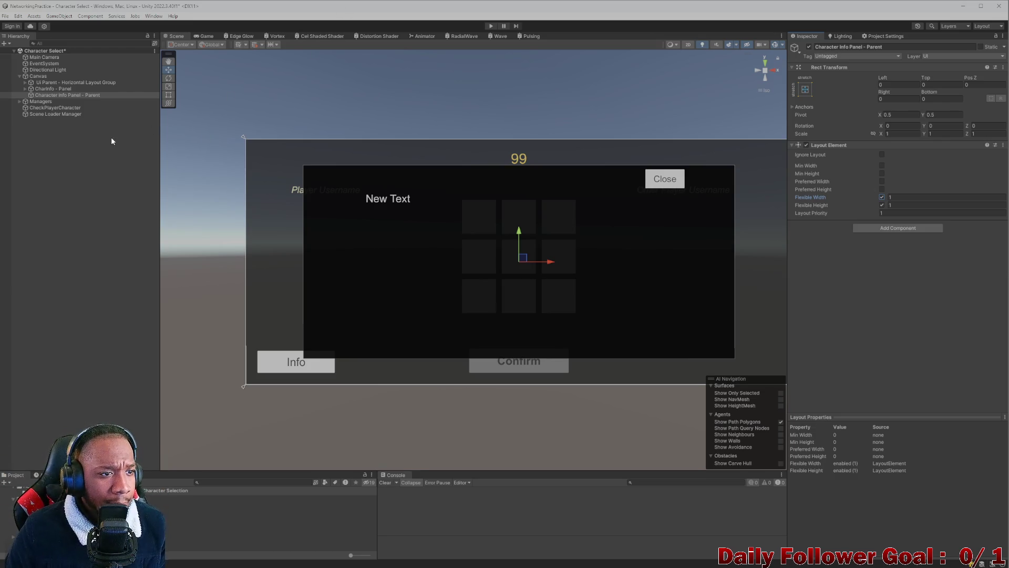
pyautogui.click(46, 89)
# Move CharInfo - Panel under Character Info Panel - Parent and add a Layout Element
pyautogui.moveTo(61, 98); pyautogui.dragTo(60, 100)
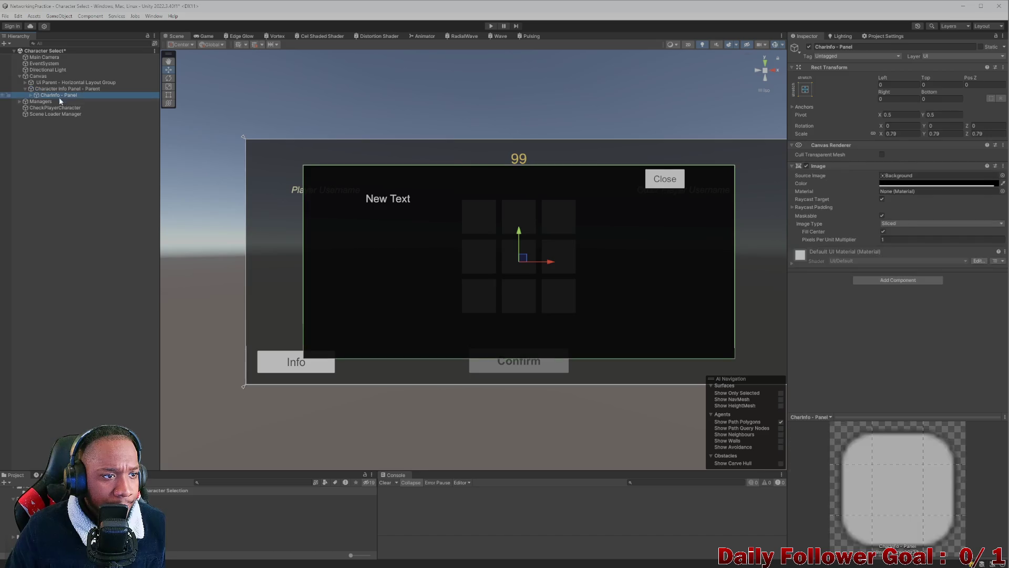
pyautogui.click(48, 89)
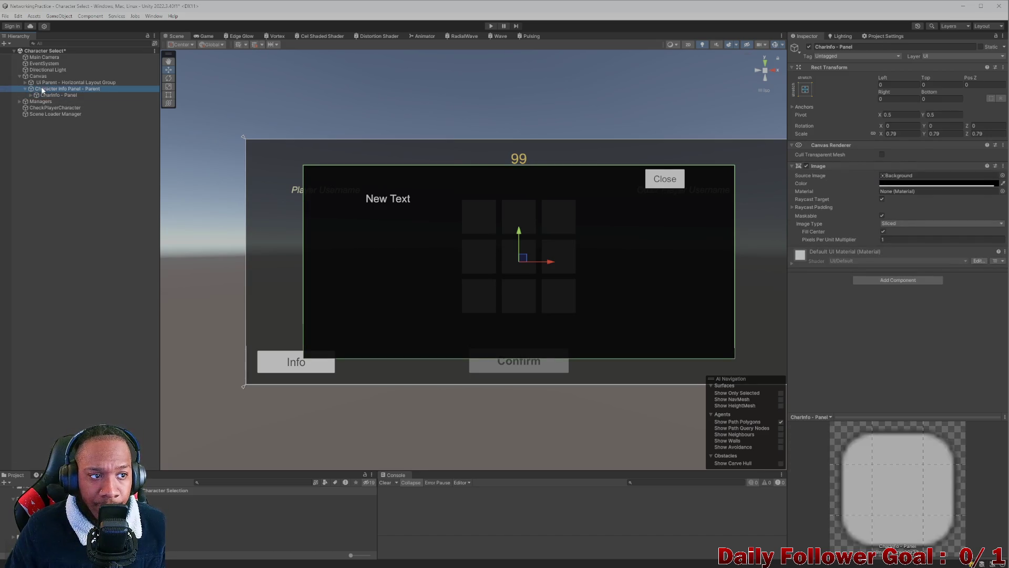
pyautogui.click(48, 96)
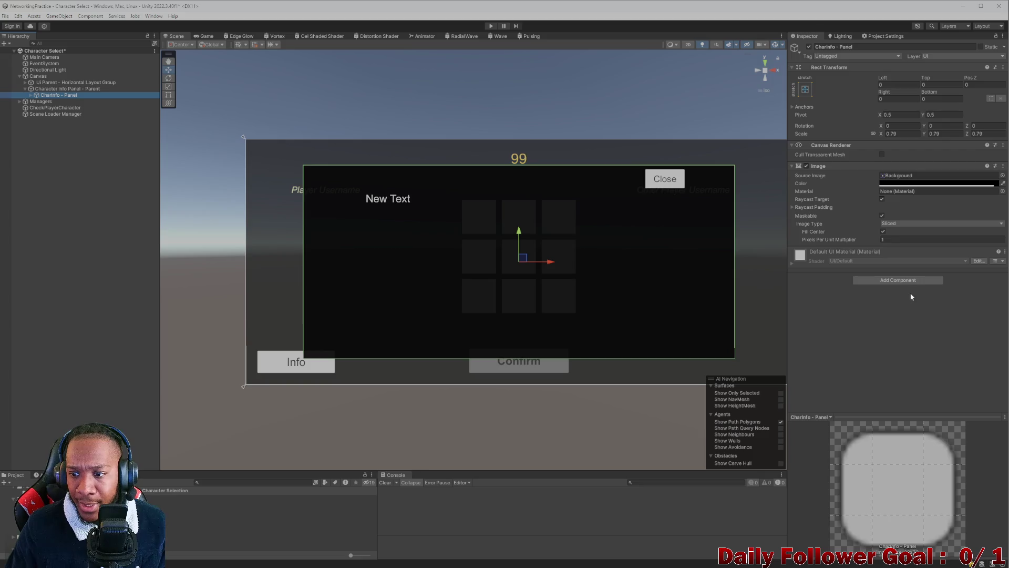
pyautogui.click(898, 279)
pyautogui.click(891, 297)
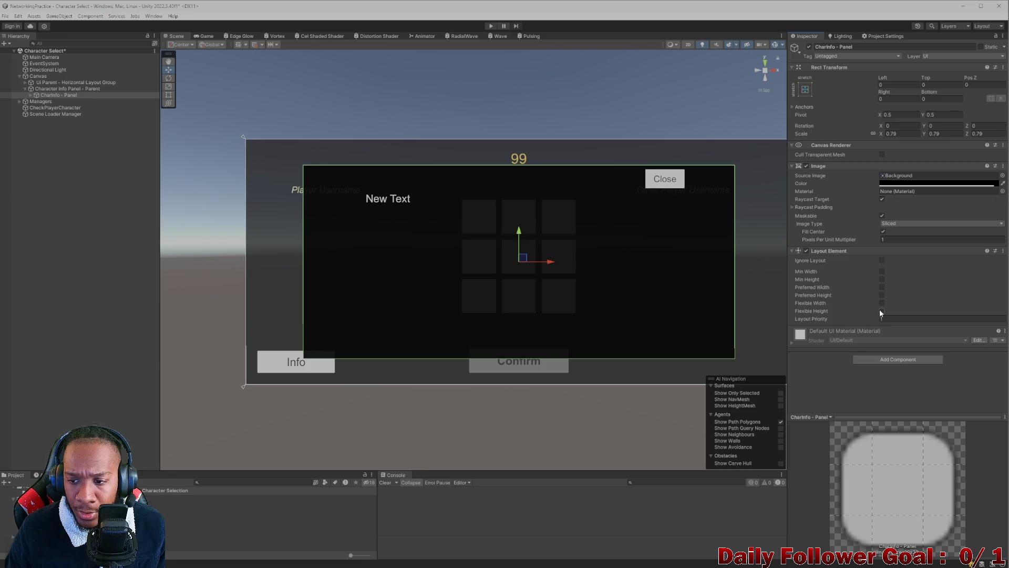
# Inspect the panel's Info Text, Close button and its label, then edit the 0.79 X scale
pyautogui.click(62, 90)
pyautogui.click(65, 96)
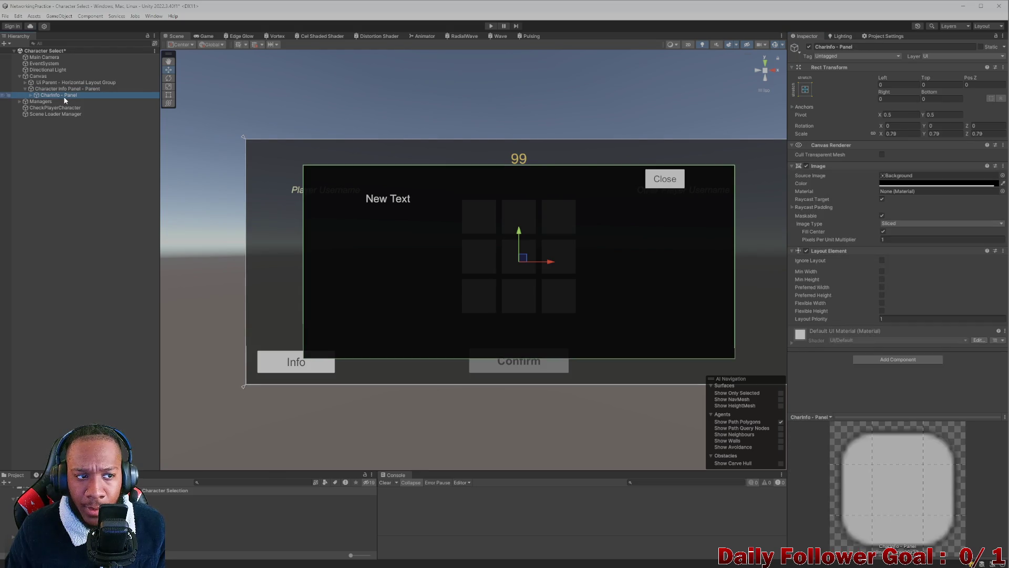
pyautogui.click(30, 95)
pyautogui.click(54, 101)
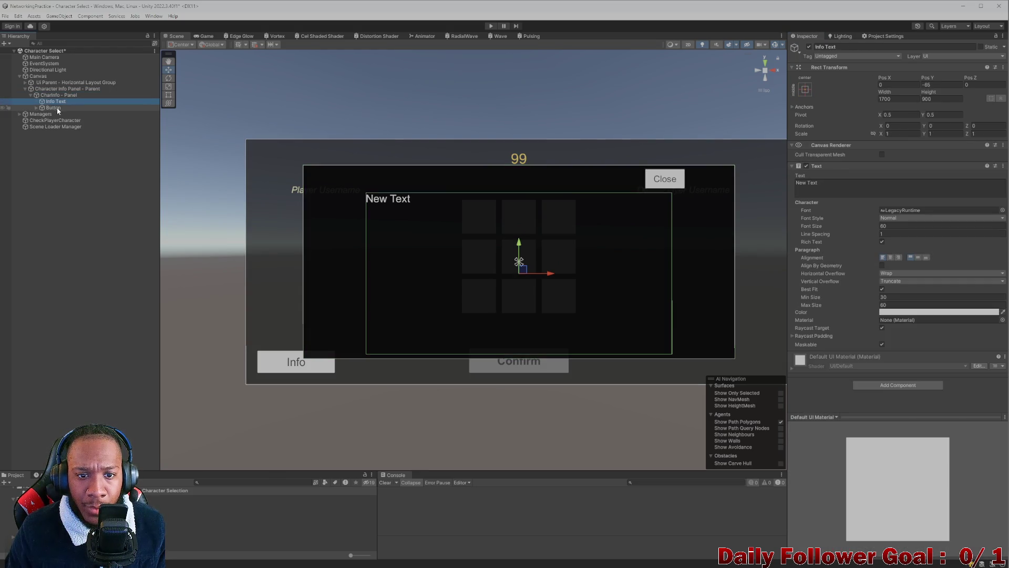
pyautogui.click(57, 108)
pyautogui.click(35, 108)
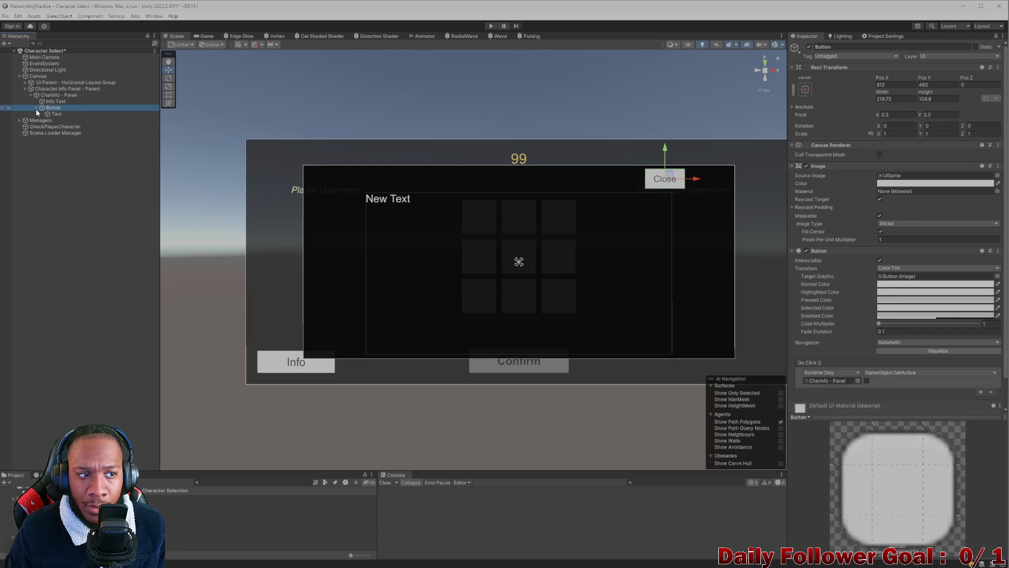
pyautogui.click(52, 114)
pyautogui.click(49, 103)
pyautogui.press('Down')
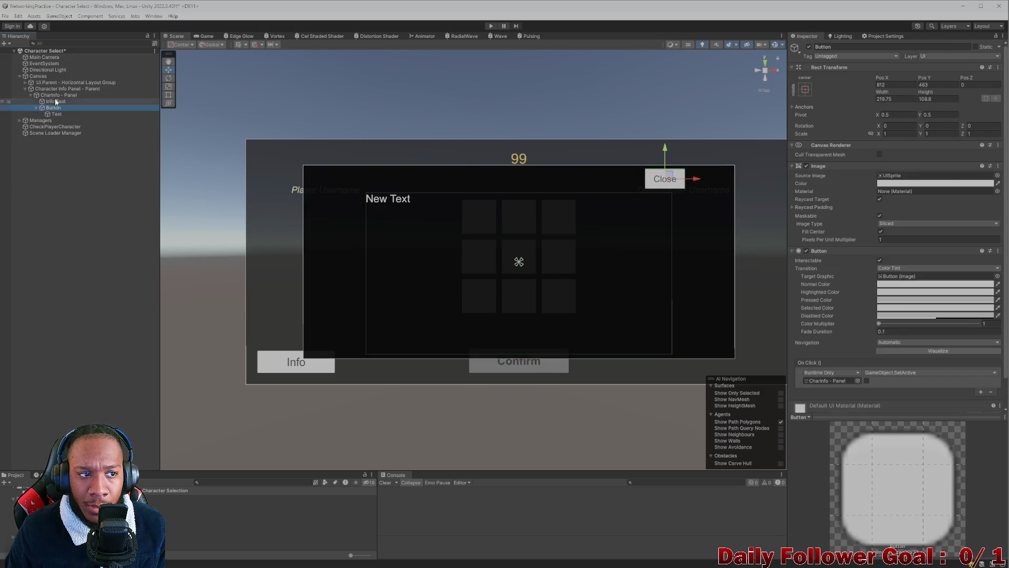
pyautogui.press('Up')
pyautogui.press('Up')
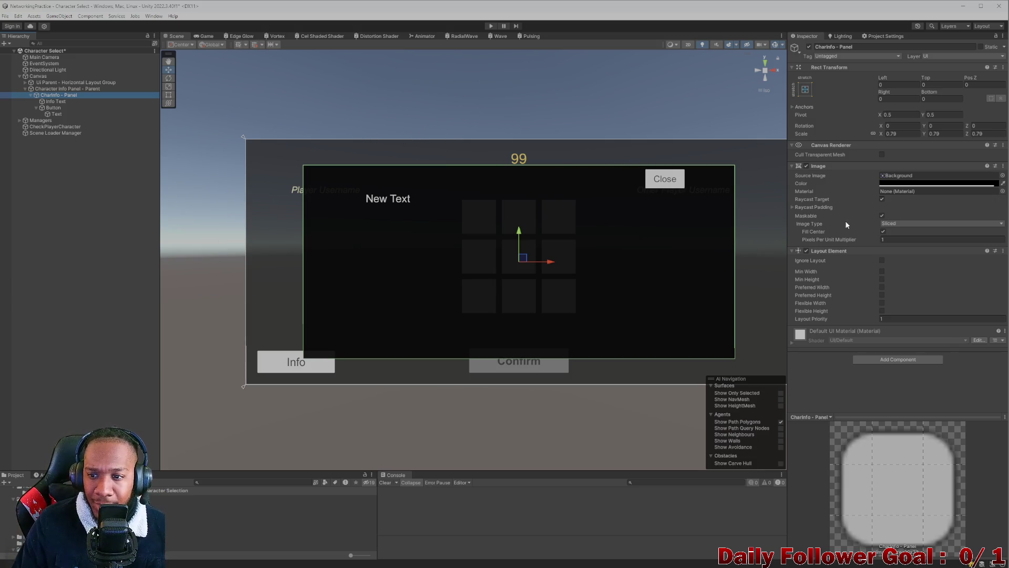
pyautogui.click(903, 133)
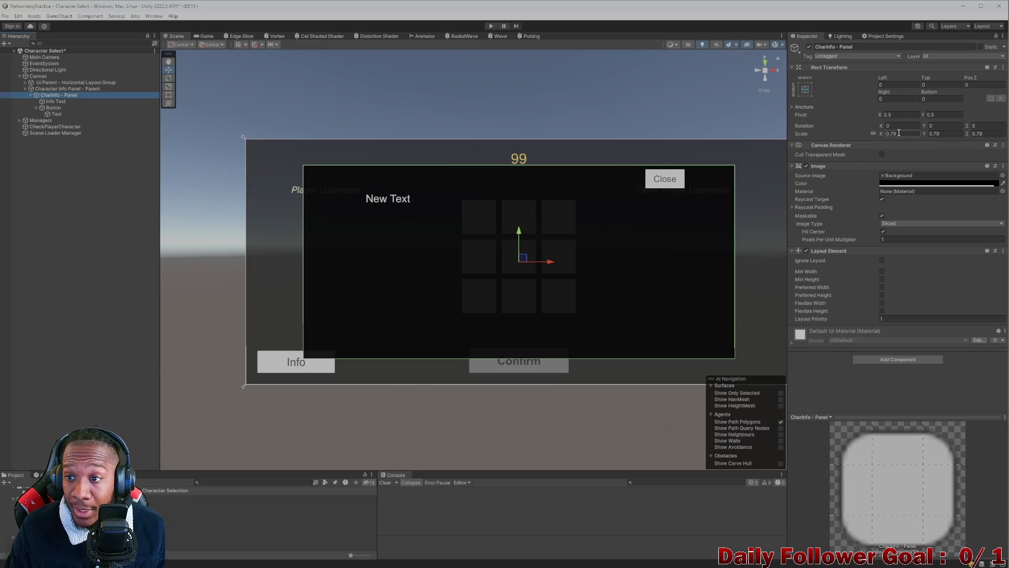
# Set CharInfo - Panel's scale to 1 with Left inset 300 and Top inset 150
pyautogui.write('1')
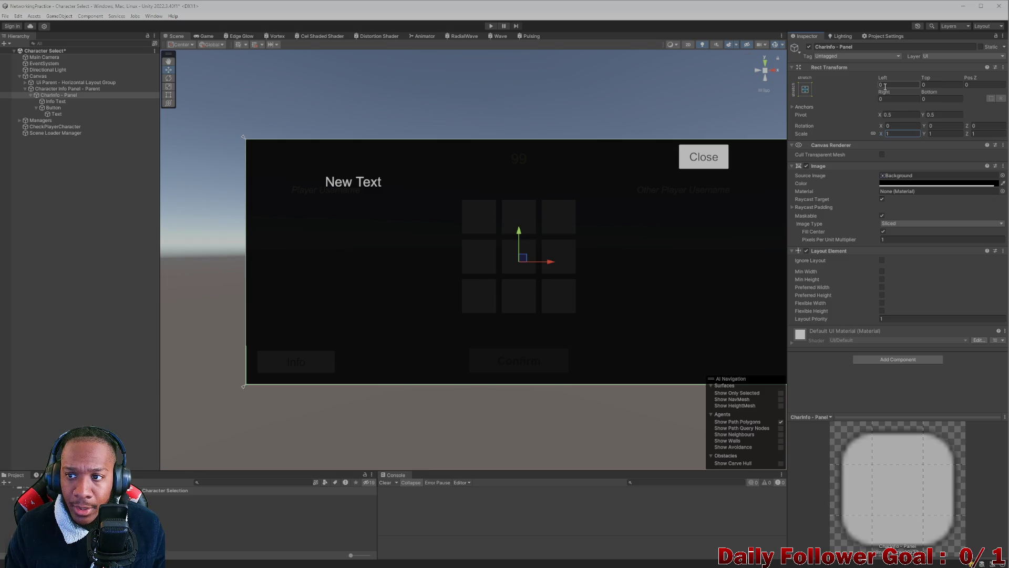
pyautogui.click(886, 86)
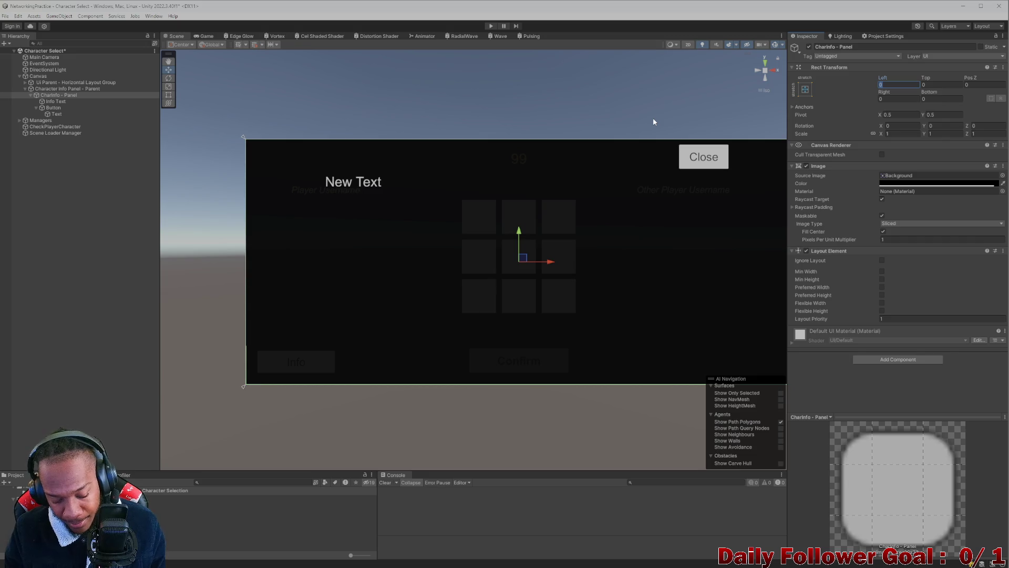
pyautogui.write('300')
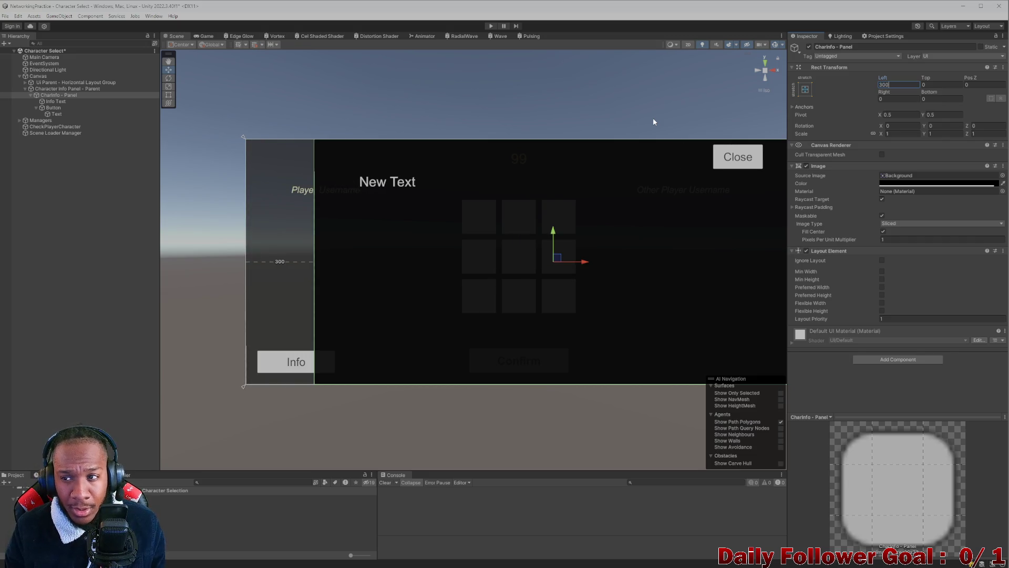
pyautogui.click(935, 85)
pyautogui.write('300')
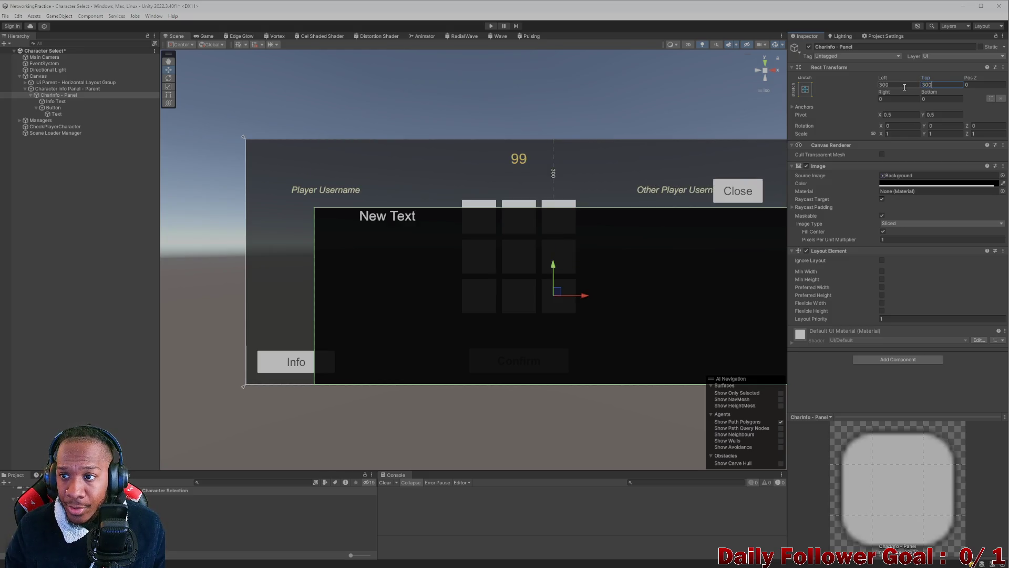
pyautogui.press('BackSpace')
pyautogui.press('BackSpace')
pyautogui.press('BackSpace')
pyautogui.write('100')
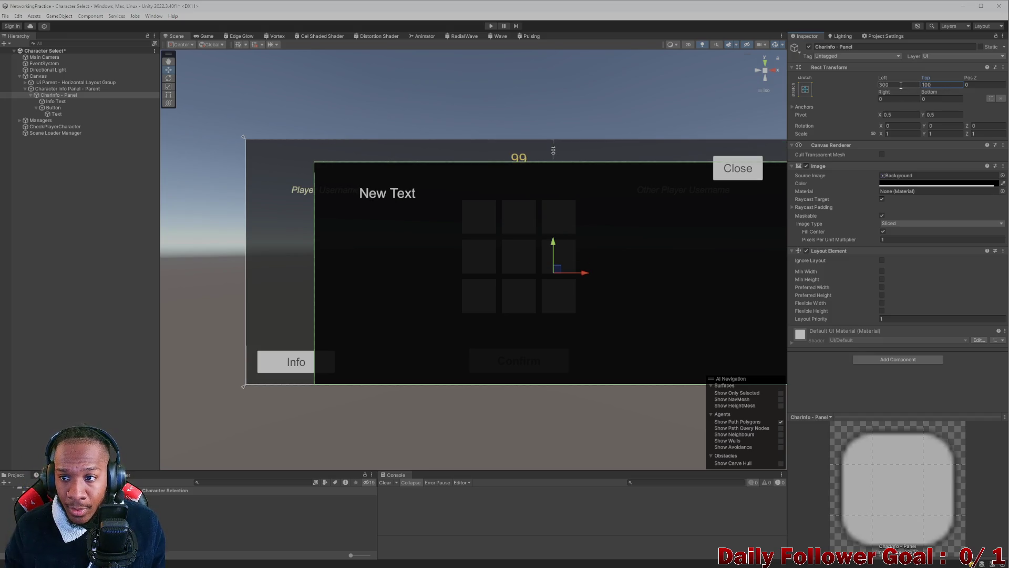
pyautogui.doubleClick(942, 85)
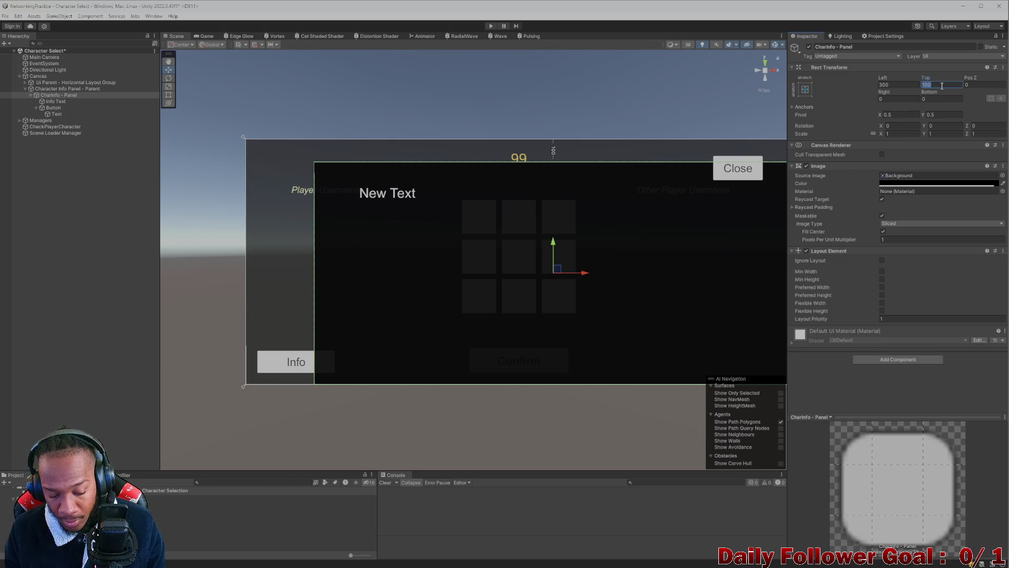
pyautogui.write('150')
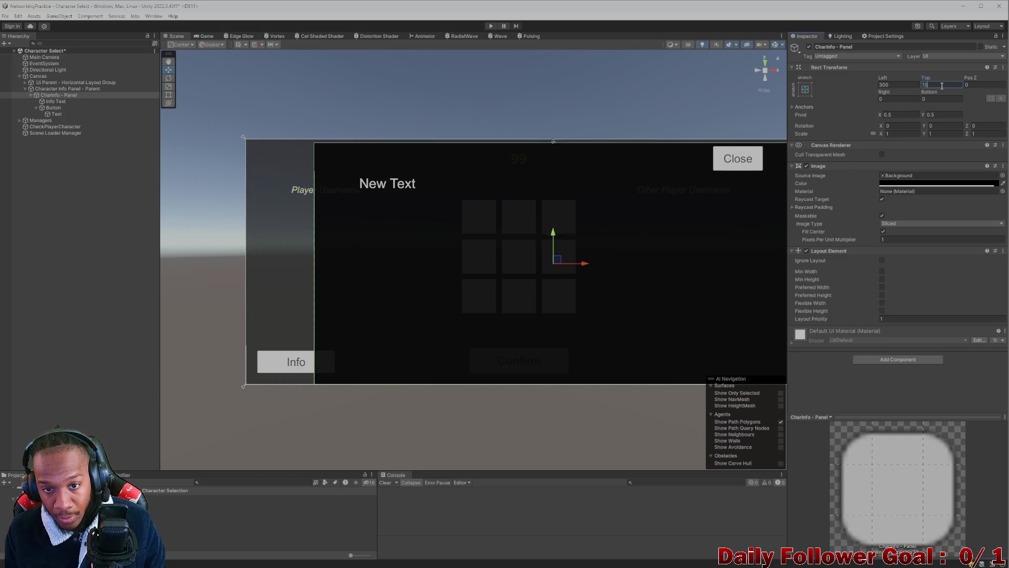
# Set Right inset to 300 and Bottom to 150, then drag-adjust Bottom to 82.73
pyautogui.click(896, 99)
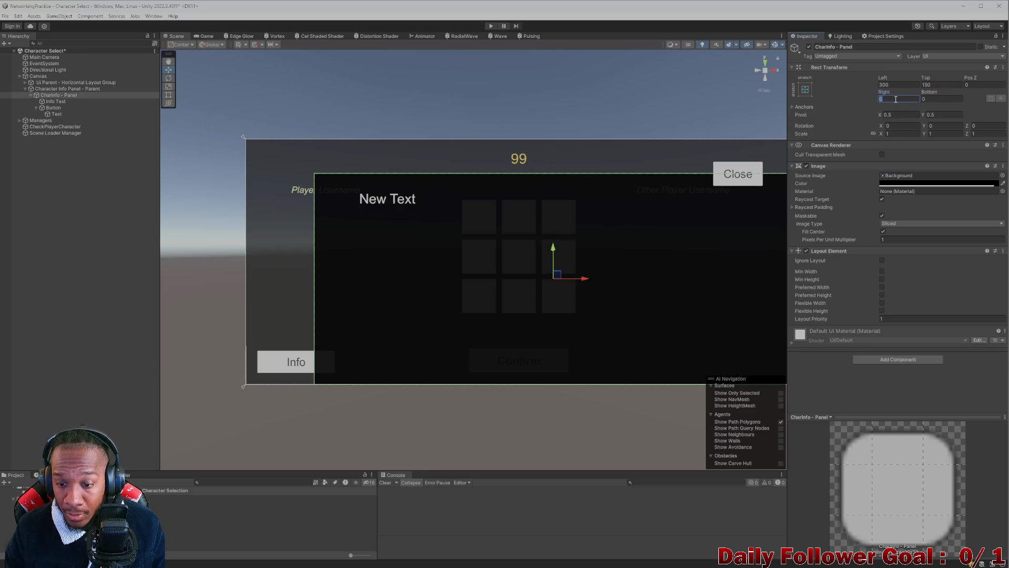
pyautogui.write('300')
pyautogui.click(944, 99)
pyautogui.write('150')
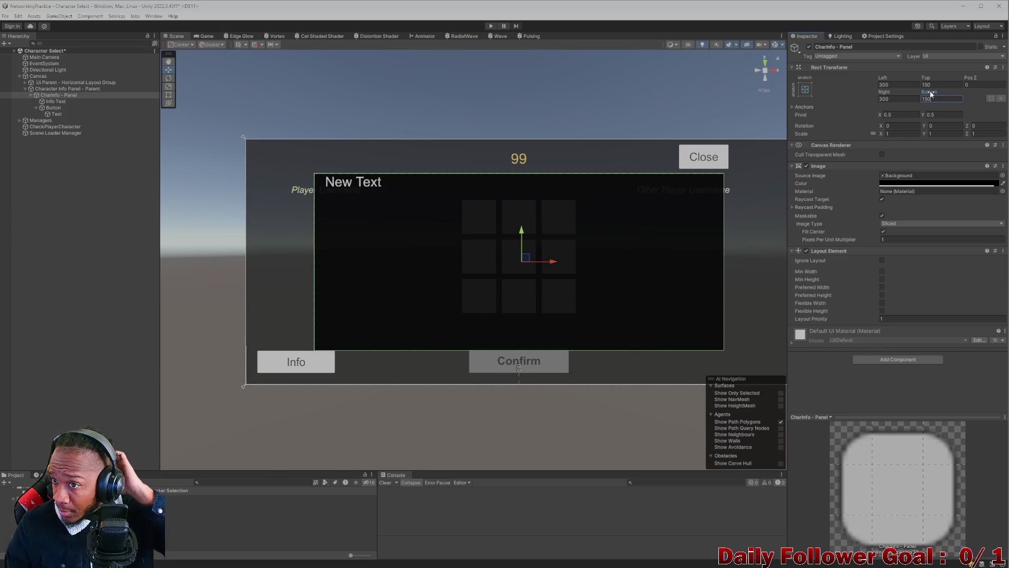
pyautogui.moveTo(931, 92); pyautogui.dragTo(825, 486)
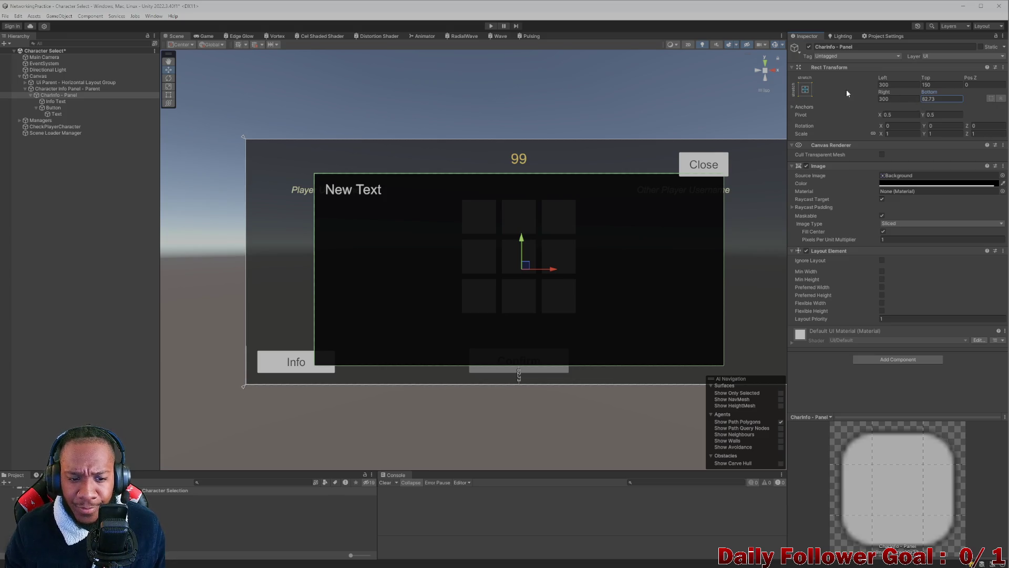
# Drag-tune CharInfo - Panel's Bottom offset until the panel reaches down over the Confirm button (about 20)
pyautogui.moveTo(940, 95)
pyautogui.mouseDown()
pyautogui.moveTo(930, 96)
pyautogui.moveTo(994, 88)
pyautogui.mouseUp()
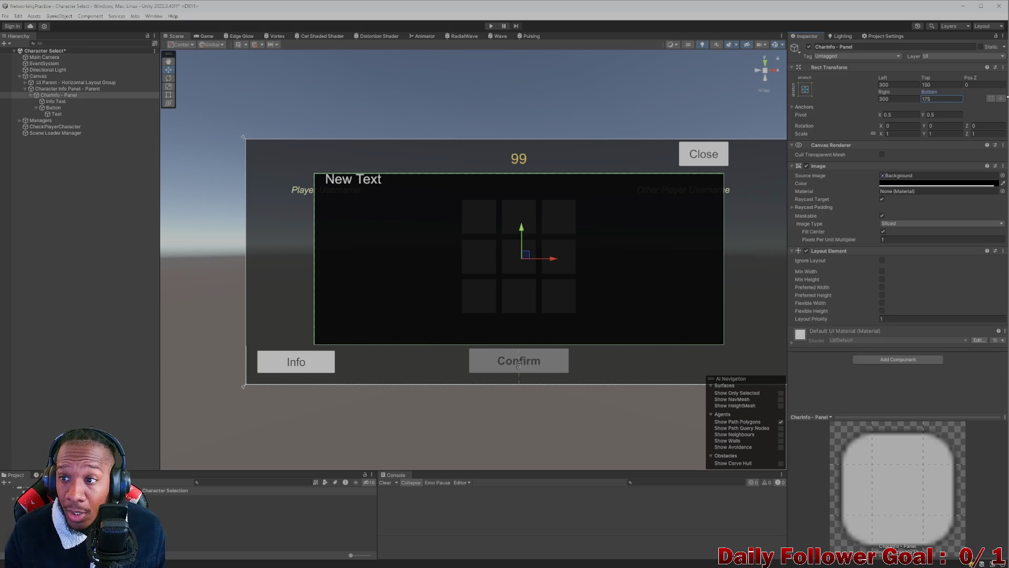
pyautogui.moveTo(928, 97)
pyautogui.mouseDown()
pyautogui.moveTo(908, 88)
pyautogui.moveTo(837, 100)
pyautogui.moveTo(733, 74)
pyautogui.moveTo(884, 115)
pyautogui.moveTo(716, 105)
pyautogui.moveTo(920, 160)
pyautogui.moveTo(694, 141)
pyautogui.moveTo(815, 140)
pyautogui.moveTo(907, 158)
pyautogui.moveTo(867, 166)
pyautogui.moveTo(882, 160)
pyautogui.moveTo(830, 157)
pyautogui.moveTo(925, 158)
pyautogui.moveTo(813, 177)
pyautogui.moveTo(752, 141)
pyautogui.moveTo(580, 132)
pyautogui.moveTo(827, 154)
pyautogui.moveTo(518, 121)
pyautogui.mouseUp()
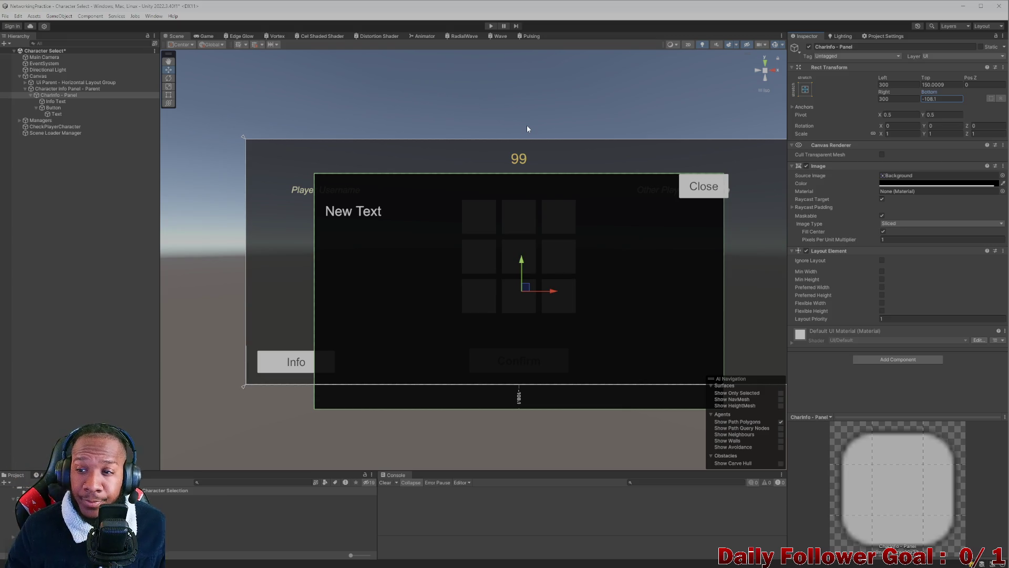
pyautogui.moveTo(931, 92); pyautogui.dragTo(1001, 98)
pyautogui.write('47.5147.7')
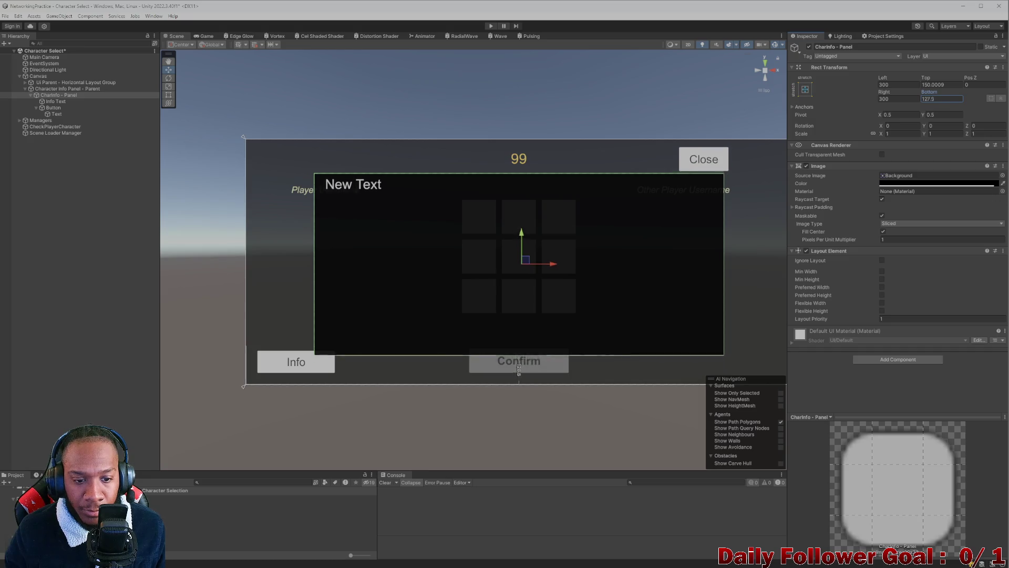
pyautogui.write('163.4')
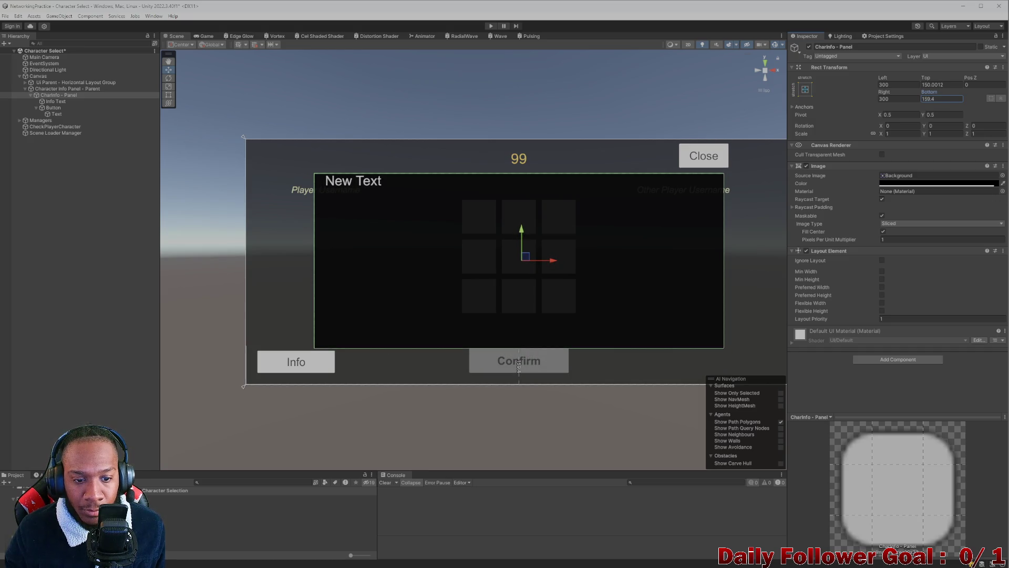
pyautogui.write('164.8')
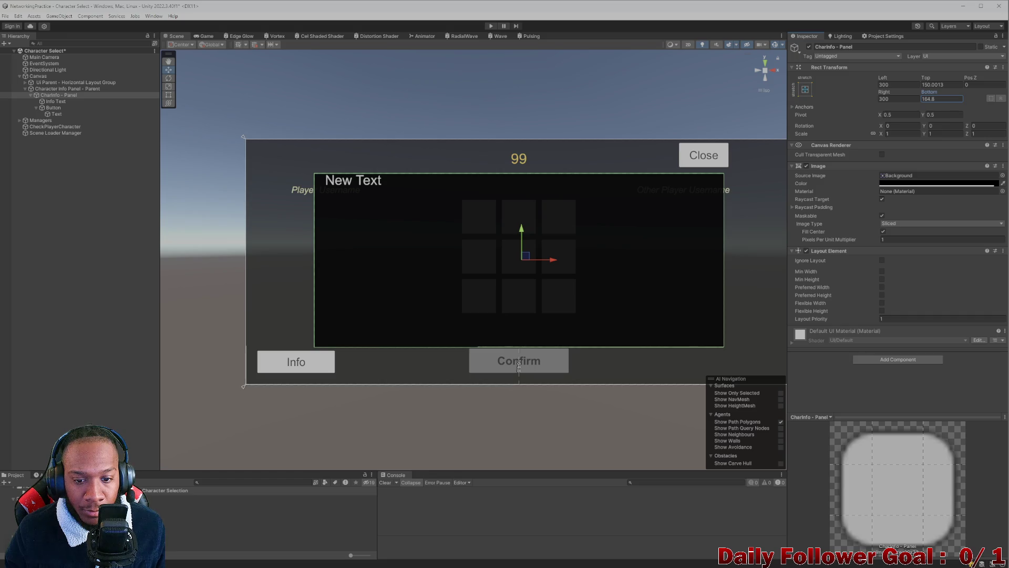
pyautogui.write('148.6')
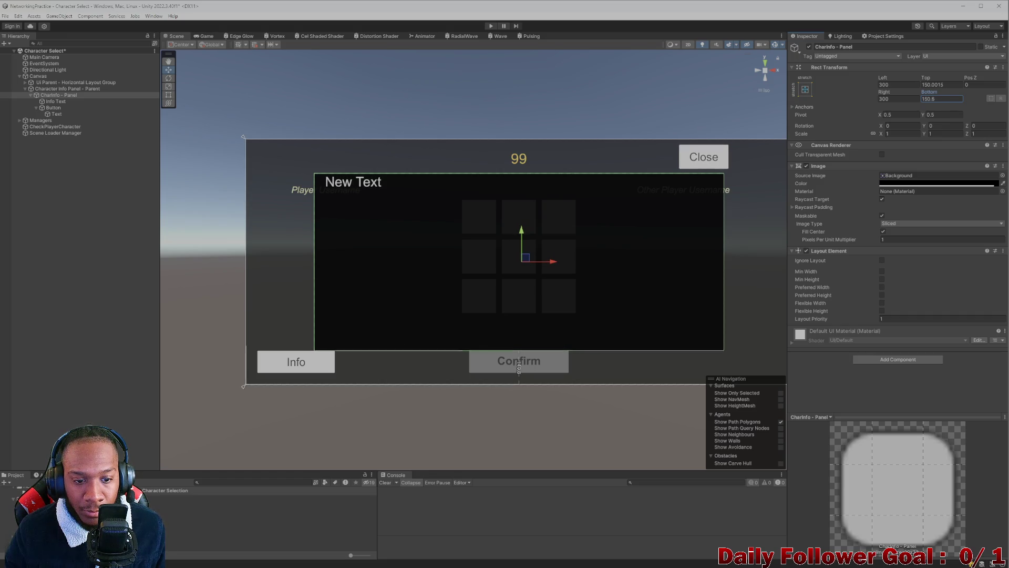
pyautogui.moveTo(519, 350); pyautogui.dragTo(518, 347)
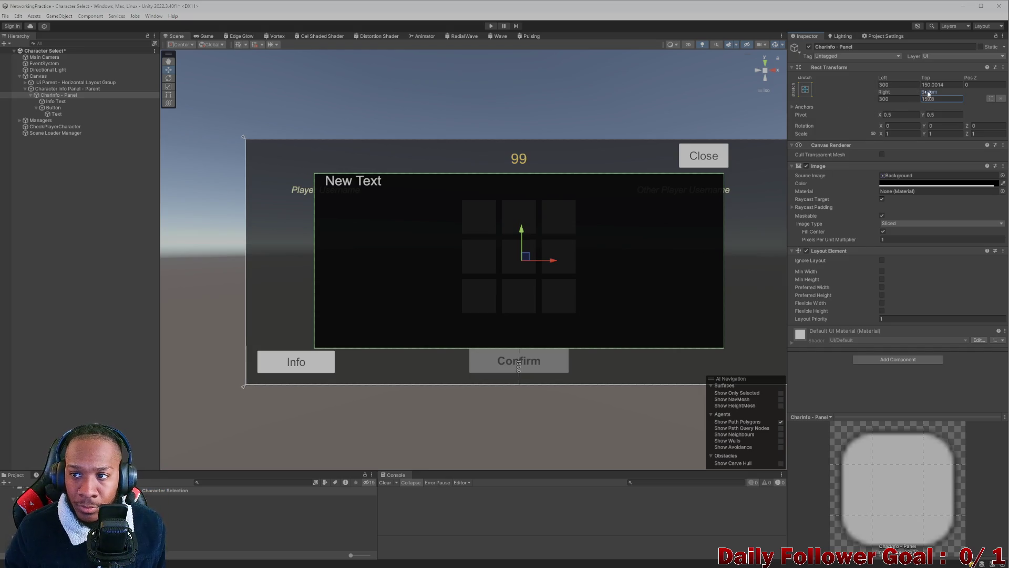
pyautogui.moveTo(928, 93); pyautogui.dragTo(776, 93)
pyautogui.scroll(-2, 500, 237)
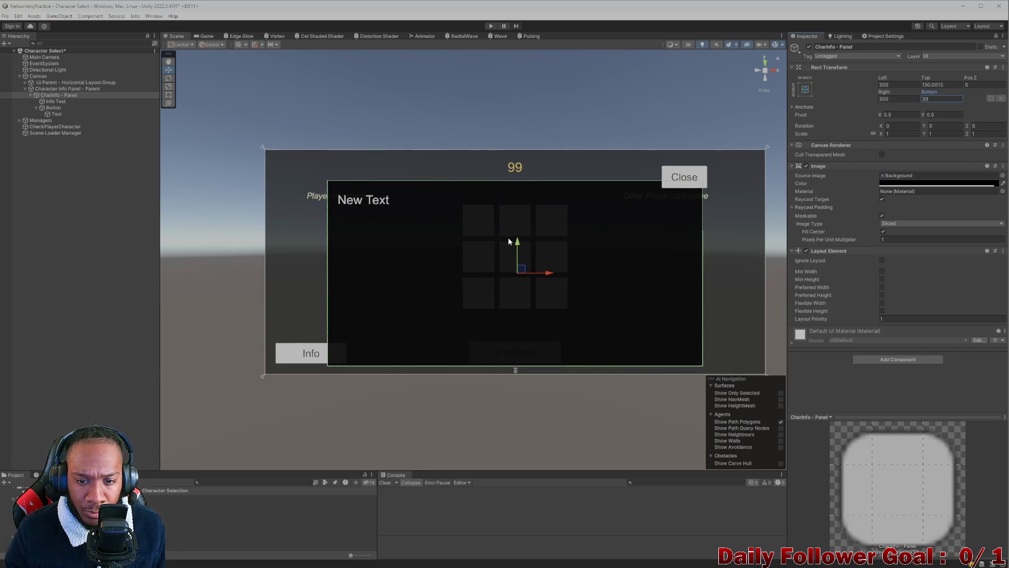
pyautogui.scroll(2, 515, 241)
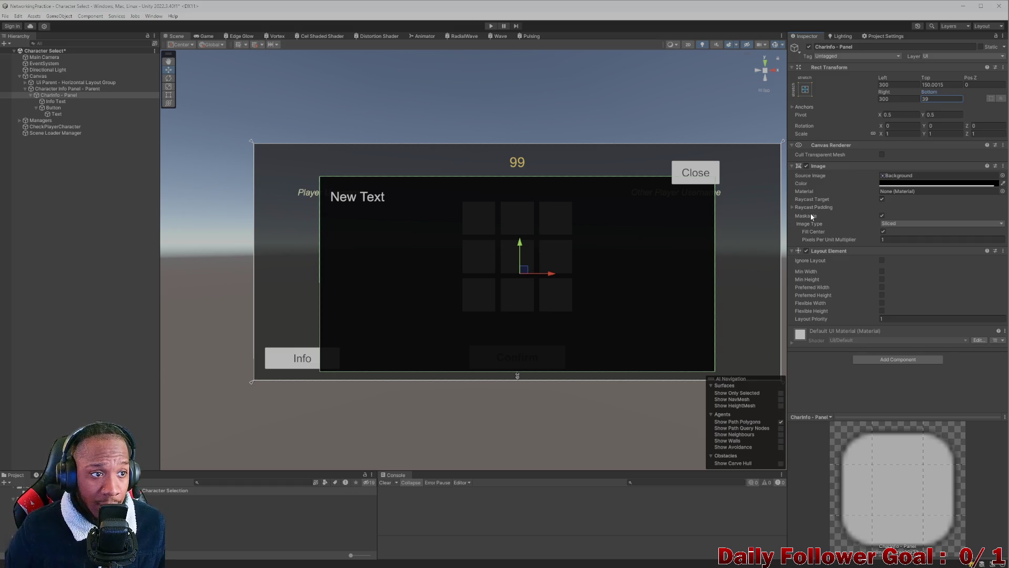
# Duplicate CharInfo - Panel, move the copy above the original, and rename it Background
pyautogui.click(30, 95)
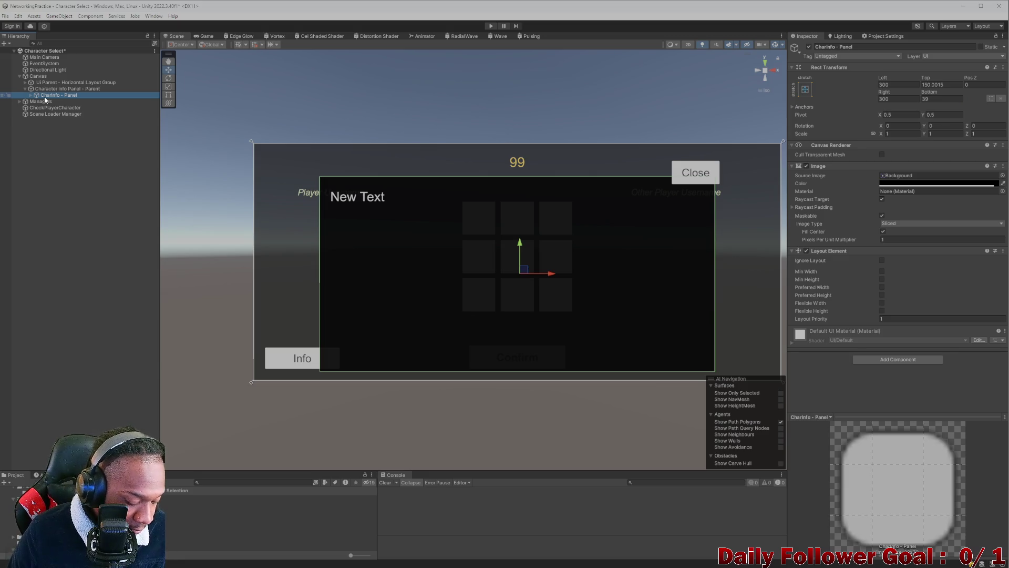
pyautogui.hotkey('ctrl', 'd')
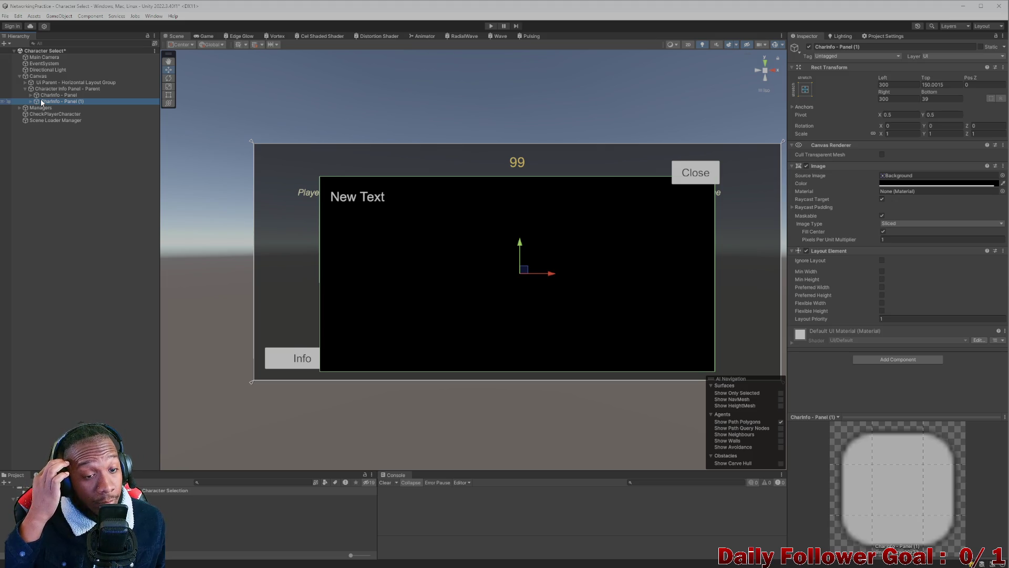
pyautogui.moveTo(40, 99); pyautogui.dragTo(32, 92)
pyautogui.click(868, 46)
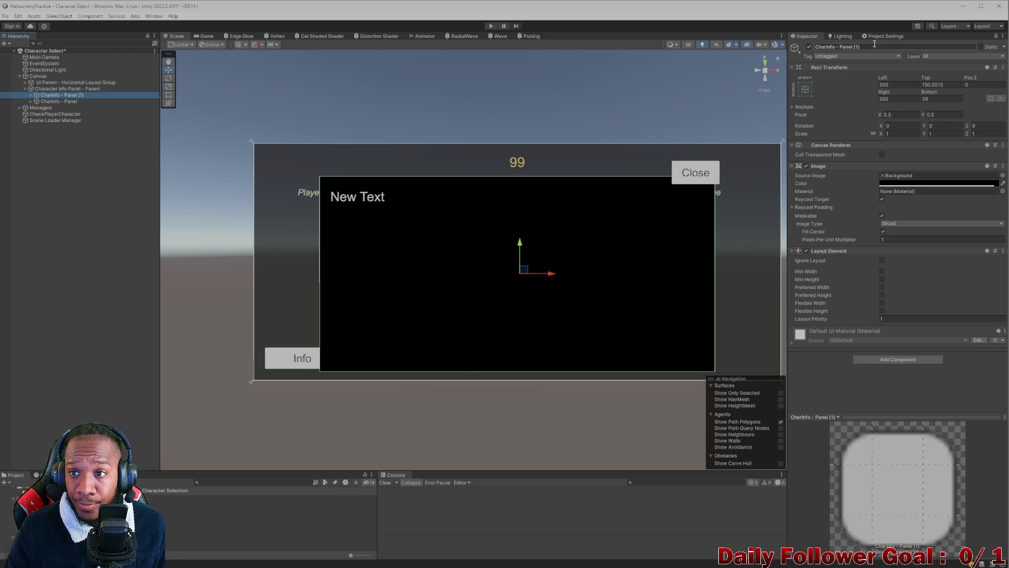
pyautogui.press('BackSpace')
pyautogui.write('Back')
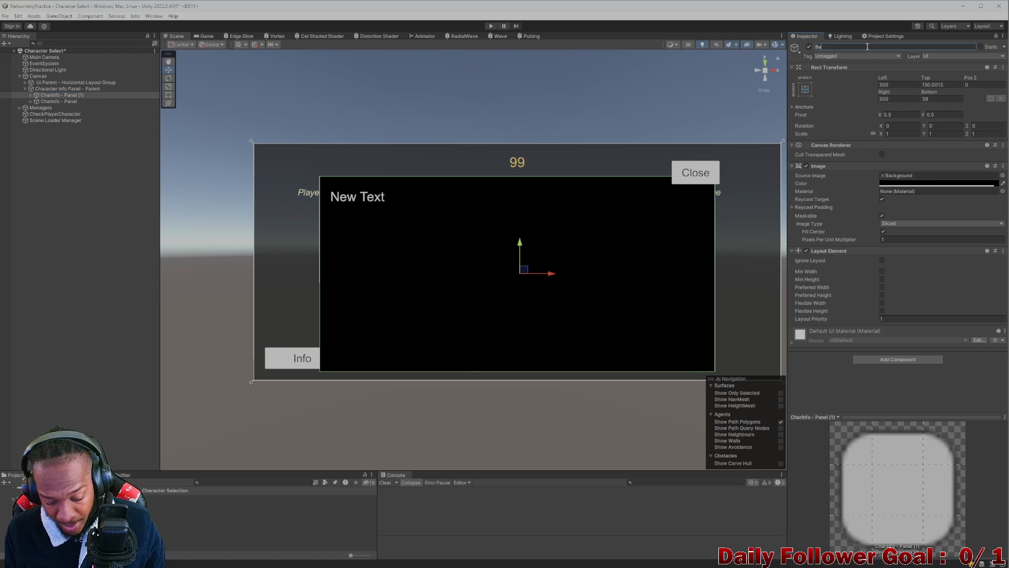
pyautogui.write('ground')
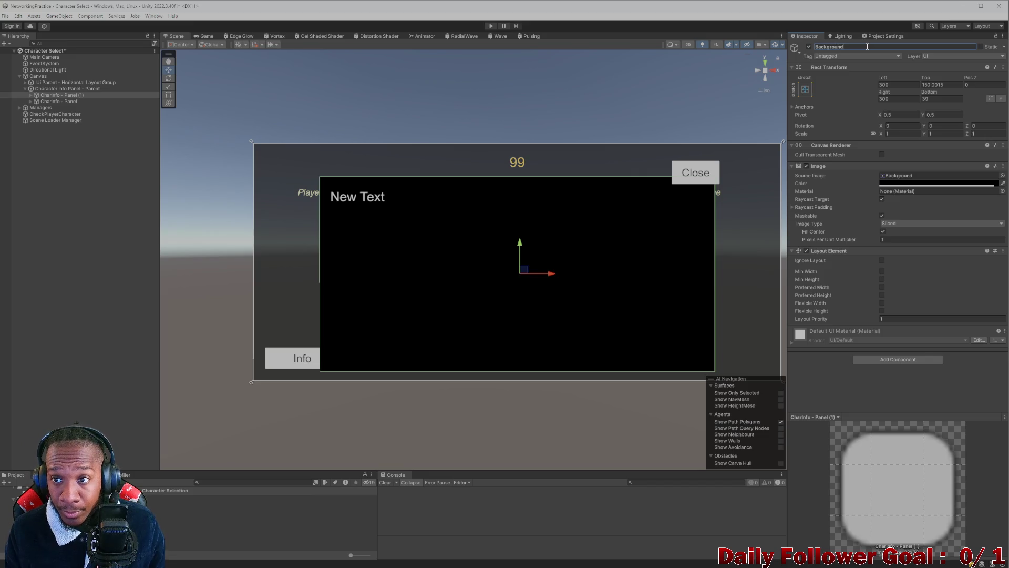
pyautogui.press('Return')
# Set Background's Left, Right, Top and Bottom offsets all to 0 so it fills the parent
pyautogui.click(903, 84)
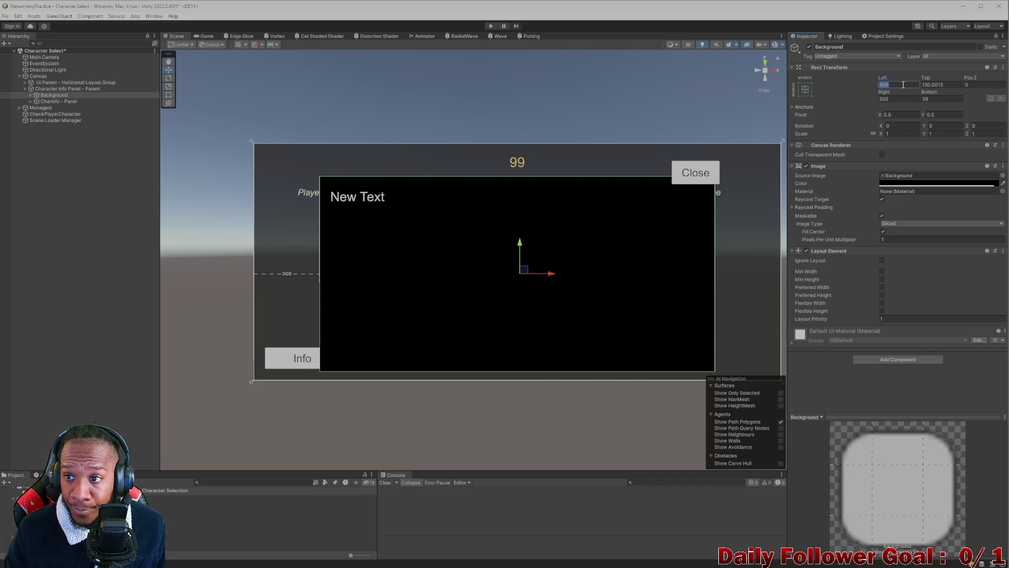
pyautogui.write('0')
pyautogui.click(895, 97)
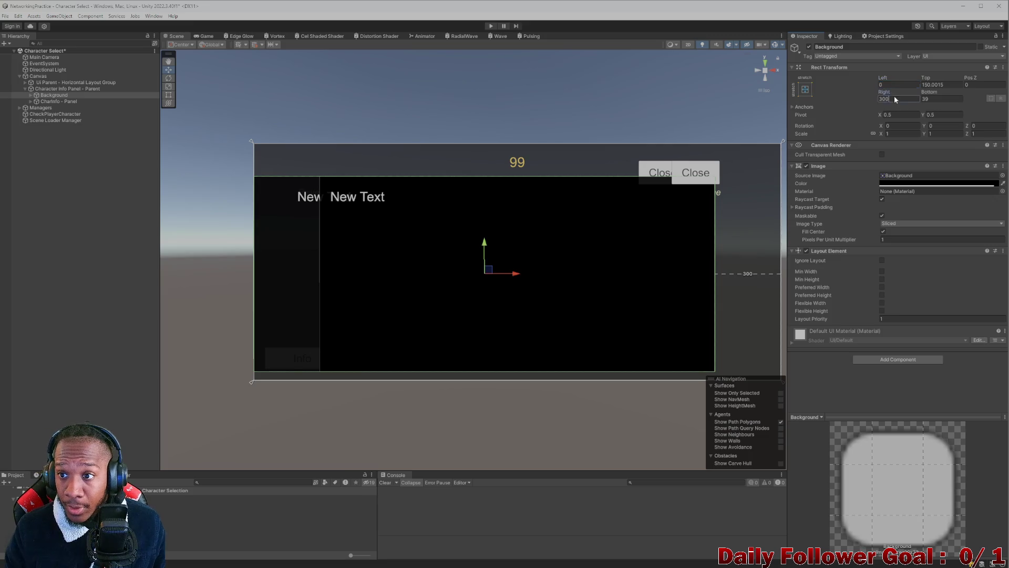
pyautogui.write('0')
pyautogui.click(944, 83)
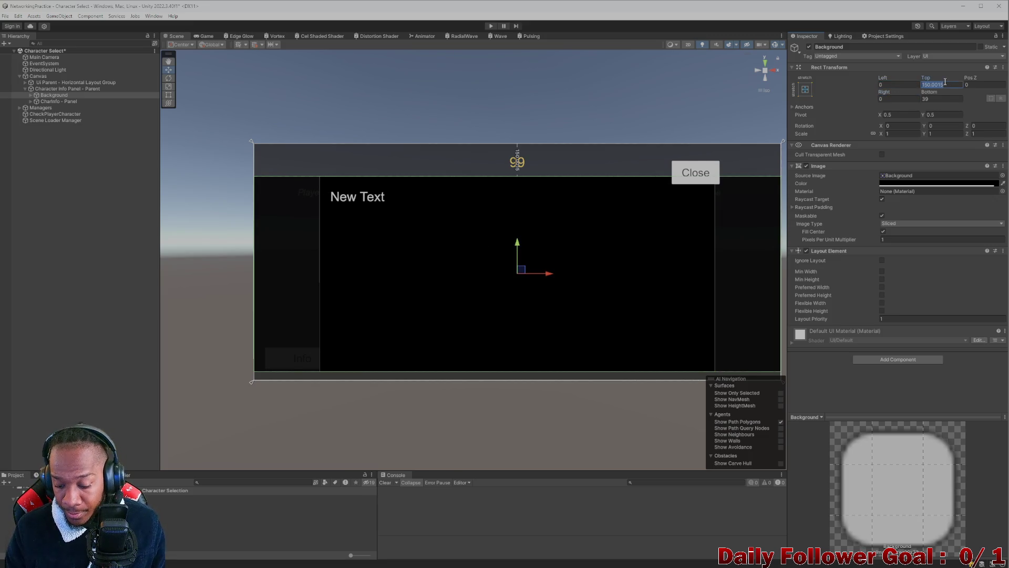
pyautogui.write('0')
pyautogui.click(944, 97)
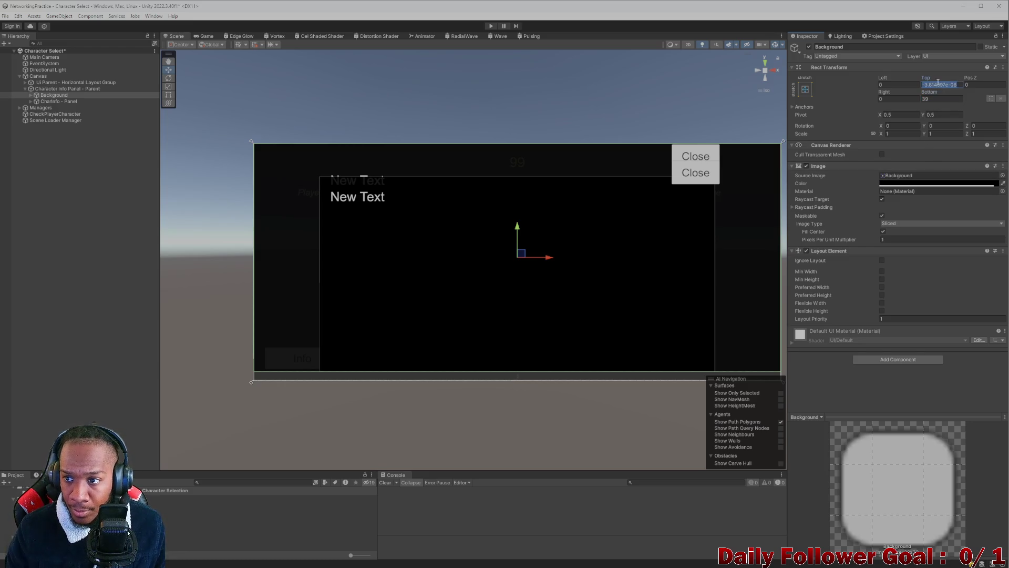
pyautogui.click(937, 98)
pyautogui.write('0')
pyautogui.press('Return')
pyautogui.click(940, 85)
pyautogui.write('0')
pyautogui.click(944, 99)
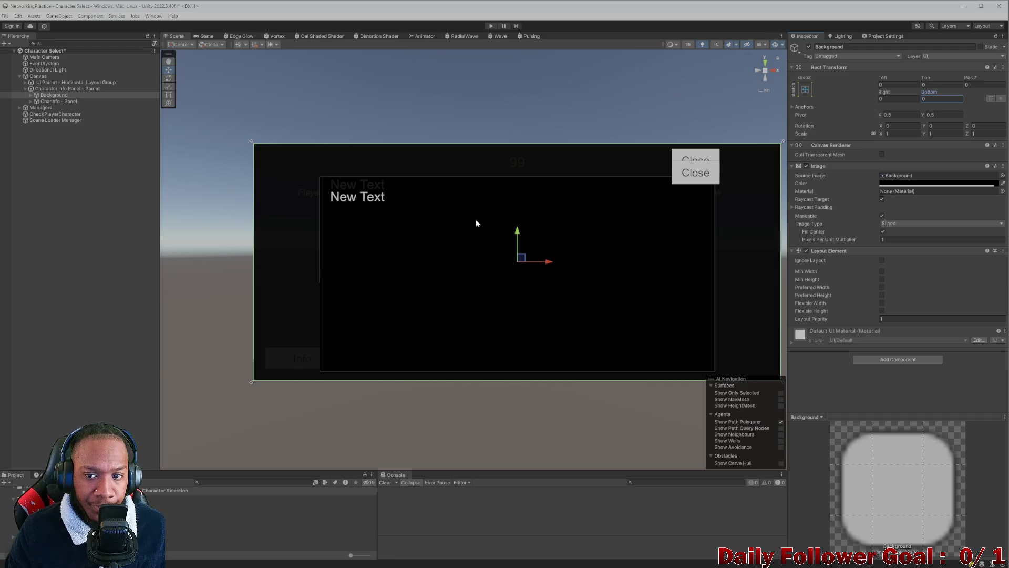
# Remove the duplicated Info Text child from under Background
pyautogui.click(31, 95)
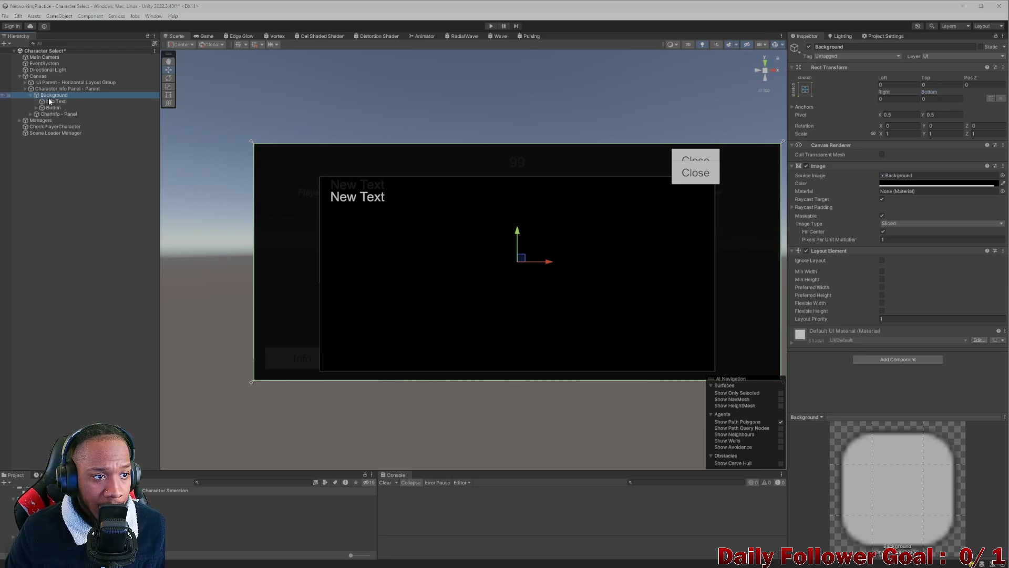
pyautogui.click(53, 102)
pyautogui.press('Left')
pyautogui.press('Left')
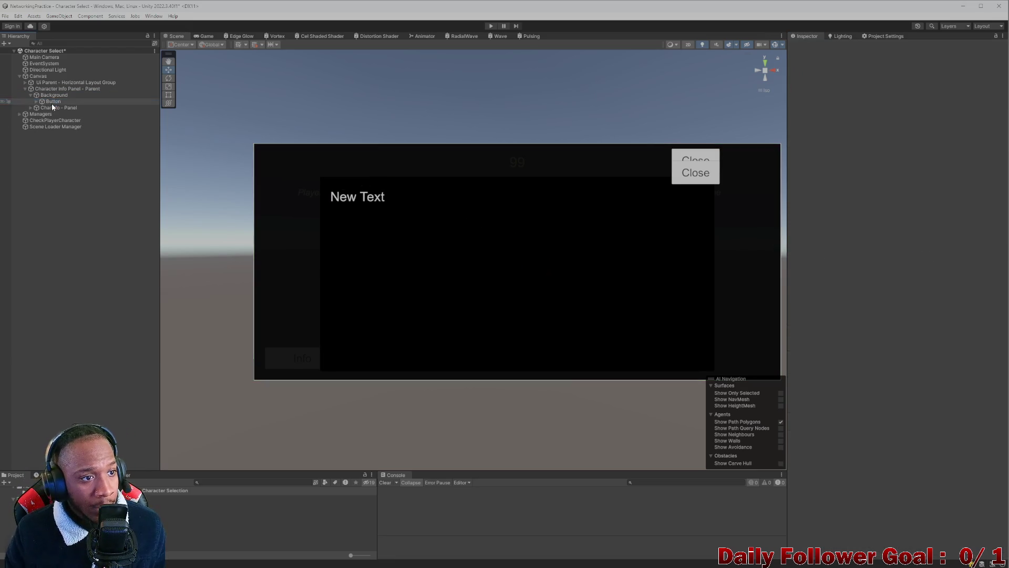
# Review the Rect Transforms of CharInfo - Panel, Character Info Panel - Parent and Background, ending on CharInfo - Panel
pyautogui.click(51, 96)
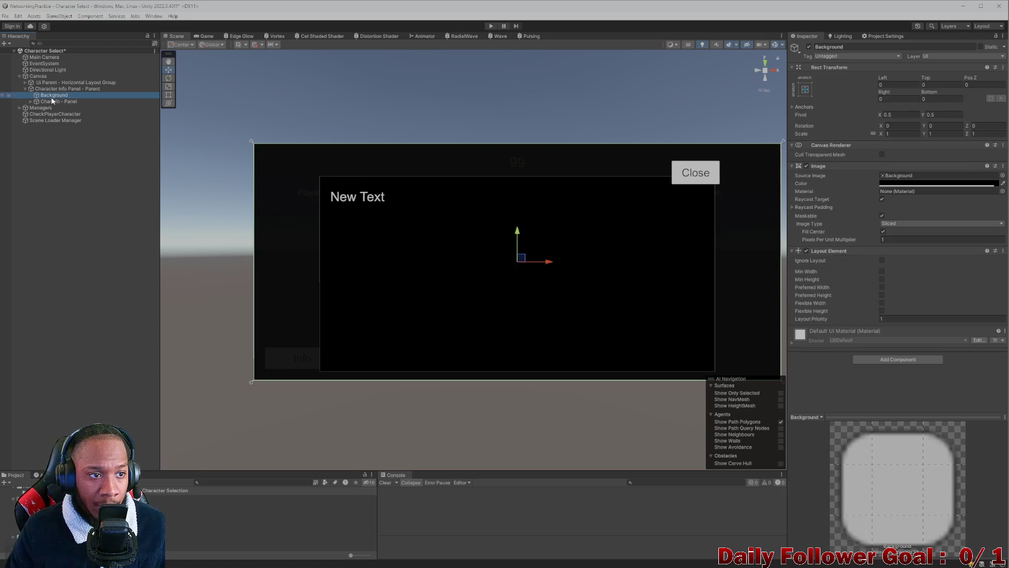
pyautogui.click(41, 103)
pyautogui.click(58, 88)
pyautogui.click(57, 95)
pyautogui.click(56, 102)
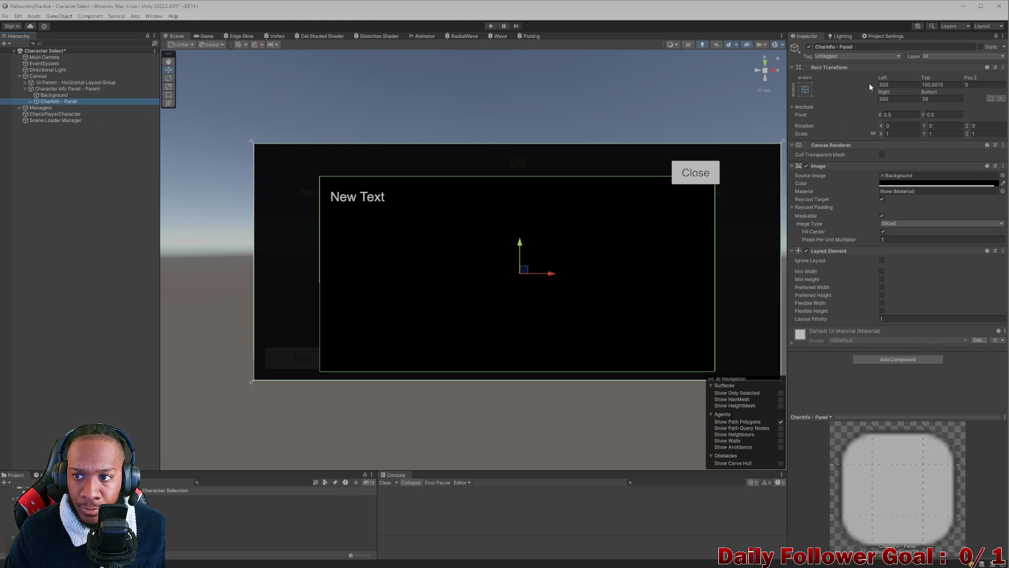
# Raise CharInfo - Panel's Bottom offset to 135.7, then drag it up to about 166
pyautogui.click(940, 99)
pyautogui.write('135.7')
pyautogui.moveTo(929, 92); pyautogui.dragTo(943, 92)
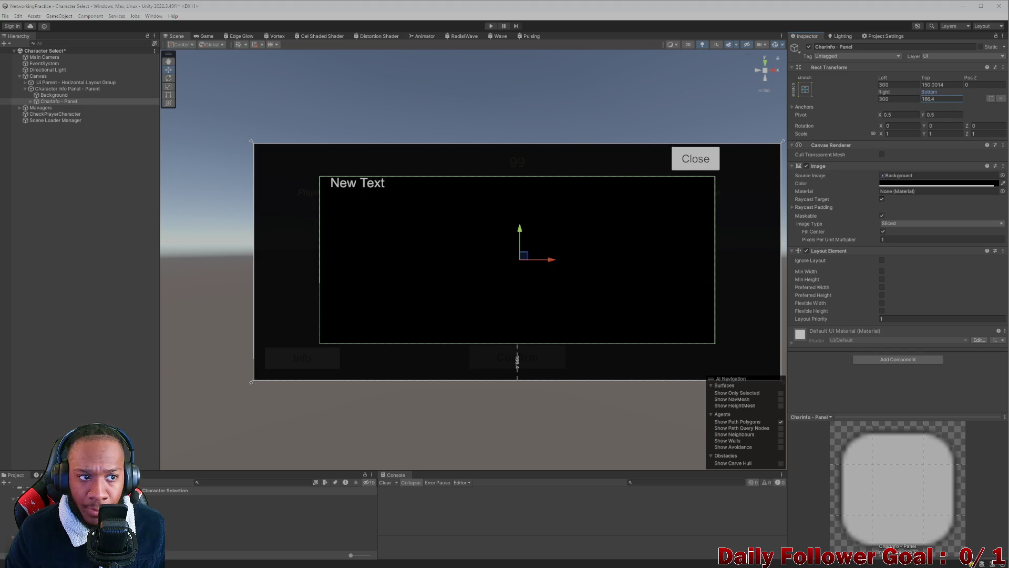
# Set Background's Top offset to 150, leaving its Bottom offset unchanged
pyautogui.click(54, 95)
pyautogui.moveTo(926, 79)
pyautogui.mouseDown()
pyautogui.moveTo(850, 72)
pyautogui.moveTo(1001, 82)
pyautogui.mouseUp()
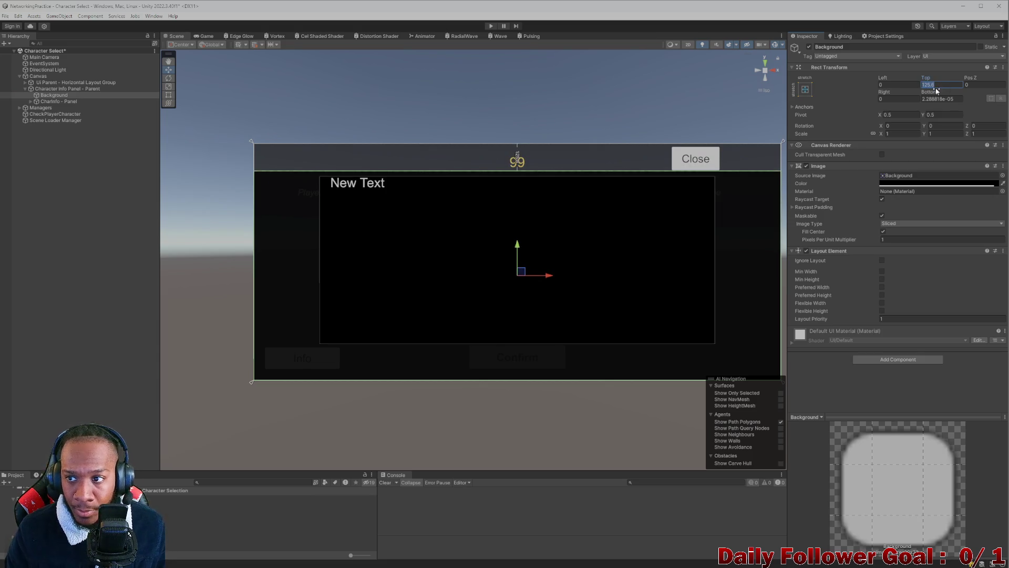
pyautogui.write('150')
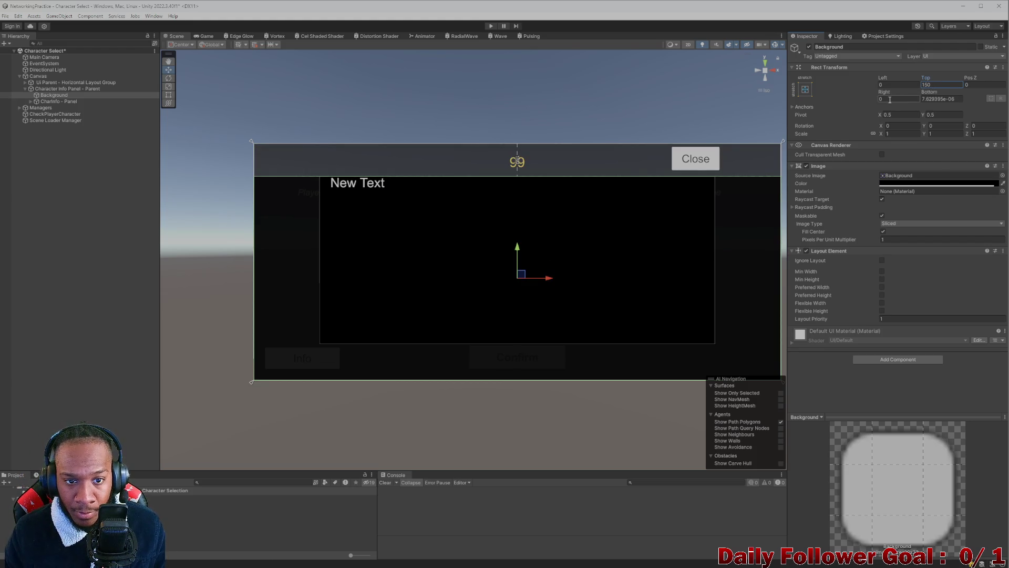
pyautogui.click(940, 100)
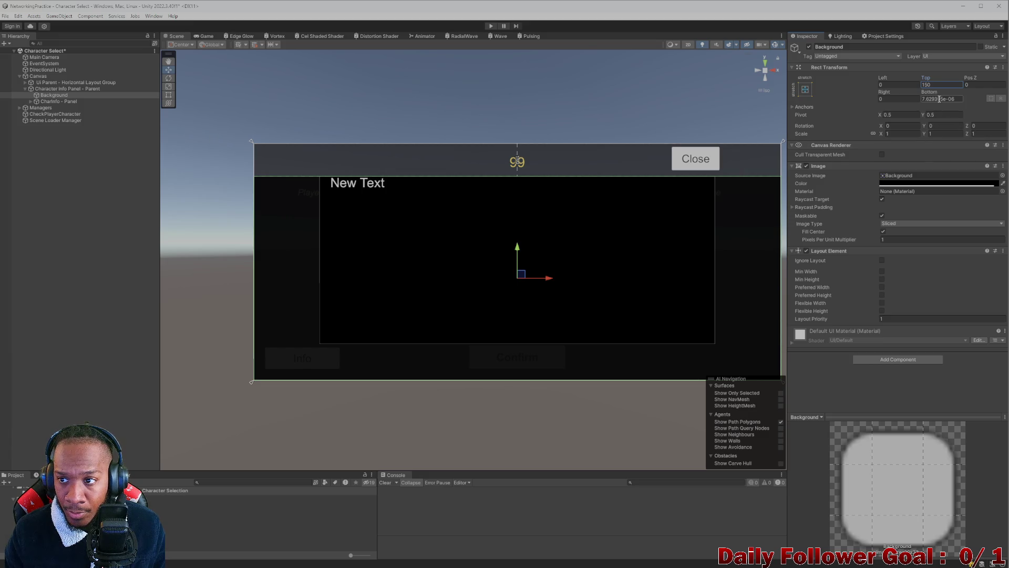
pyautogui.doubleClick(949, 98)
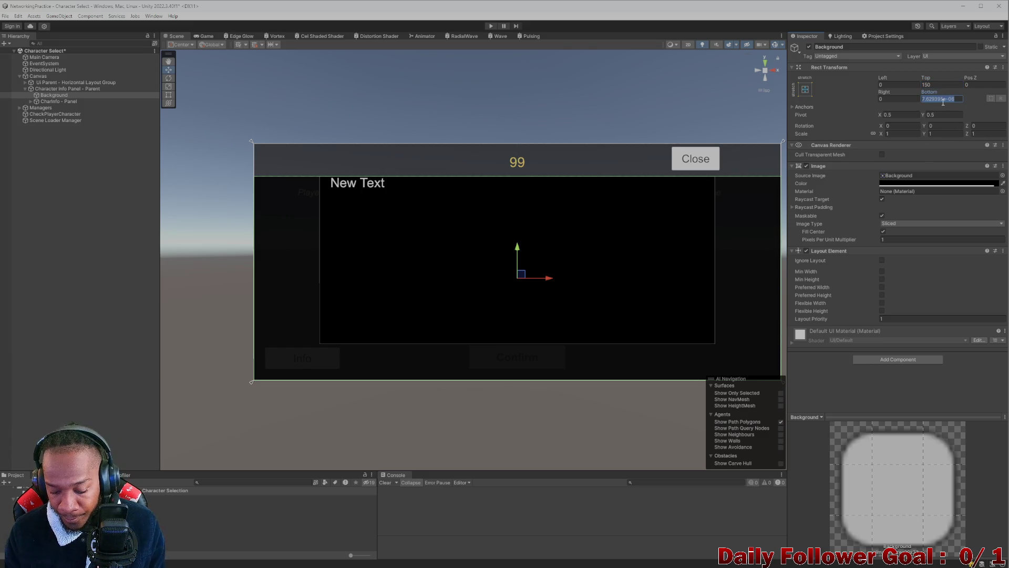
pyautogui.press('Return')
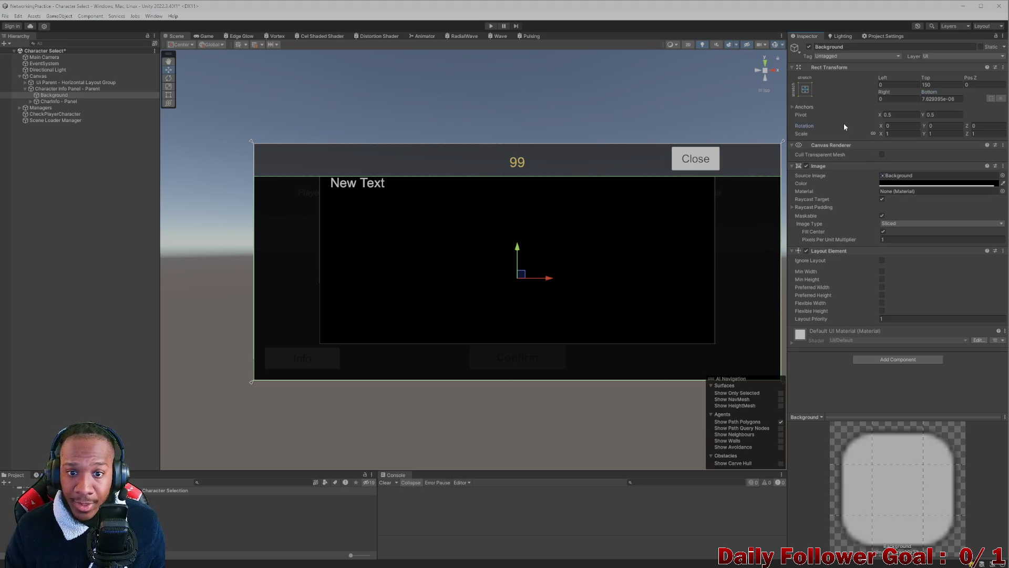
# Preview the panel layout in the Game view, then return to the Scene with CharInfo - Panel selected
pyautogui.click(206, 36)
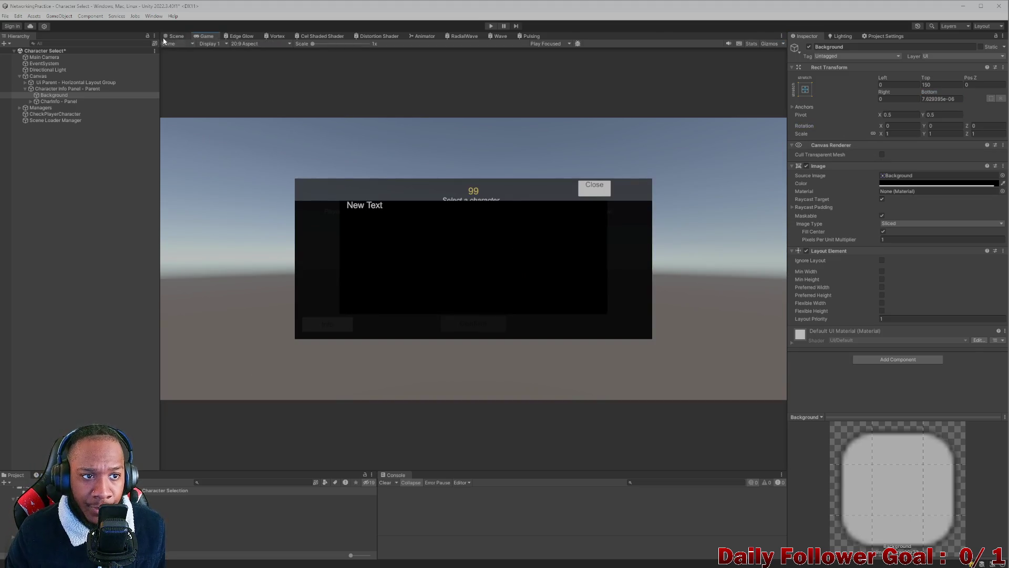
pyautogui.click(166, 38)
pyautogui.click(51, 101)
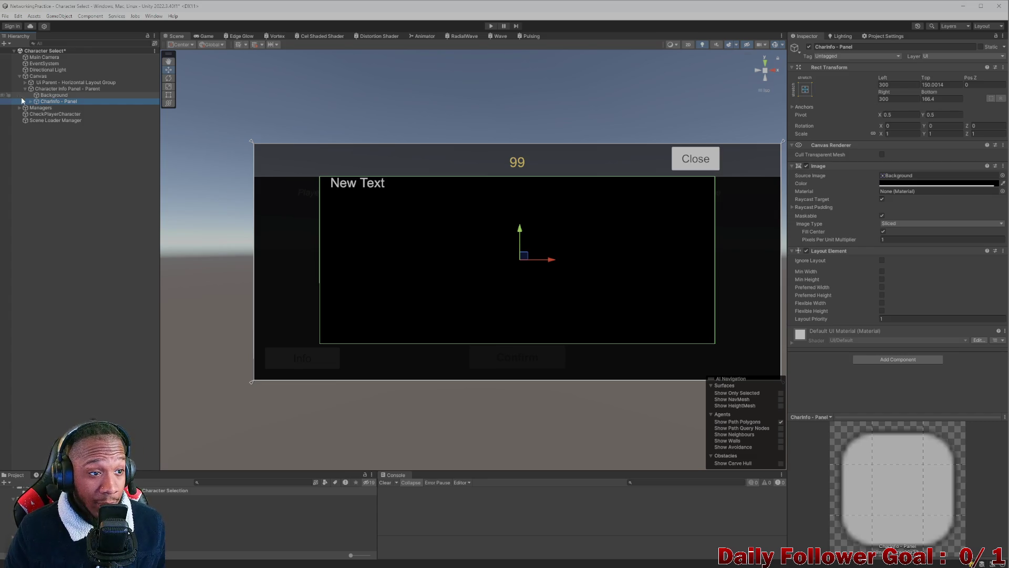
# Create an empty child named Vertical Layout Group between Background and CharInfo - Panel
pyautogui.click(914, 360)
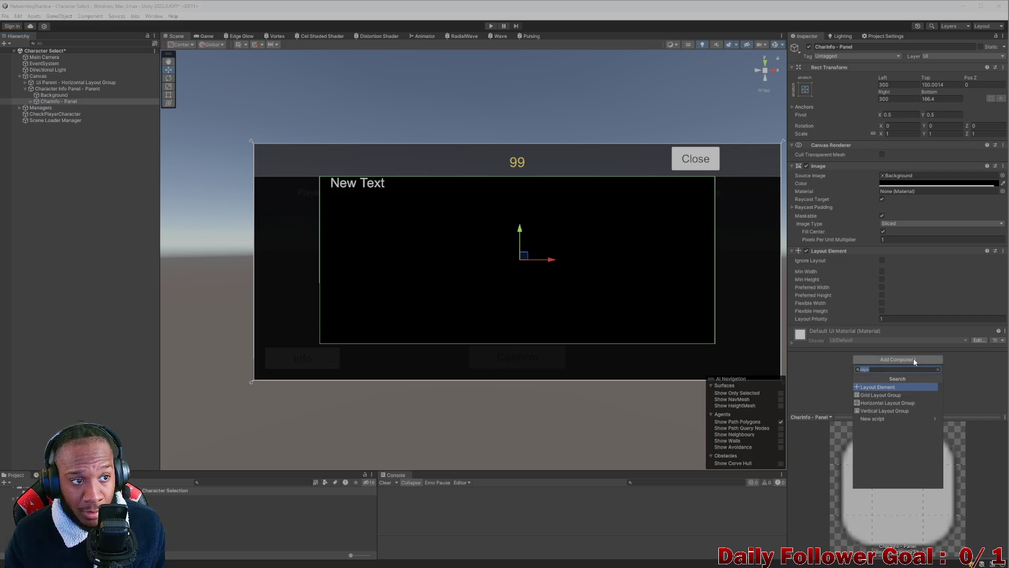
pyautogui.rightClick(55, 89)
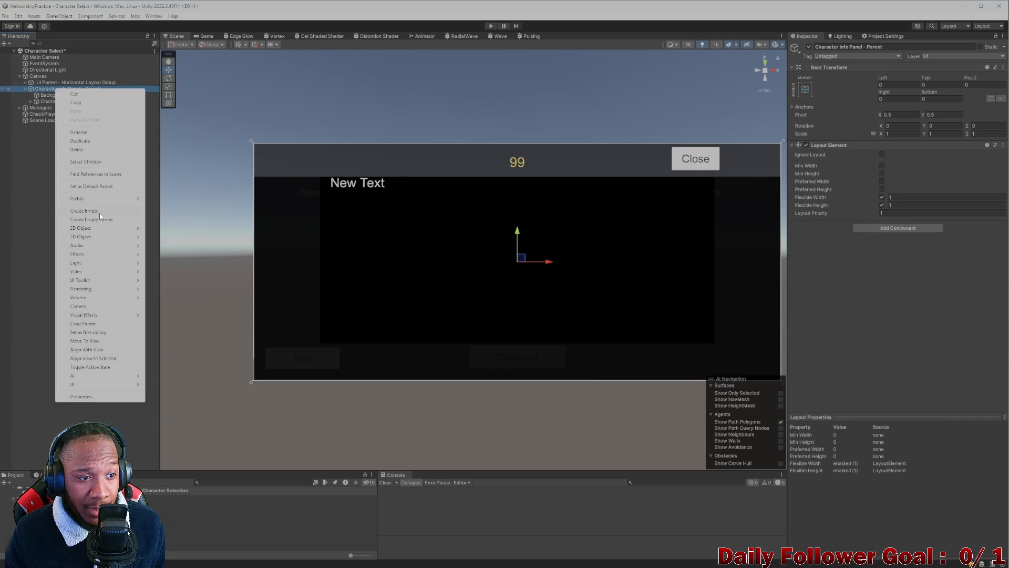
pyautogui.click(99, 211)
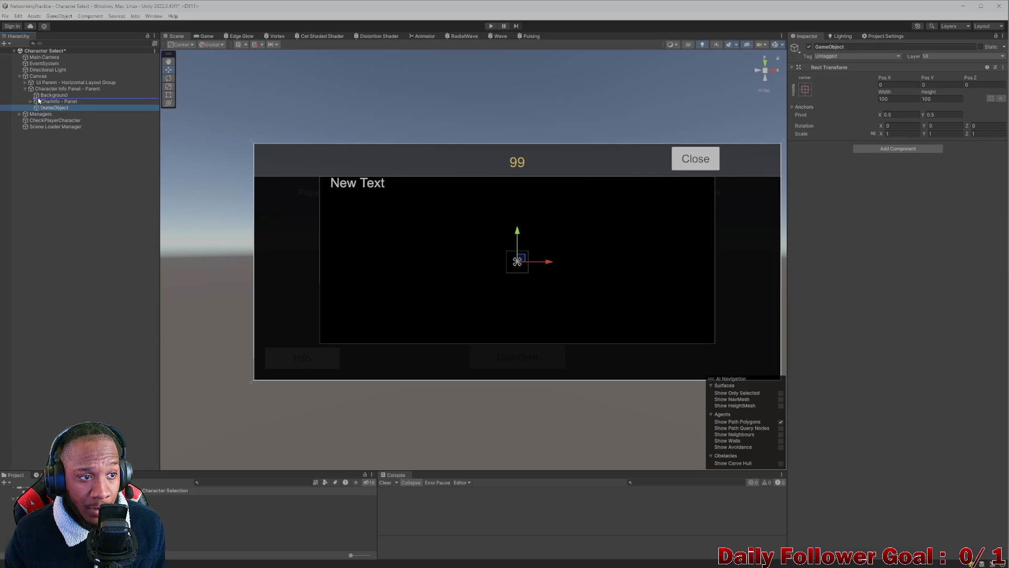
pyautogui.moveTo(38, 100); pyautogui.dragTo(39, 99)
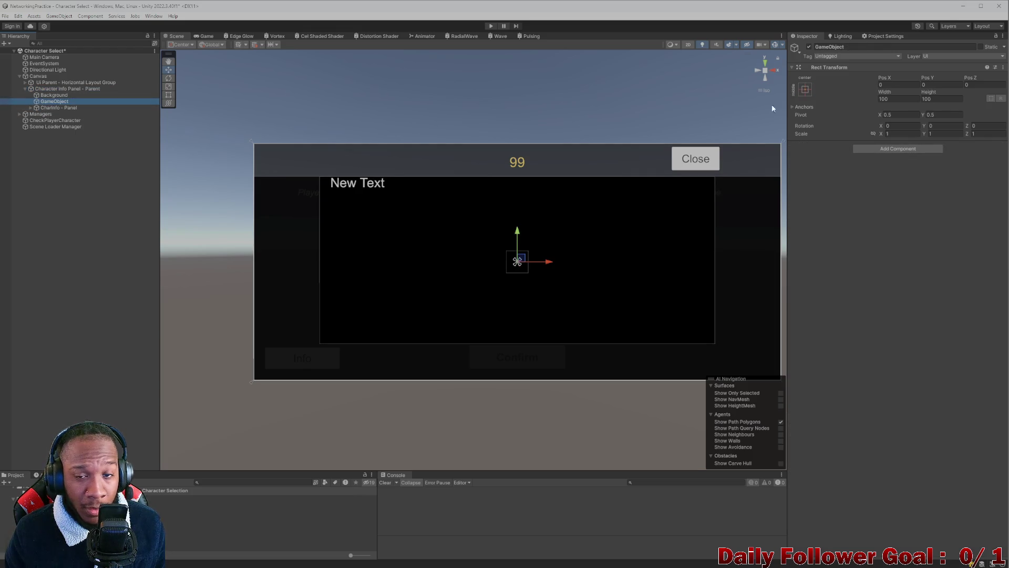
pyautogui.click(861, 48)
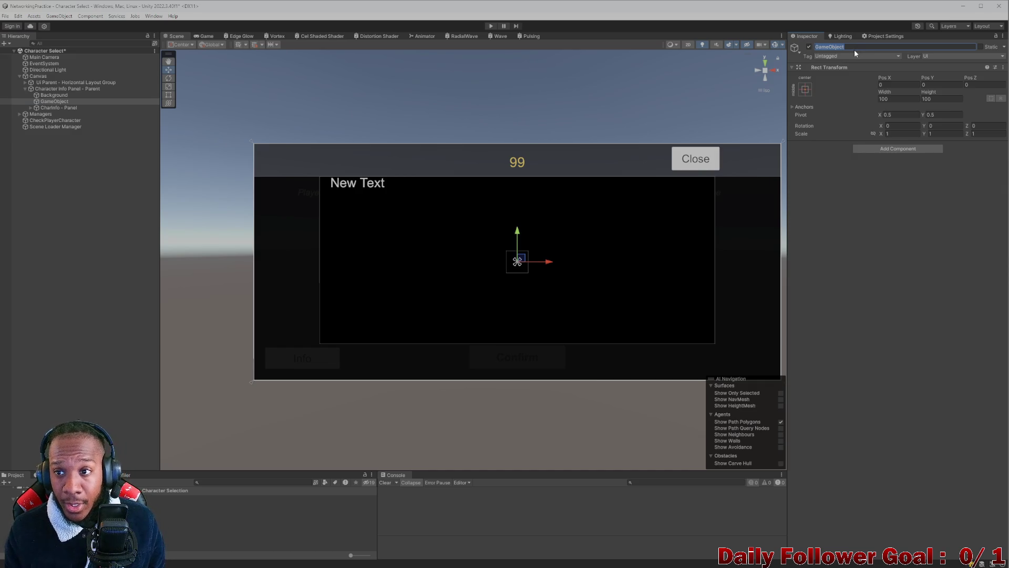
pyautogui.write('Vertica')
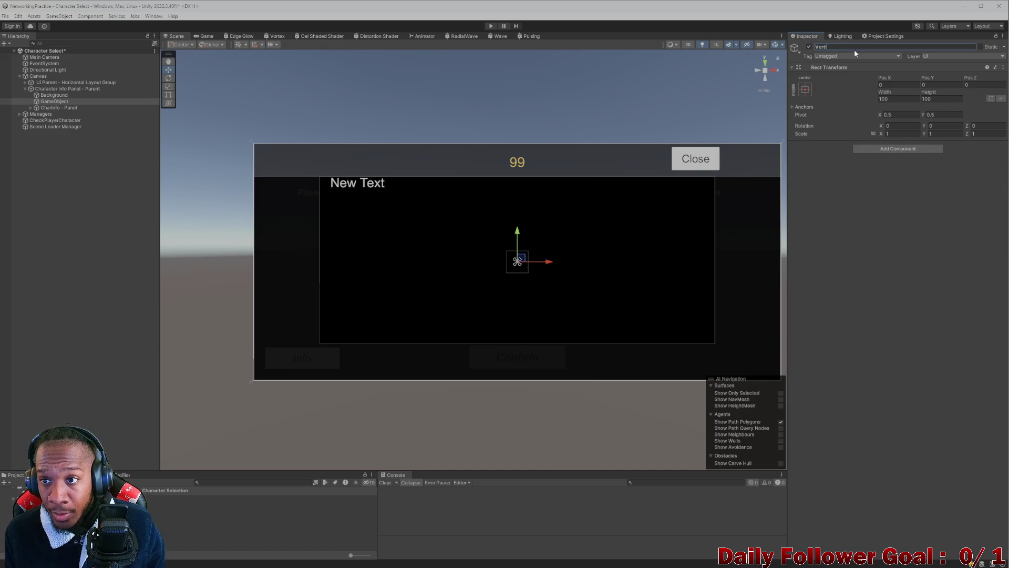
pyautogui.write('l Layou')
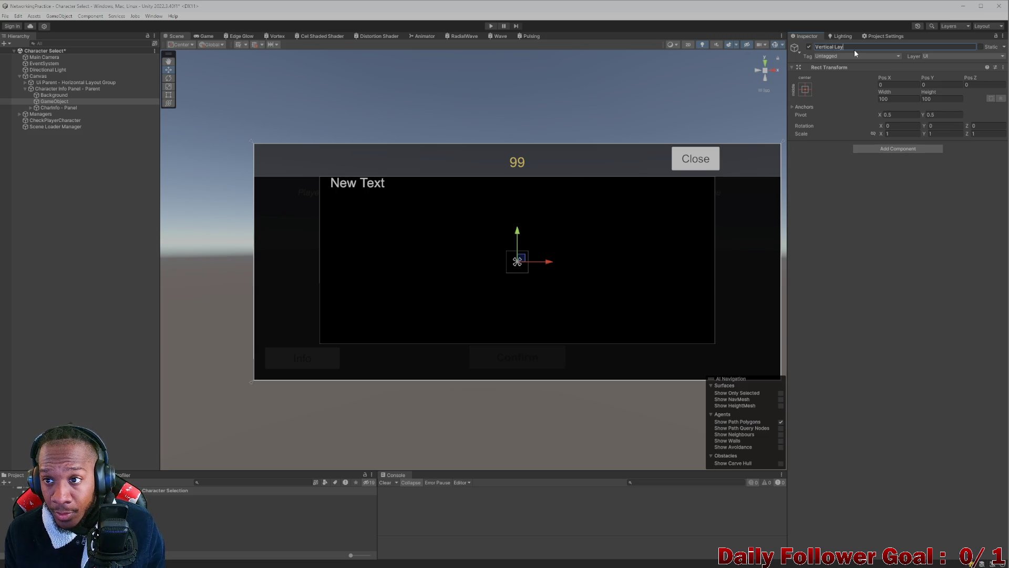
pyautogui.write('t G')
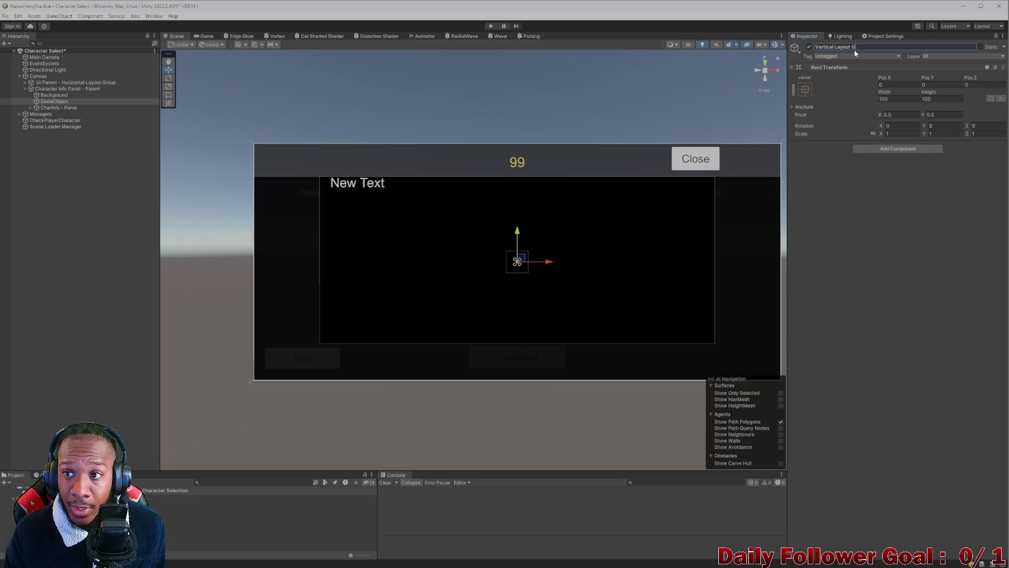
pyautogui.press('Return')
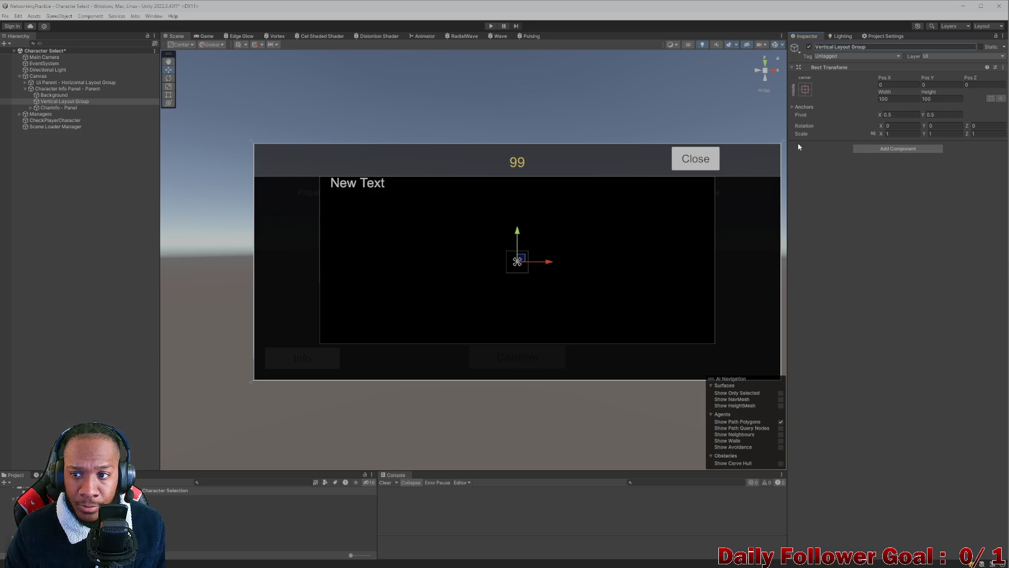
# Add a Vertical Layout Group component to the new object
pyautogui.click(915, 149)
pyautogui.click(885, 202)
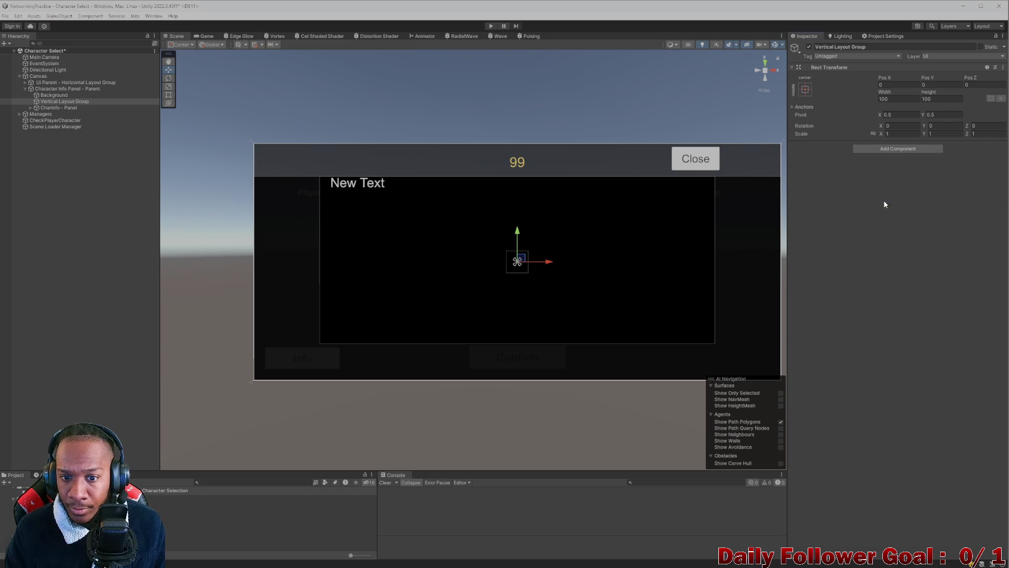
pyautogui.click(800, 90)
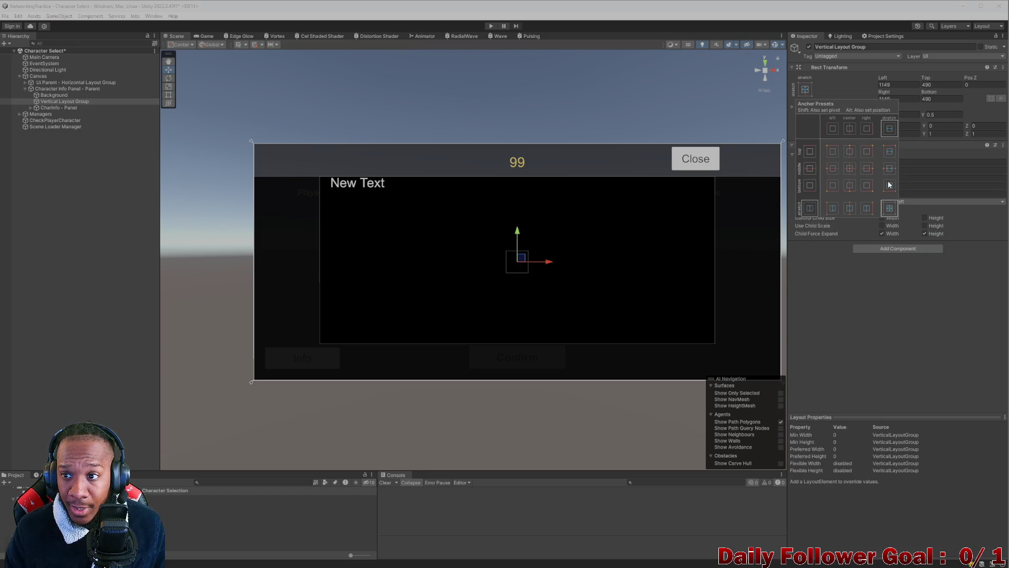
# Stretch the object's anchors to fill the parent and set all four edge offsets to 0
pyautogui.click(888, 210)
pyautogui.click(896, 84)
pyautogui.write('0')
pyautogui.click(935, 84)
pyautogui.write('0')
pyautogui.click(941, 99)
pyautogui.write('0')
pyautogui.click(900, 98)
pyautogui.write('0')
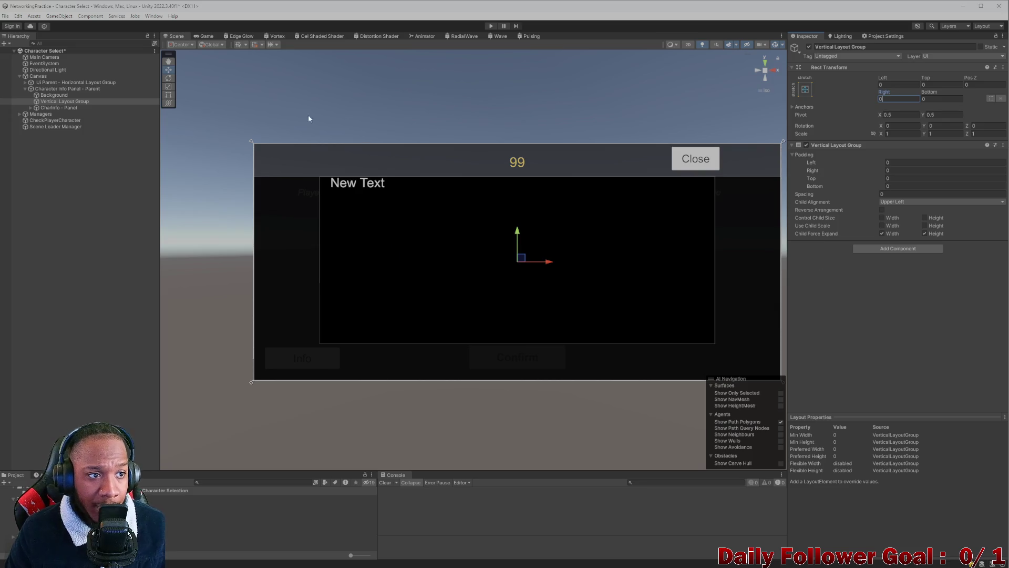
# Check Character Info Panel - Parent and Background, then reselect the Vertical Layout Group object
pyautogui.click(79, 89)
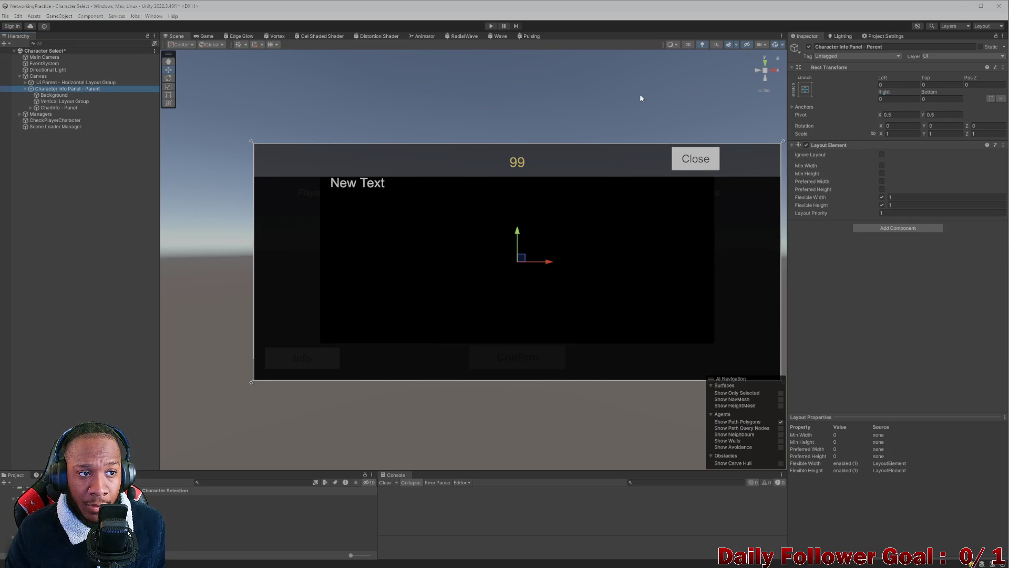
pyautogui.click(809, 43)
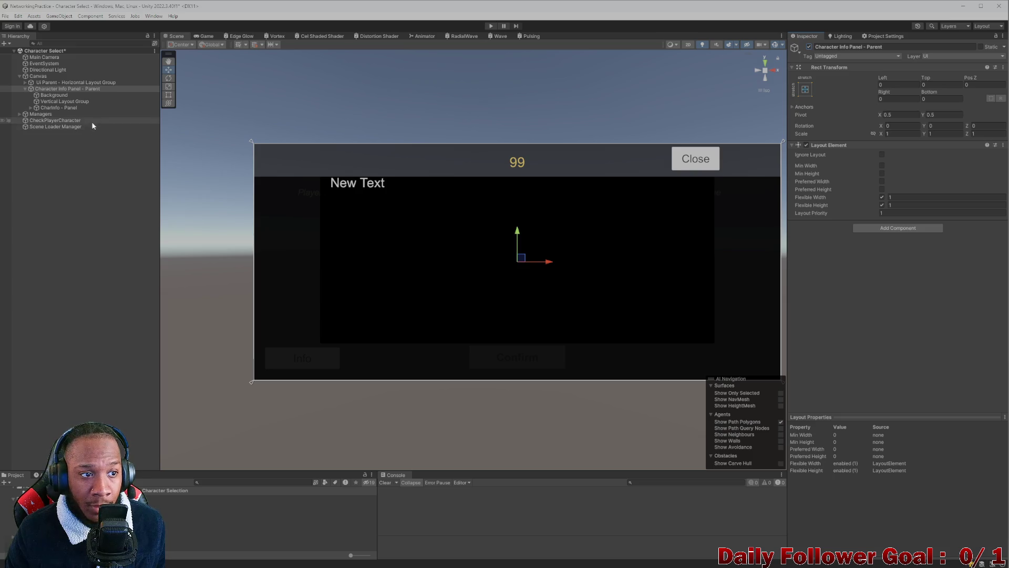
pyautogui.click(67, 95)
pyautogui.click(66, 102)
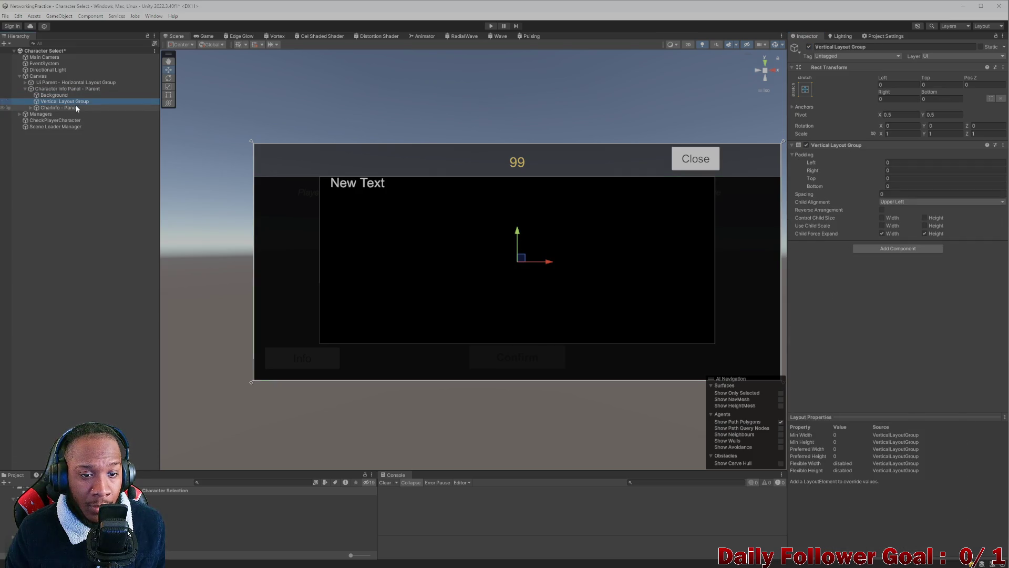
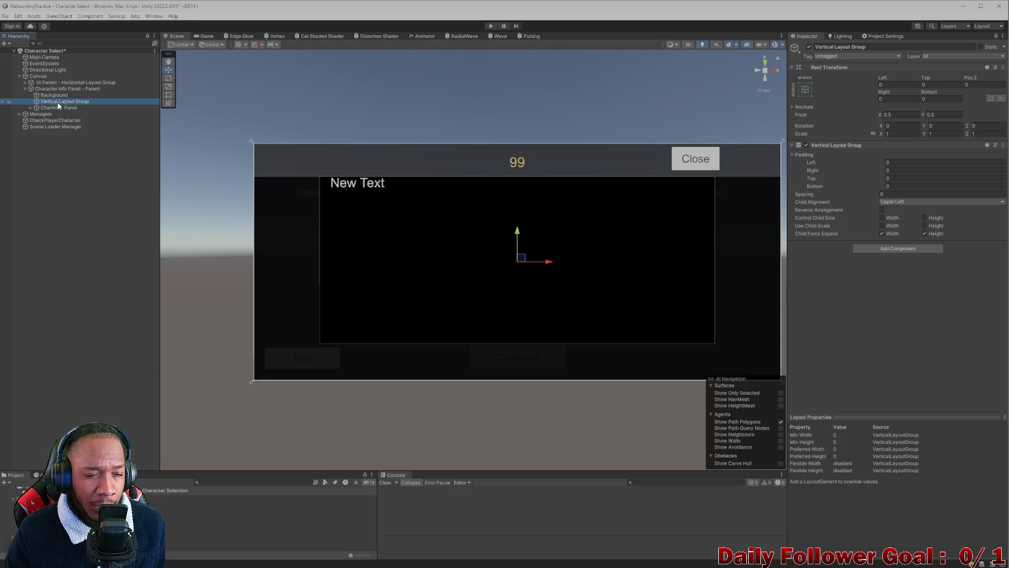
# Move Vertical Layout Group under CharInfo - Panel and set its Left, Right, Top and Bottom offsets to 0
pyautogui.click(30, 109)
pyautogui.moveTo(46, 107); pyautogui.dragTo(69, 114)
pyautogui.click(60, 101)
pyautogui.click(66, 108)
pyautogui.click(896, 84)
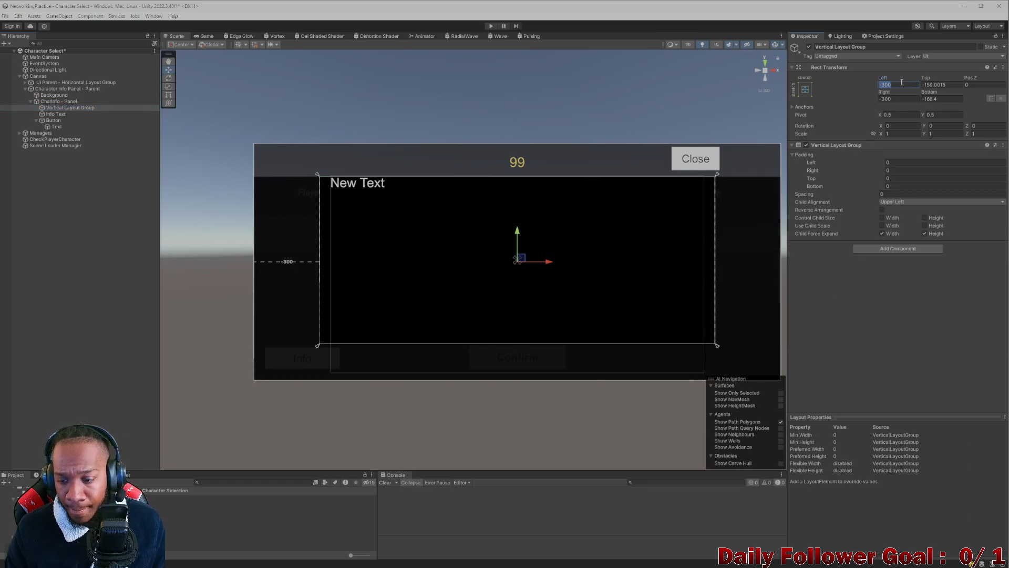
pyautogui.write('0')
pyautogui.click(910, 99)
pyautogui.write('0')
pyautogui.click(941, 84)
pyautogui.write('0')
pyautogui.click(939, 99)
pyautogui.write('0')
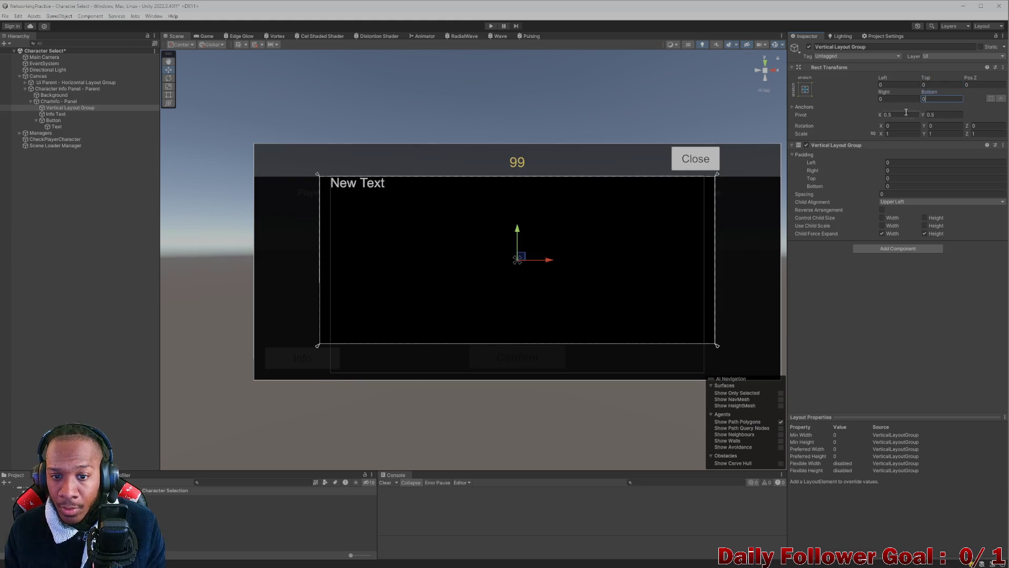
# Set Middle Center child alignment, padding 25 on all sides, spacing 10, and control child width
pyautogui.click(59, 102)
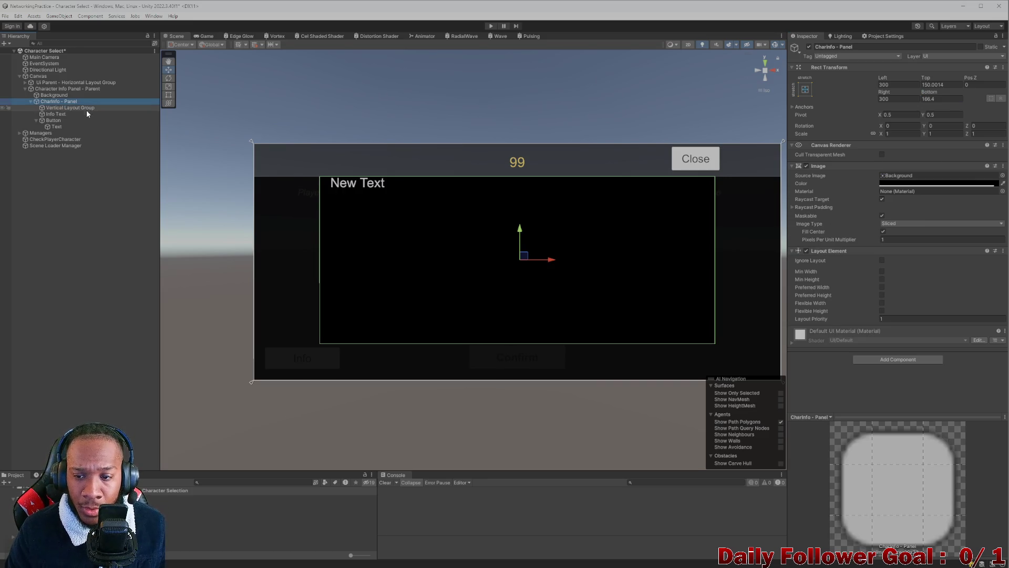
pyautogui.click(58, 114)
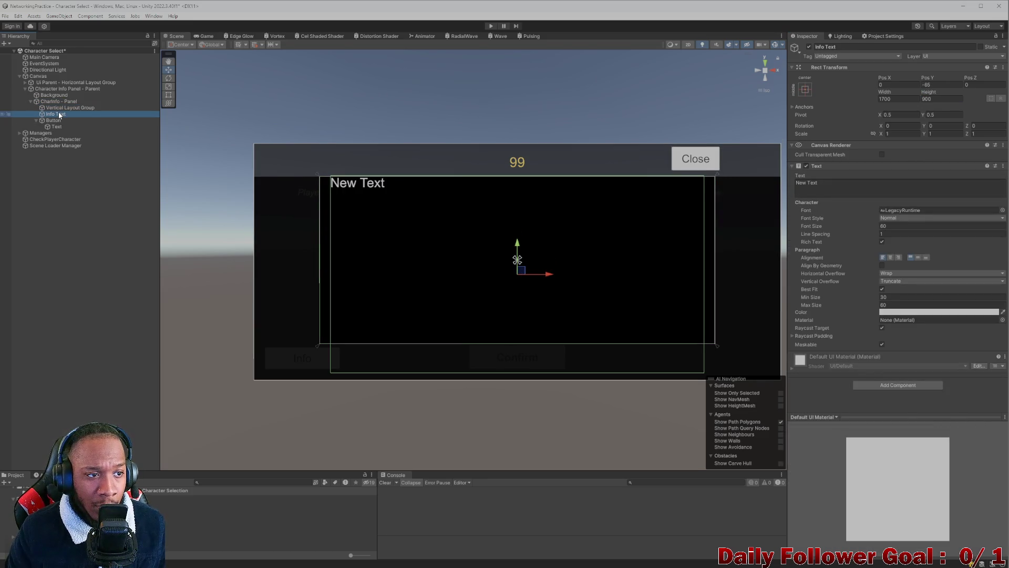
pyautogui.click(65, 107)
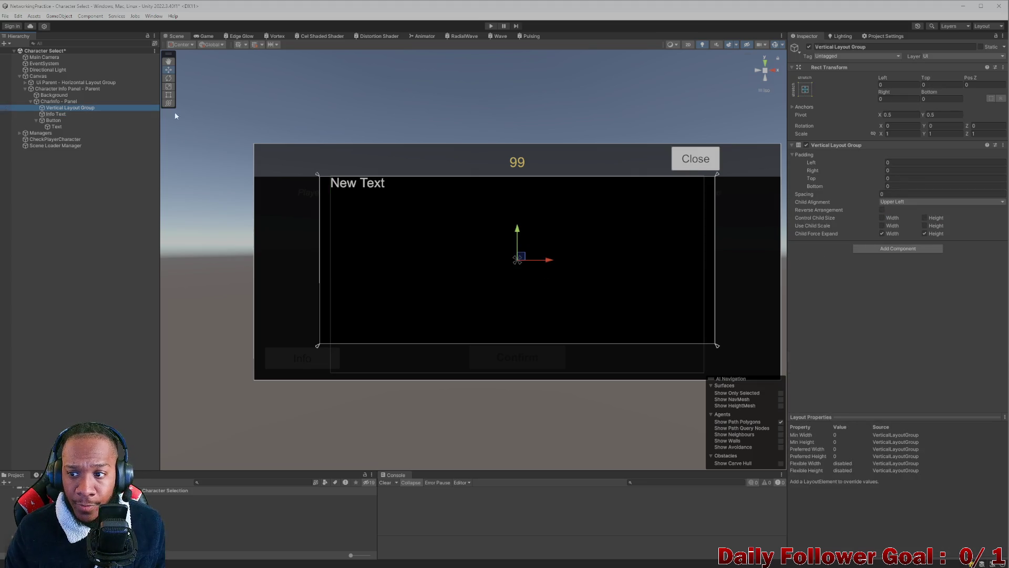
pyautogui.click(892, 202)
pyautogui.click(911, 246)
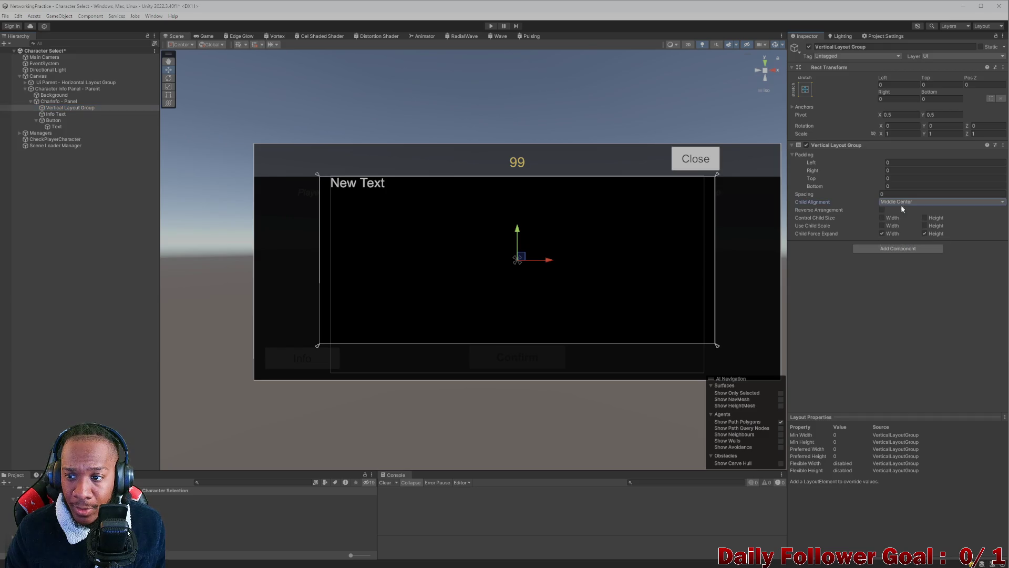
pyautogui.click(911, 162)
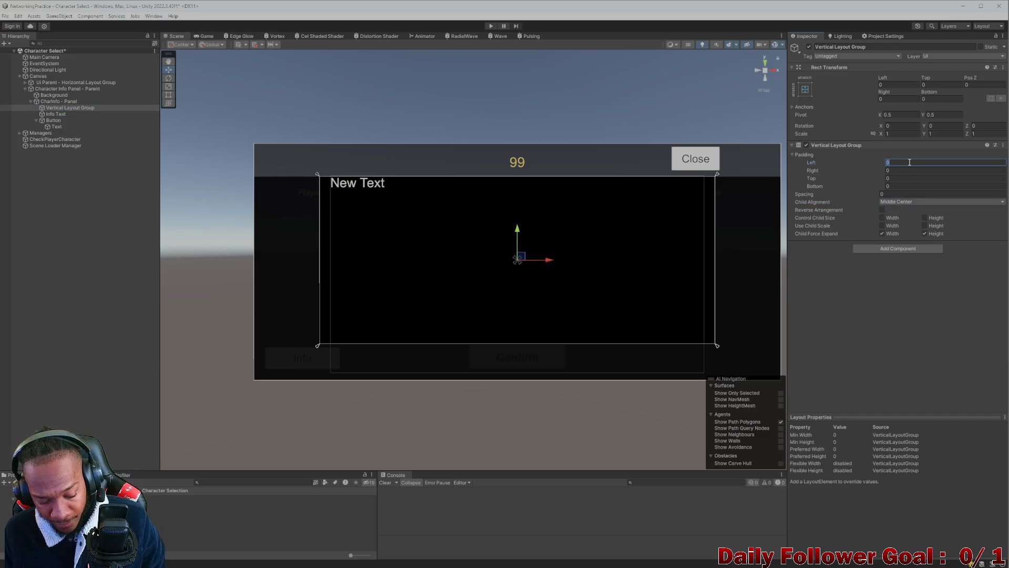
pyautogui.write('25\t25\t25\t25\t10')
pyautogui.click(881, 217)
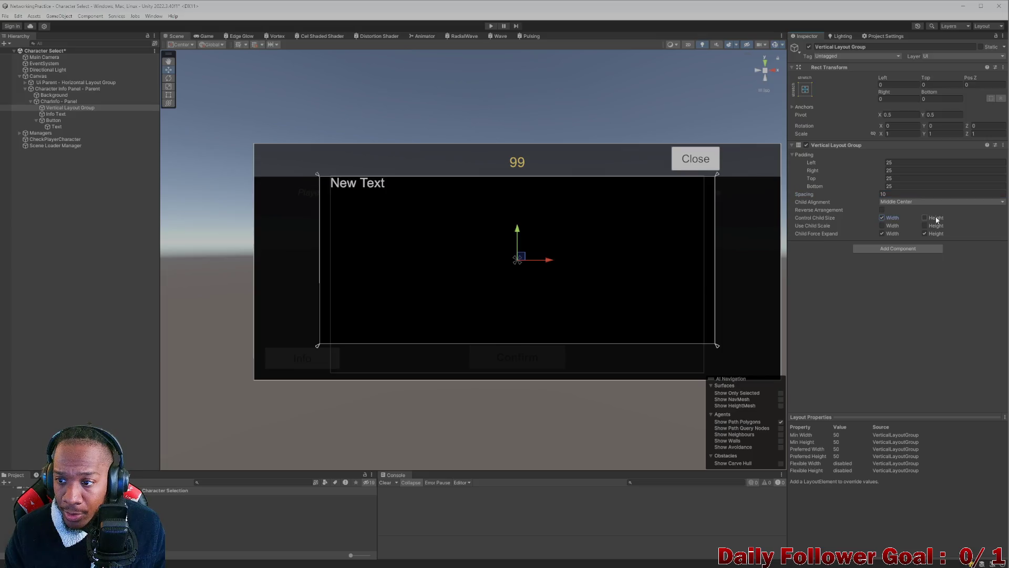
pyautogui.click(55, 114)
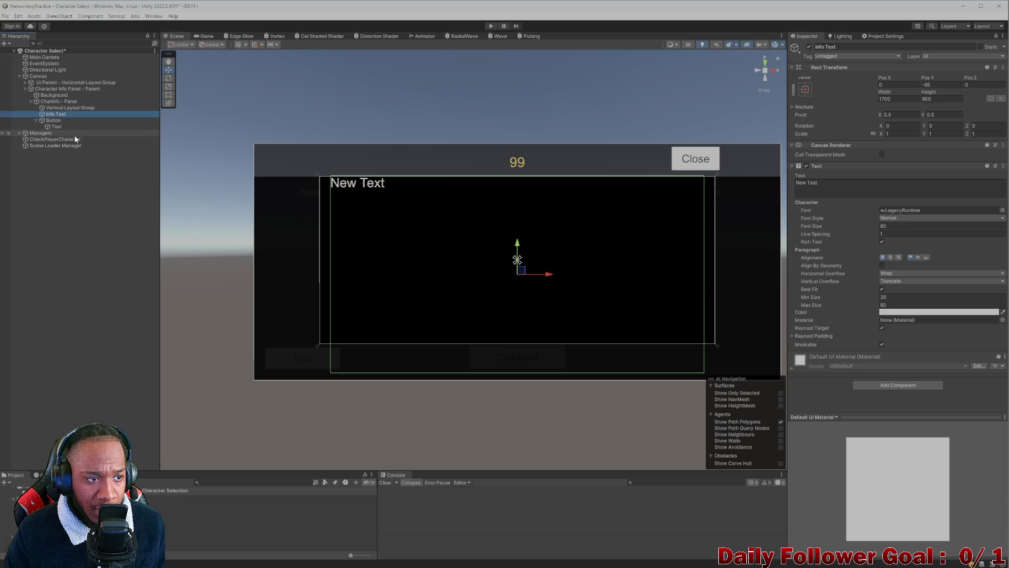
# Move the Close button and Info Text into Vertical Layout Group
pyautogui.click(55, 121)
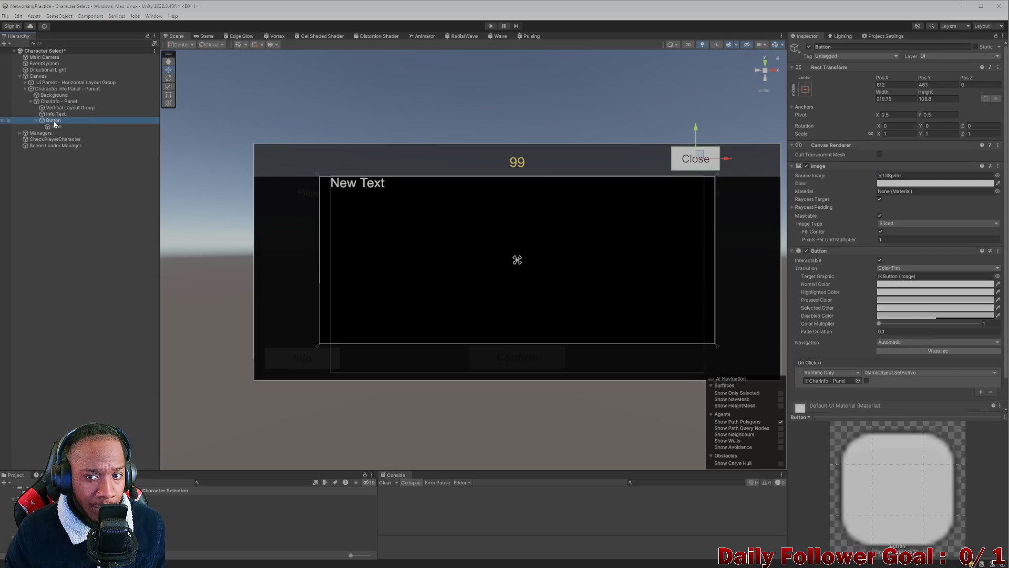
pyautogui.moveTo(54, 123); pyautogui.dragTo(70, 108)
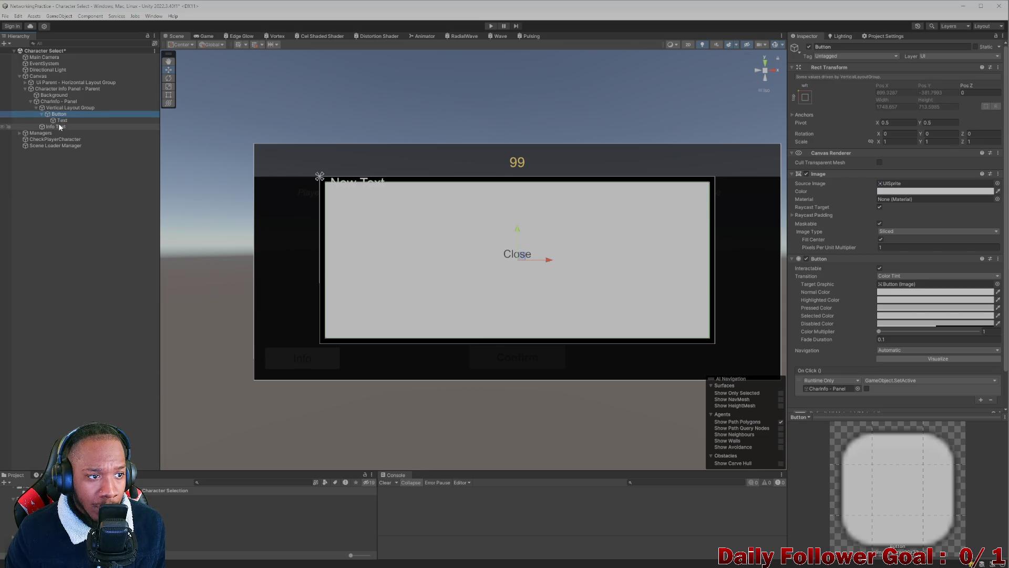
pyautogui.click(42, 114)
pyautogui.moveTo(45, 123); pyautogui.dragTo(56, 116)
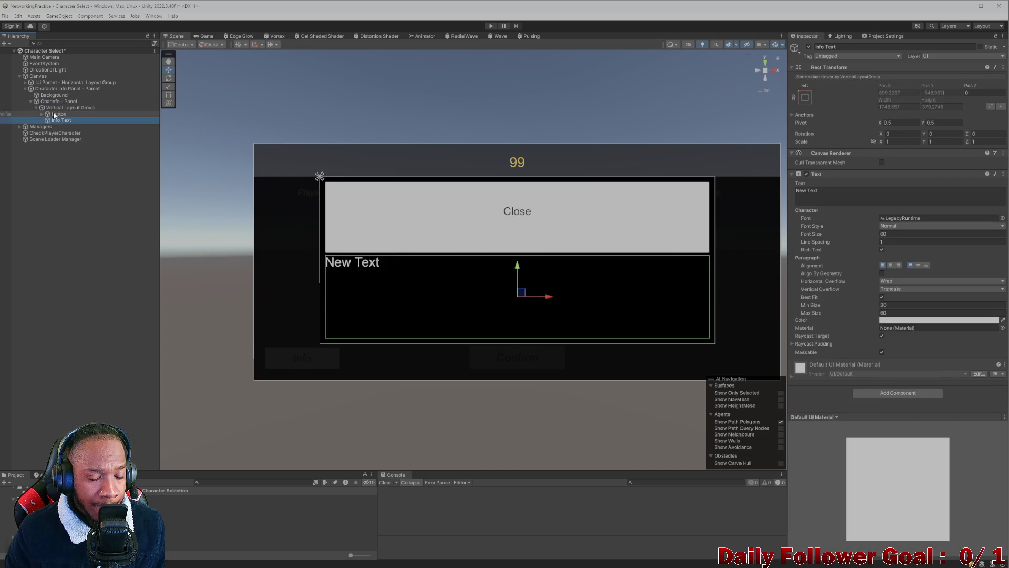
# Create an empty child in Vertical Layout Group named 'Horizontal Layout Group', placed above the Close button
pyautogui.rightClick(68, 108)
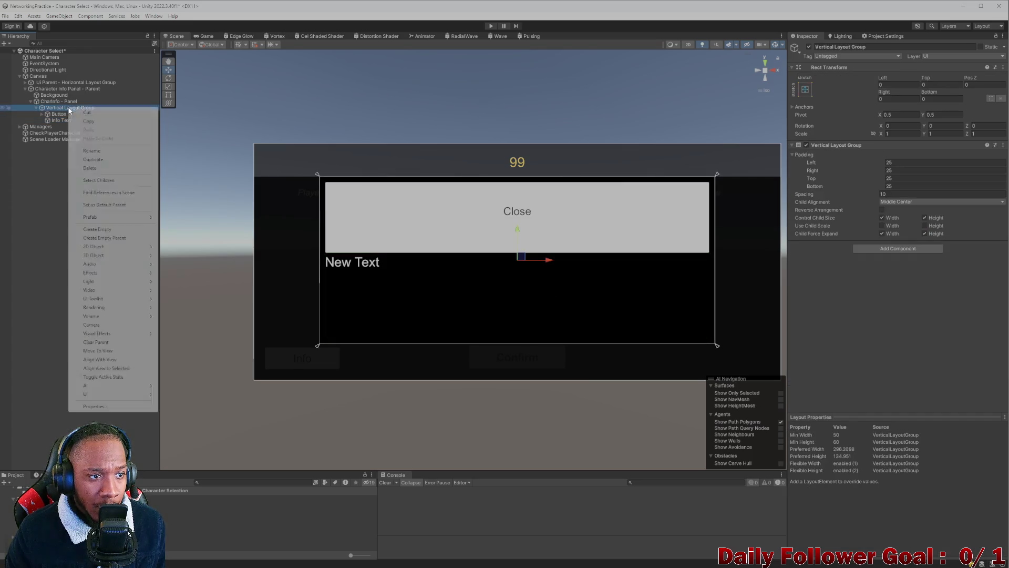
pyautogui.click(110, 229)
pyautogui.moveTo(50, 115); pyautogui.dragTo(51, 113)
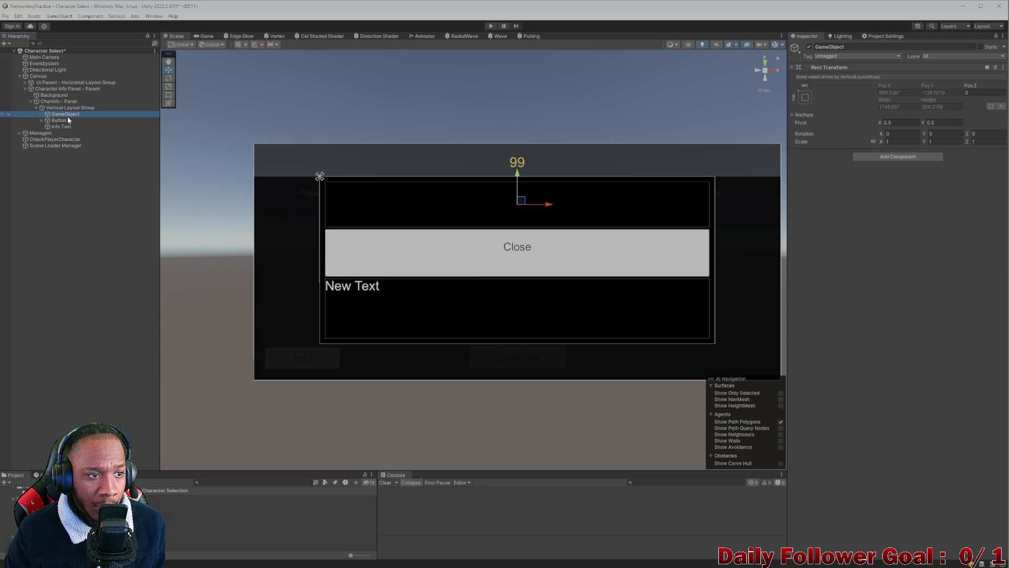
pyautogui.click(894, 47)
pyautogui.write('Hol')
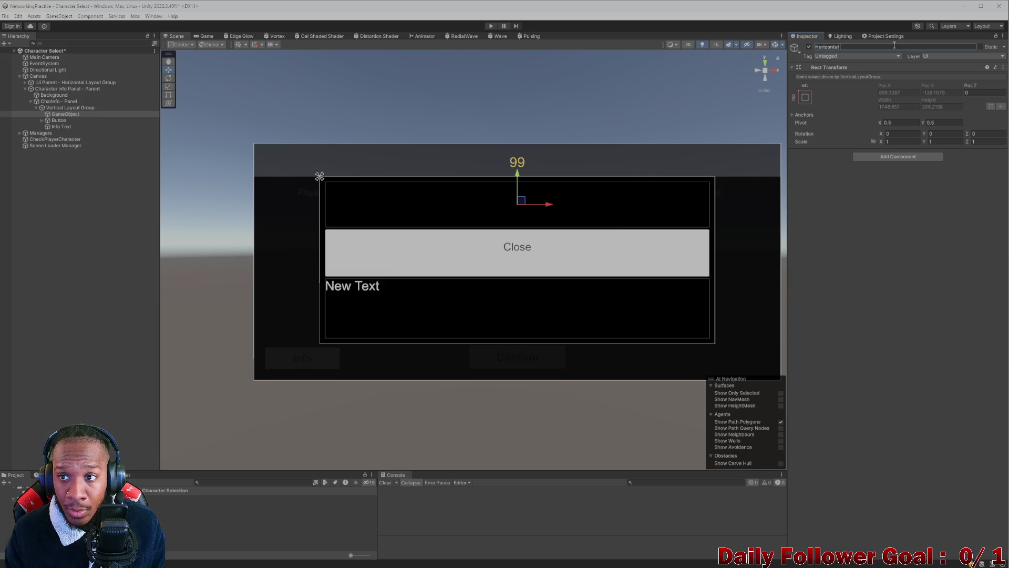
pyautogui.write(' LA')
pyautogui.press('BackSpace')
pyautogui.press('BackSpace')
pyautogui.write('ay')
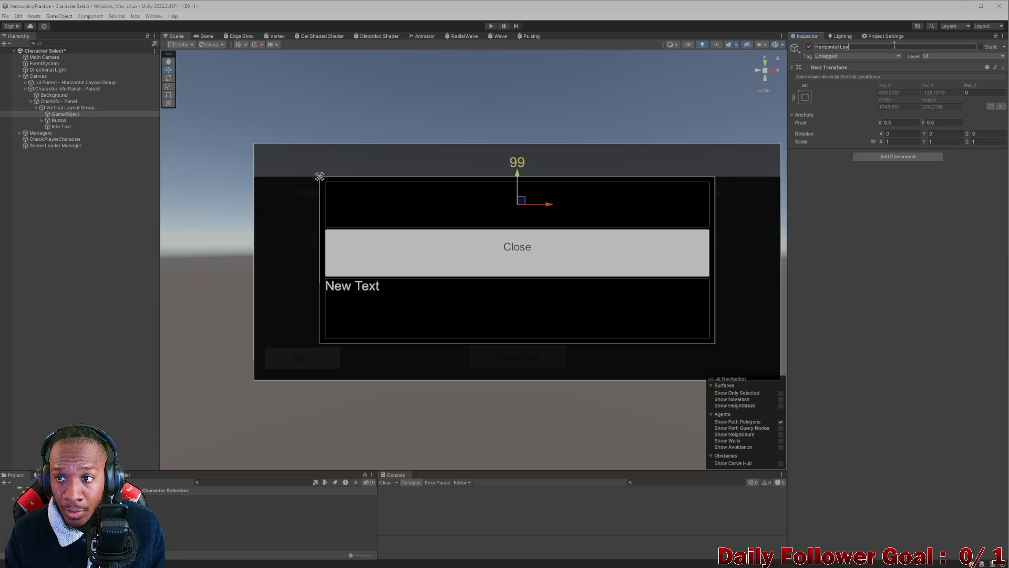
pyautogui.write('tG')
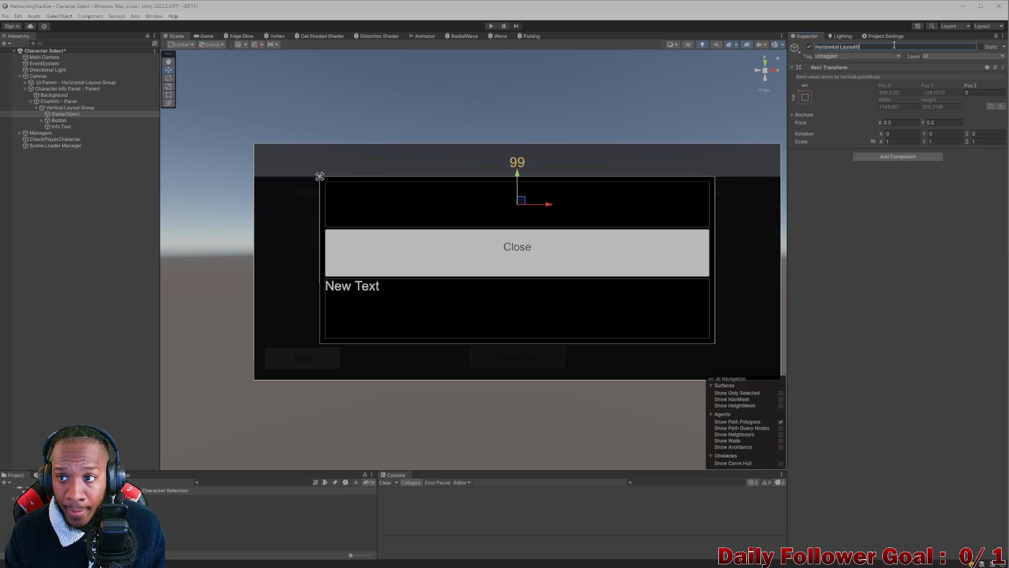
pyautogui.write('Grto')
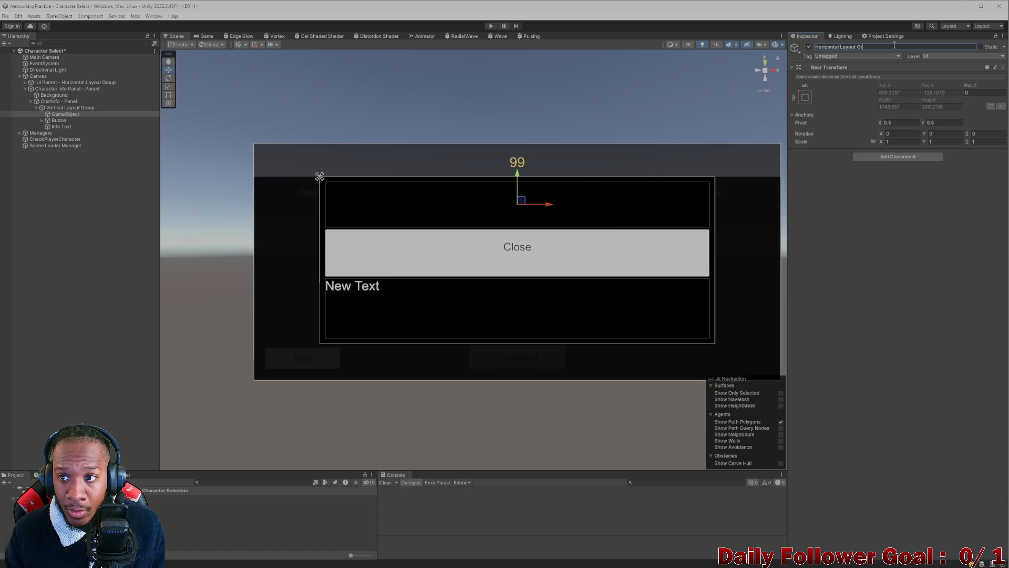
pyautogui.press('Return')
# Nest the Close button inside Horizontal Layout Group
pyautogui.click(64, 120)
pyautogui.moveTo(64, 120); pyautogui.dragTo(77, 113)
pyautogui.click(79, 114)
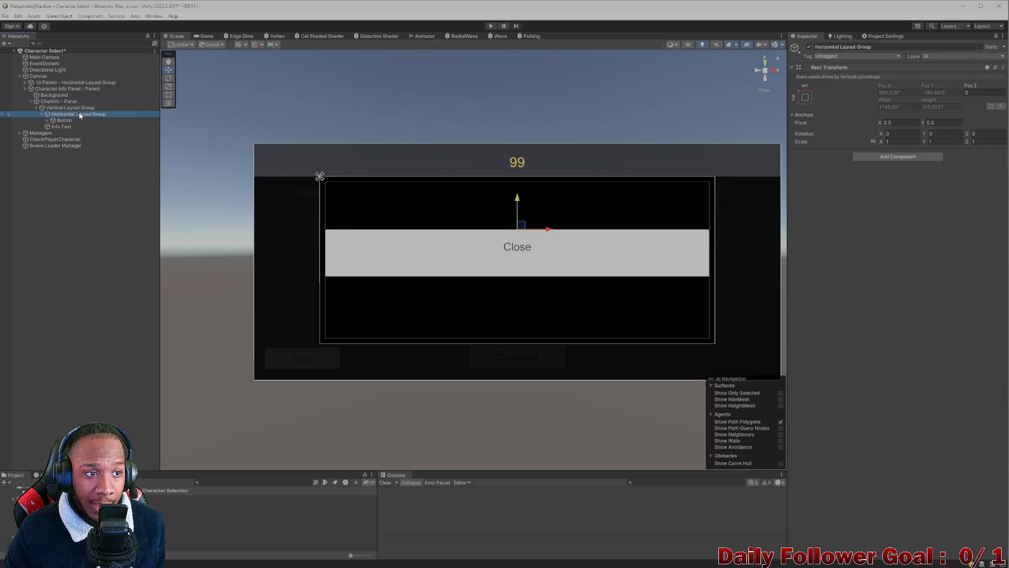
pyautogui.click(74, 120)
pyautogui.click(73, 114)
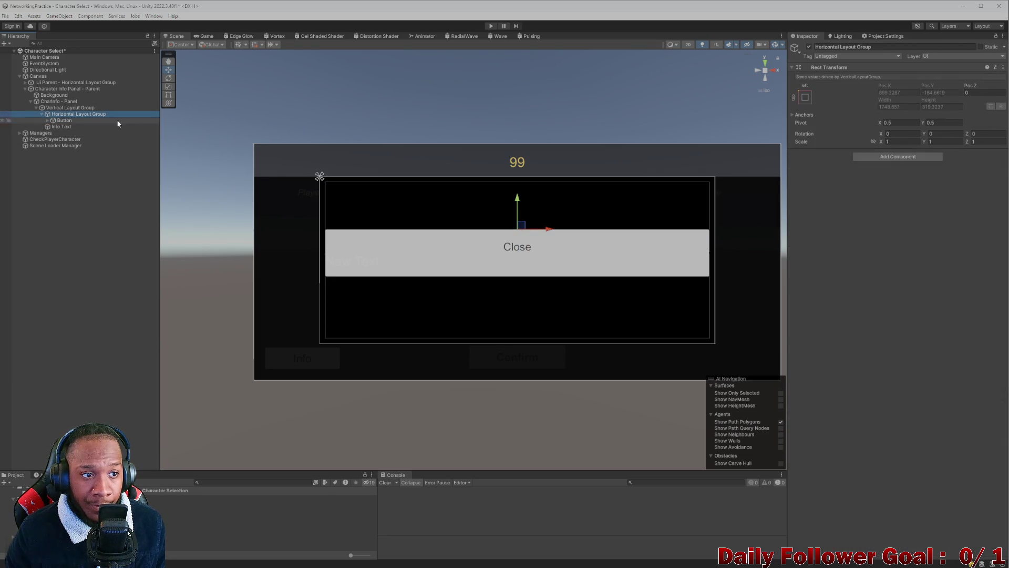
pyautogui.click(912, 157)
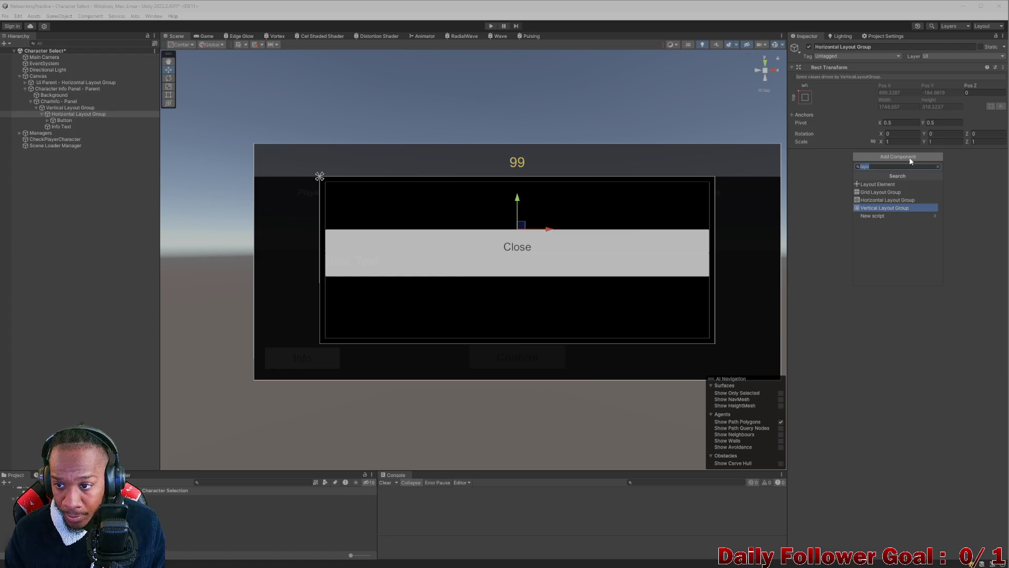
# Add a Horizontal Layout Group component with padding 25 on every side and spacing 10
pyautogui.click(893, 201)
pyautogui.click(906, 170)
pyautogui.write('25')
pyautogui.press('Tab')
pyautogui.write('25')
pyautogui.press('Tab')
pyautogui.write('25')
pyautogui.press('Tab')
pyautogui.write('25')
pyautogui.click(913, 202)
pyautogui.write('10')
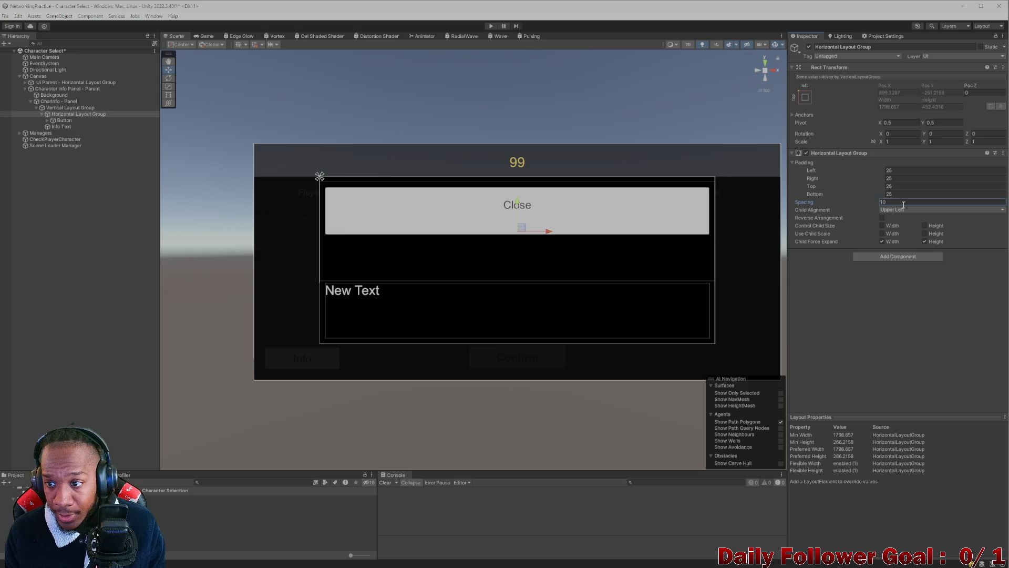
# Set child alignment to Middle Center and control both child width and height
pyautogui.click(904, 211)
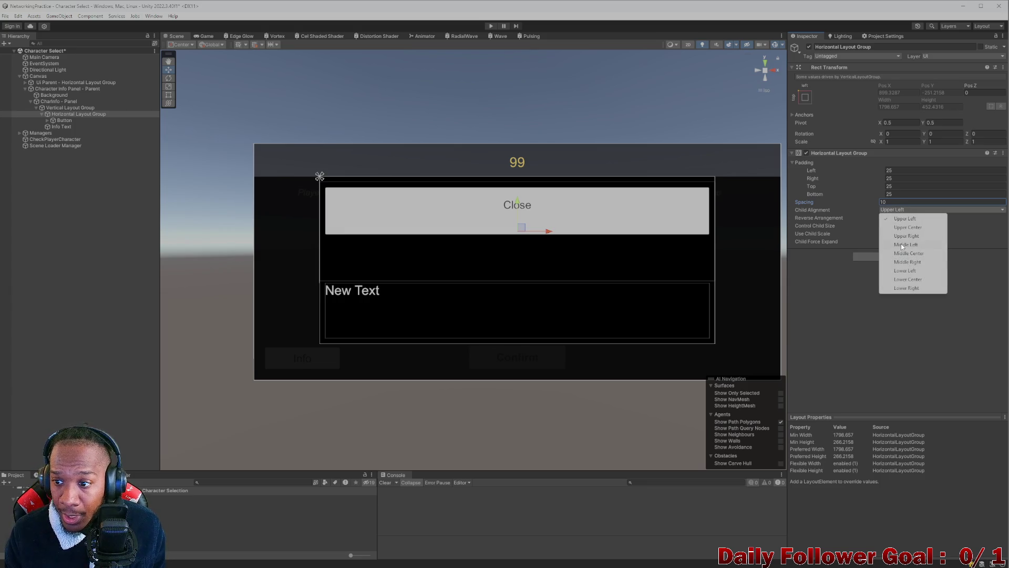
pyautogui.click(909, 252)
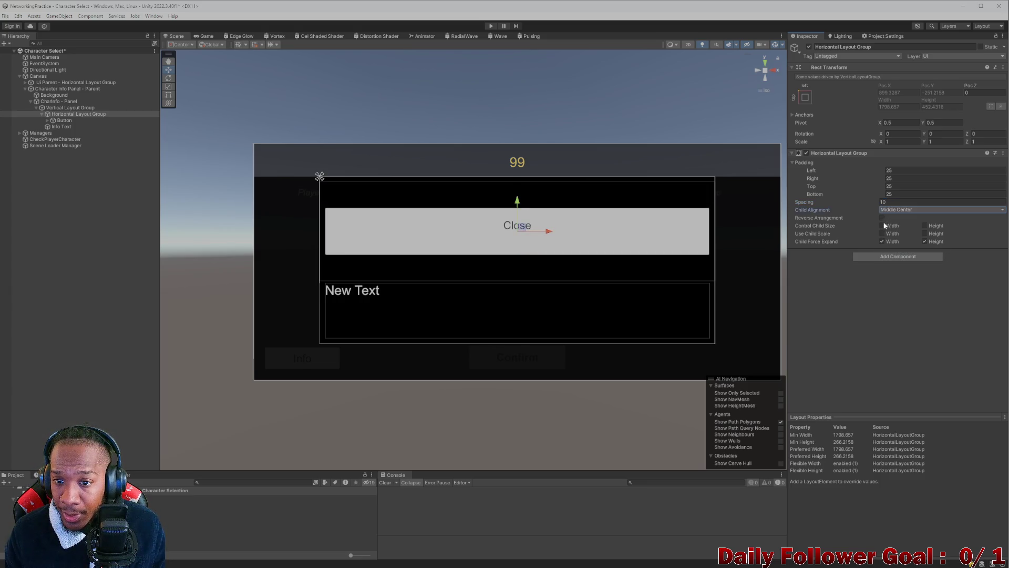
pyautogui.click(883, 226)
pyautogui.click(924, 225)
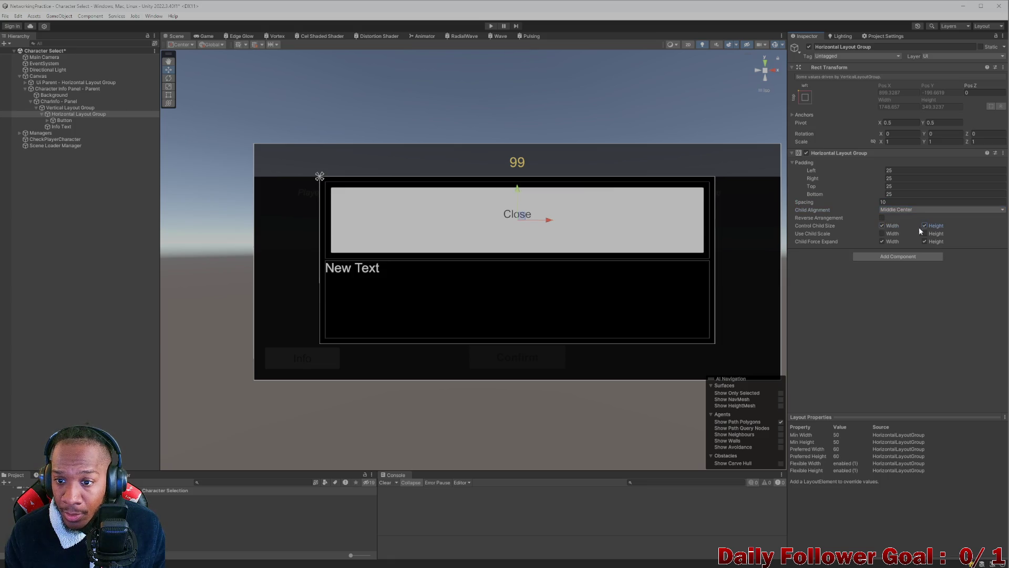
pyautogui.click(62, 108)
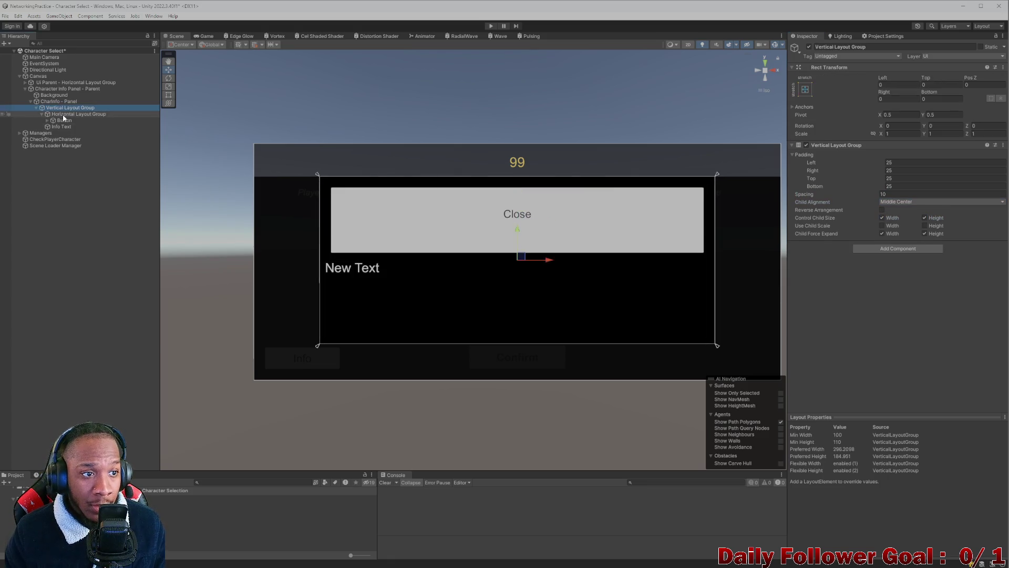
pyautogui.click(64, 115)
pyautogui.click(62, 107)
pyautogui.click(63, 114)
pyautogui.click(64, 121)
pyautogui.click(69, 109)
pyautogui.click(71, 116)
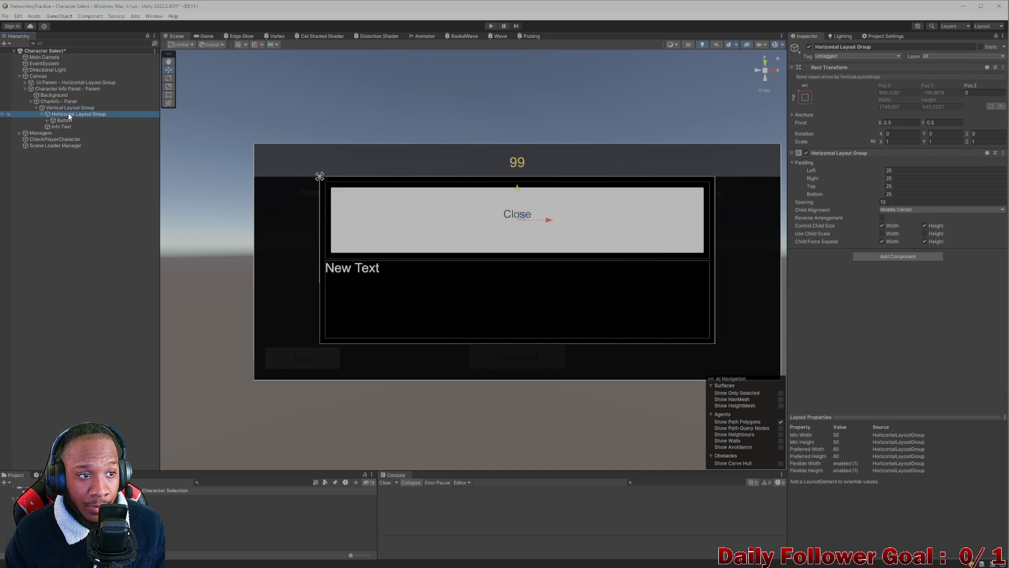
# Create an empty child in Horizontal Layout Group, place it before Close, and name it Spacer
pyautogui.rightClick(69, 116)
pyautogui.click(113, 240)
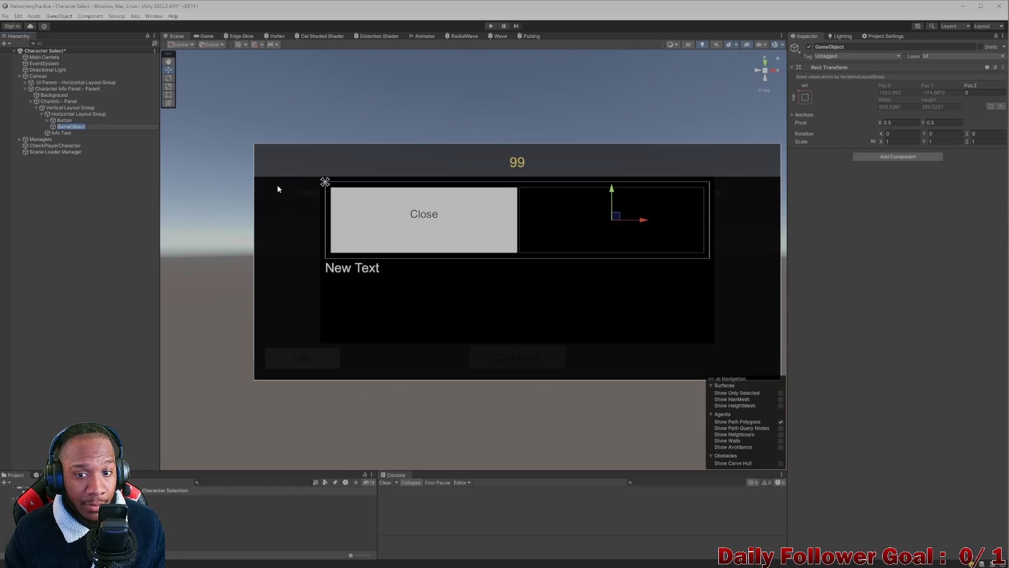
pyautogui.press('Return')
pyautogui.press('f')
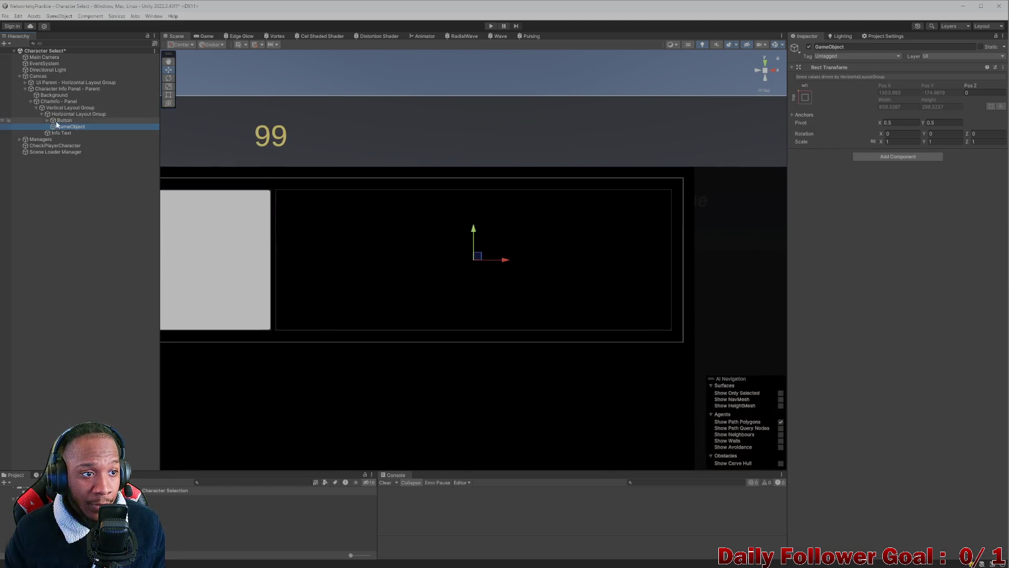
pyautogui.moveTo(59, 117); pyautogui.dragTo(59, 117)
pyautogui.press('f')
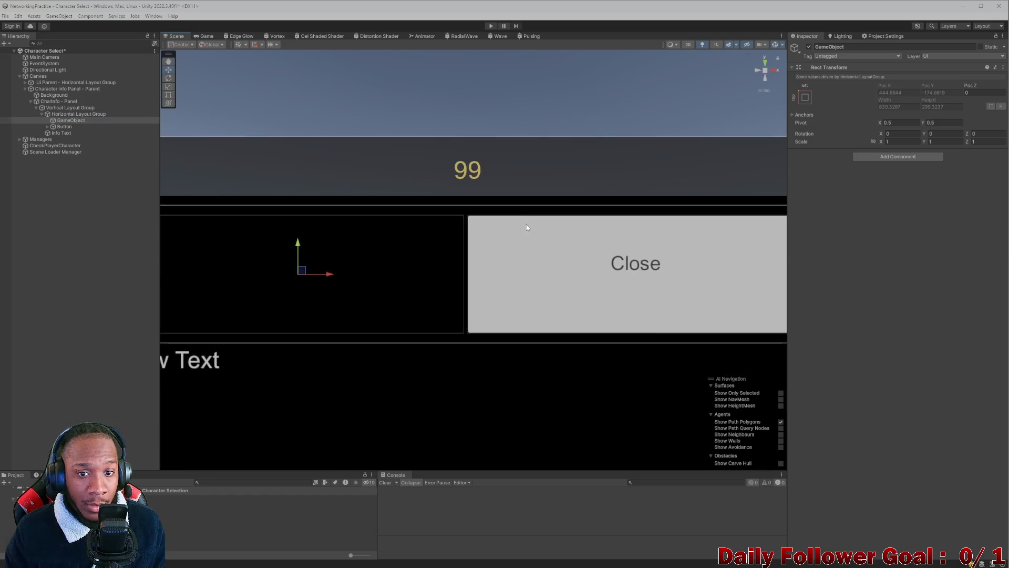
pyautogui.click(859, 49)
pyautogui.write('Spacer')
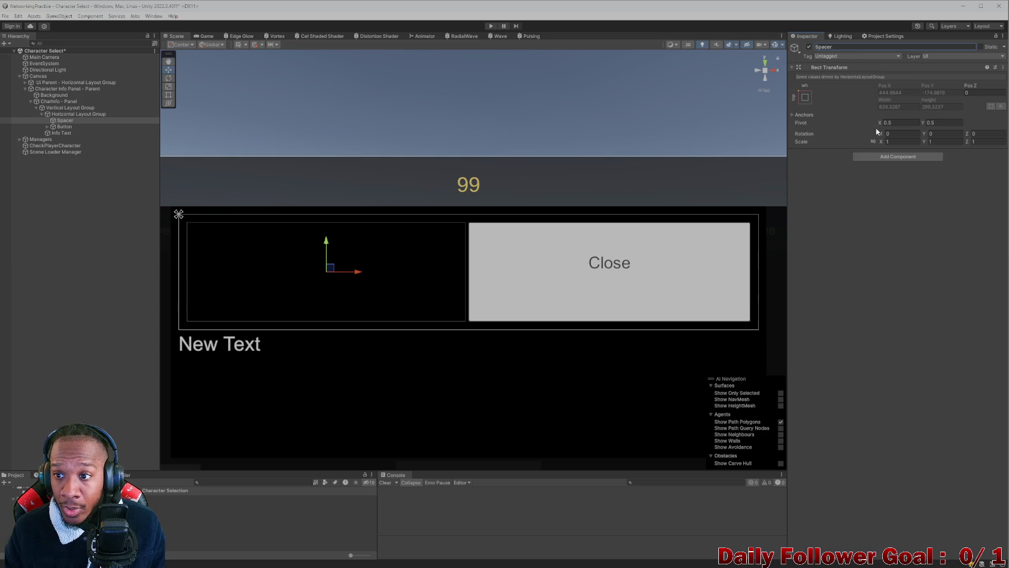
# Add a Layout Element to Spacer with flexible height and preferred width enabled
pyautogui.click(897, 156)
pyautogui.click(894, 181)
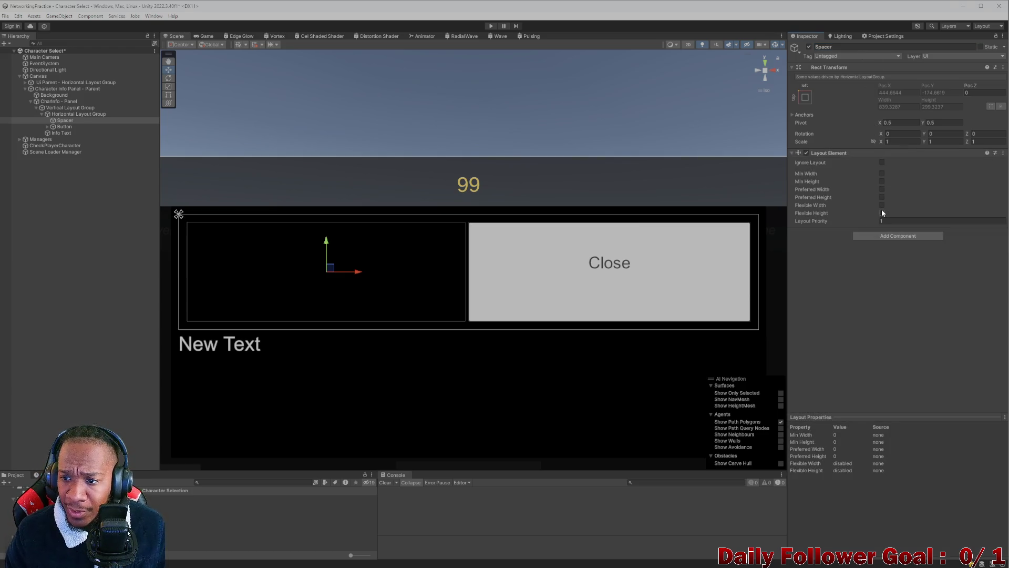
pyautogui.click(882, 212)
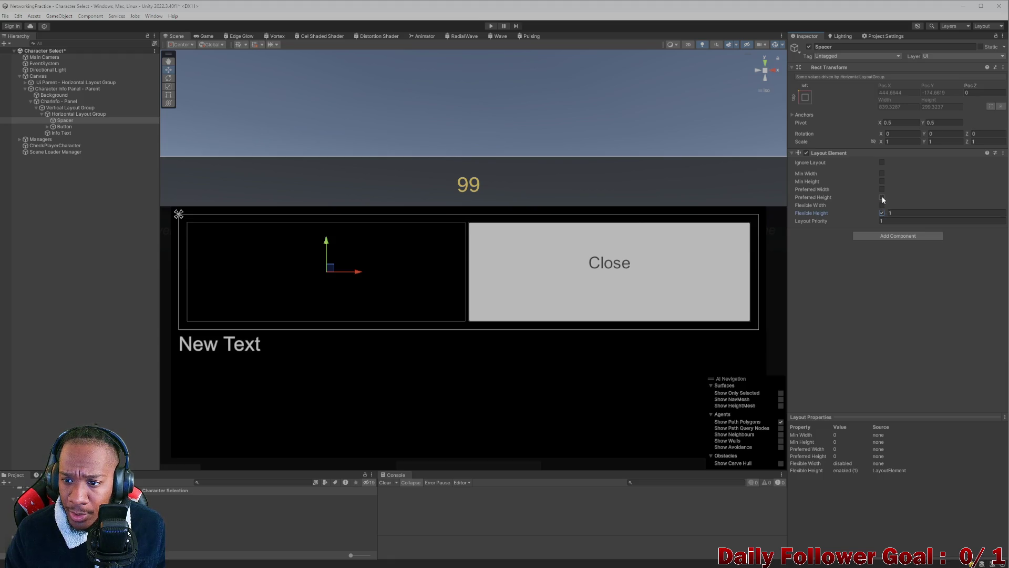
pyautogui.click(882, 197)
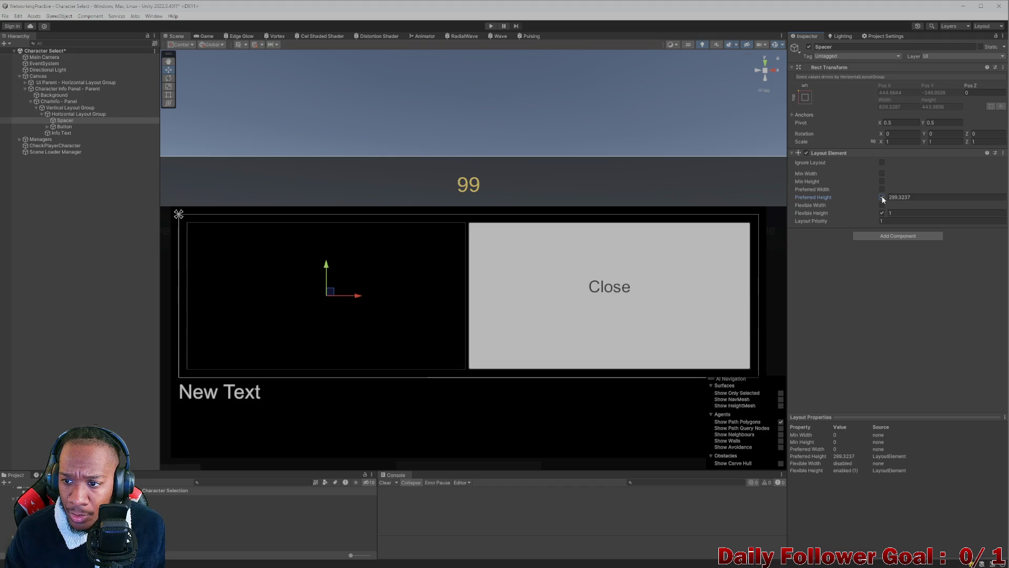
pyautogui.click(882, 197)
pyautogui.click(882, 189)
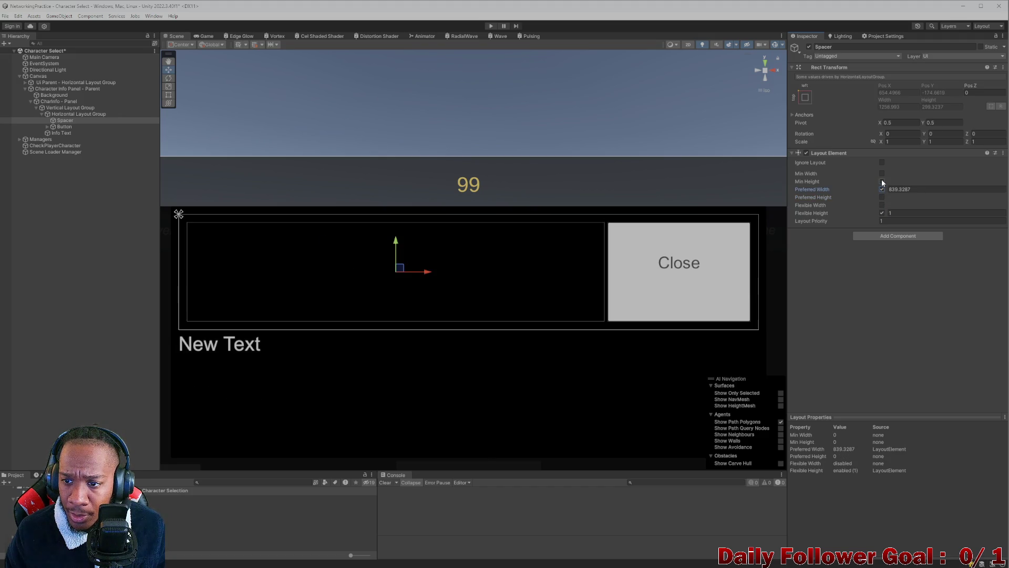
pyautogui.click(882, 181)
pyautogui.click(891, 181)
pyautogui.click(890, 190)
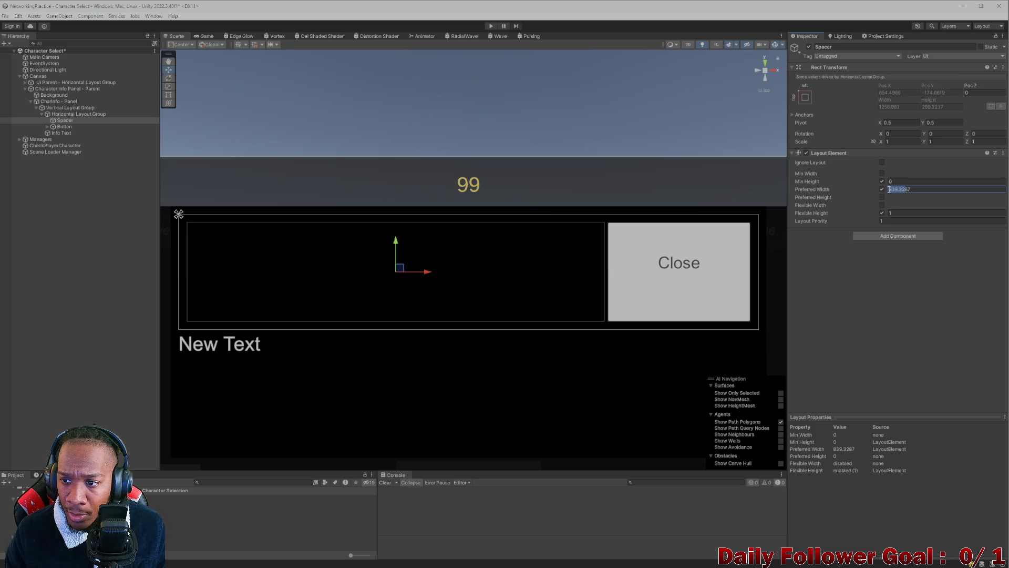
pyautogui.moveTo(890, 189)
pyautogui.mouseDown()
pyautogui.moveTo(941, 195)
pyautogui.moveTo(856, 213)
pyautogui.mouseUp()
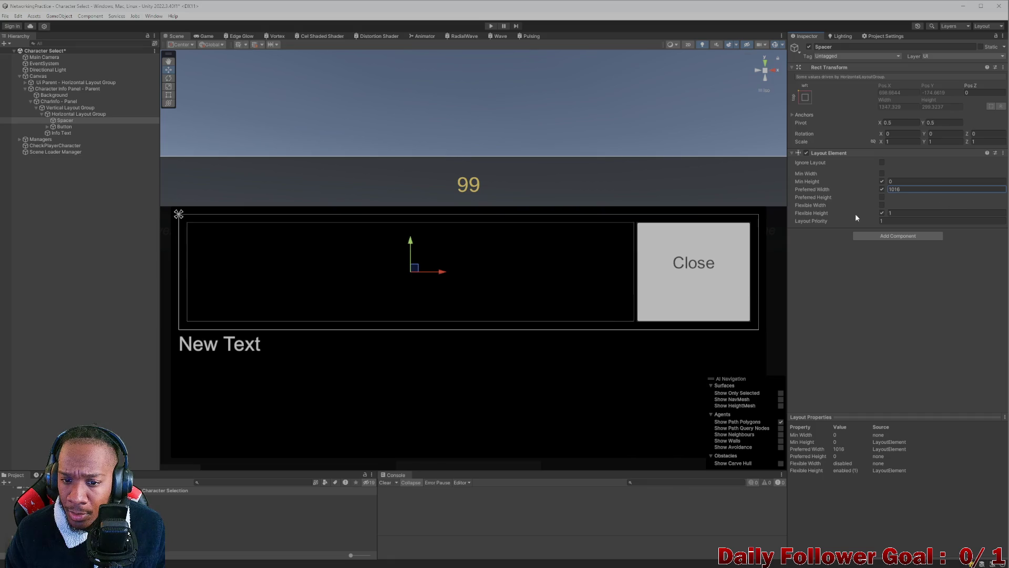
# Set the Spacer's preferred width and minimum width to 1000, leaving minimum height off
pyautogui.scroll(-5, 599, 254)
pyautogui.scroll(3, 564, 262)
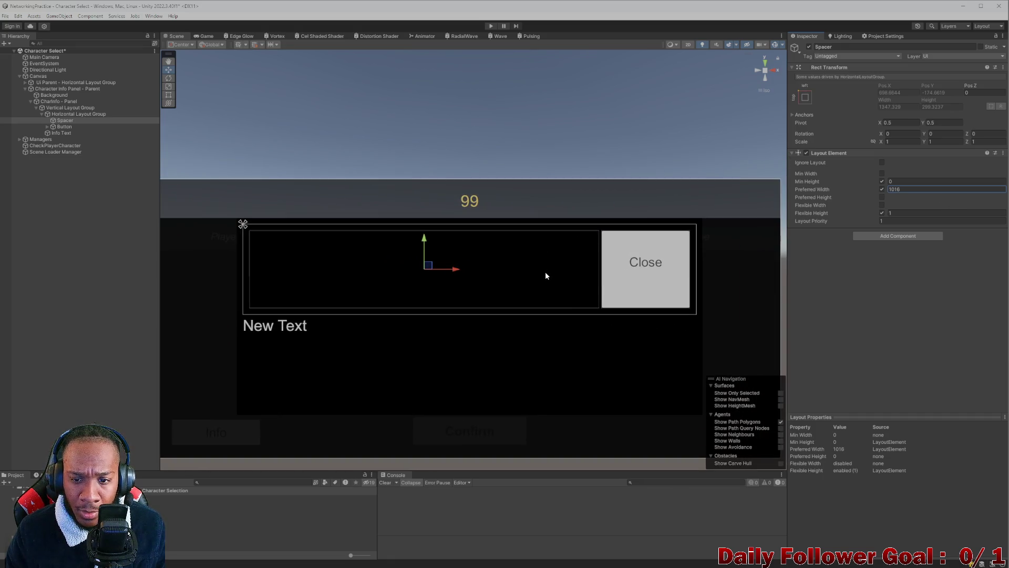
pyautogui.click(545, 276)
pyautogui.click(910, 189)
pyautogui.write('100')
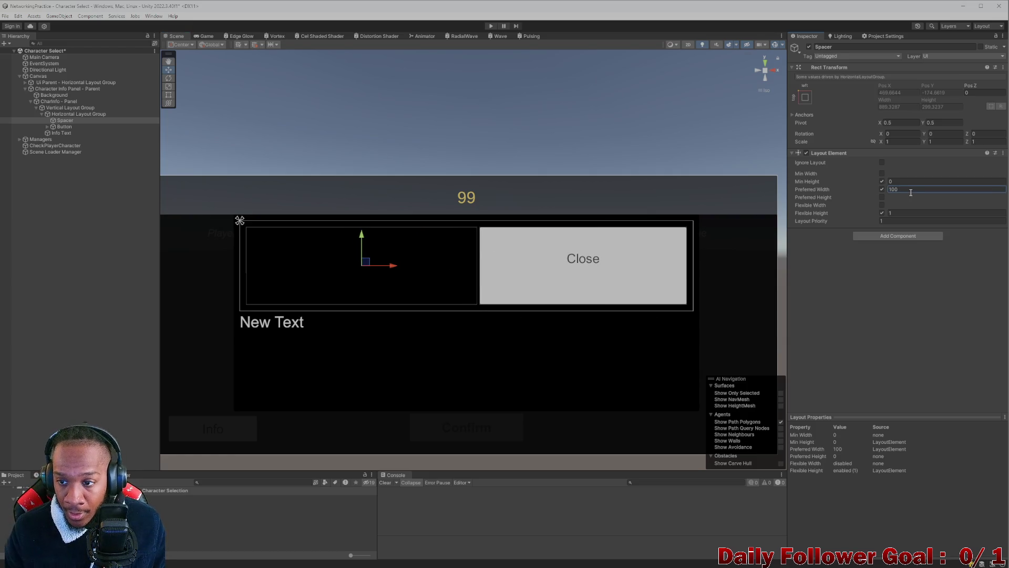
pyautogui.write('0')
pyautogui.click(897, 181)
pyautogui.write('1000')
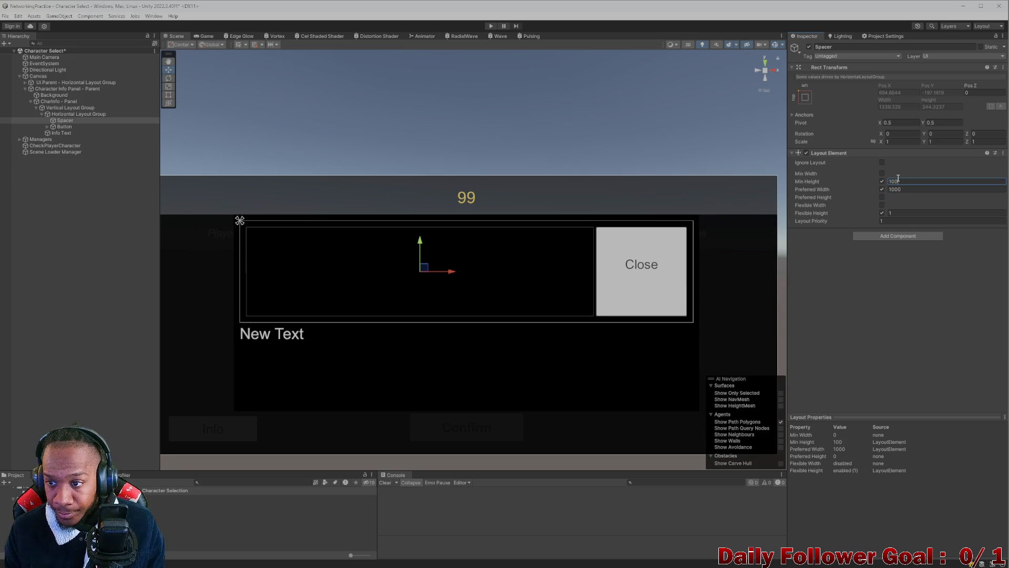
pyautogui.press('BackSpace')
pyautogui.press('BackSpace')
pyautogui.press('BackSpace')
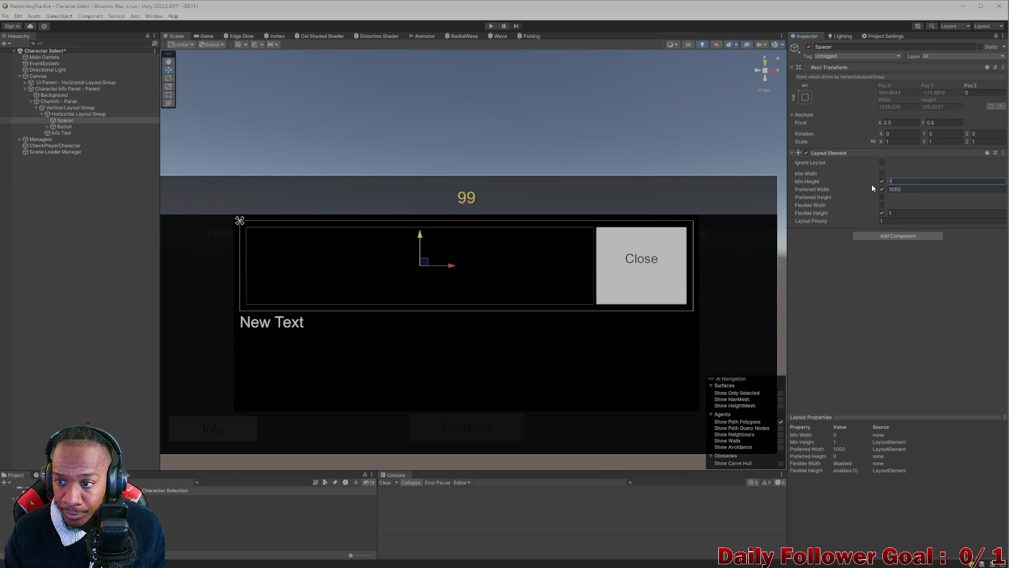
pyautogui.click(882, 182)
pyautogui.click(882, 174)
pyautogui.click(900, 173)
pyautogui.write('1000')
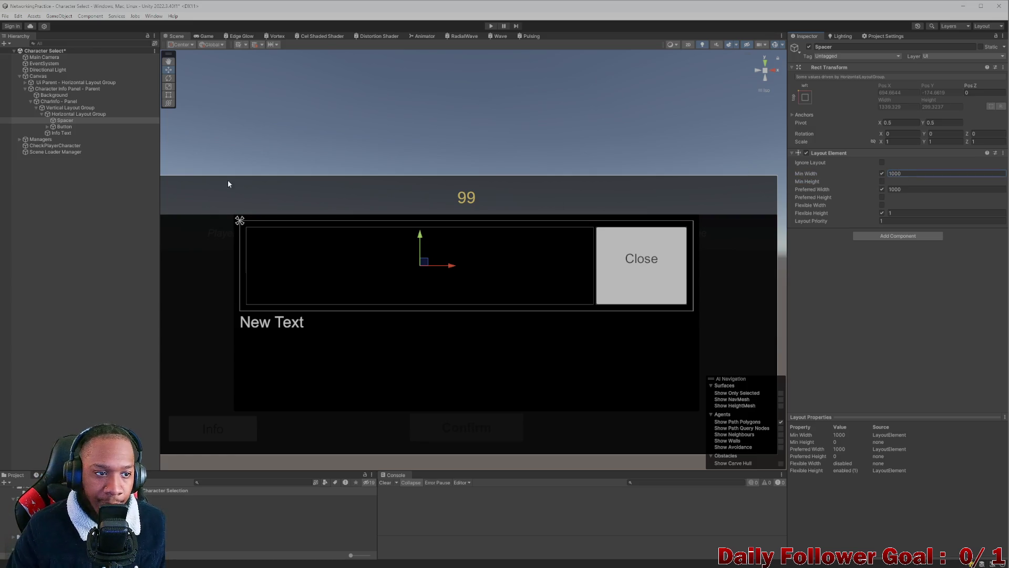
pyautogui.click(54, 126)
pyautogui.click(42, 113)
pyautogui.click(56, 120)
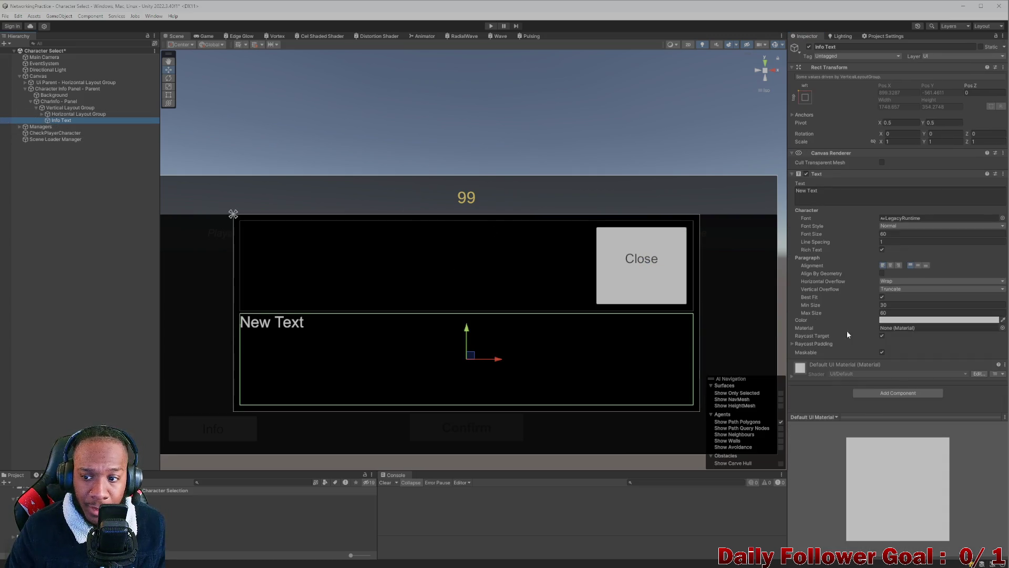
# Search 'layo' and add a Layout Element component to Info Text
pyautogui.click(898, 393)
pyautogui.write('layo')
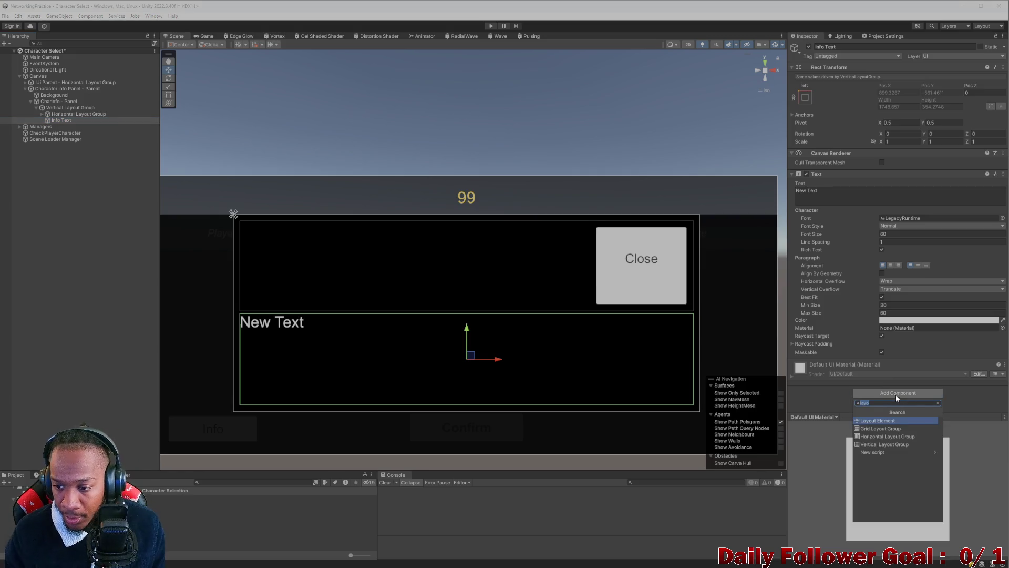
pyautogui.click(882, 420)
pyautogui.scroll(-3, 869, 348)
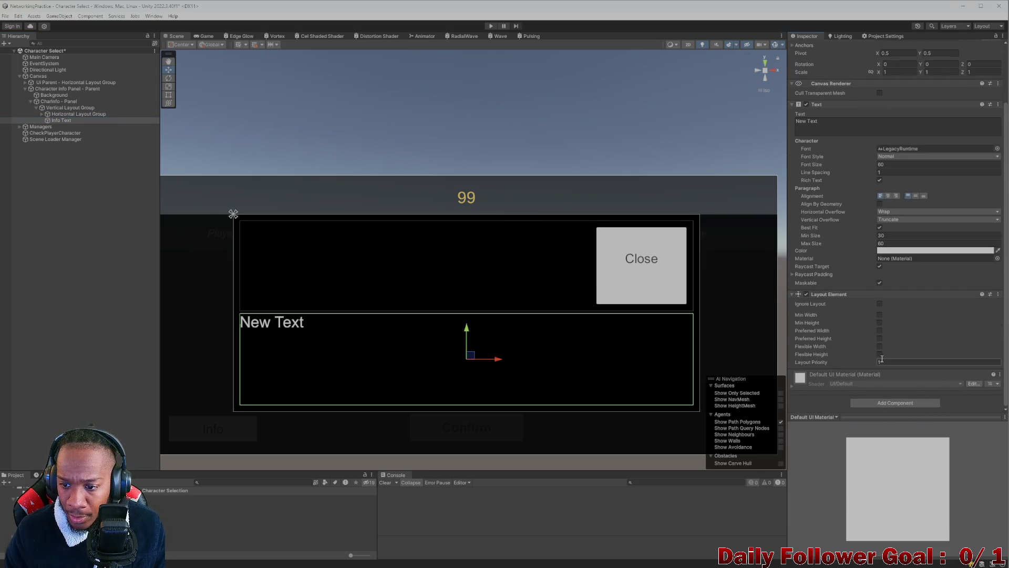
# Create a UI Scroll View inside Vertical Layout Group
pyautogui.click(59, 108)
pyautogui.rightClick(59, 110)
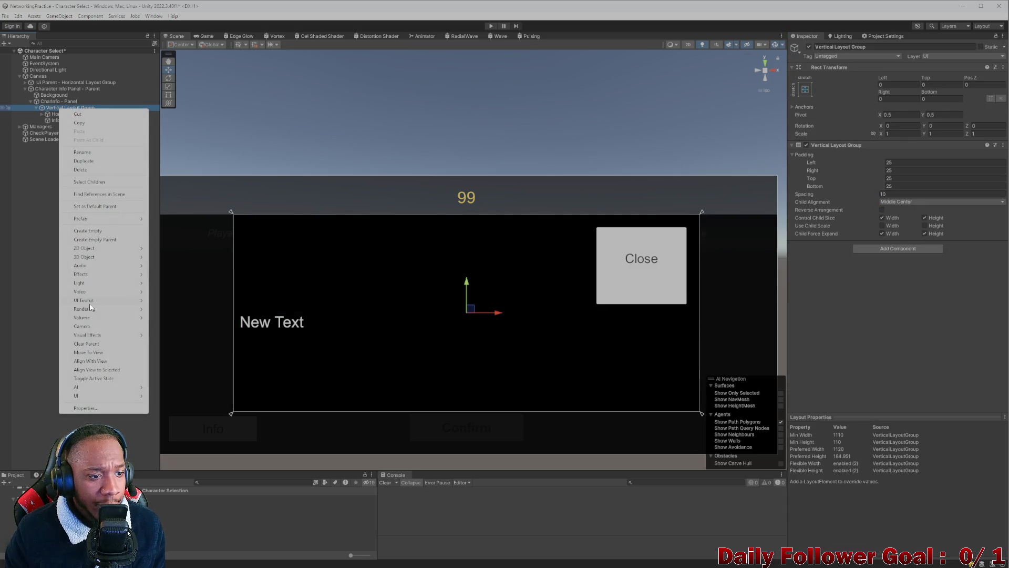
pyautogui.moveTo(96, 301)
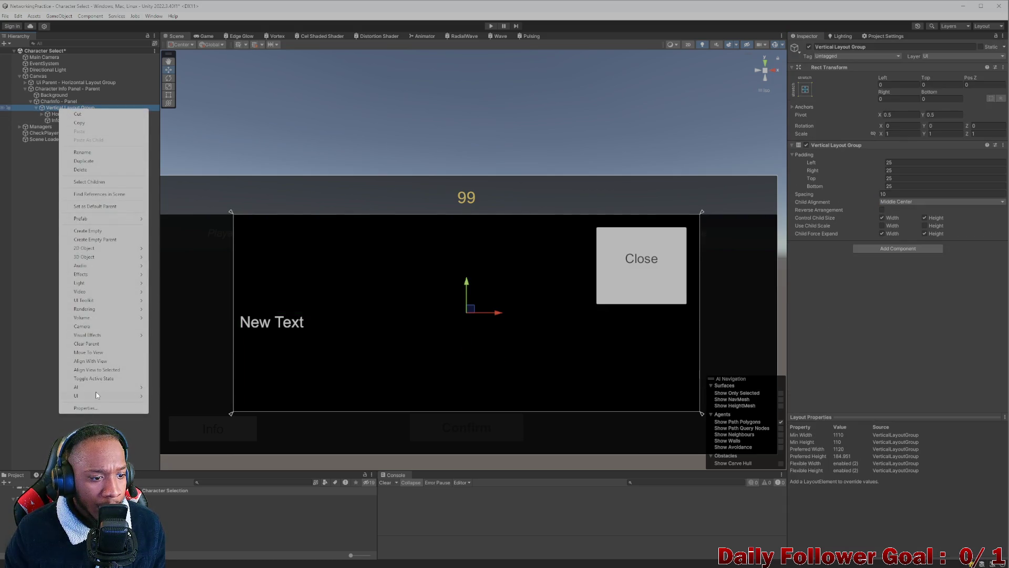
pyautogui.moveTo(106, 396)
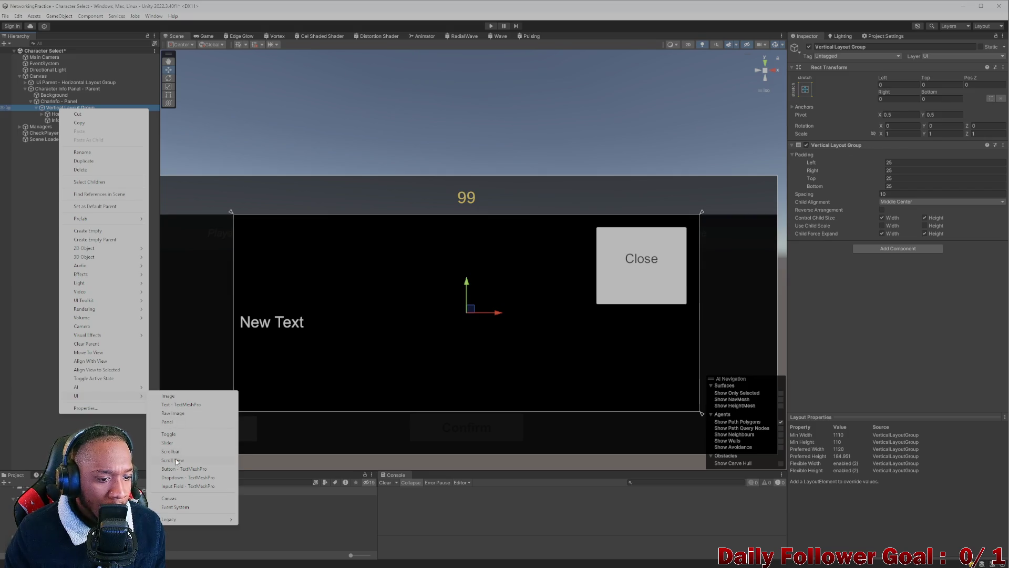
pyautogui.click(173, 460)
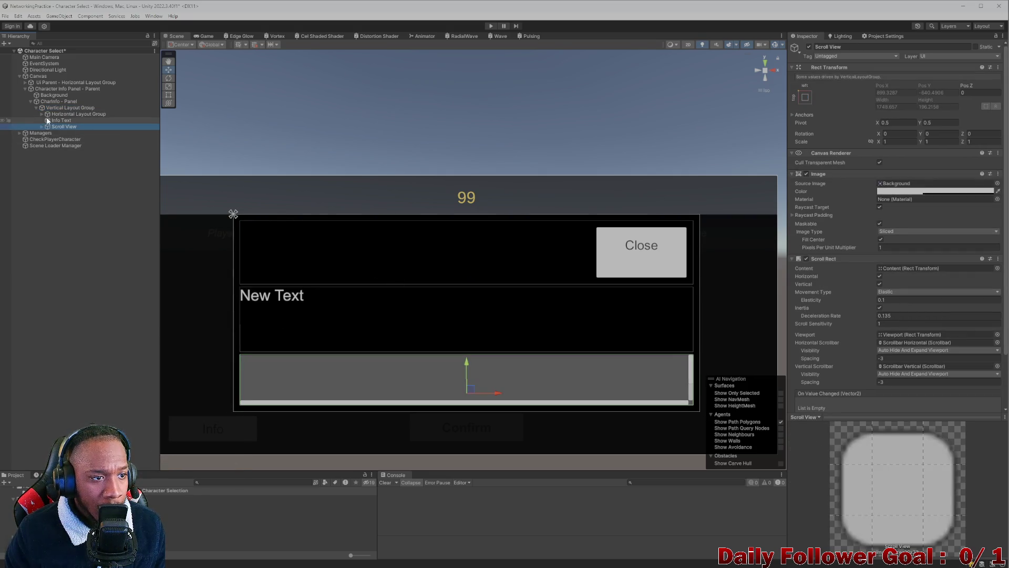
pyautogui.scroll(-2, 926, 301)
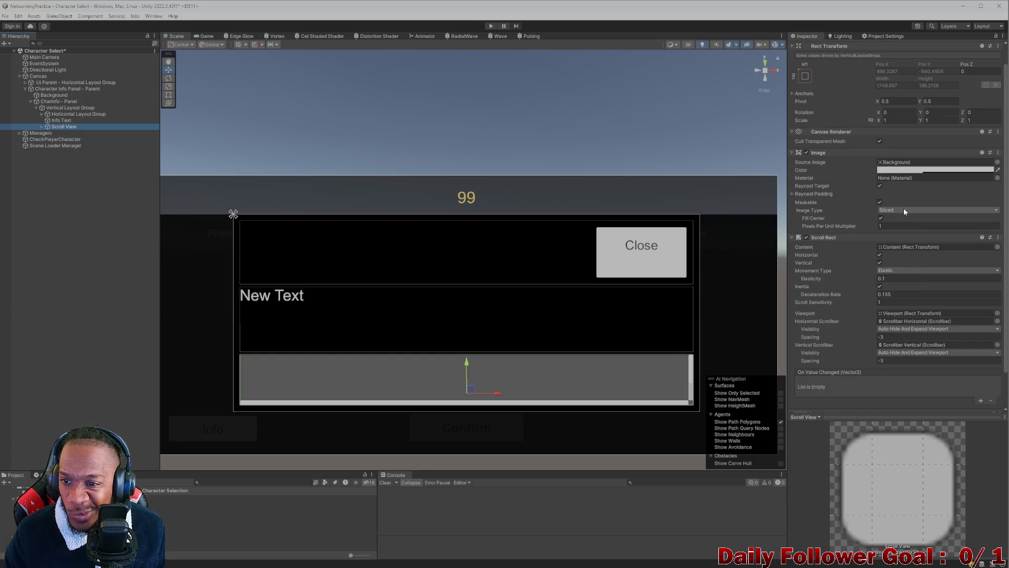
pyautogui.scroll(-4, 945, 214)
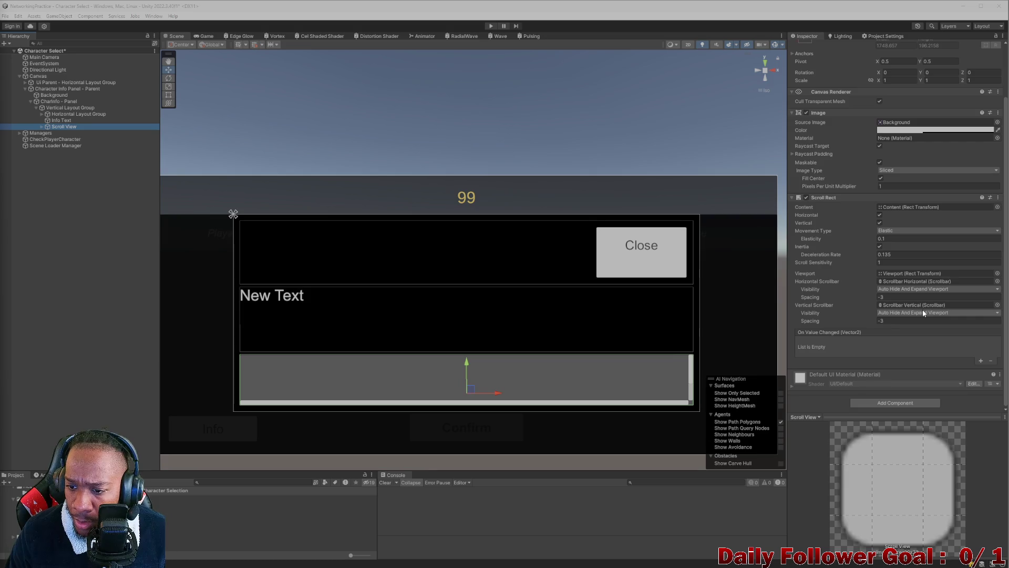
# Disable horizontal scrolling and set horizontal scrollbar visibility to Permanent
pyautogui.click(880, 216)
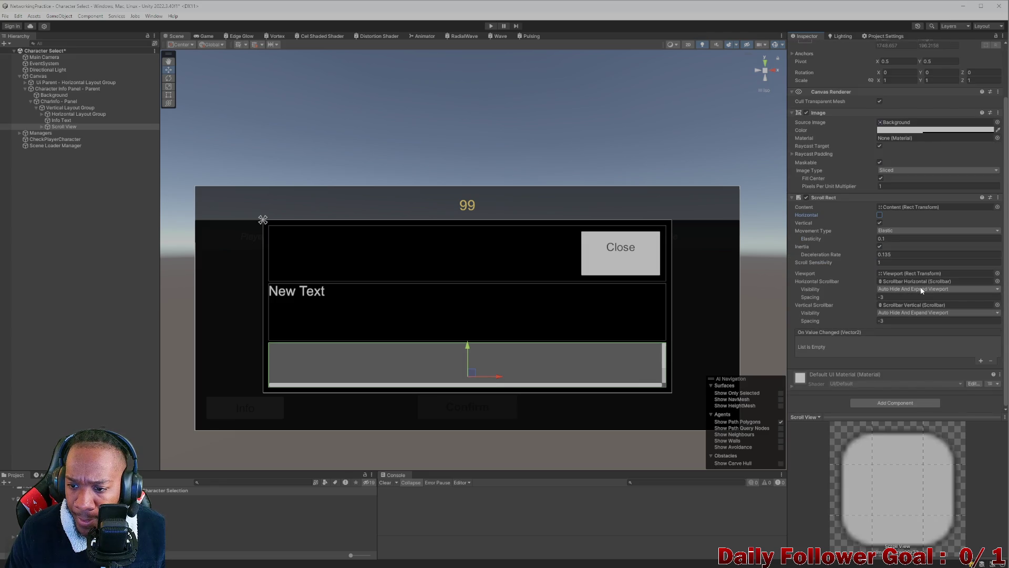
pyautogui.click(921, 290)
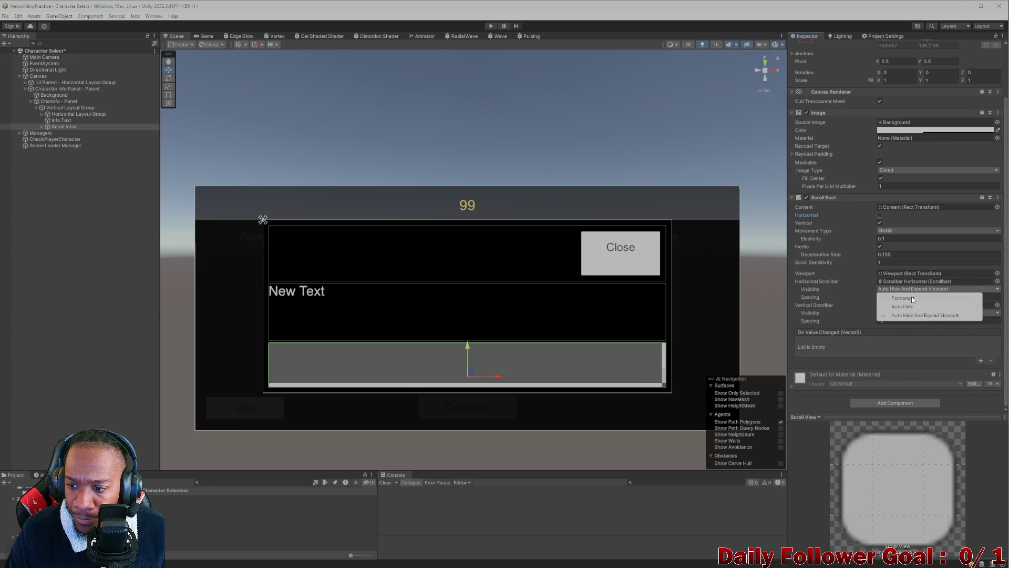
pyautogui.click(908, 307)
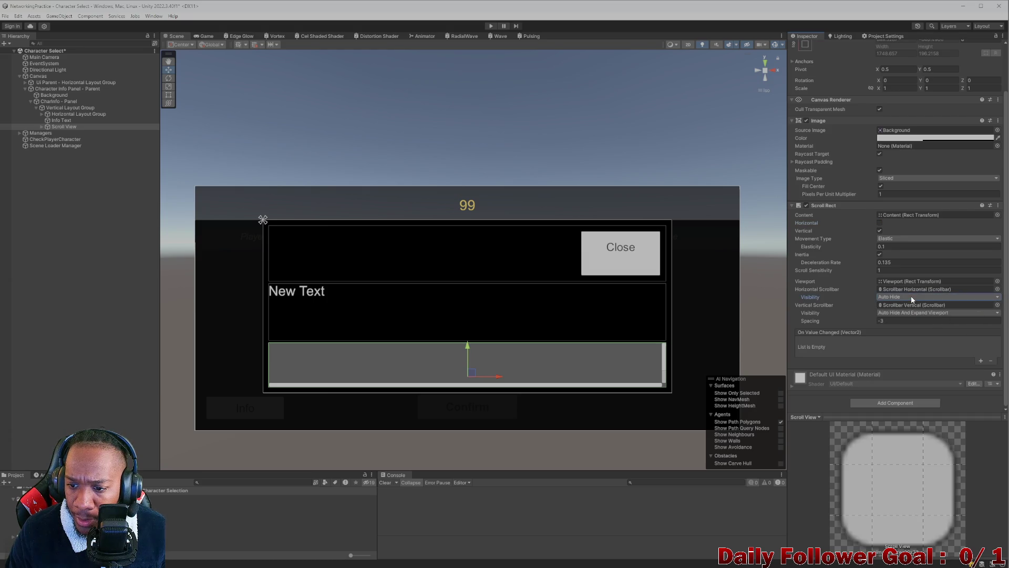
pyautogui.click(912, 297)
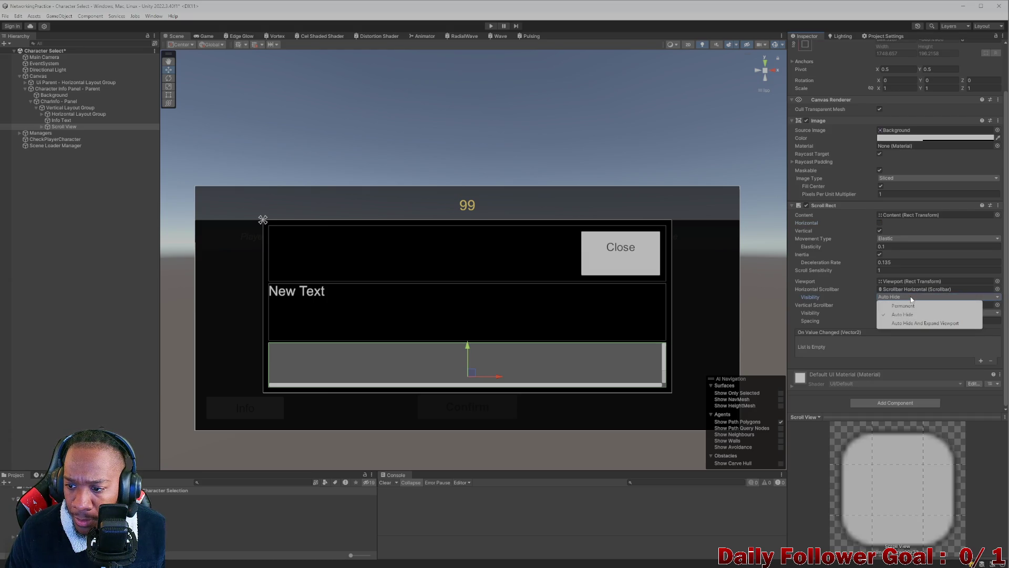
pyautogui.click(905, 306)
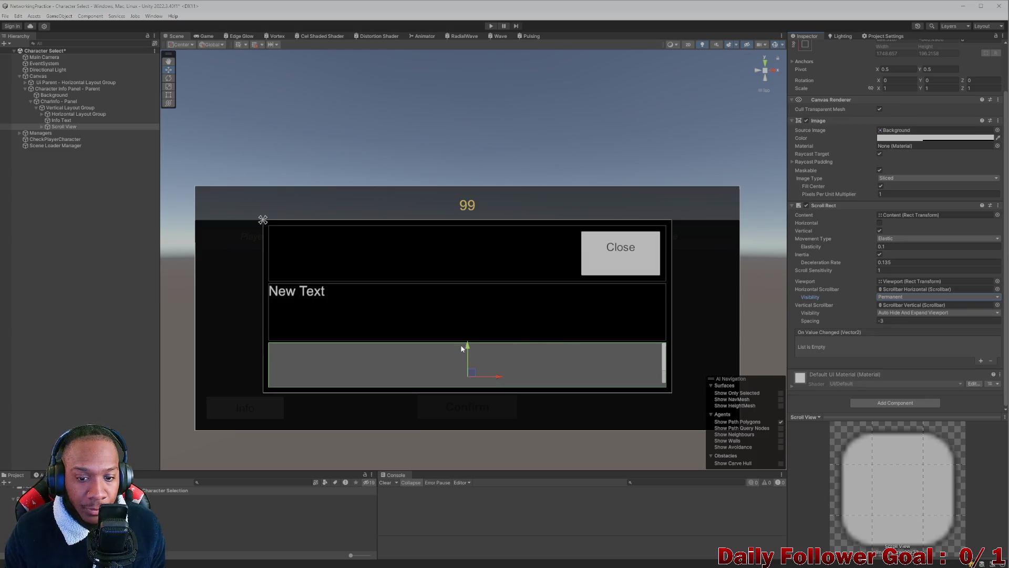
# Move Info Text into the Scroll View's Content object
pyautogui.click(42, 126)
pyautogui.click(47, 133)
pyautogui.moveTo(61, 121); pyautogui.dragTo(76, 140)
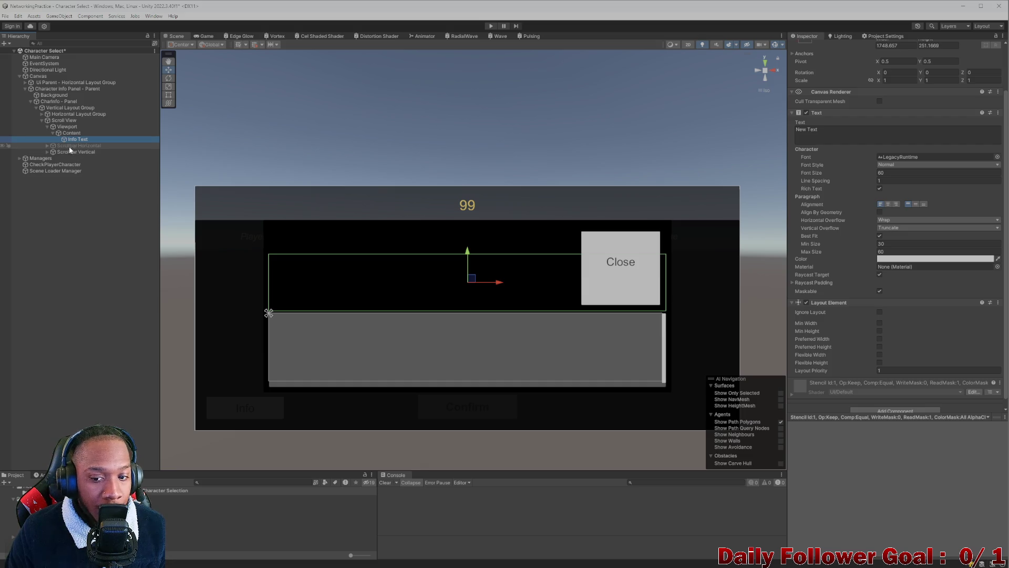
pyautogui.click(68, 133)
pyautogui.click(73, 140)
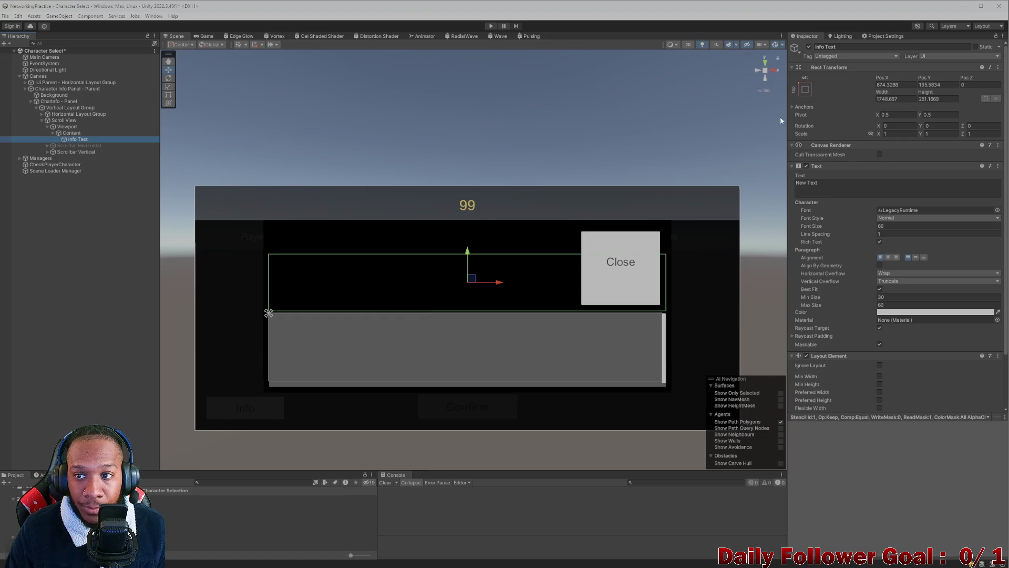
# Apply the stretch/stretch anchor preset to Info Text and set Left, Top, Right and Bottom to 0
pyautogui.click(806, 89)
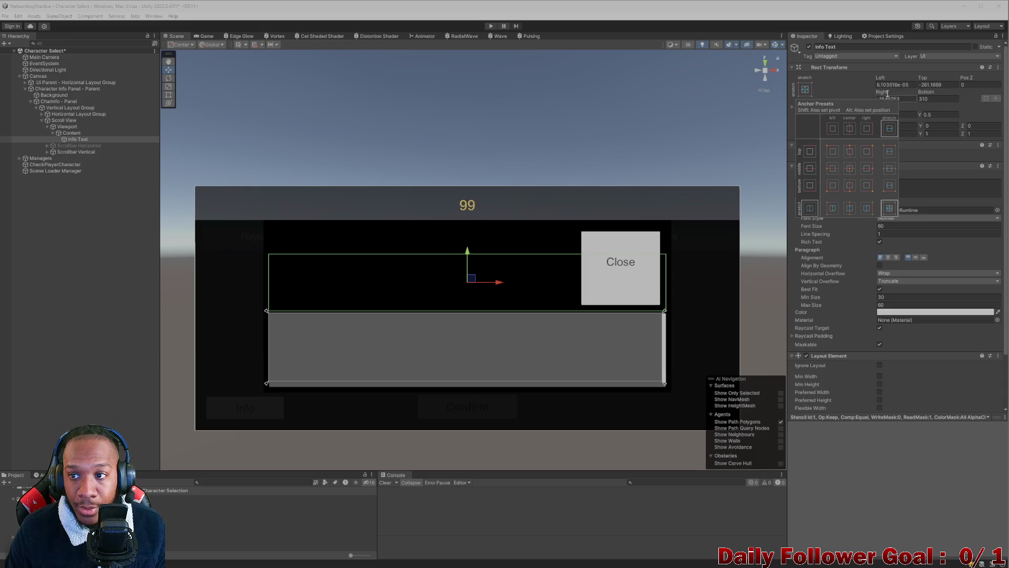
pyautogui.click(890, 208)
pyautogui.click(902, 84)
pyautogui.click(930, 84)
pyautogui.write('0')
pyautogui.click(931, 99)
pyautogui.write('0')
pyautogui.click(905, 98)
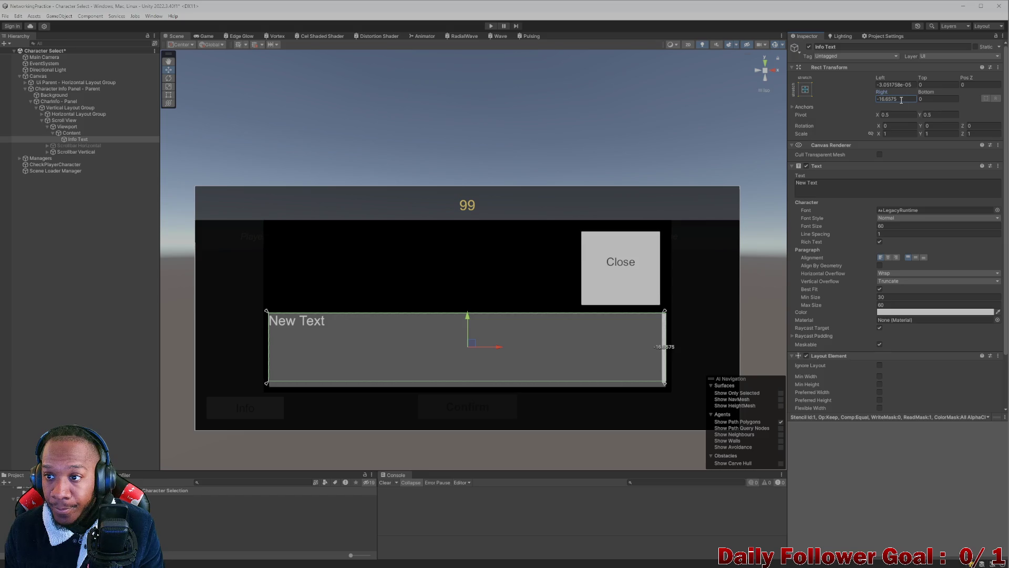
pyautogui.write('0')
pyautogui.click(899, 84)
pyautogui.doubleClick(903, 98)
pyautogui.write('0')
pyautogui.doubleClick(891, 98)
pyautogui.write('9')
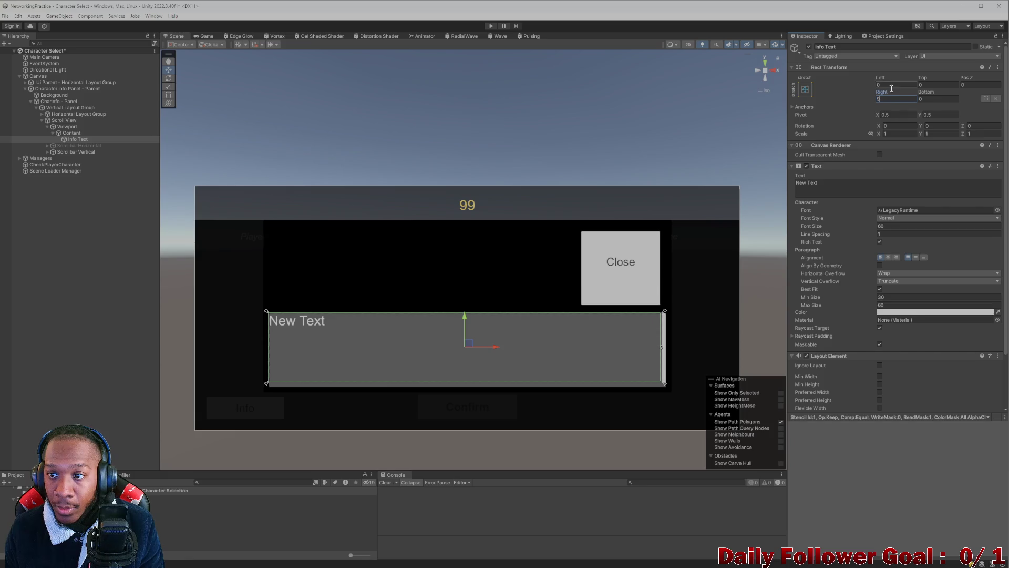
pyautogui.press('BackSpace')
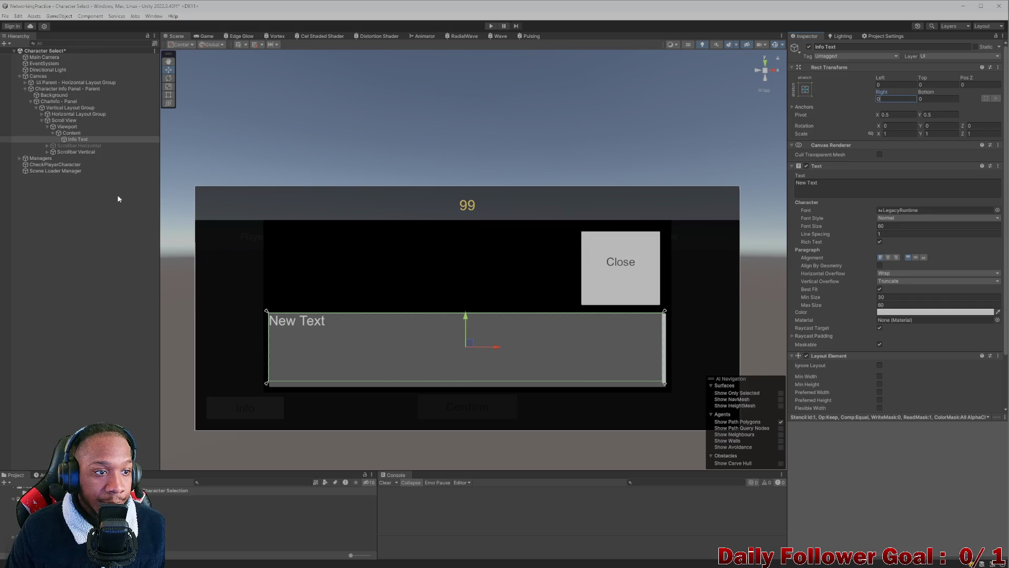
pyautogui.click(64, 133)
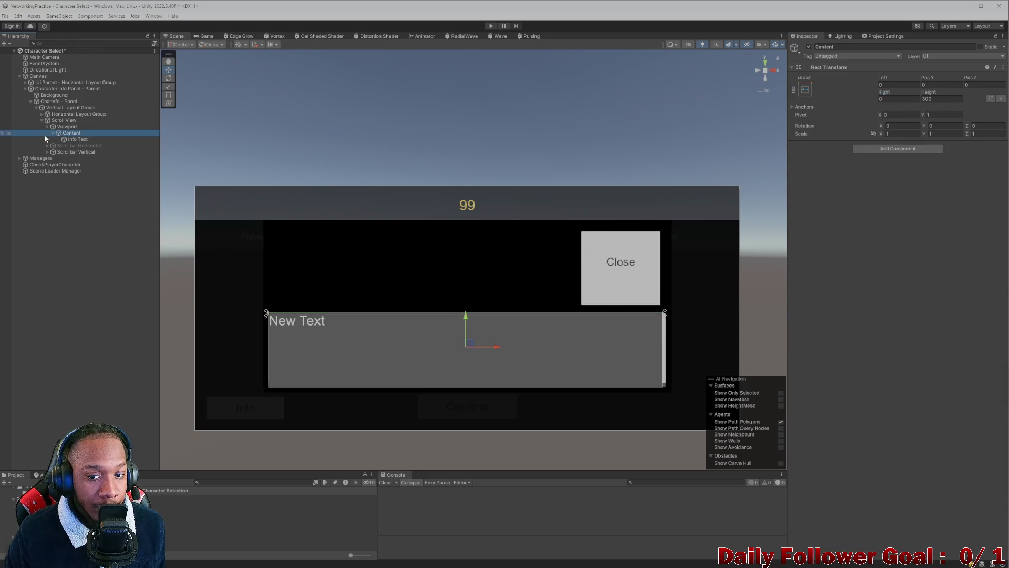
# Give the Scroll View's Image a black background colour
pyautogui.click(53, 133)
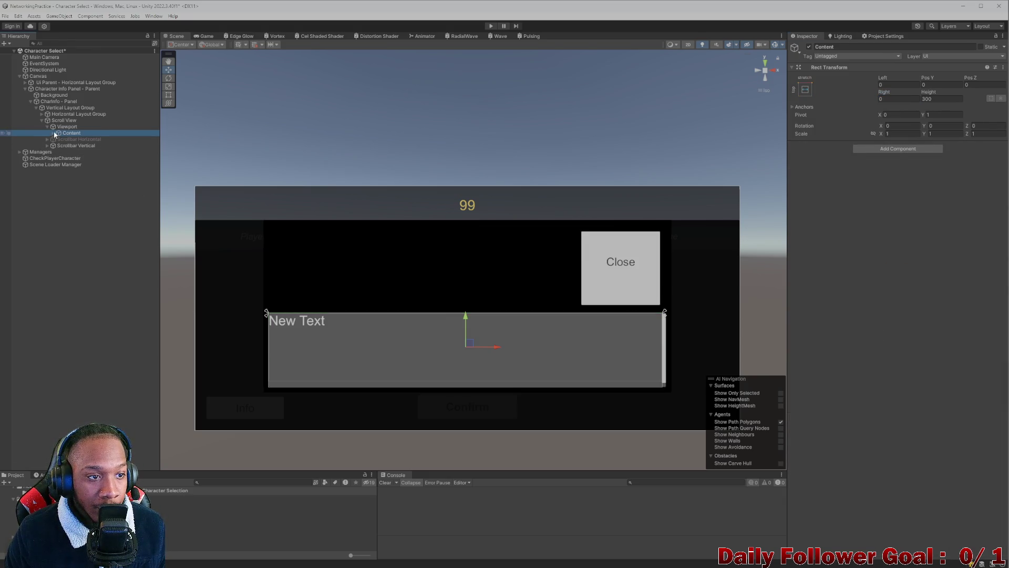
pyautogui.click(64, 127)
pyautogui.click(61, 120)
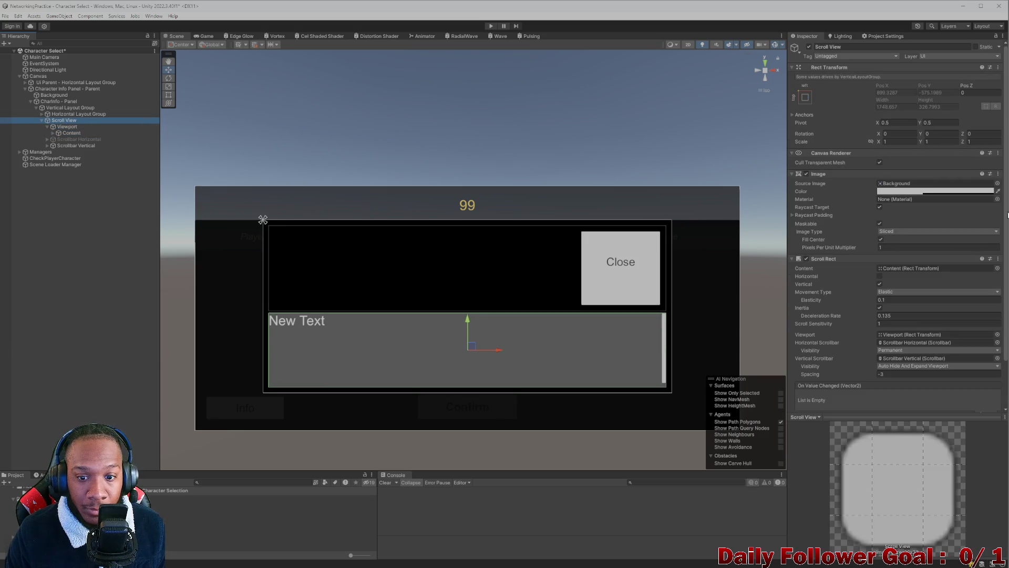
pyautogui.click(886, 192)
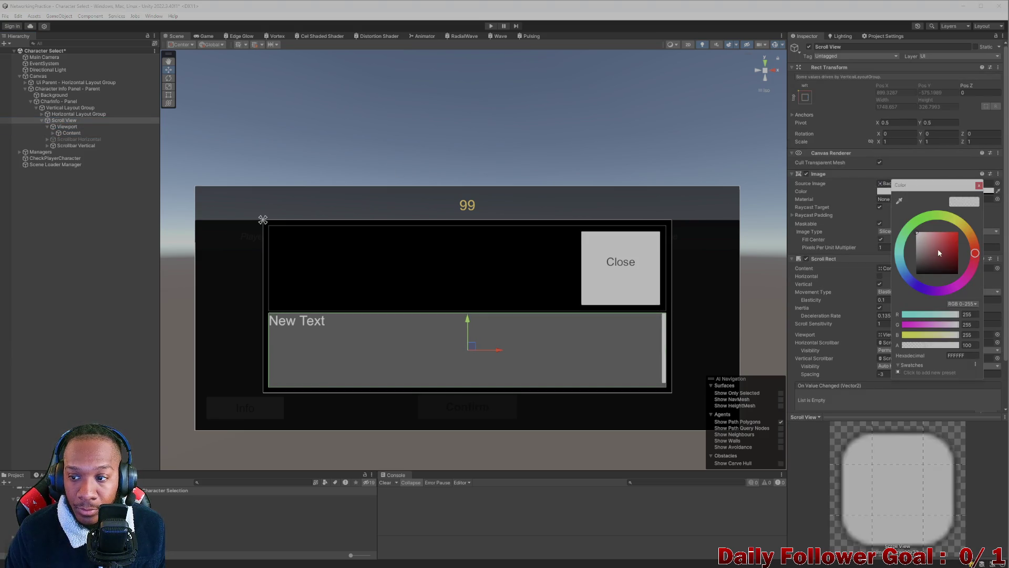
pyautogui.moveTo(931, 252); pyautogui.dragTo(911, 278)
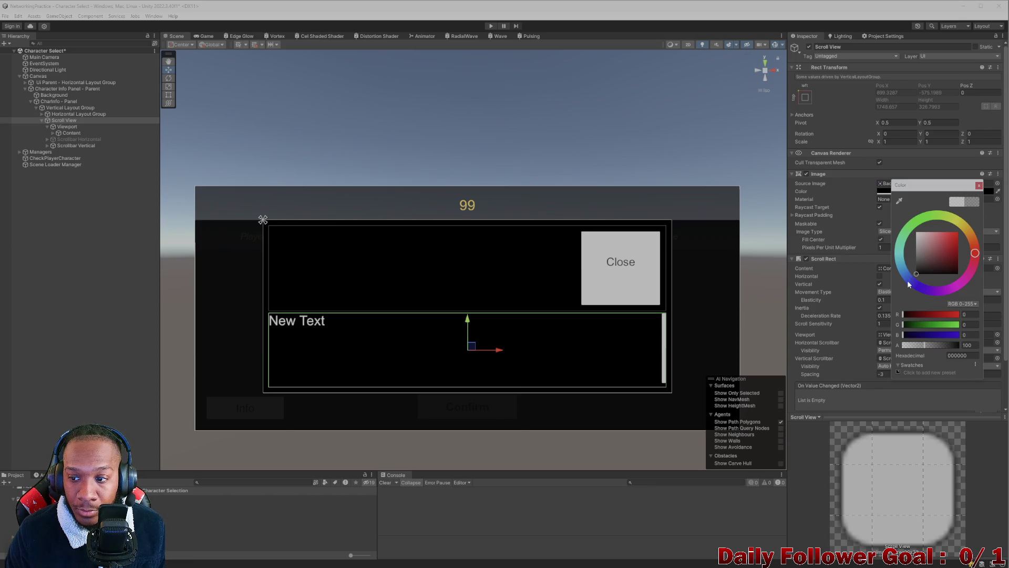
pyautogui.click(393, 336)
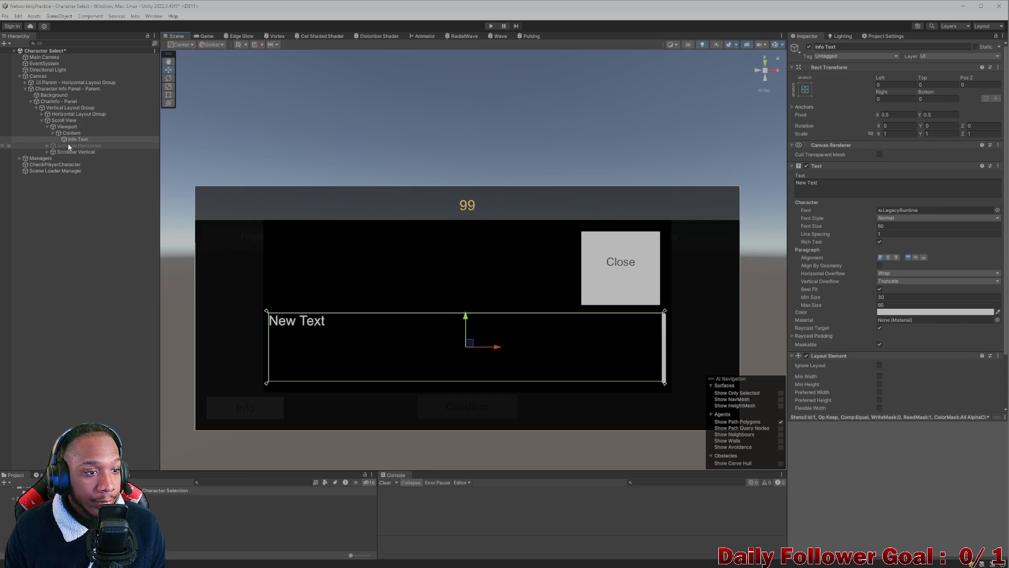
# In the Scroll View's Layout Element, enable flexible width and set preferred and min height to 500
pyautogui.click(71, 133)
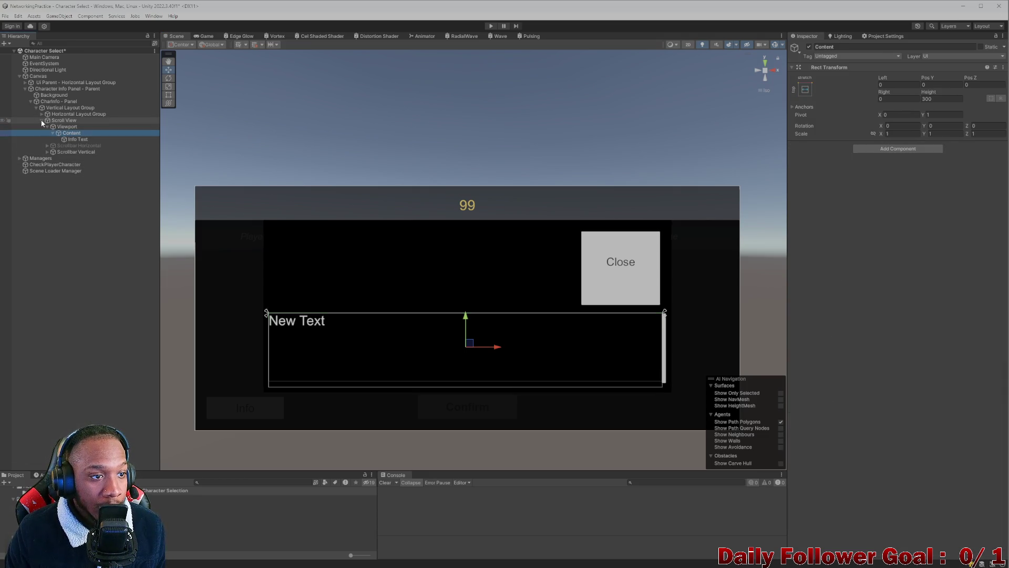
pyautogui.click(42, 120)
pyautogui.scroll(-3, 860, 286)
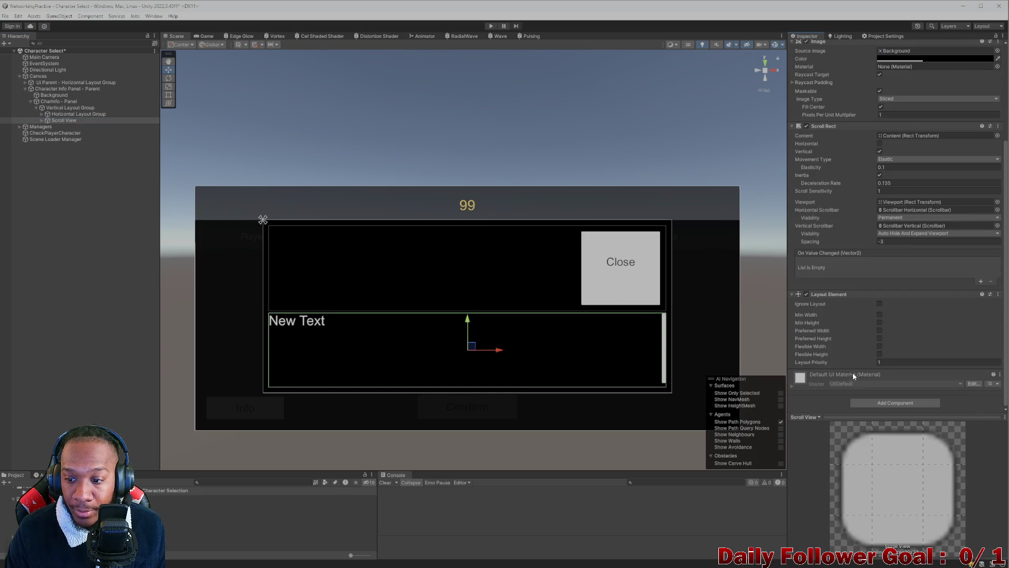
pyautogui.click(879, 347)
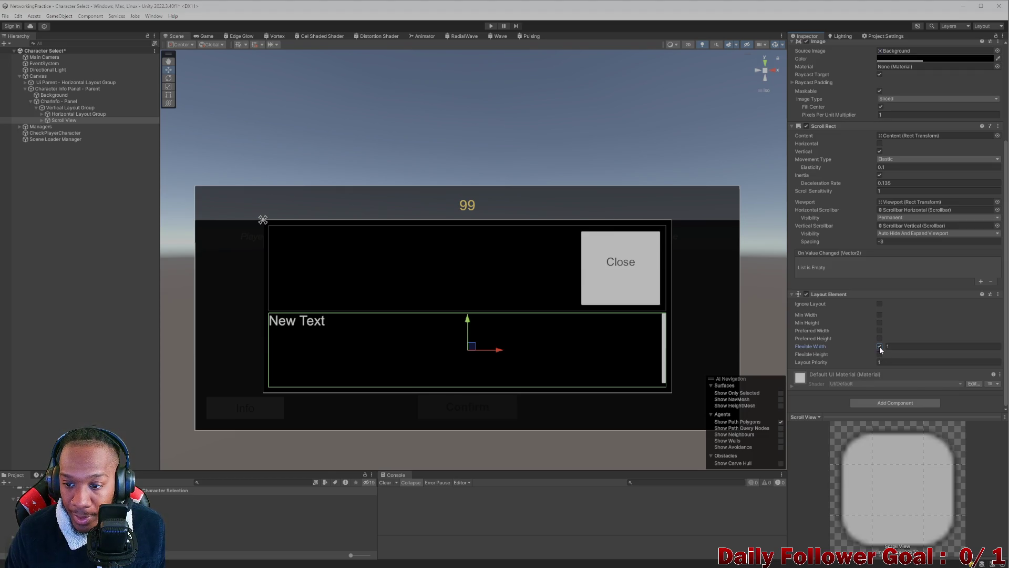
pyautogui.click(878, 339)
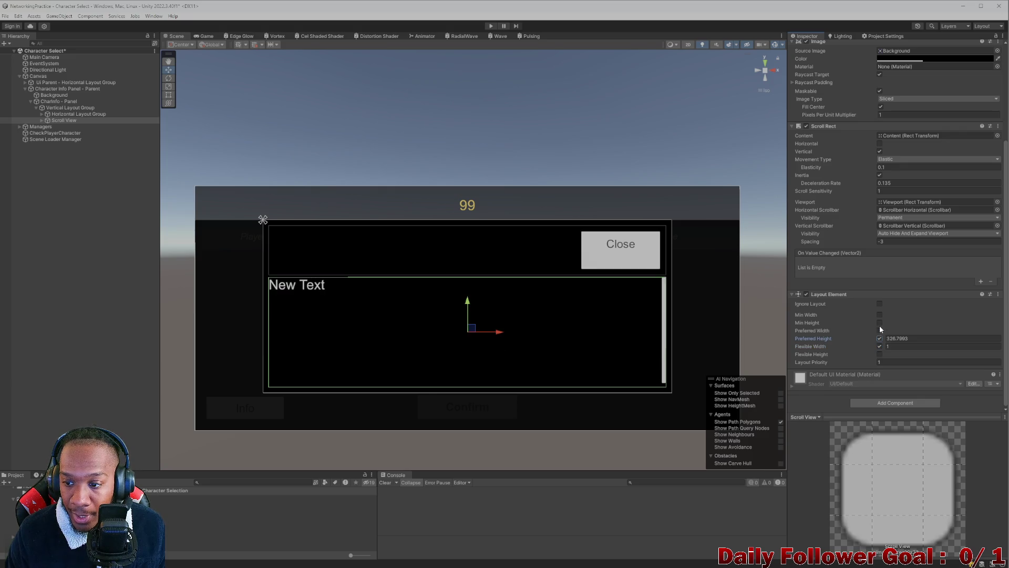
pyautogui.click(879, 322)
pyautogui.moveTo(886, 340)
pyautogui.mouseDown()
pyautogui.moveTo(988, 340)
pyautogui.moveTo(911, 337)
pyautogui.mouseUp()
pyautogui.doubleClick(912, 338)
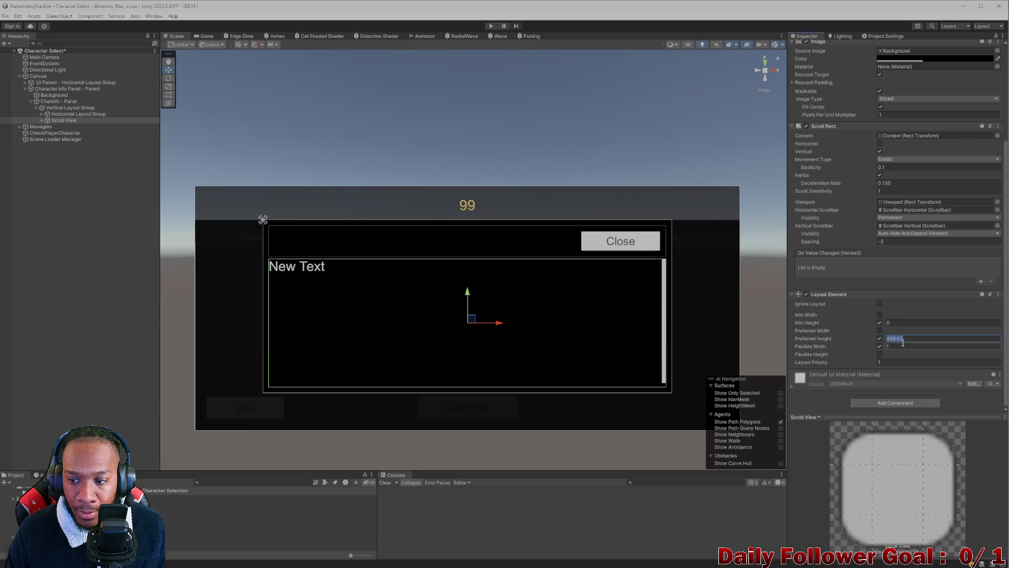
pyautogui.write('500')
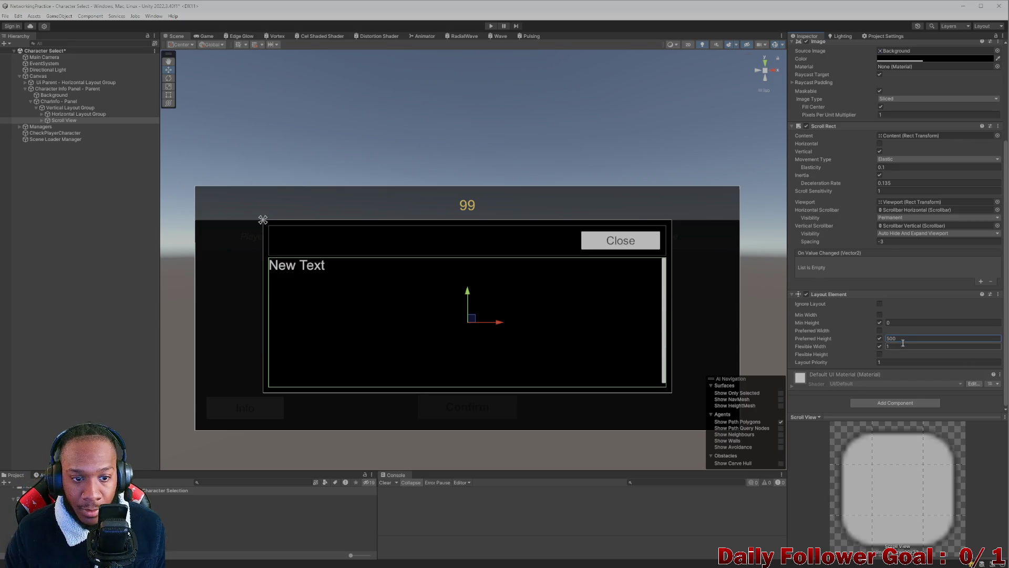
pyautogui.click(912, 322)
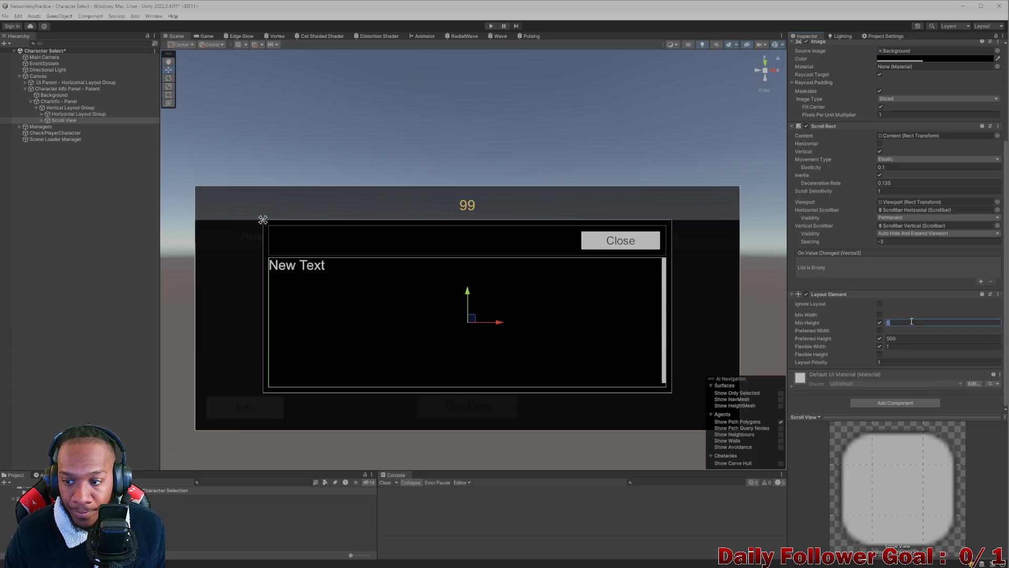
pyautogui.write('500')
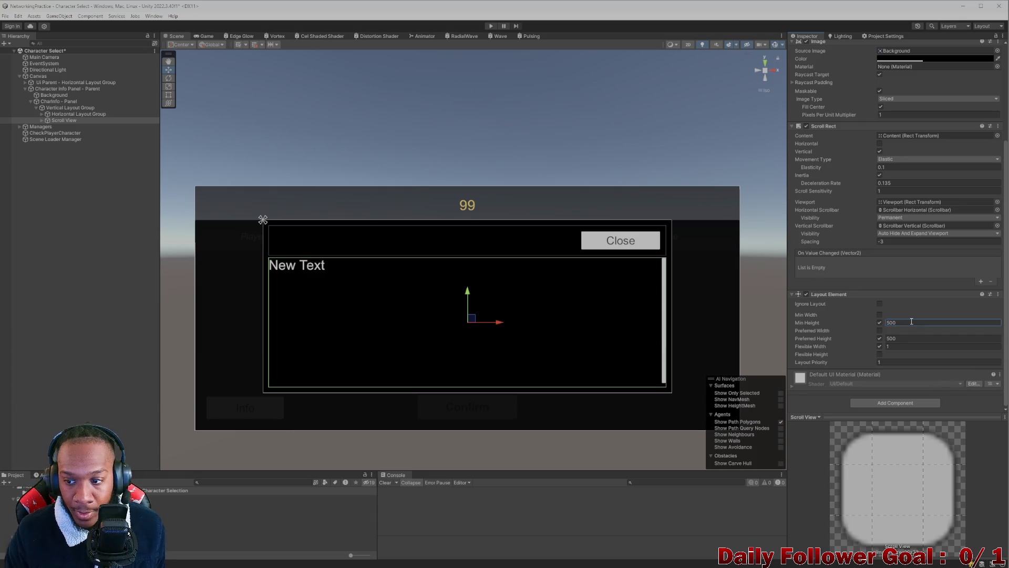
pyautogui.click(227, 337)
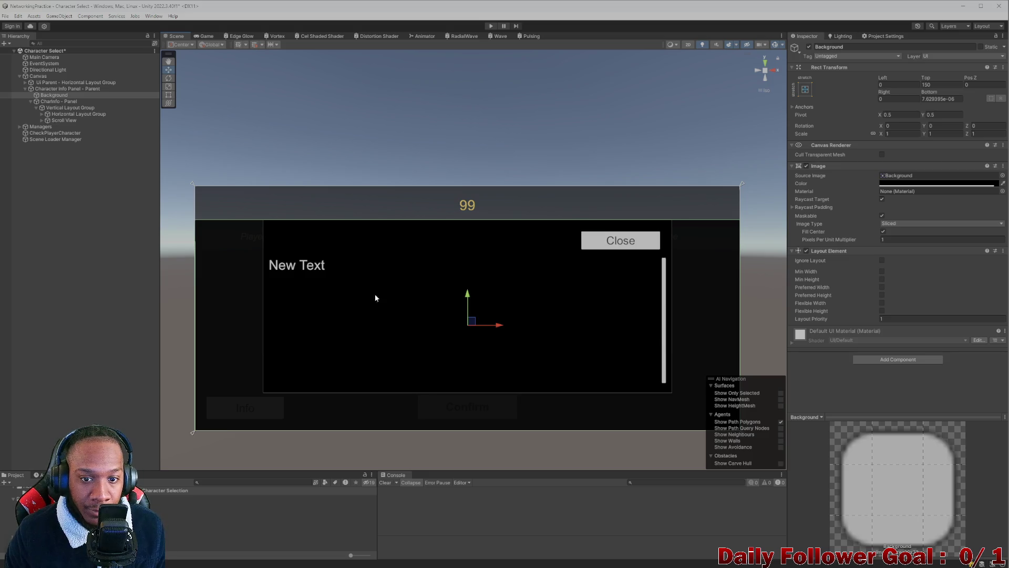
# Check the info panel layout in the Game view at 4:3 Aspect, then switch back to 20:9 Aspect
pyautogui.click(206, 35)
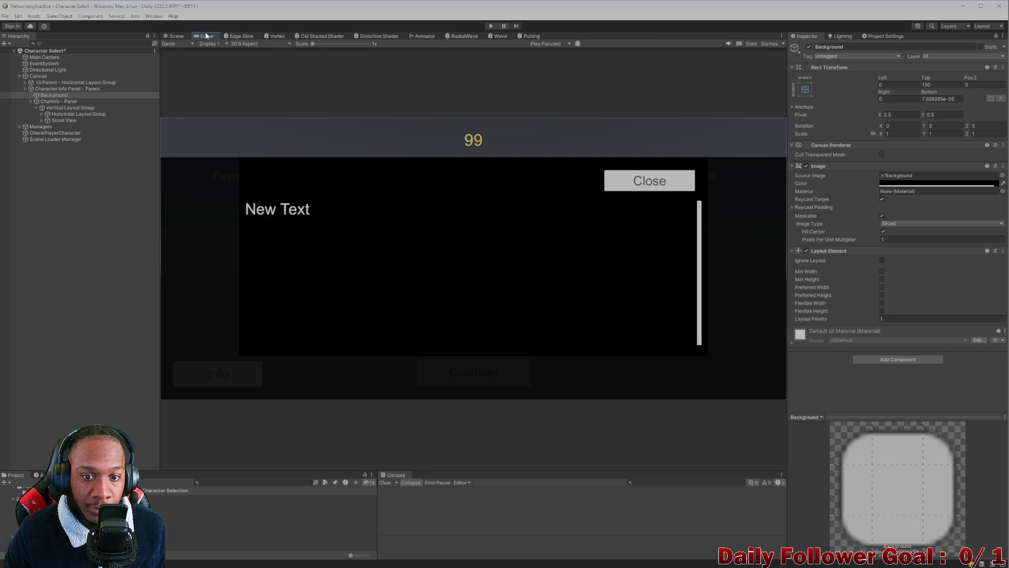
pyautogui.click(172, 36)
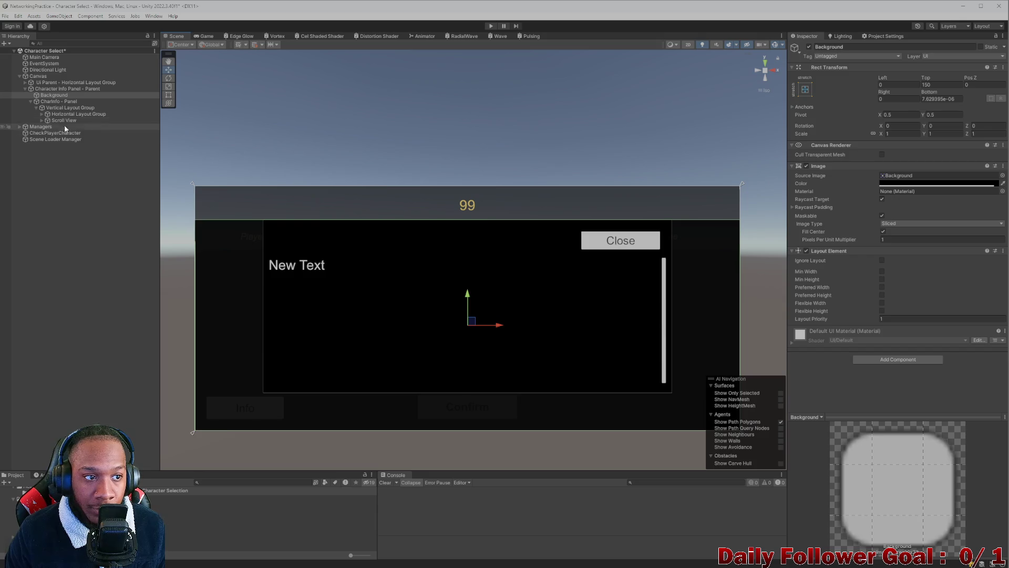
pyautogui.click(41, 121)
pyautogui.click(41, 121)
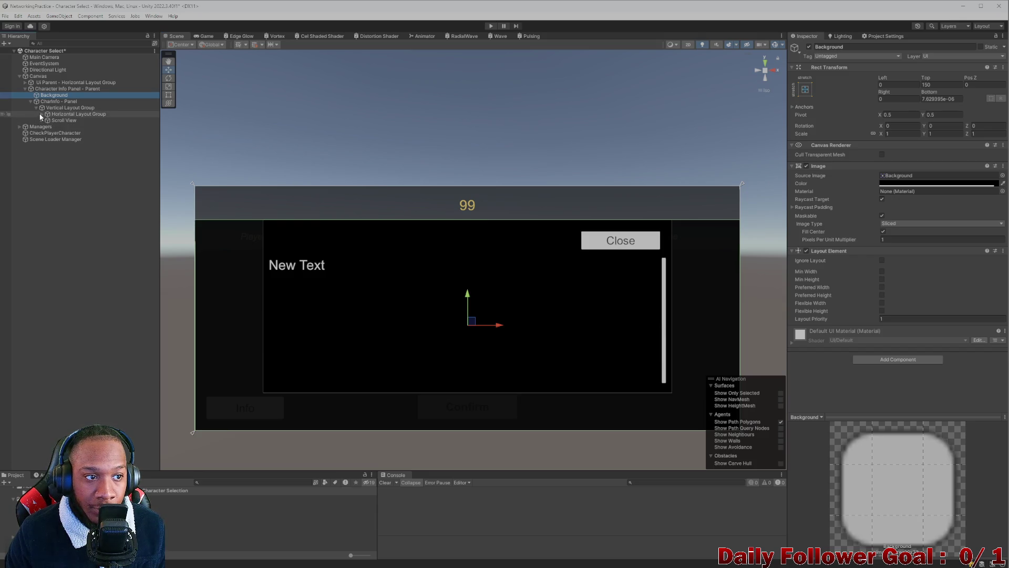
pyautogui.click(199, 36)
pyautogui.click(217, 43)
pyautogui.click(241, 44)
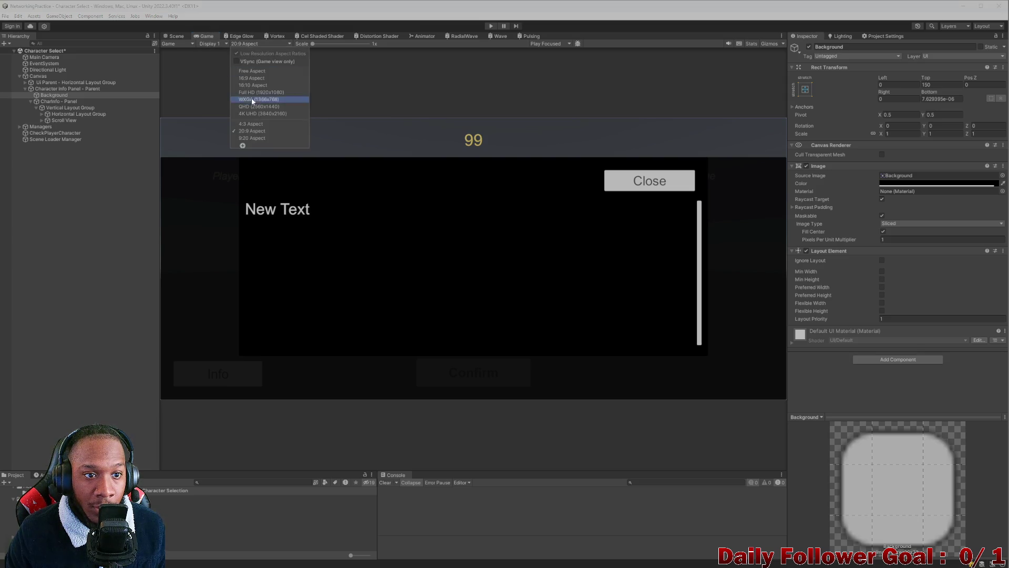
pyautogui.click(259, 127)
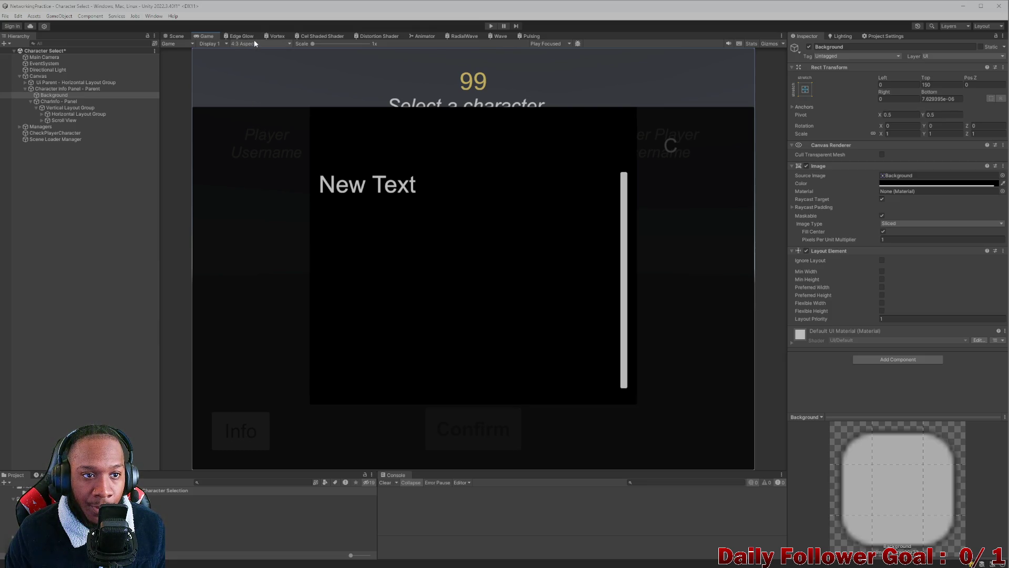
pyautogui.click(255, 43)
pyautogui.click(260, 130)
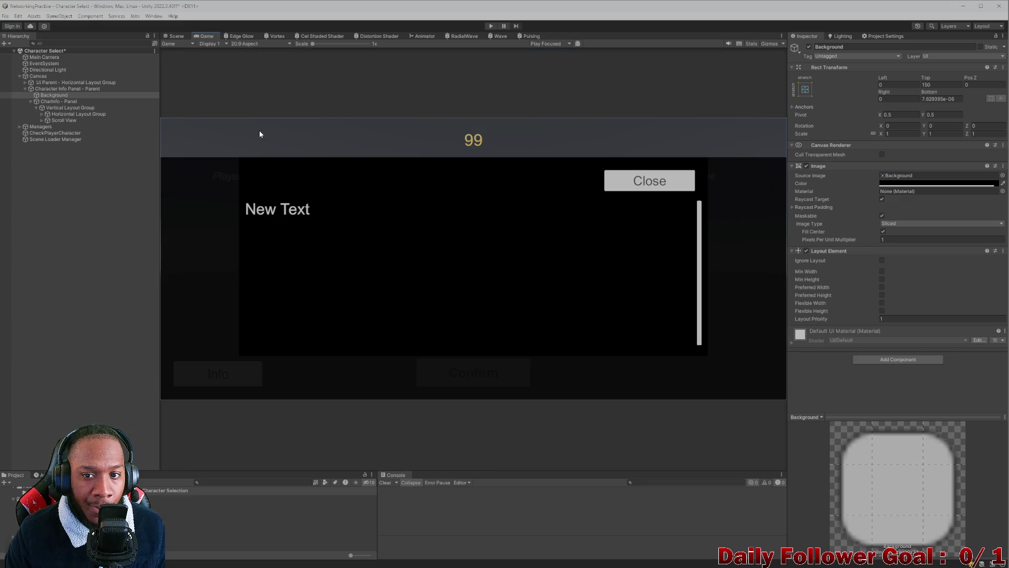
pyautogui.click(60, 114)
pyautogui.click(36, 107)
# Expand the Horizontal Layout Group in the Hierarchy and preview the Game view at 4:3 Aspect
pyautogui.click(36, 107)
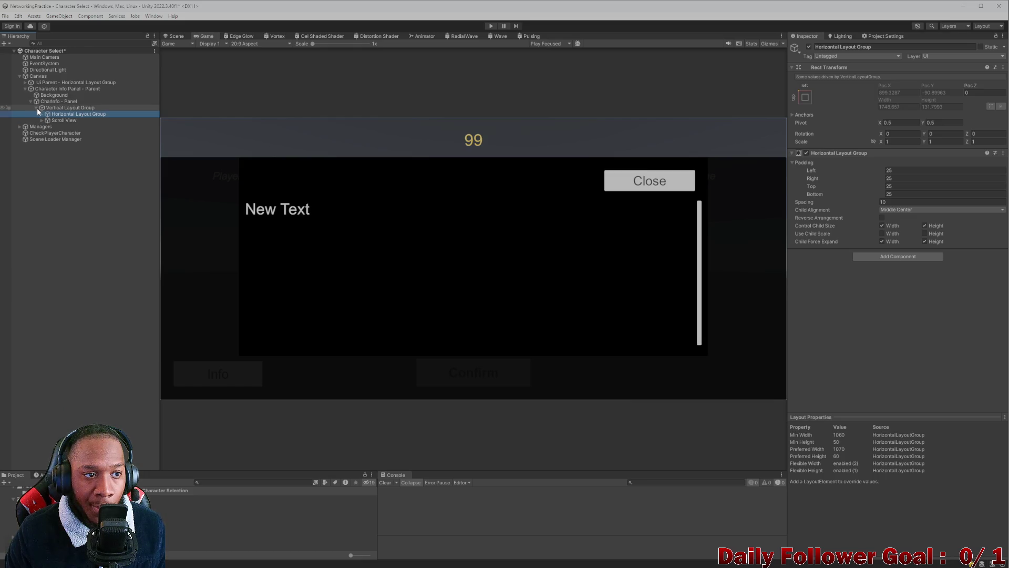
pyautogui.click(41, 120)
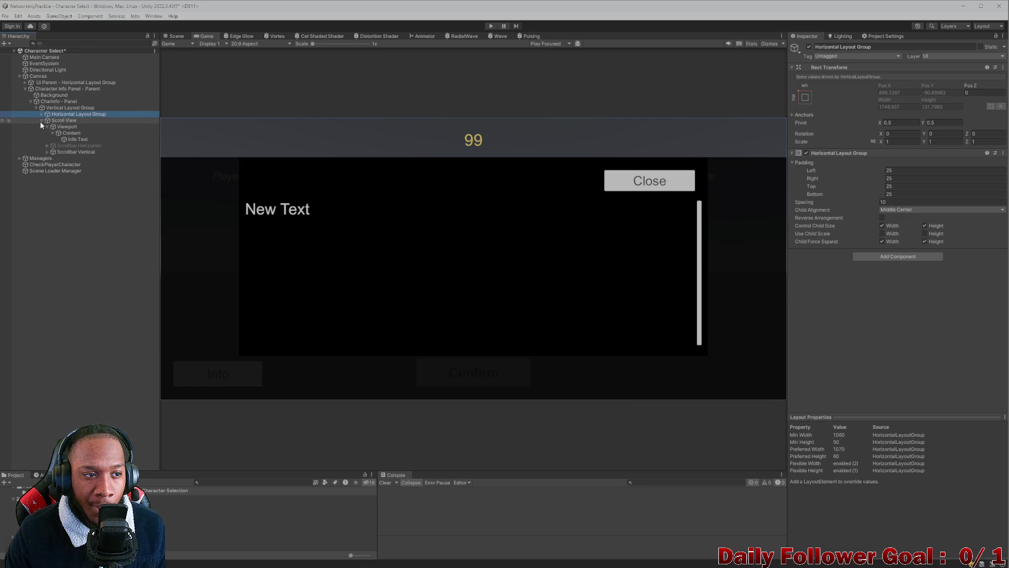
pyautogui.click(42, 120)
pyautogui.click(41, 114)
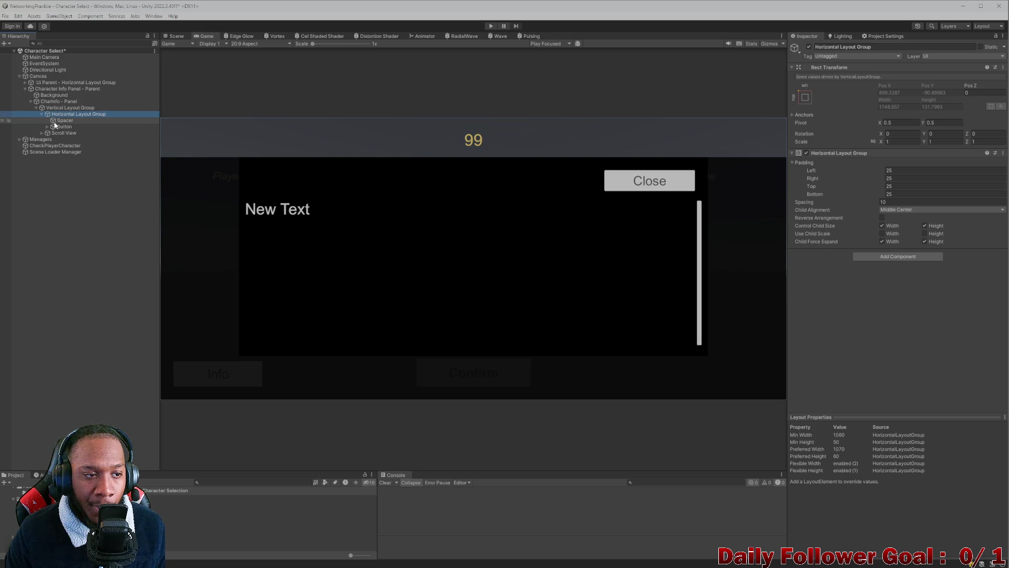
pyautogui.click(60, 127)
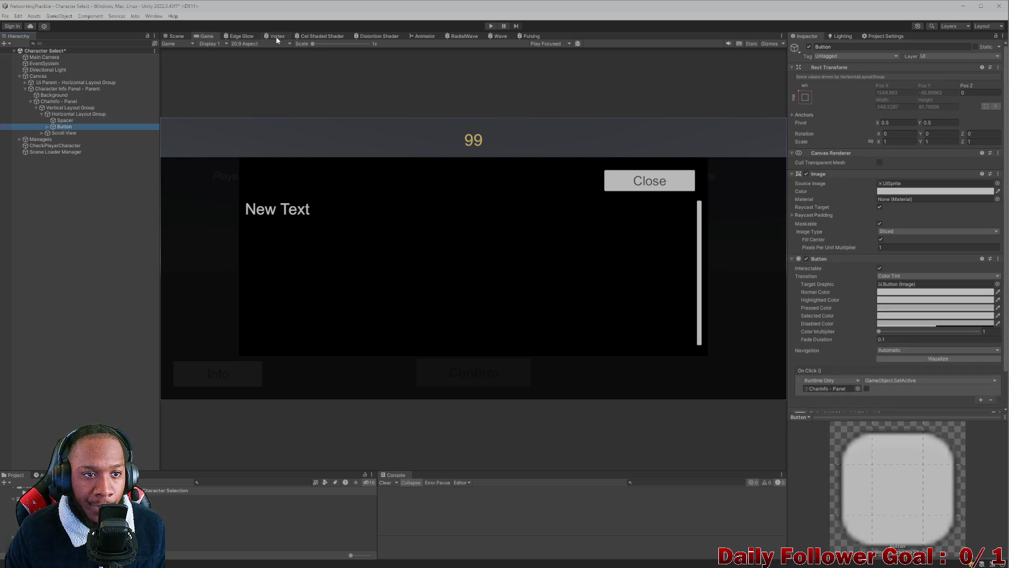
pyautogui.click(238, 44)
pyautogui.click(248, 125)
# Set the Spacer's Layout Element minimum and preferred width to 450
pyautogui.click(77, 121)
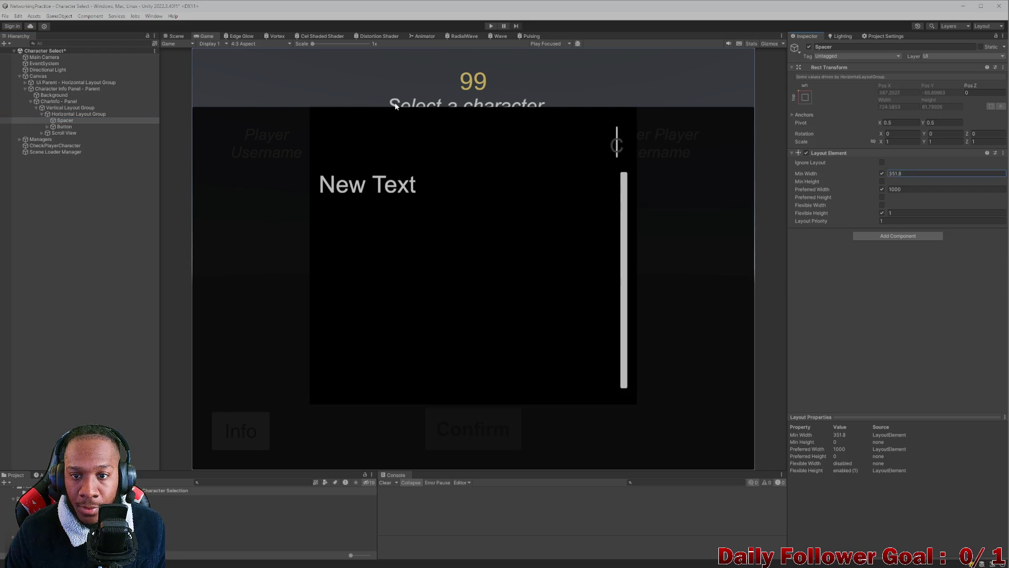
pyautogui.write('286.2')
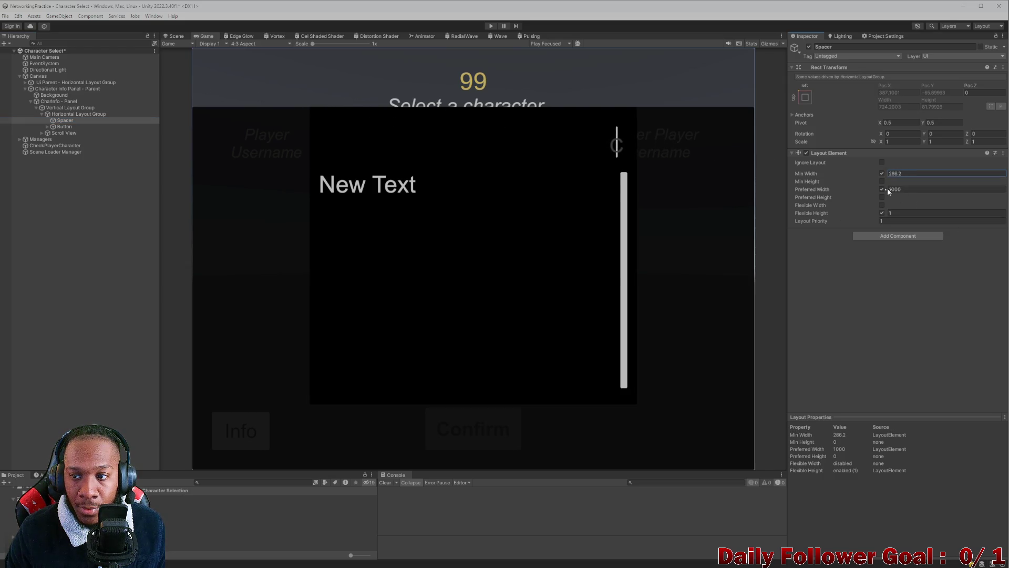
pyautogui.moveTo(886, 188)
pyautogui.mouseDown()
pyautogui.moveTo(613, 153)
pyautogui.moveTo(651, 153)
pyautogui.mouseUp()
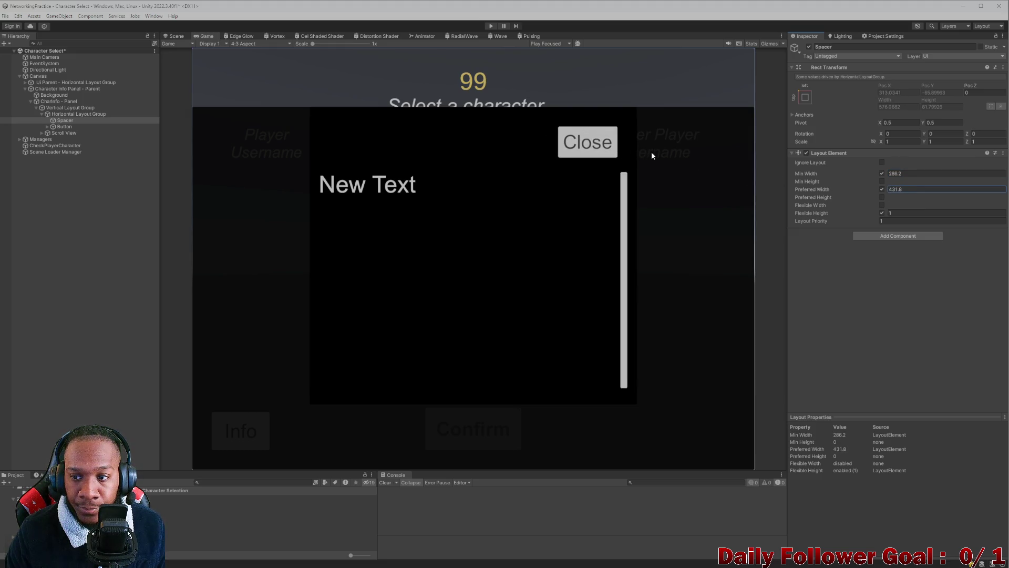
pyautogui.write('430.9')
pyautogui.click(938, 177)
pyautogui.doubleClick(937, 174)
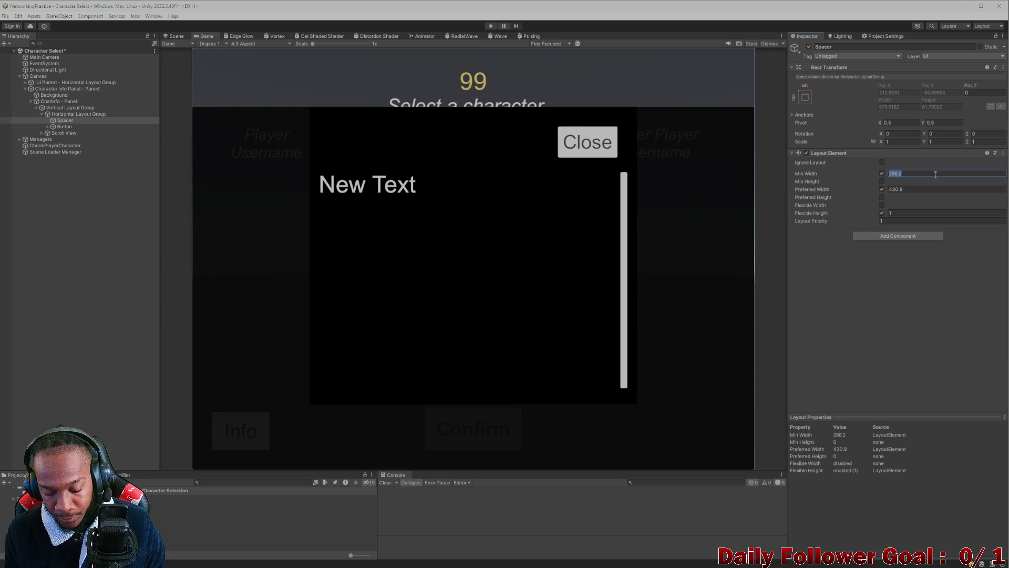
pyautogui.write('500')
pyautogui.click(915, 187)
pyautogui.write('500')
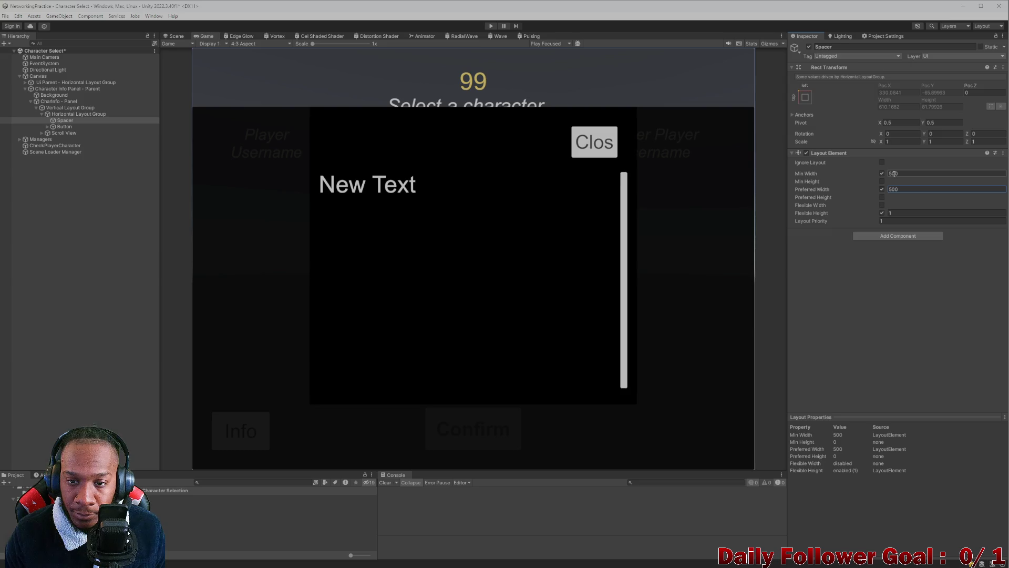
pyautogui.moveTo(887, 172)
pyautogui.mouseDown()
pyautogui.moveTo(869, 177)
pyautogui.moveTo(884, 188)
pyautogui.moveTo(866, 187)
pyautogui.mouseUp()
pyautogui.write('434')
pyautogui.write('450')
pyautogui.click(922, 172)
pyautogui.write('450')
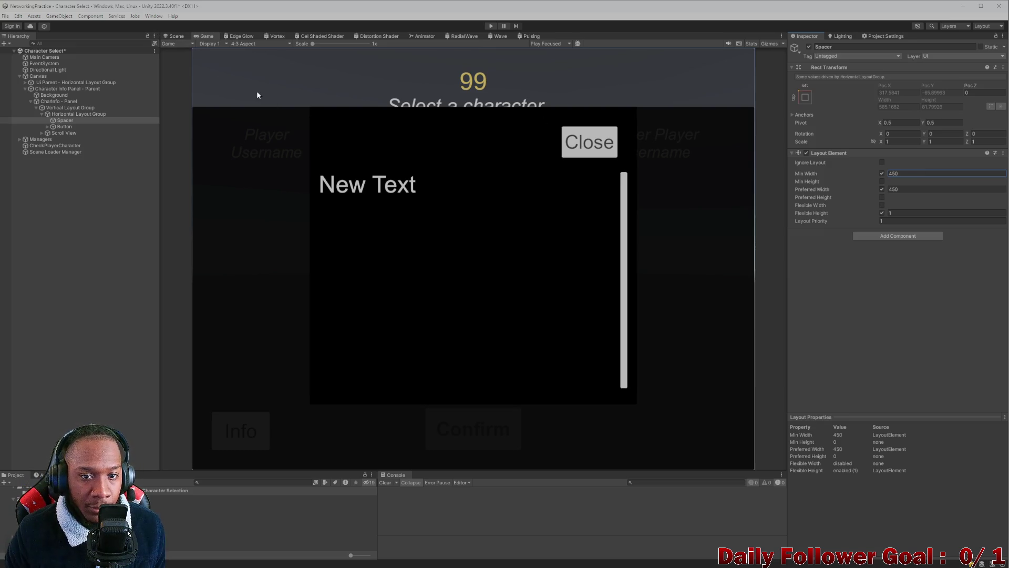
# Preview the info panel at 20:9, 4:3 and 9:20 aspect ratios
pyautogui.click(254, 44)
pyautogui.click(251, 131)
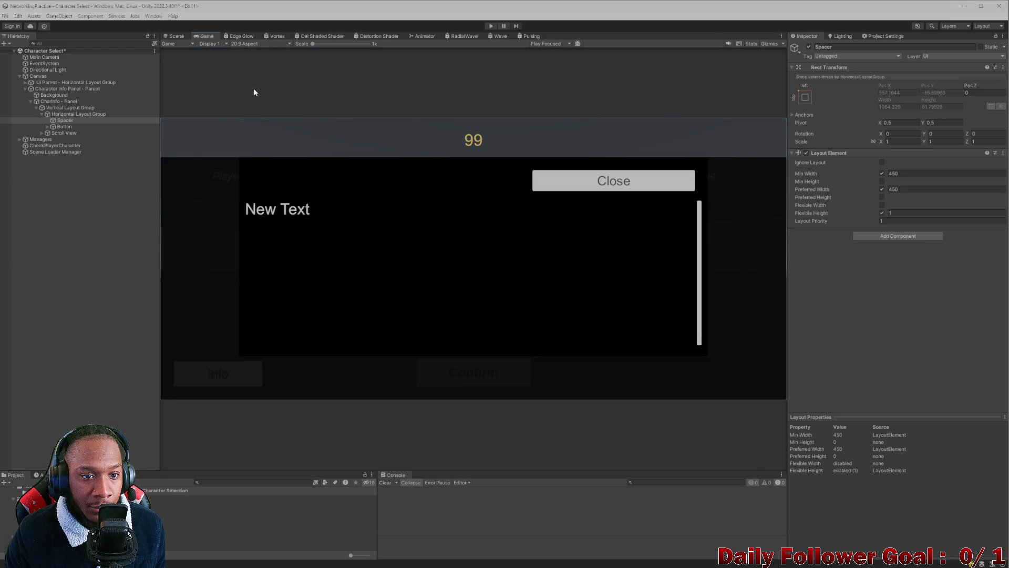
pyautogui.click(245, 45)
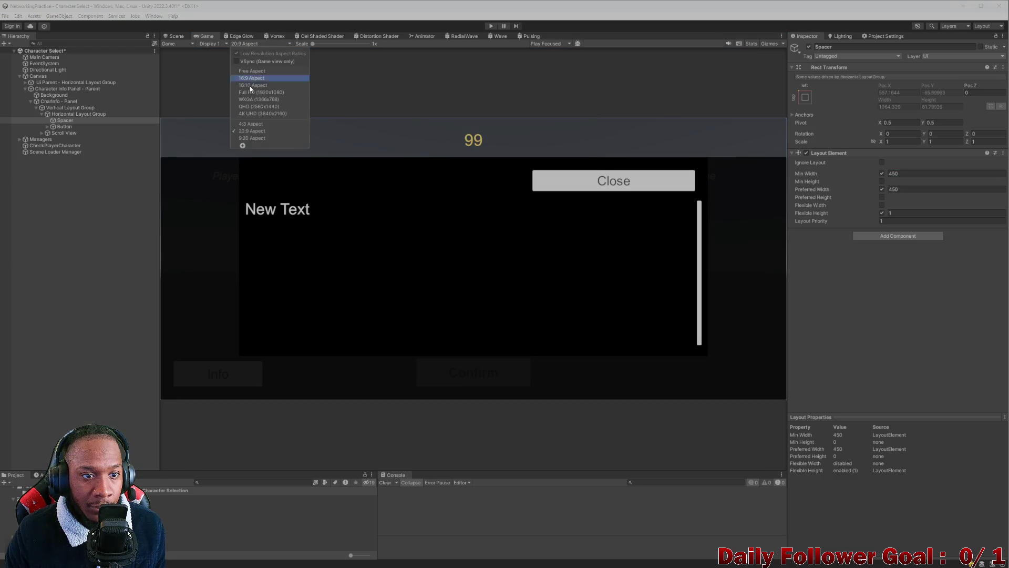
pyautogui.click(255, 124)
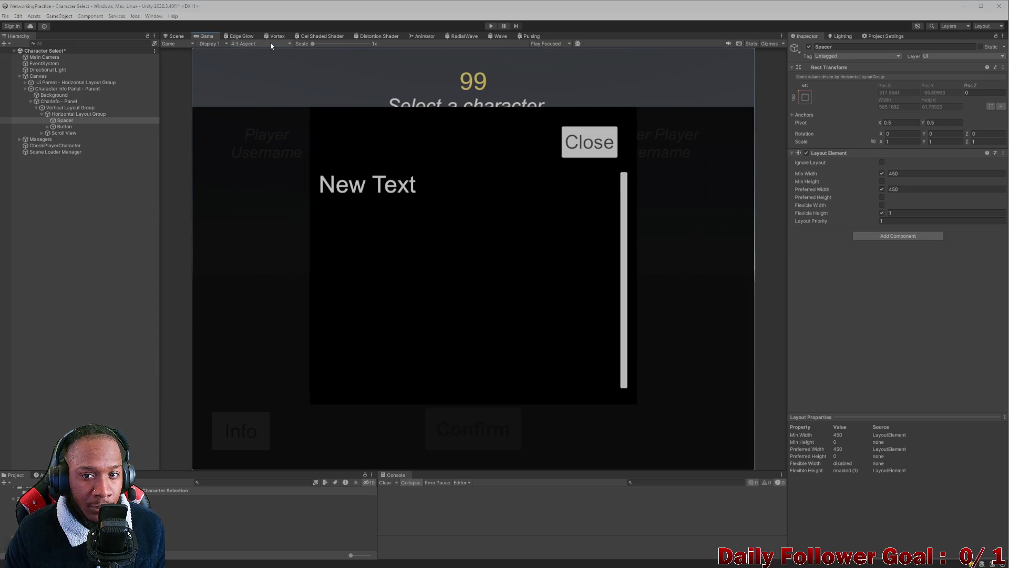
pyautogui.click(271, 44)
pyautogui.click(263, 138)
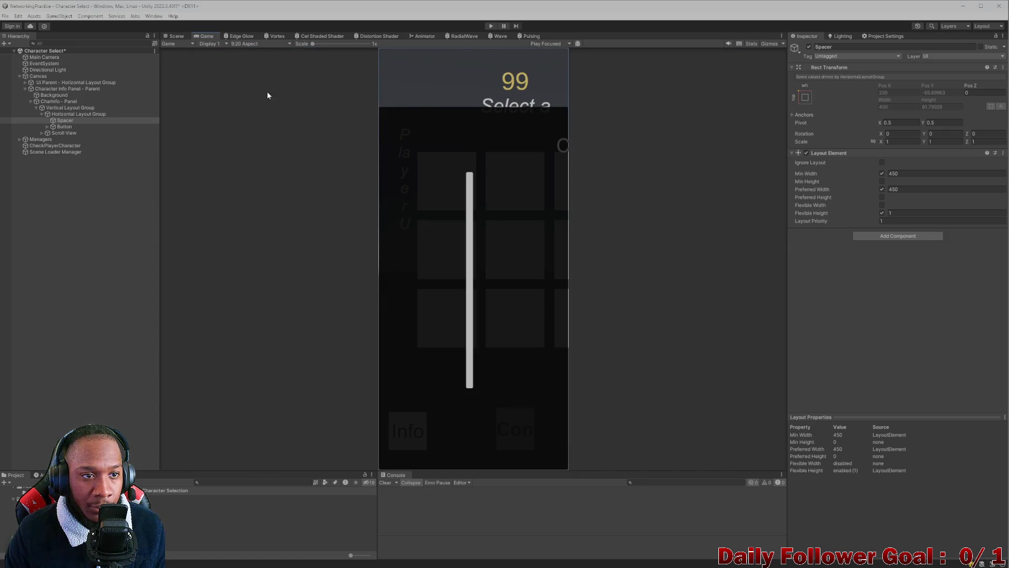
# Recheck 20:9 and 4:3, then leave the Game view at 16:9 Aspect
pyautogui.click(246, 44)
pyautogui.click(259, 132)
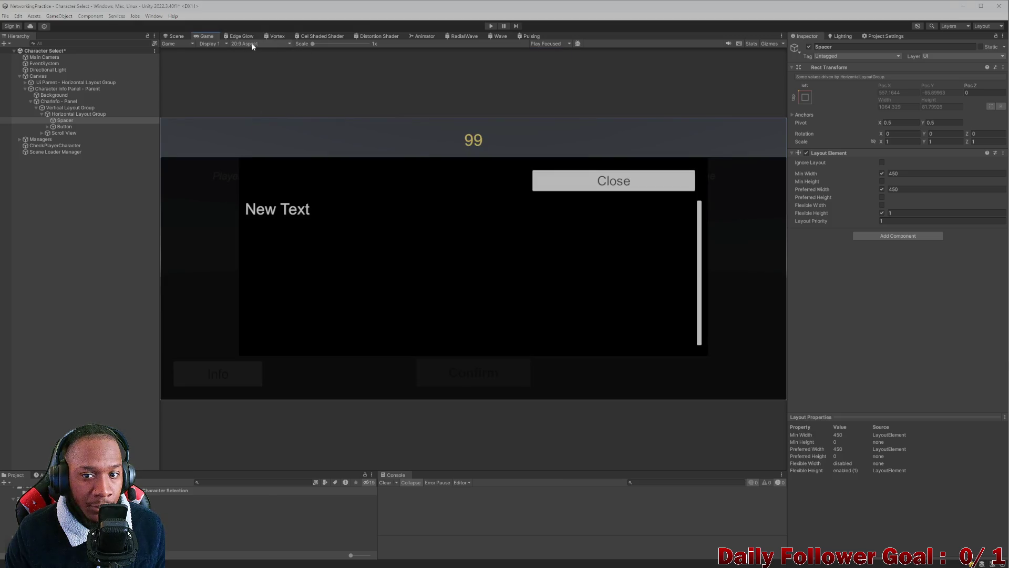
pyautogui.click(252, 46)
pyautogui.click(254, 126)
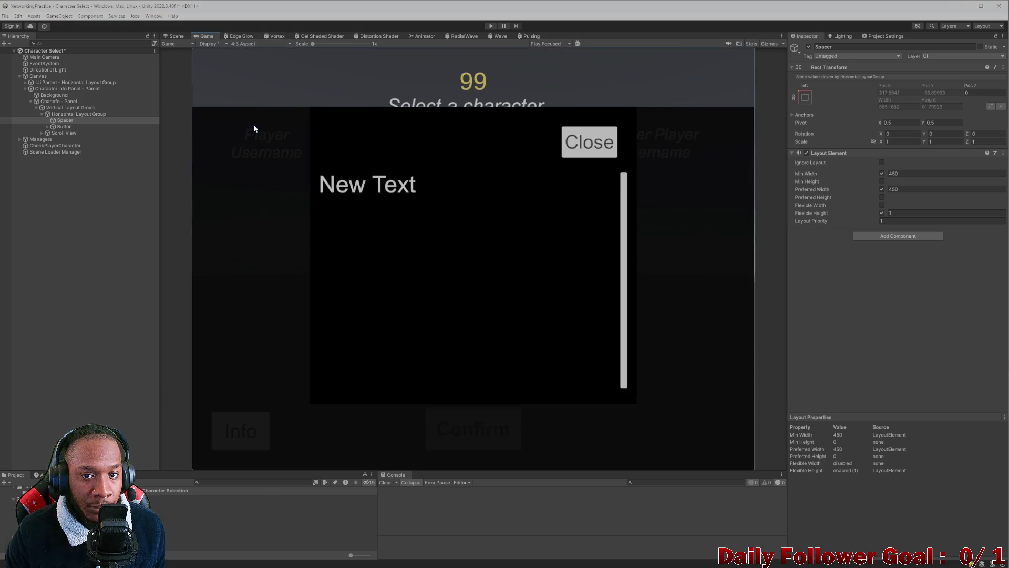
pyautogui.click(246, 45)
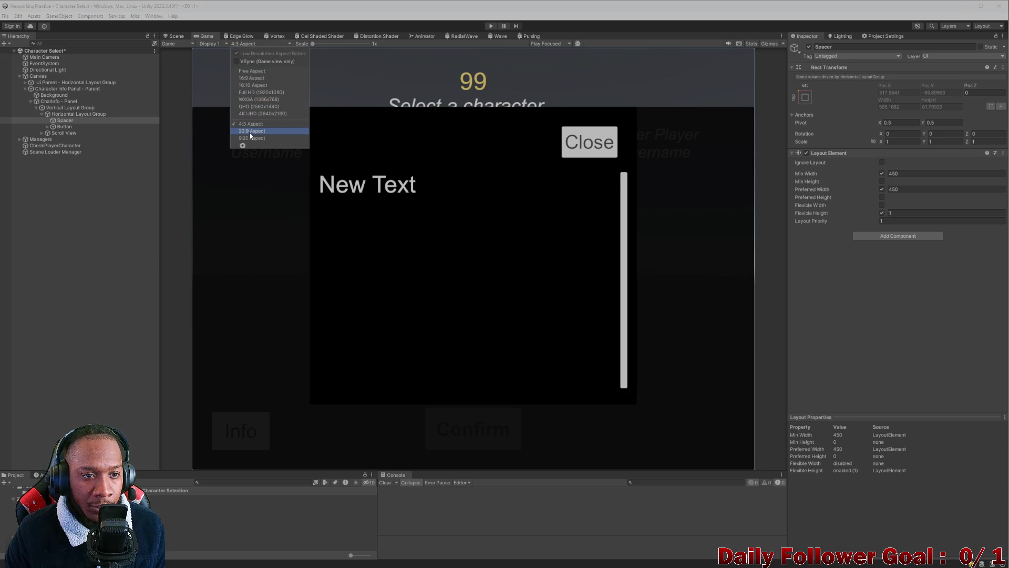
pyautogui.click(249, 77)
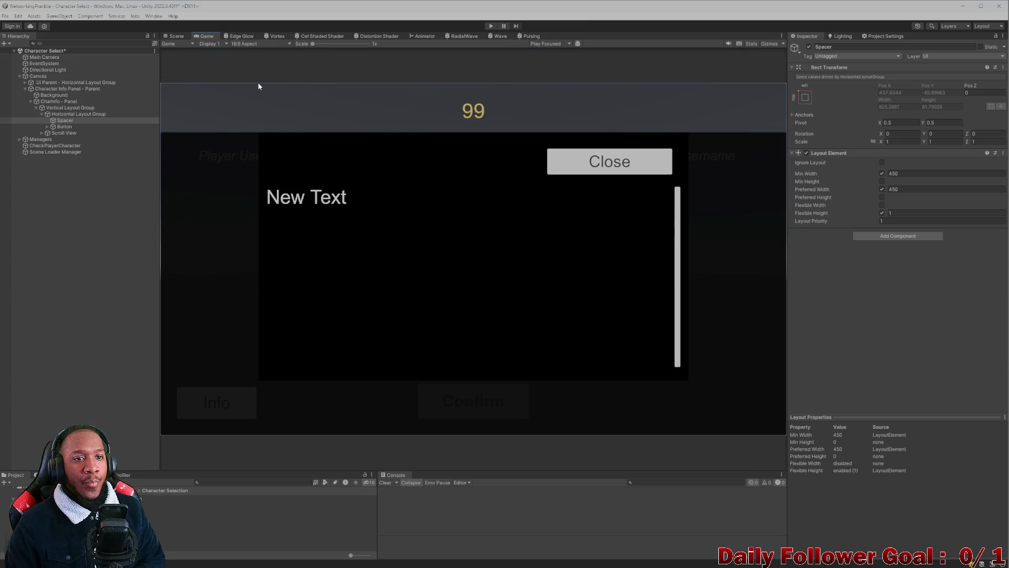
pyautogui.click(254, 44)
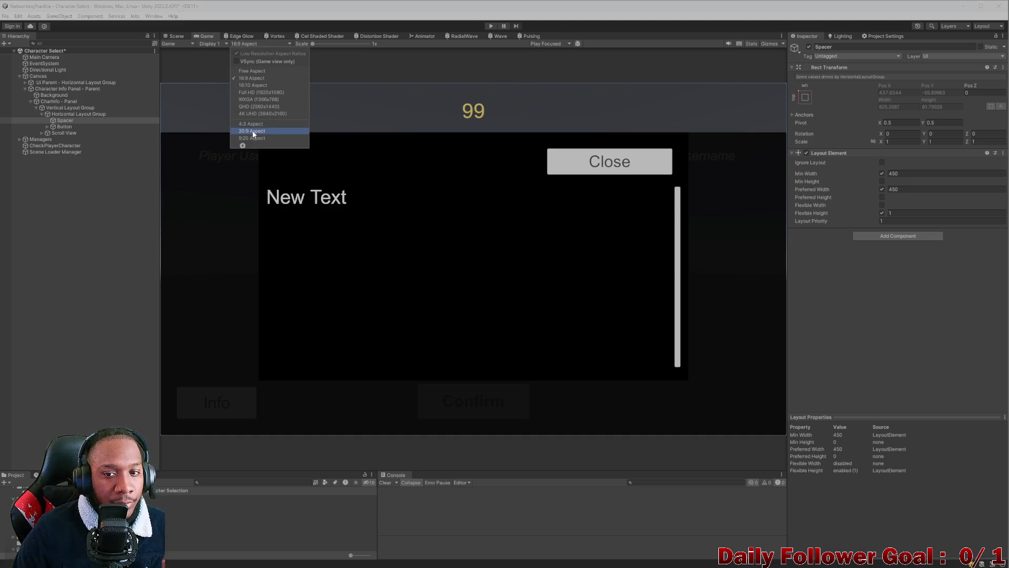
pyautogui.click(64, 126)
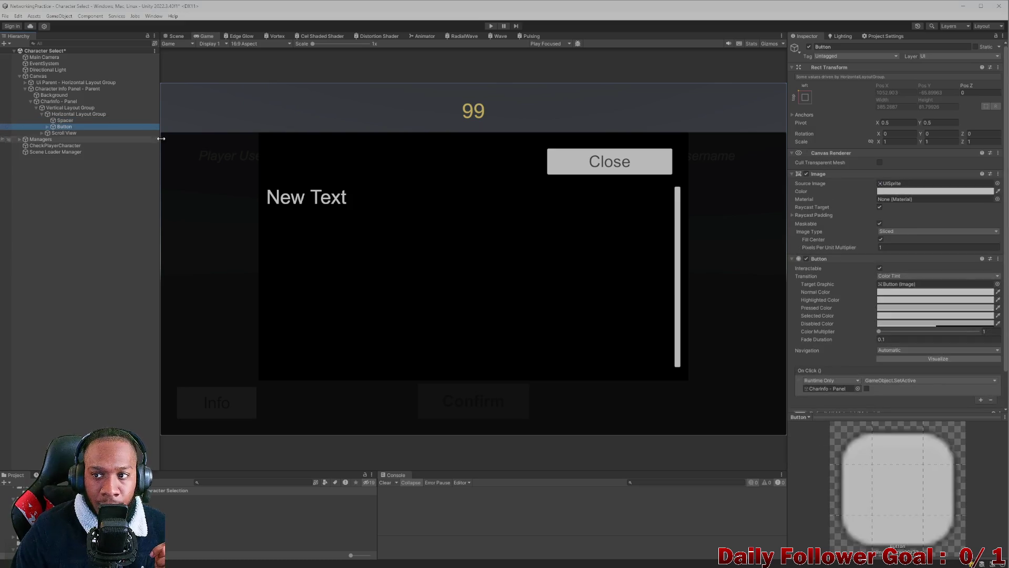
# Inspect the Button, its Text child and the Spacer's widths in the Inspector
pyautogui.click(47, 127)
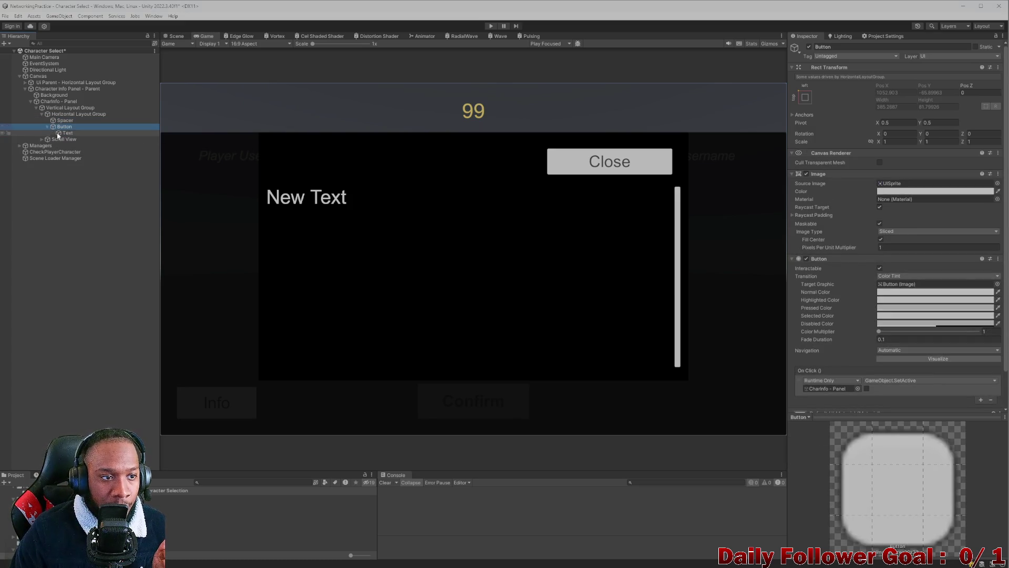
pyautogui.click(63, 133)
pyautogui.click(64, 126)
pyautogui.scroll(-3, 884, 282)
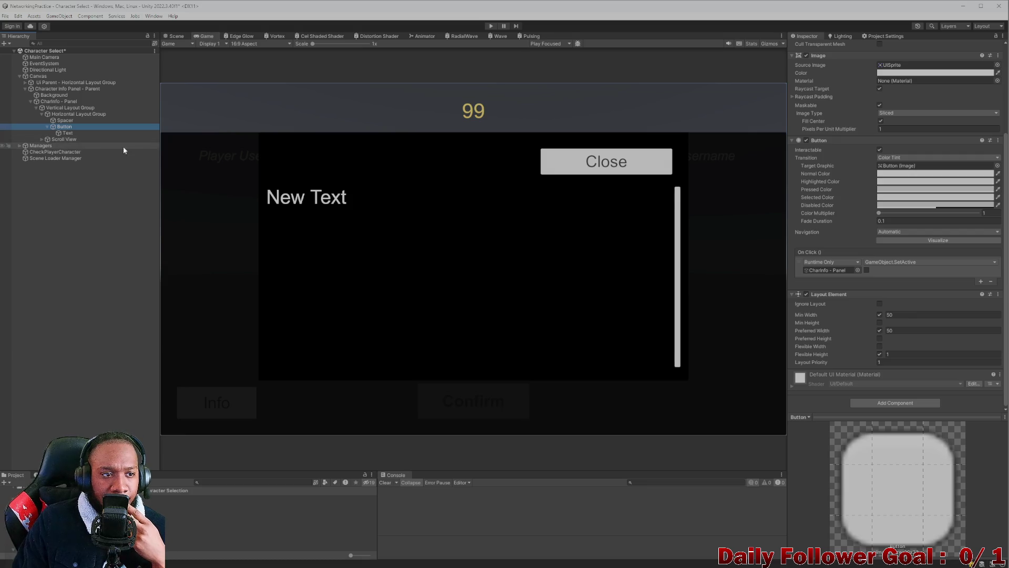
pyautogui.click(78, 120)
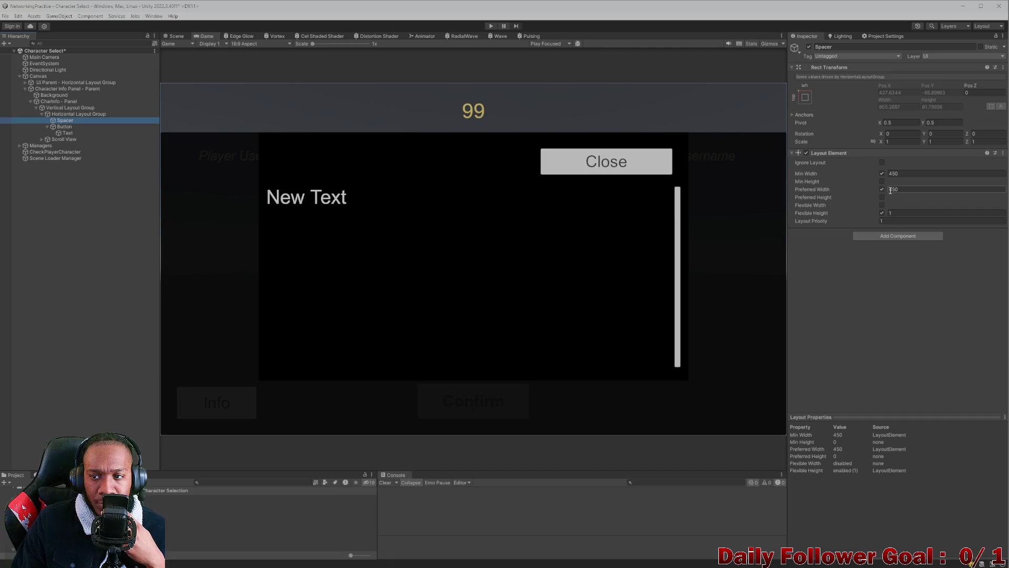
# Preview the panel at 4:3, glance at the Scene view, then set the Game view to 20:9
pyautogui.click(248, 44)
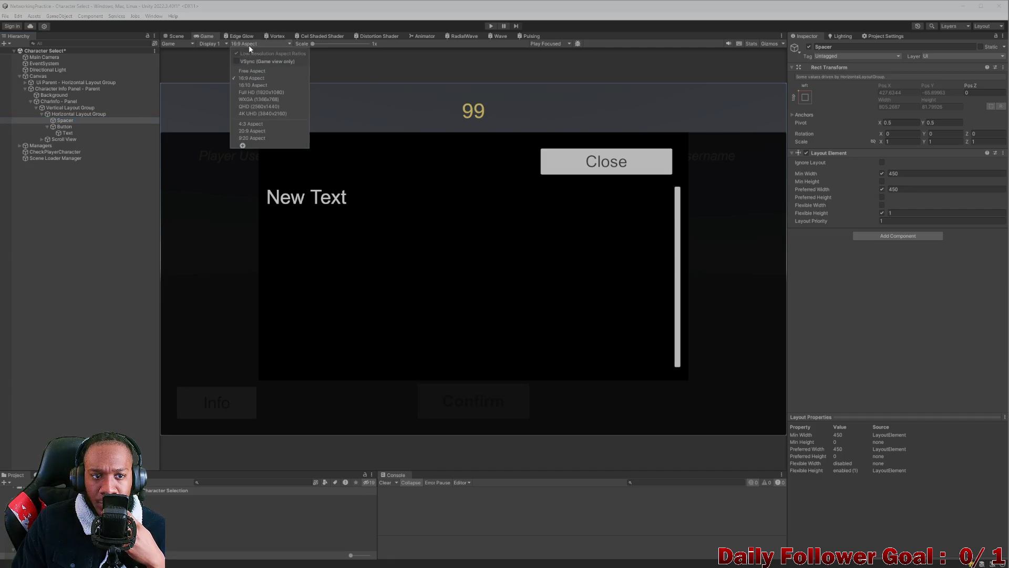
pyautogui.click(257, 127)
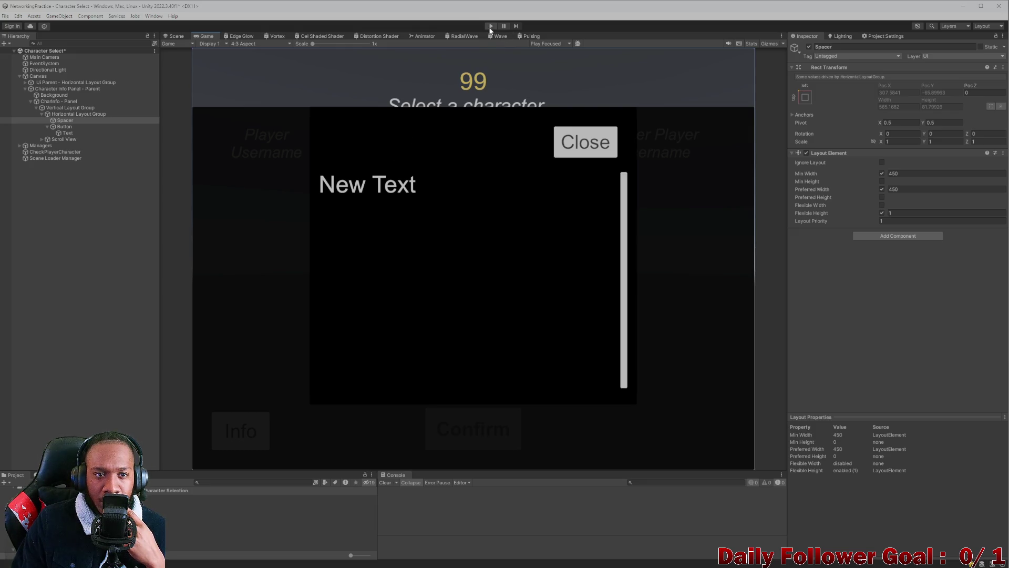
pyautogui.click(174, 37)
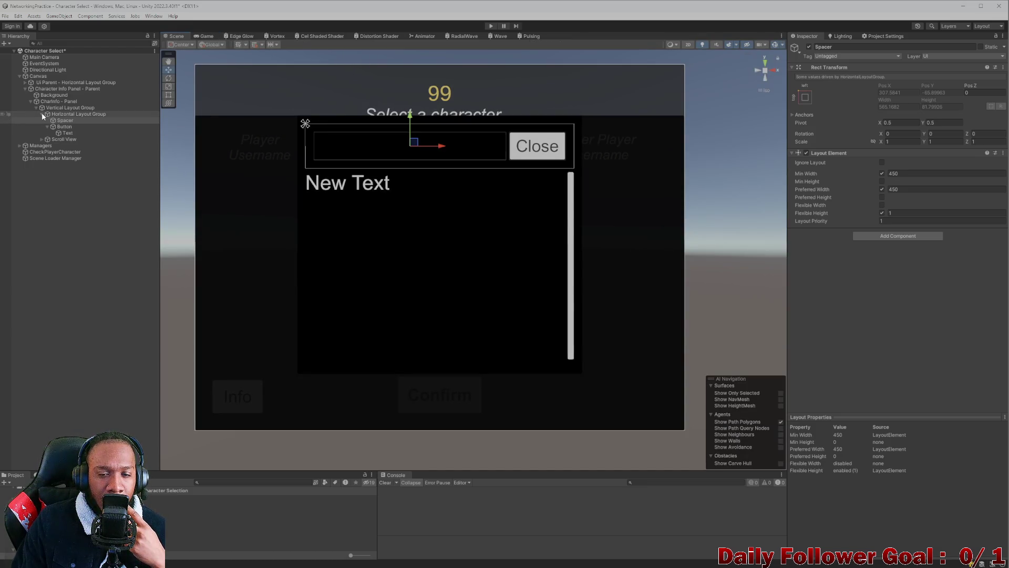
pyautogui.click(206, 36)
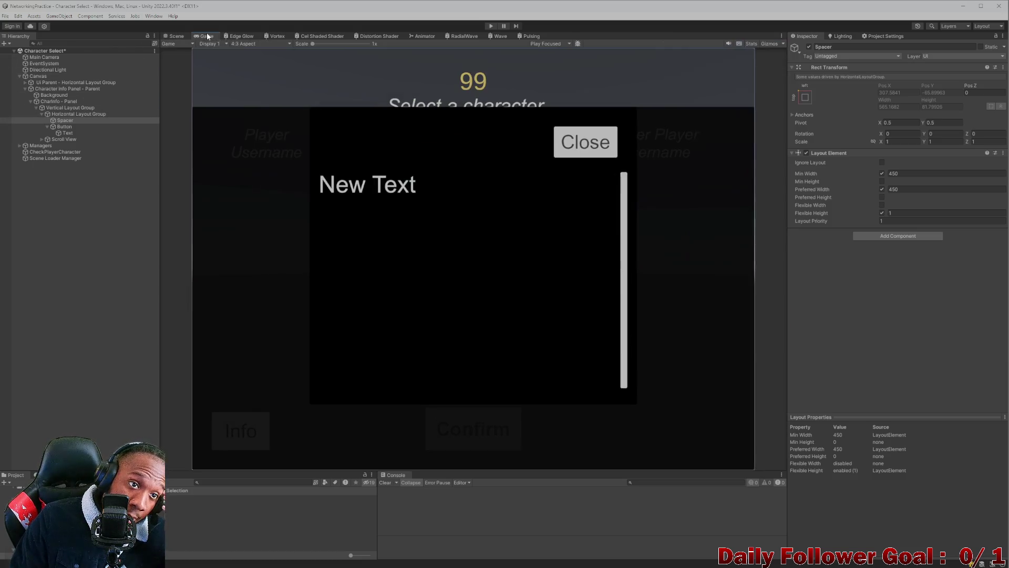
pyautogui.click(244, 43)
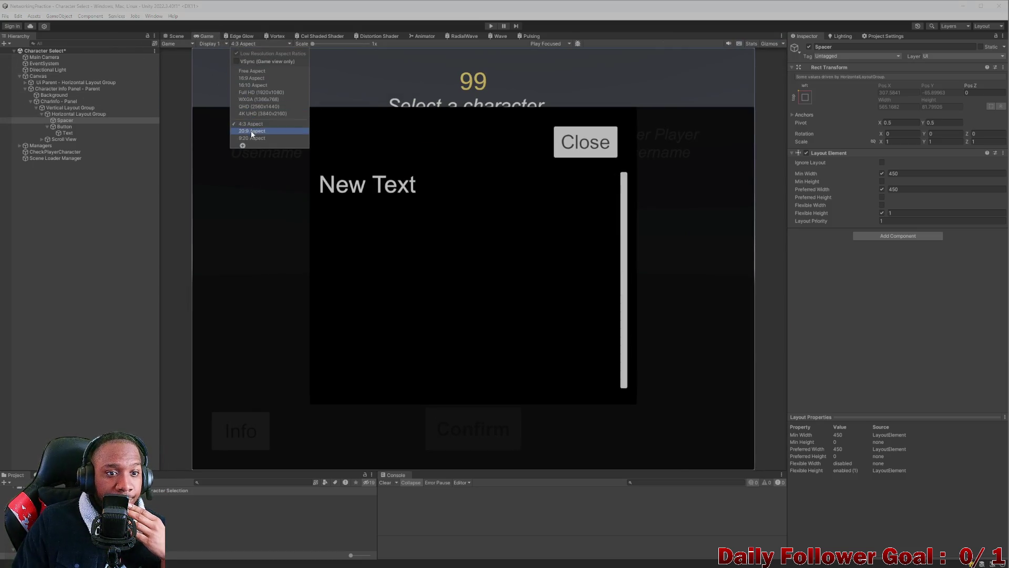
pyautogui.click(250, 130)
pyautogui.click(258, 43)
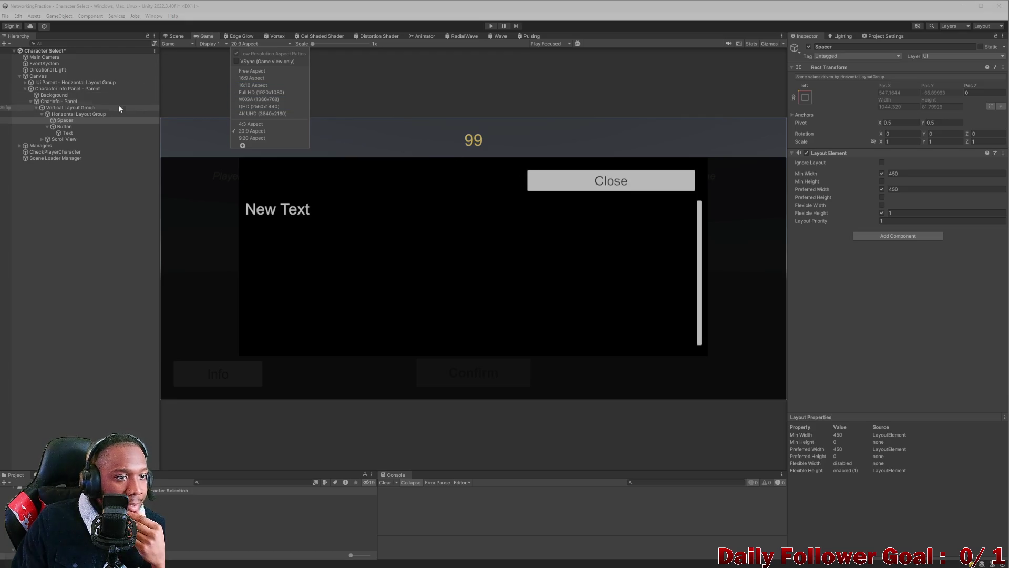
pyautogui.click(56, 103)
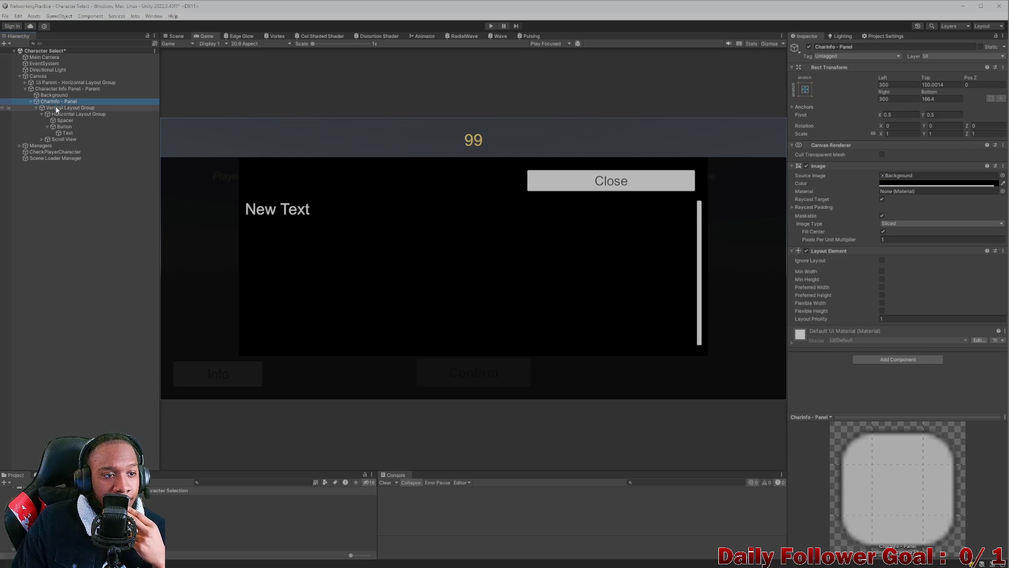
# Point the Close button's On Click at Character Info Panel - Parent with GameObject.SetActive unchecked
pyautogui.click(55, 127)
pyautogui.click(47, 126)
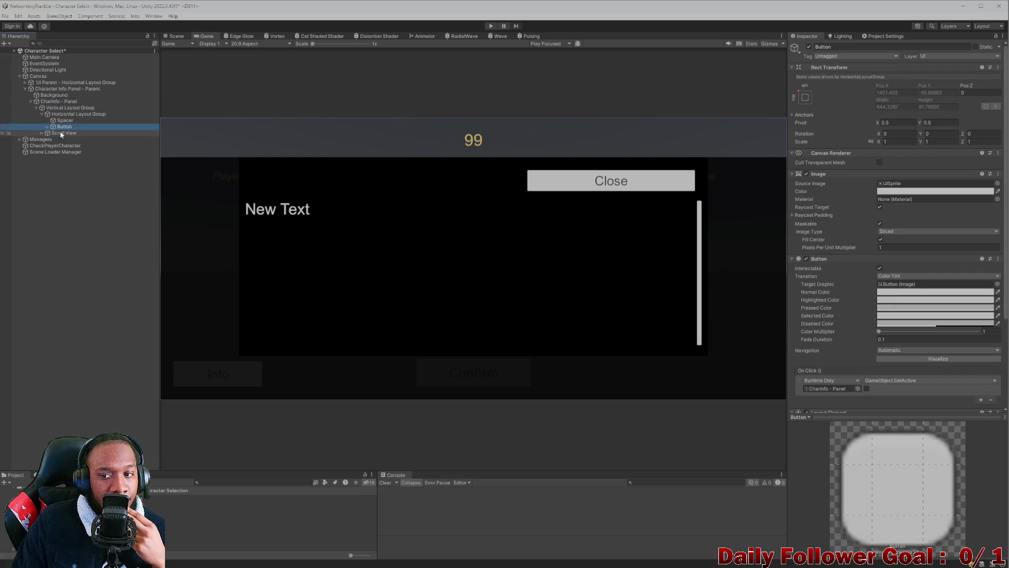
pyautogui.scroll(-3, 830, 322)
pyautogui.click(827, 324)
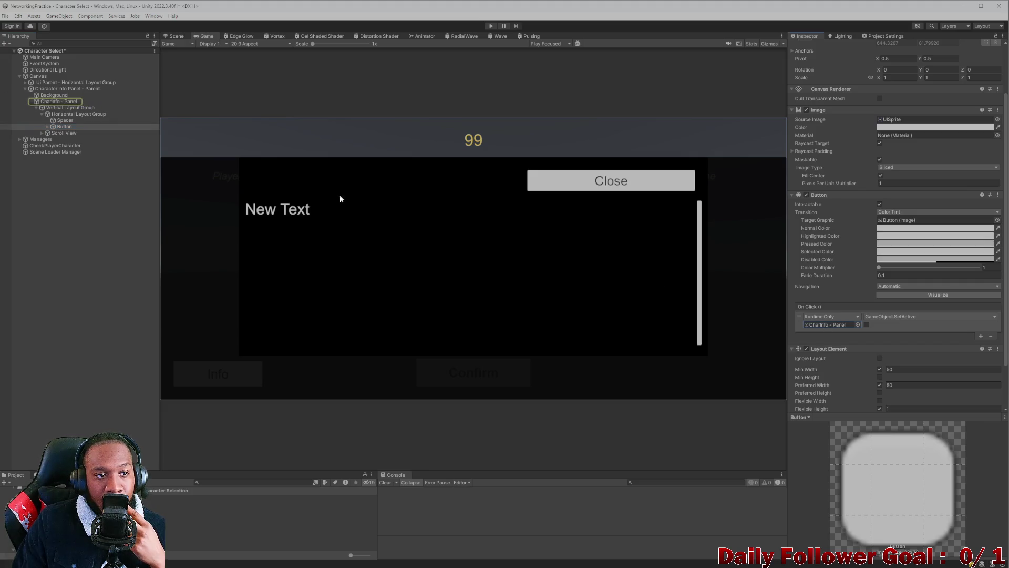
pyautogui.click(56, 103)
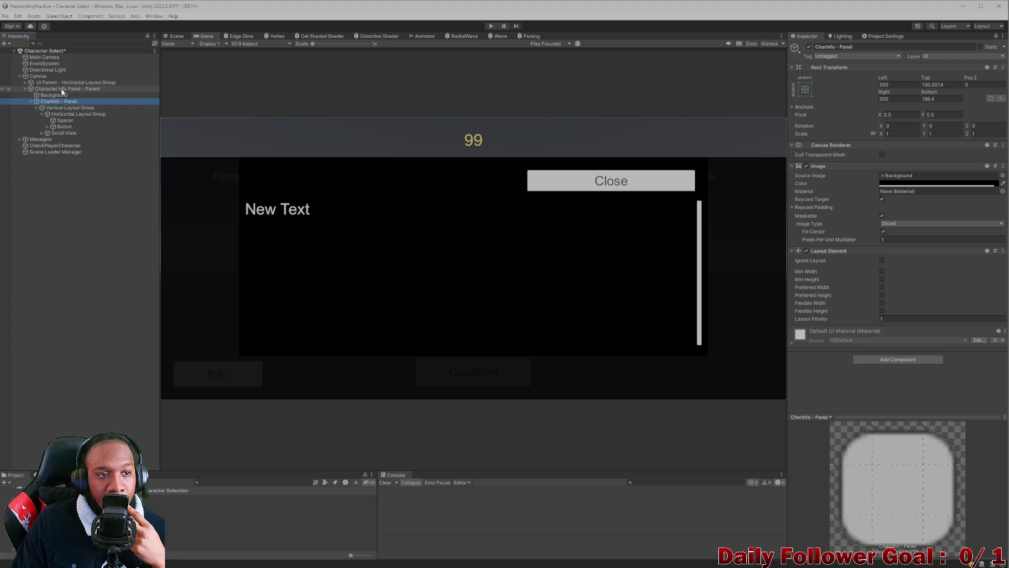
pyautogui.click(64, 126)
pyautogui.scroll(-3, 881, 280)
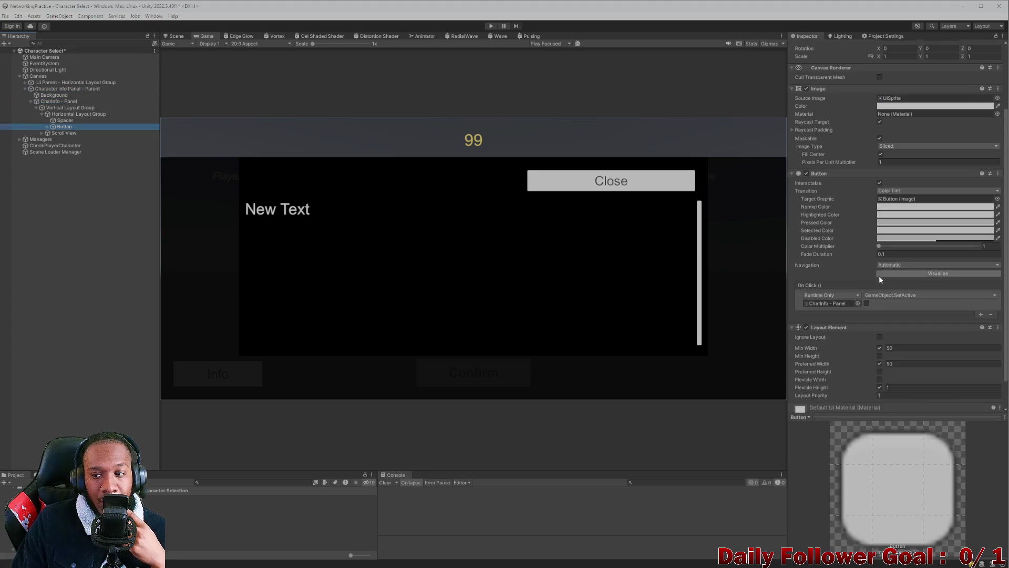
pyautogui.moveTo(64, 88); pyautogui.dragTo(844, 305)
pyautogui.click(889, 295)
pyautogui.moveTo(891, 317)
pyautogui.click(954, 361)
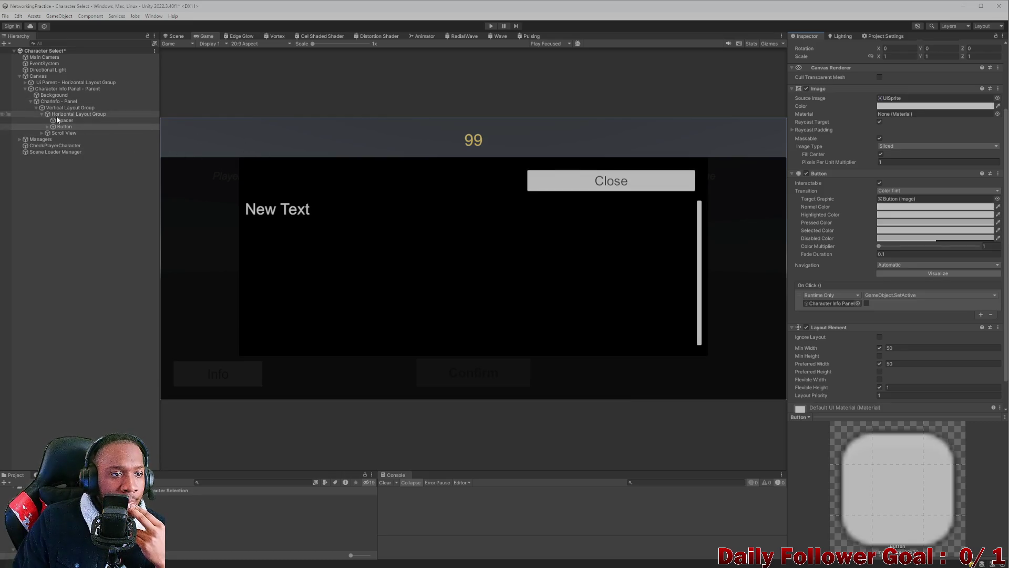
# Deactivate Character Info Panel - Parent so it starts hidden
pyautogui.click(25, 88)
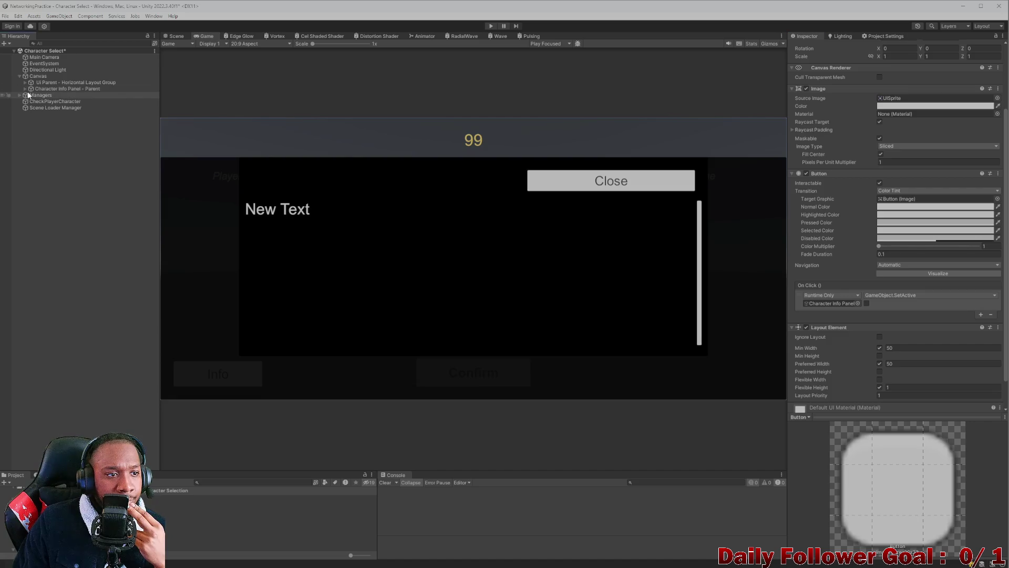
pyautogui.click(58, 89)
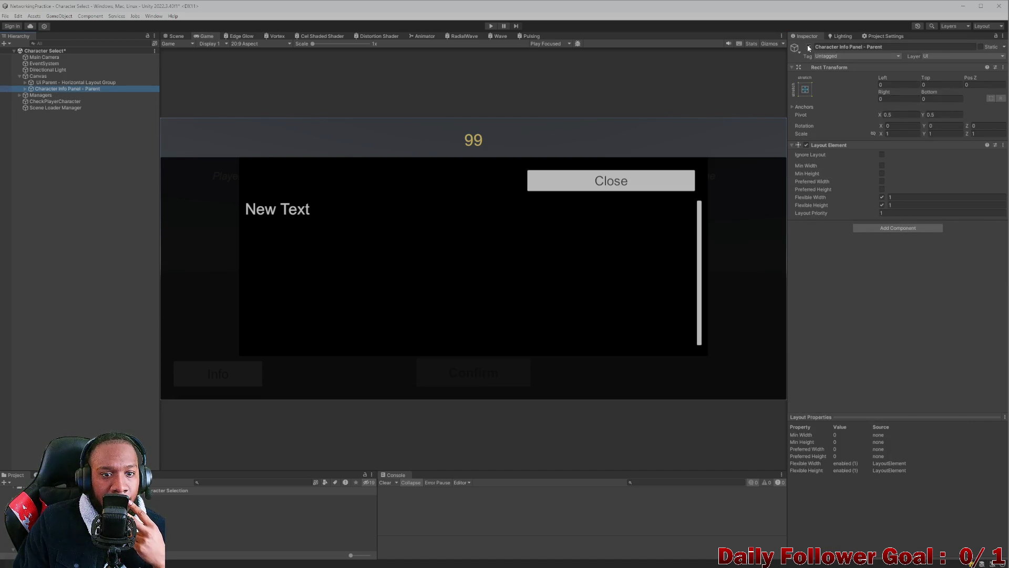
pyautogui.click(808, 47)
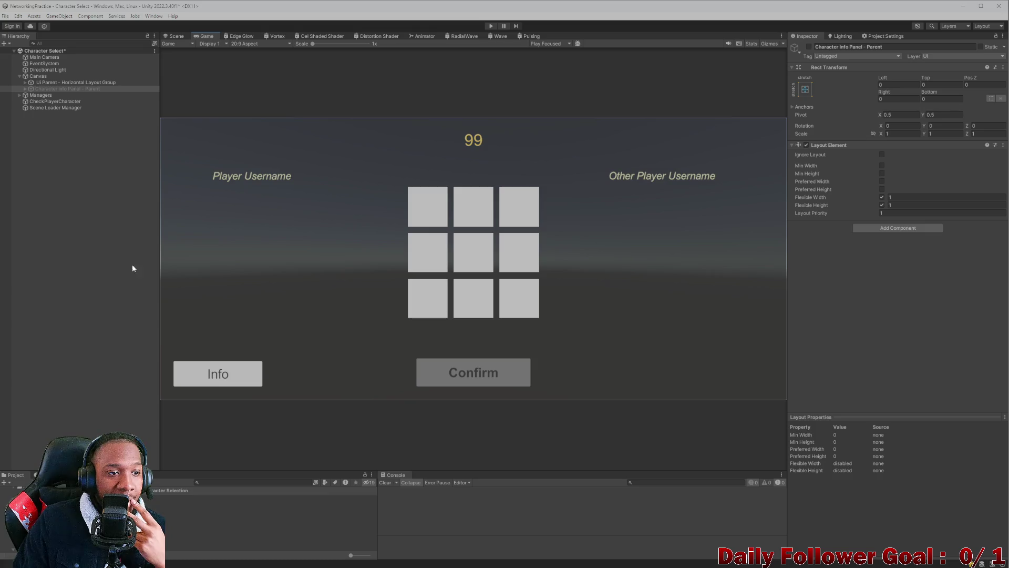
# Select the Info - Button and locate it within the Horizontal Layout (1) group in the Hierarchy
pyautogui.hotkey('ctrl', '1')
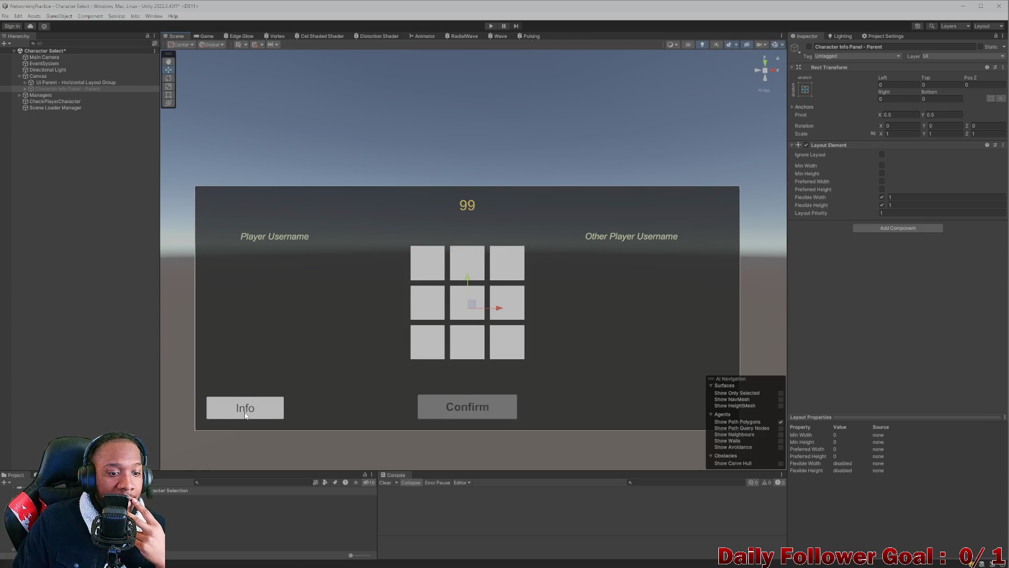
pyautogui.click(245, 413)
pyautogui.scroll(-3, 861, 307)
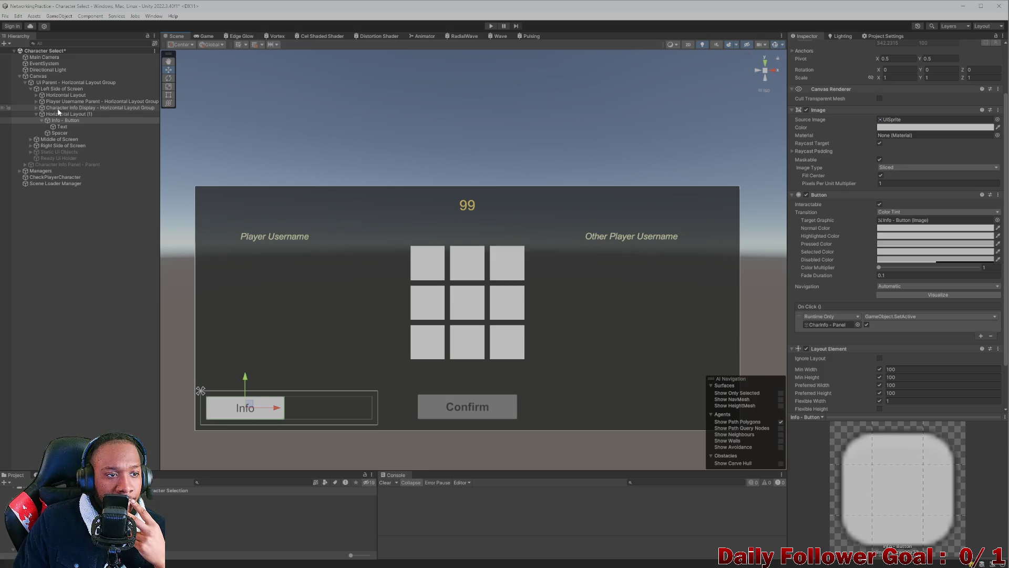
pyautogui.click(36, 114)
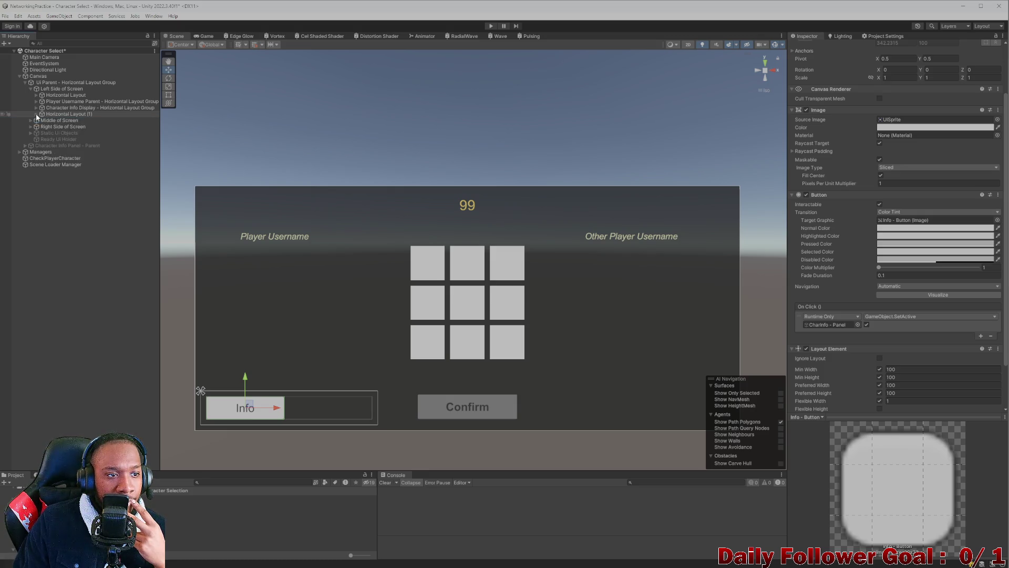
pyautogui.click(36, 114)
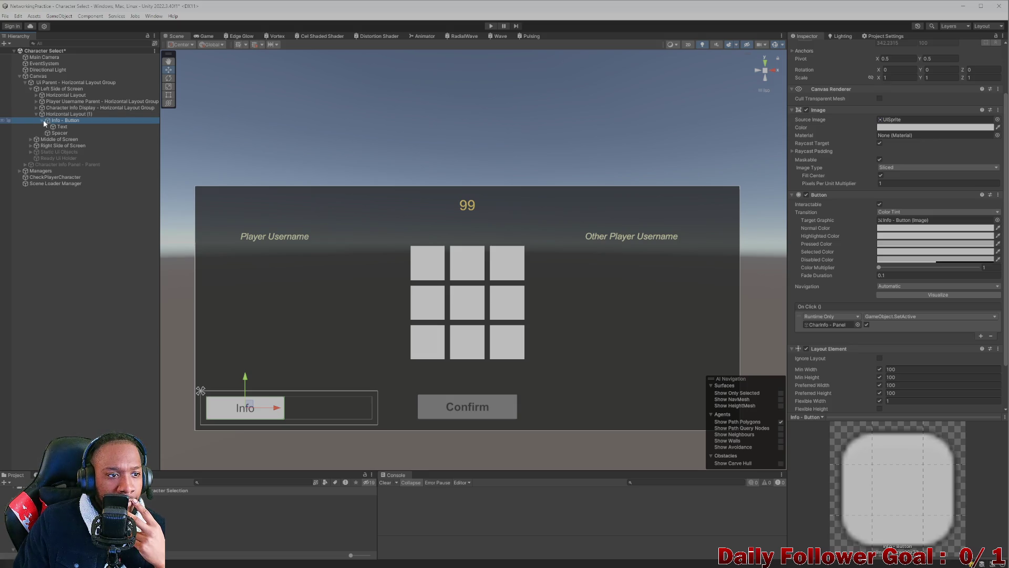
pyautogui.click(39, 119)
pyautogui.click(40, 119)
pyautogui.click(40, 119)
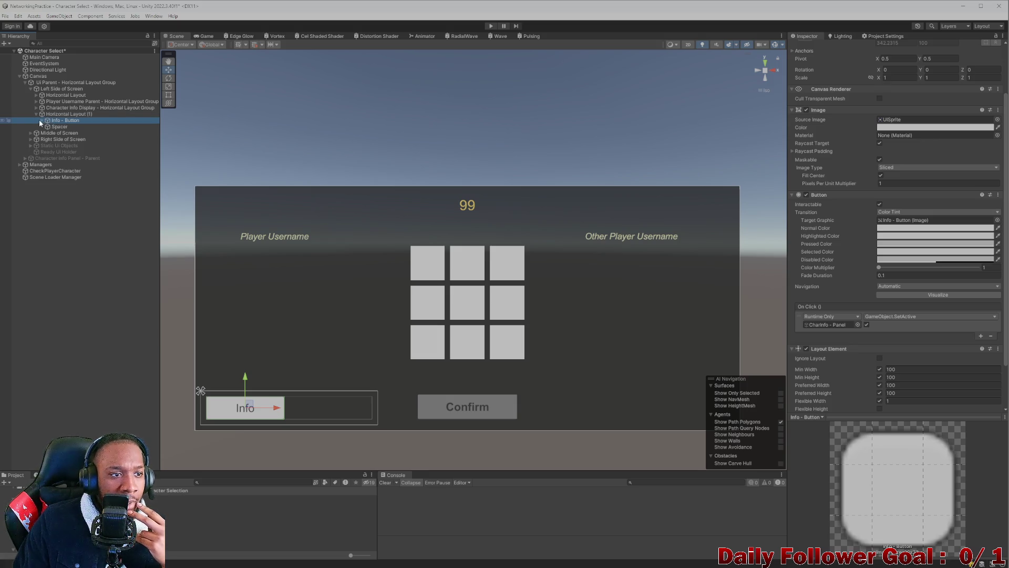
pyautogui.click(35, 112)
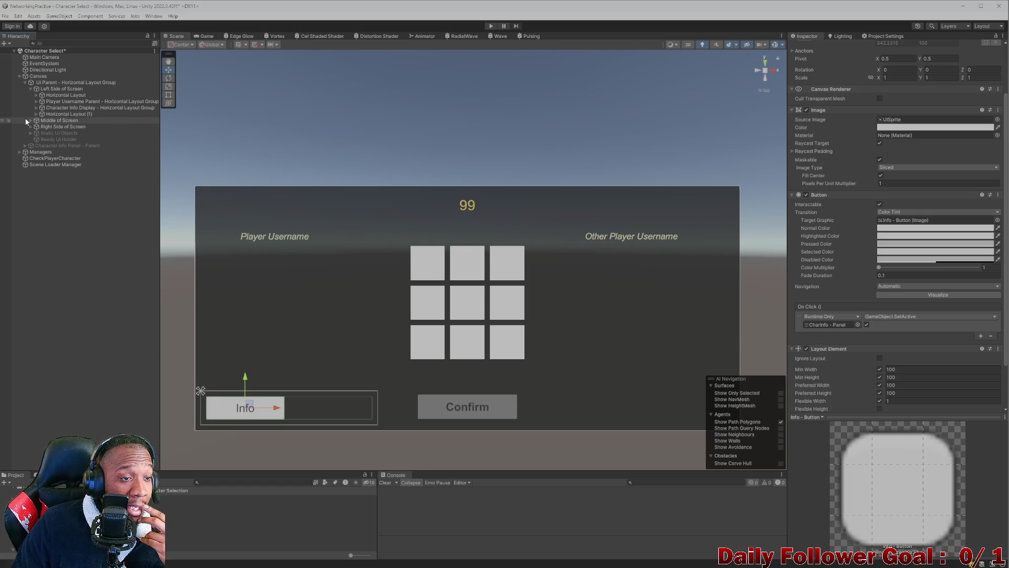
pyautogui.click(36, 108)
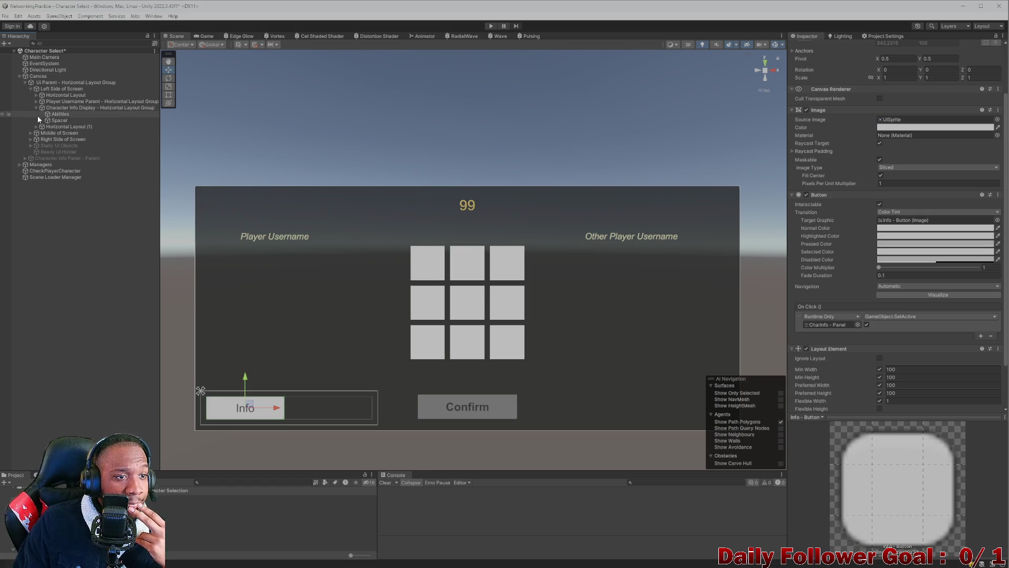
pyautogui.click(36, 107)
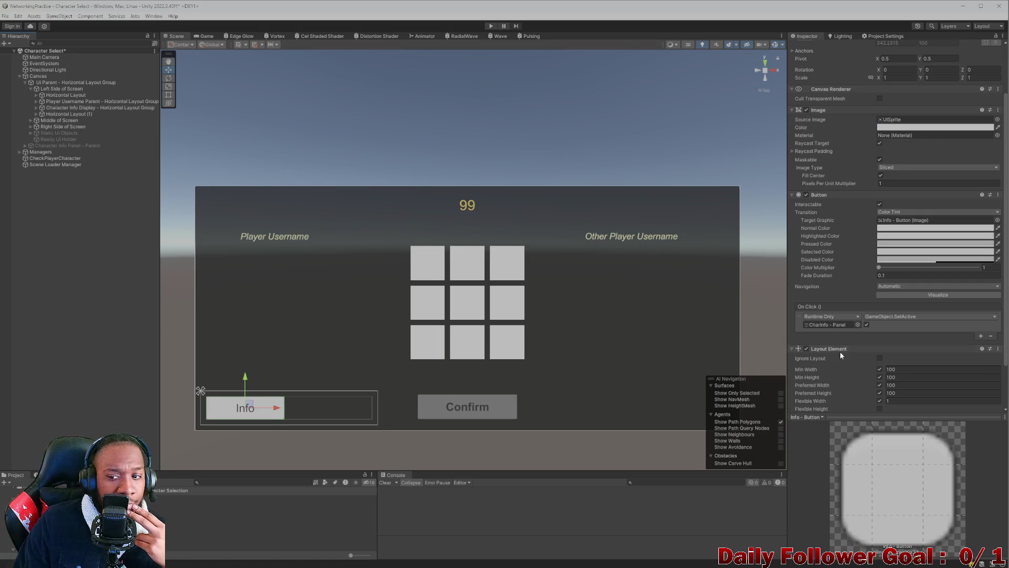
# Set the Info button's On Click to GameObject.SetActive (checked) on Character Info Panel - Parent
pyautogui.click(822, 324)
pyautogui.moveTo(822, 325)
pyautogui.mouseDown()
pyautogui.moveTo(362, 225)
pyautogui.moveTo(835, 325)
pyautogui.mouseUp()
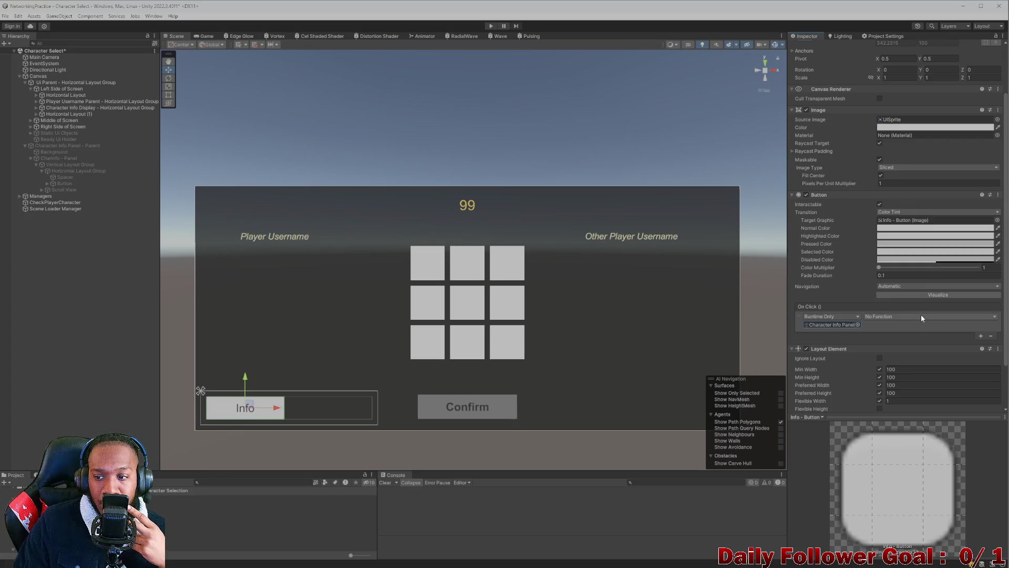
pyautogui.click(921, 316)
pyautogui.moveTo(897, 337)
pyautogui.click(974, 396)
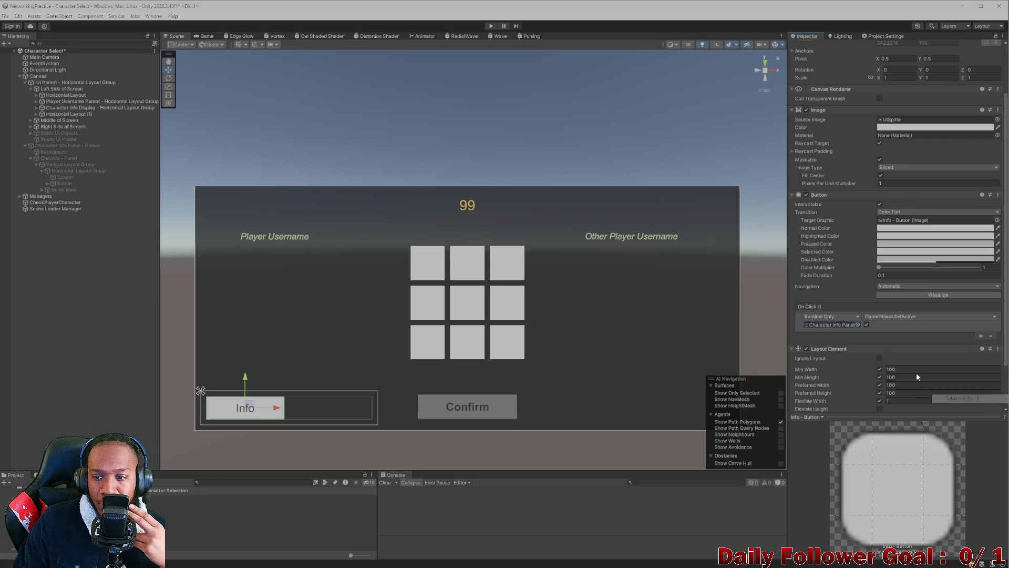
# Save the Character Select scene and search the Project for 'lobb'
pyautogui.click(75, 280)
pyautogui.hotkey('ctrl', 's')
pyautogui.click(235, 482)
pyautogui.write('lobb')
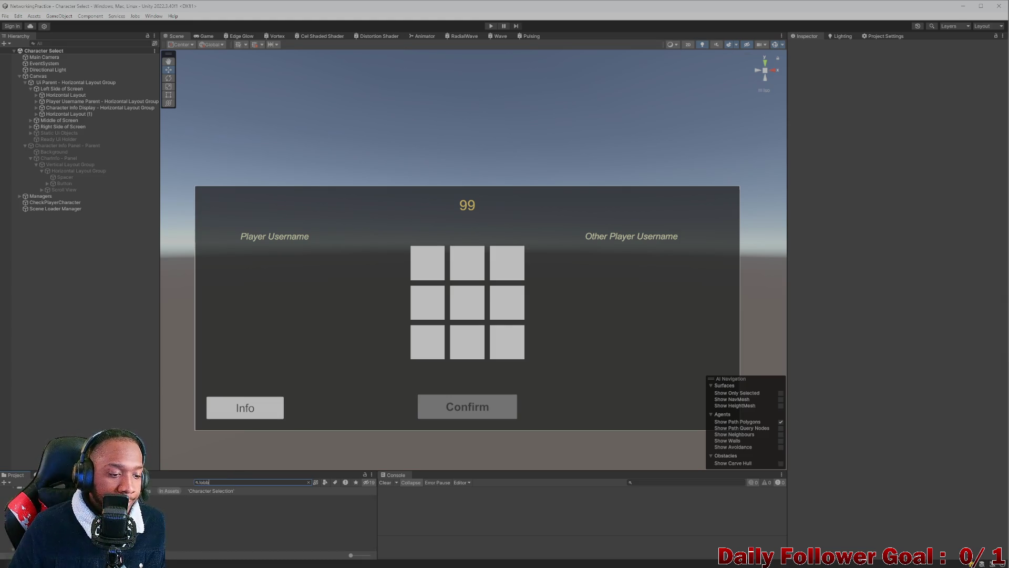
# Open the Lobby scene, enter Play mode, and connect both editor and build as 'asdf'
pyautogui.doubleClick(105, 504)
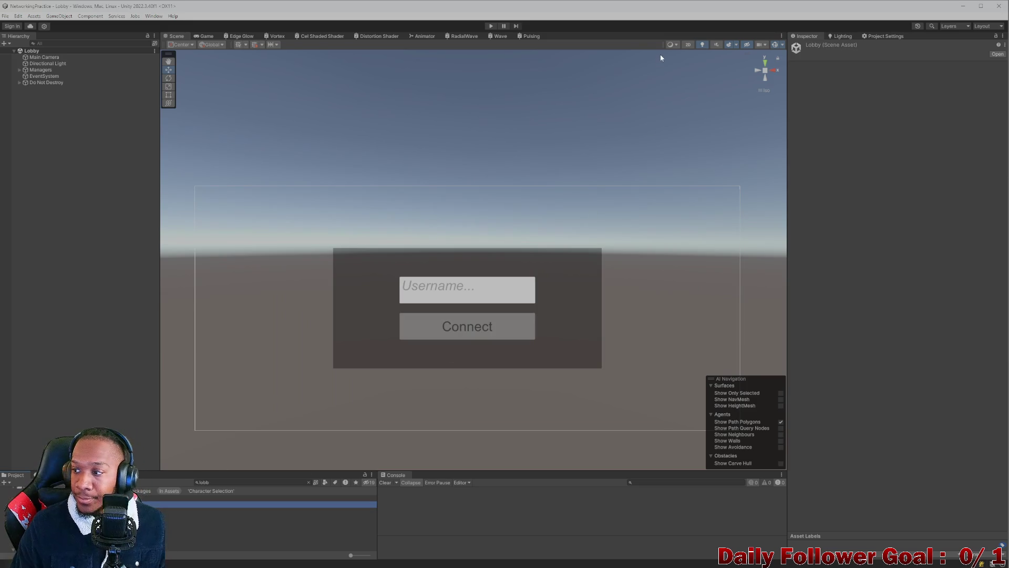
pyautogui.press('super+Left')
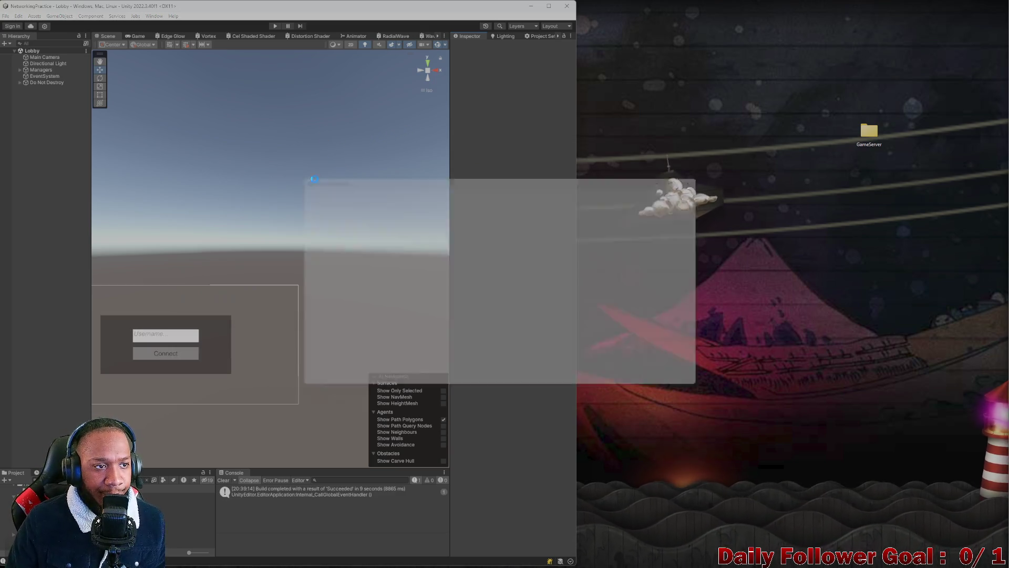
pyautogui.click(275, 26)
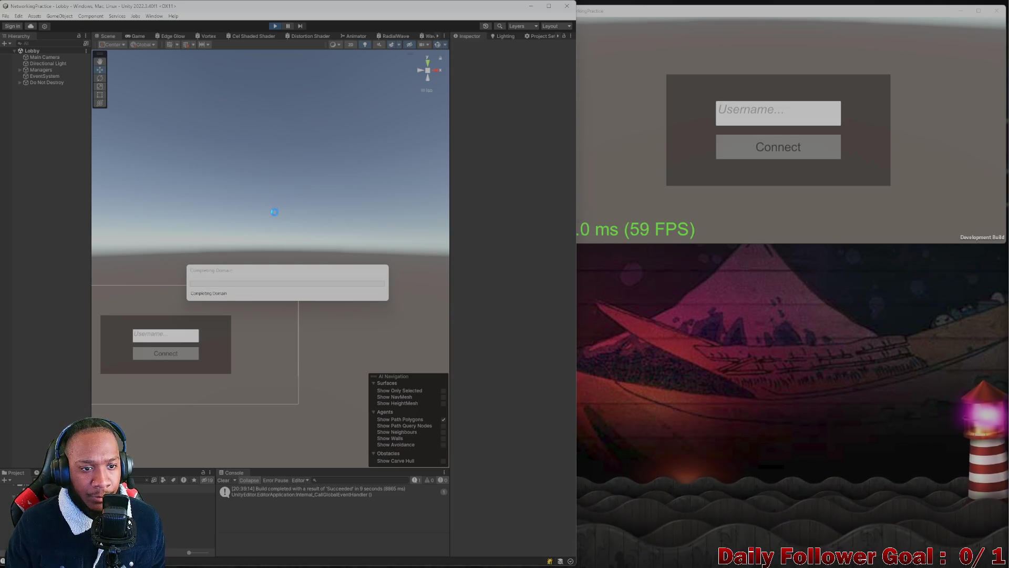
pyautogui.click(278, 246)
pyautogui.write('asdf')
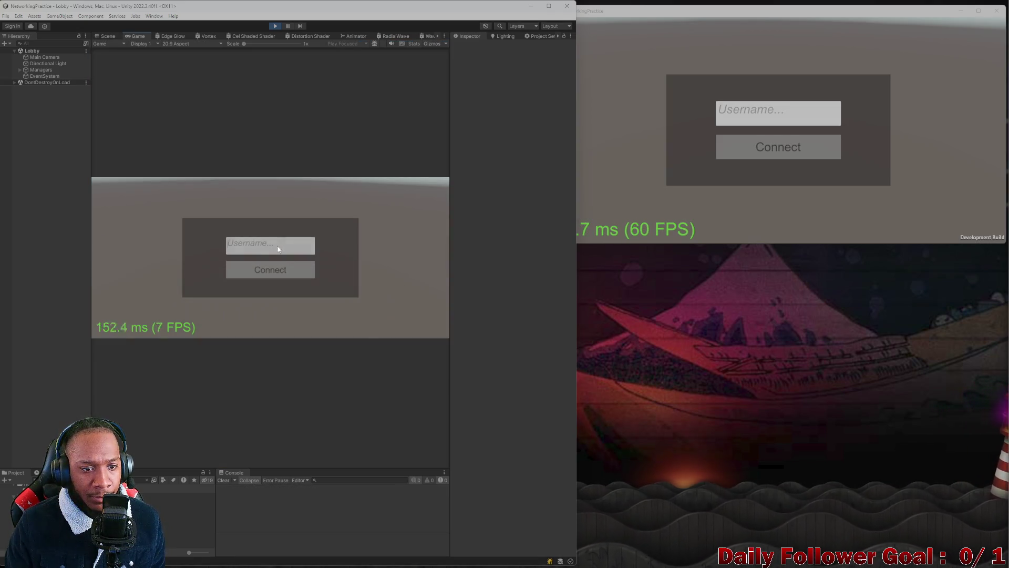
pyautogui.click(295, 272)
pyautogui.click(755, 121)
pyautogui.write('asdf')
pyautogui.click(760, 150)
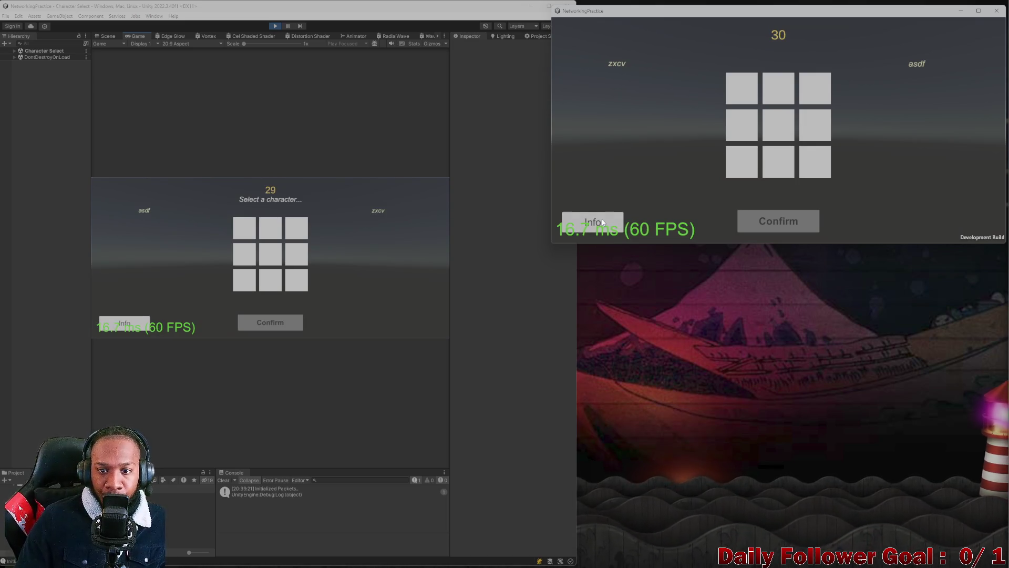
# Open and close the info panel for The Speedster and The Brawn, then close the build window
pyautogui.click(599, 222)
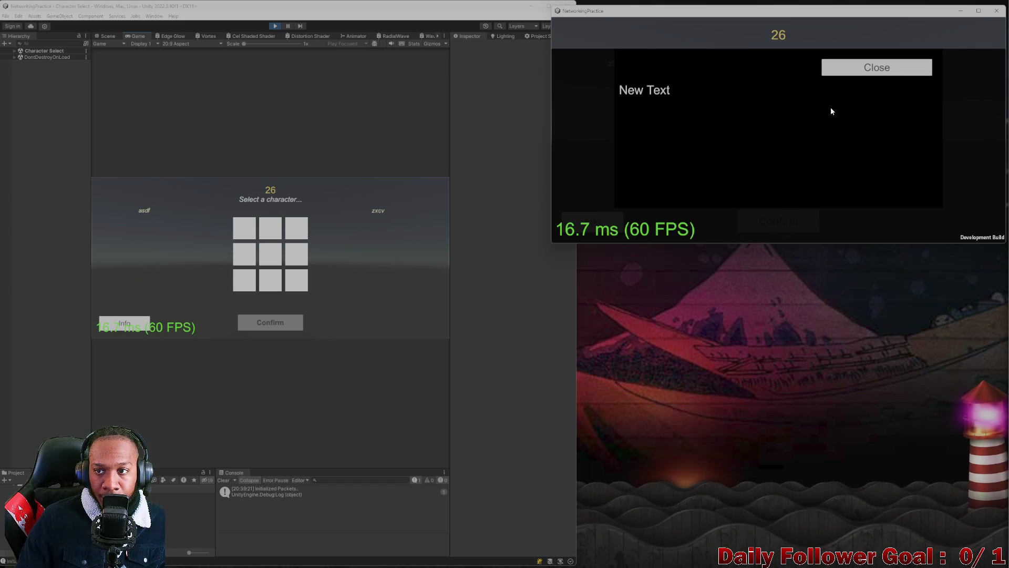
pyautogui.click(855, 68)
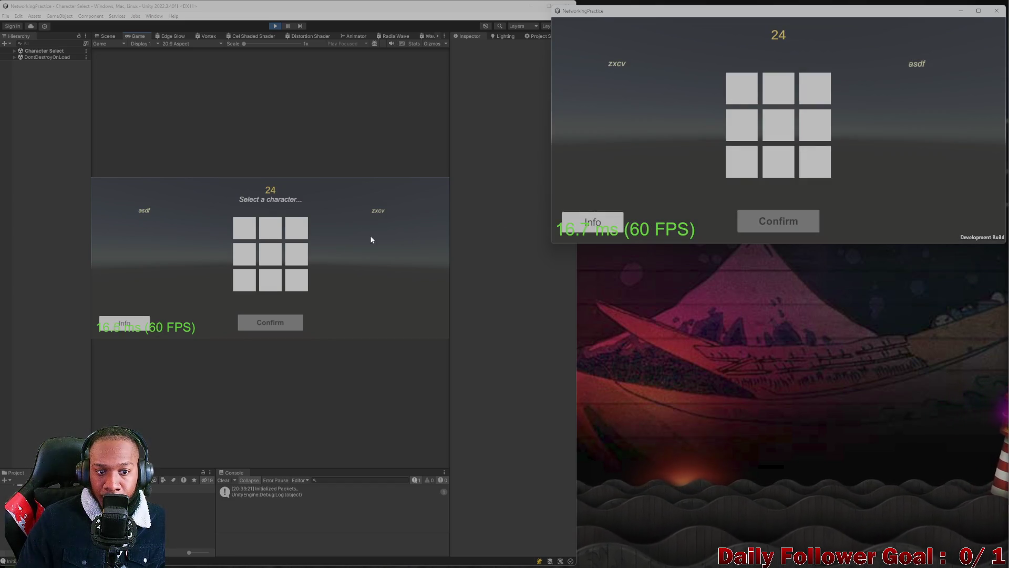
pyautogui.click(246, 231)
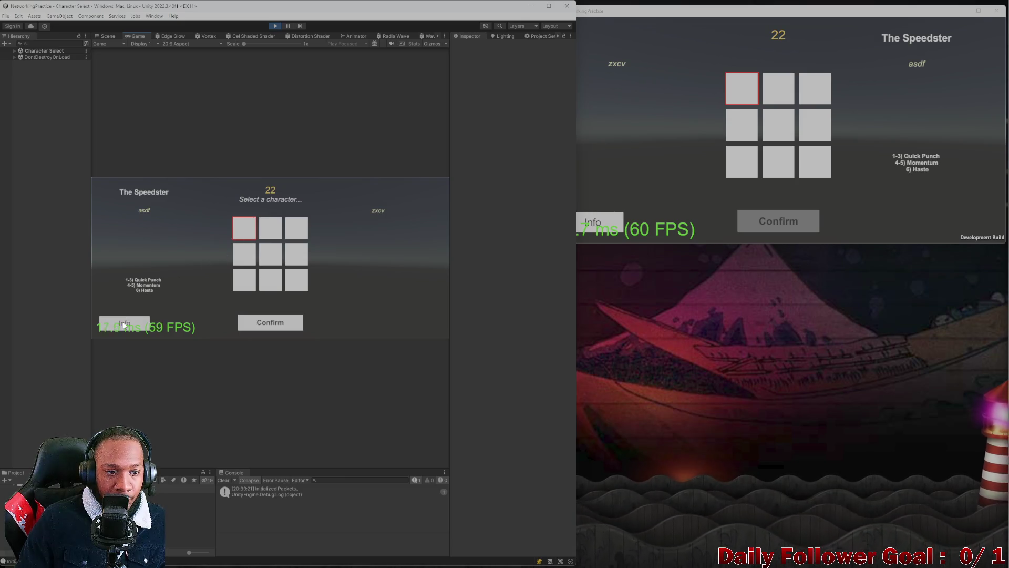
pyautogui.click(123, 323)
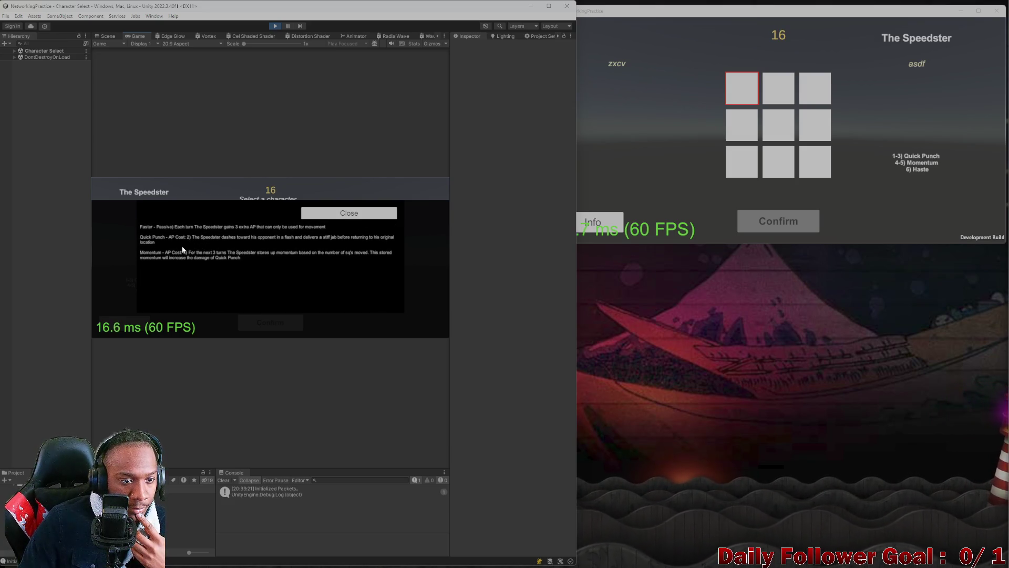
pyautogui.click(332, 218)
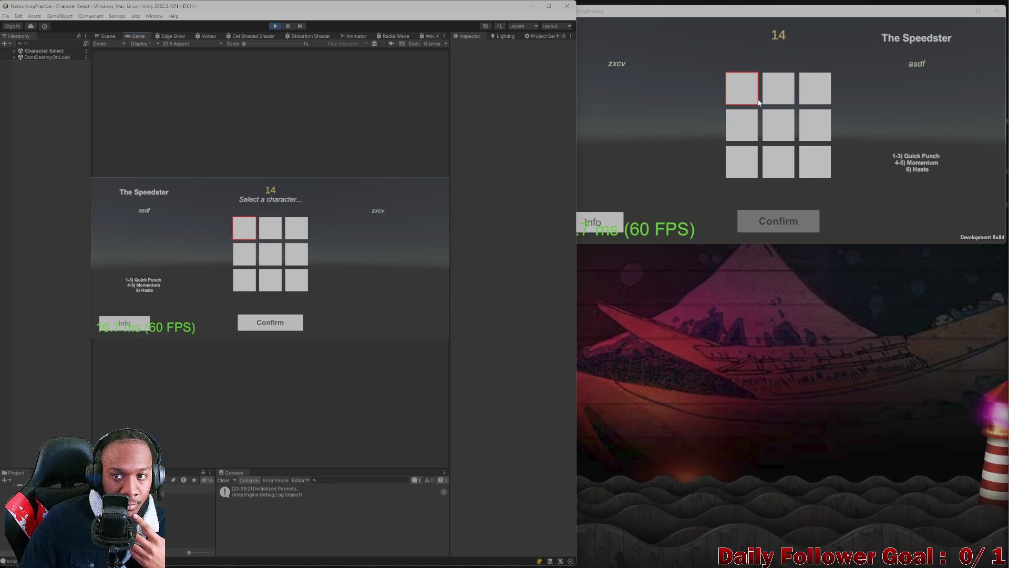
pyautogui.click(779, 88)
pyautogui.click(610, 223)
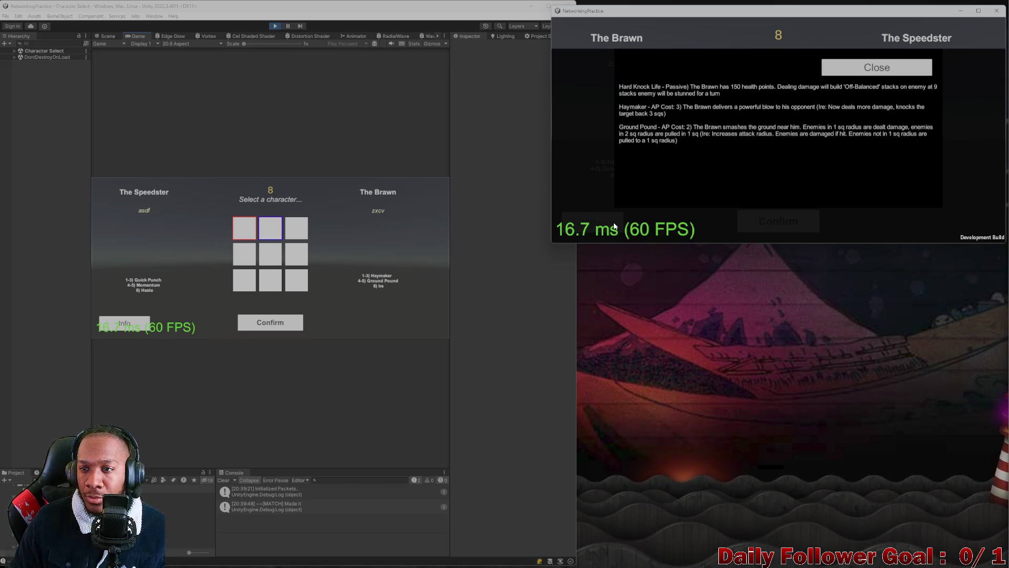
pyautogui.click(862, 72)
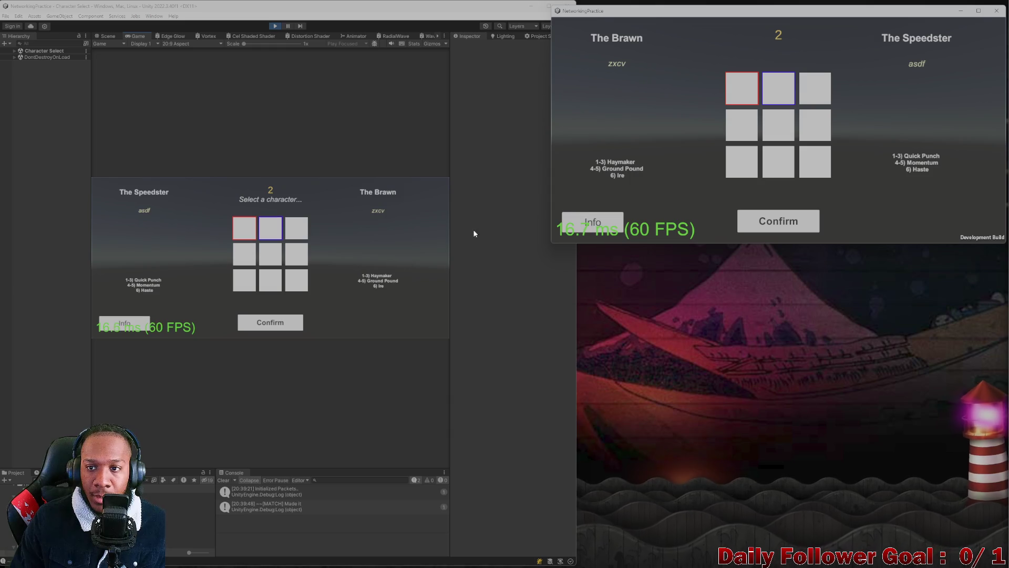
pyautogui.click(997, 11)
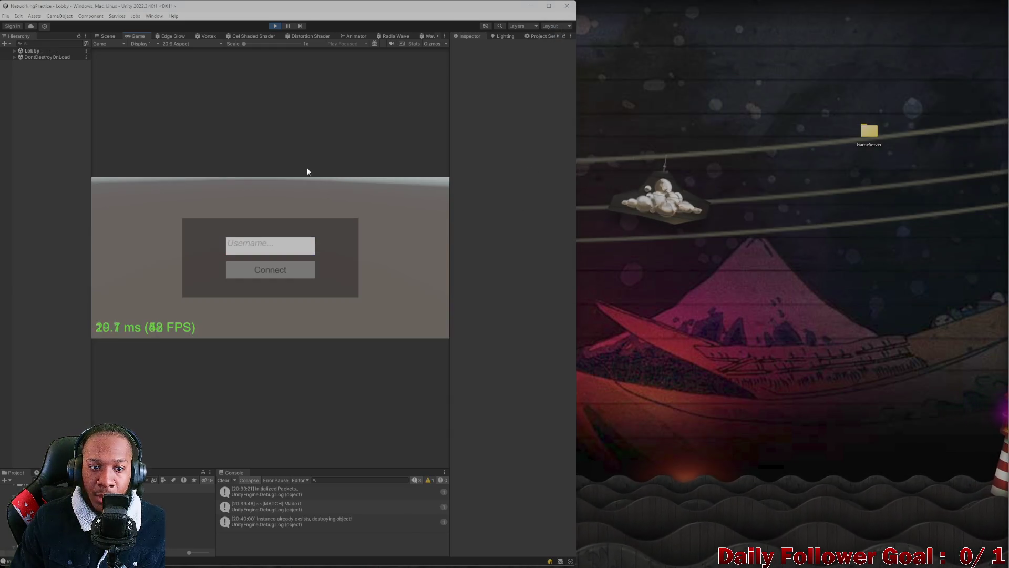
# Restart Play mode and connect the editor as 'asdf' and the build as 'zxcv'
pyautogui.click(275, 26)
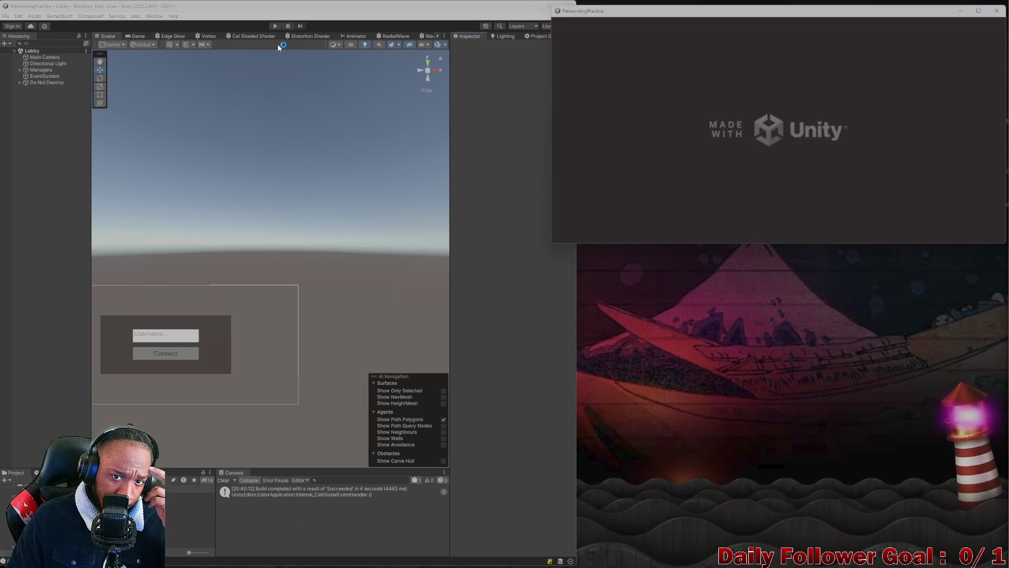
pyautogui.click(273, 26)
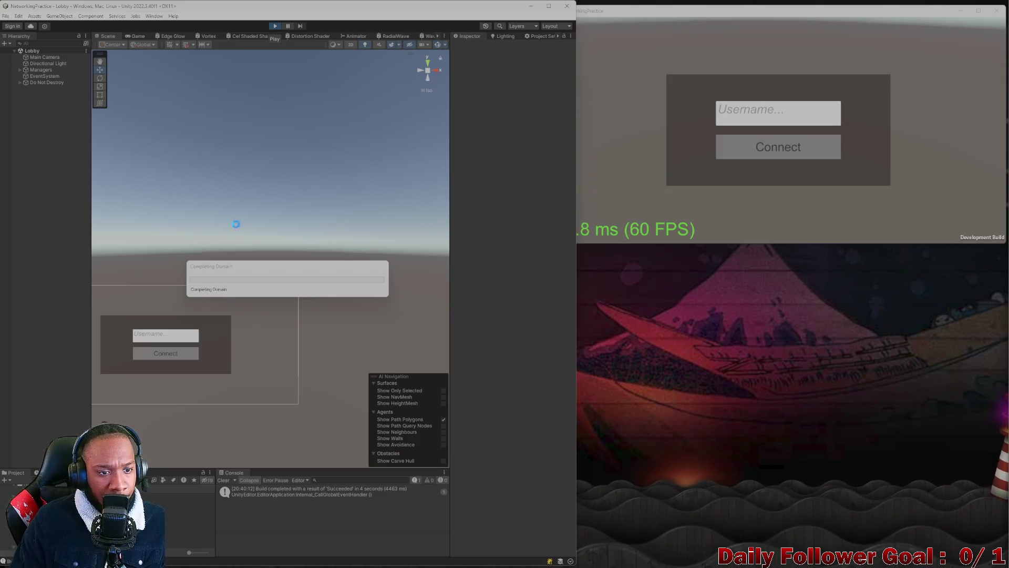
pyautogui.write('asdf')
pyautogui.click(270, 270)
pyautogui.click(610, 182)
pyautogui.write('zxcv')
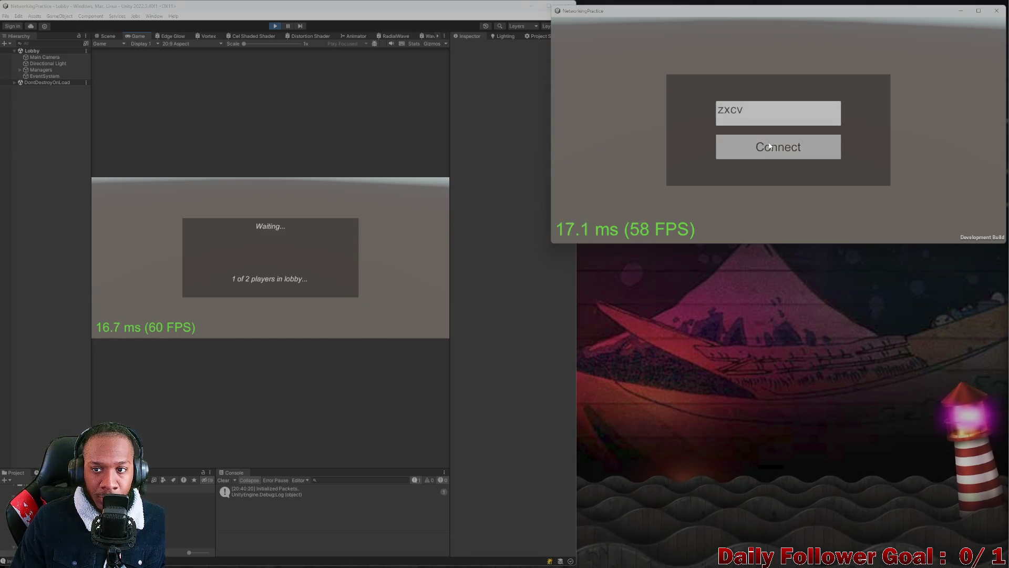
pyautogui.click(769, 147)
# Set the Game view to 4:3 Aspect and open the character info panel
pyautogui.click(166, 44)
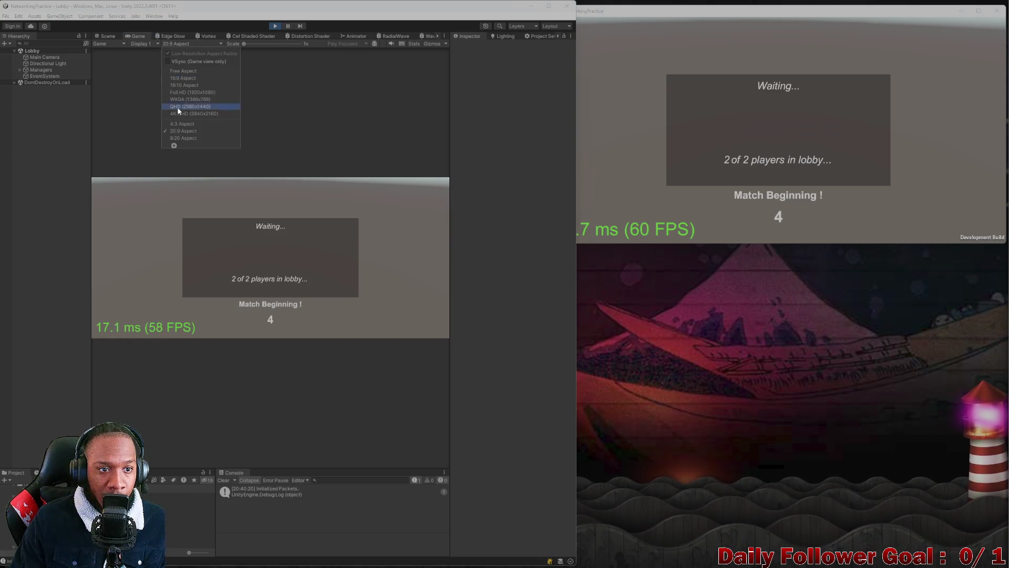
pyautogui.click(181, 124)
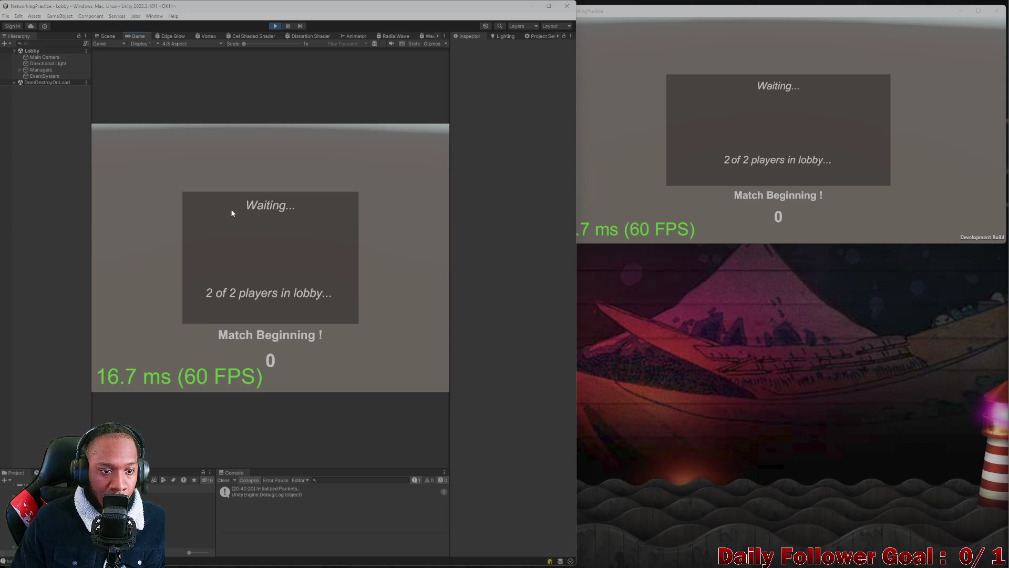
pyautogui.click(130, 371)
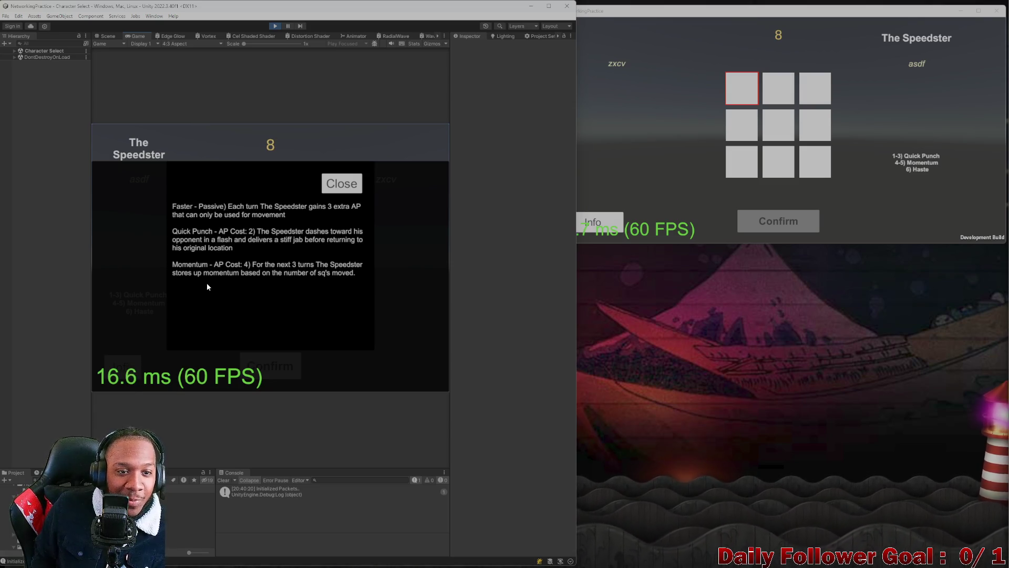
# Close the character info panel, stop Play mode, and close the standalone build window
pyautogui.click(341, 182)
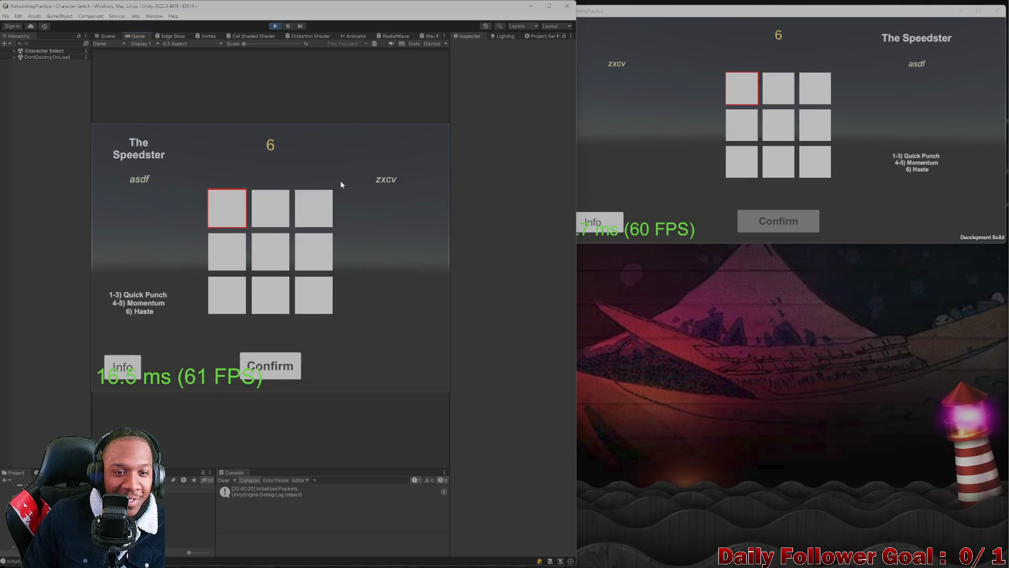
pyautogui.click(276, 25)
pyautogui.click(997, 11)
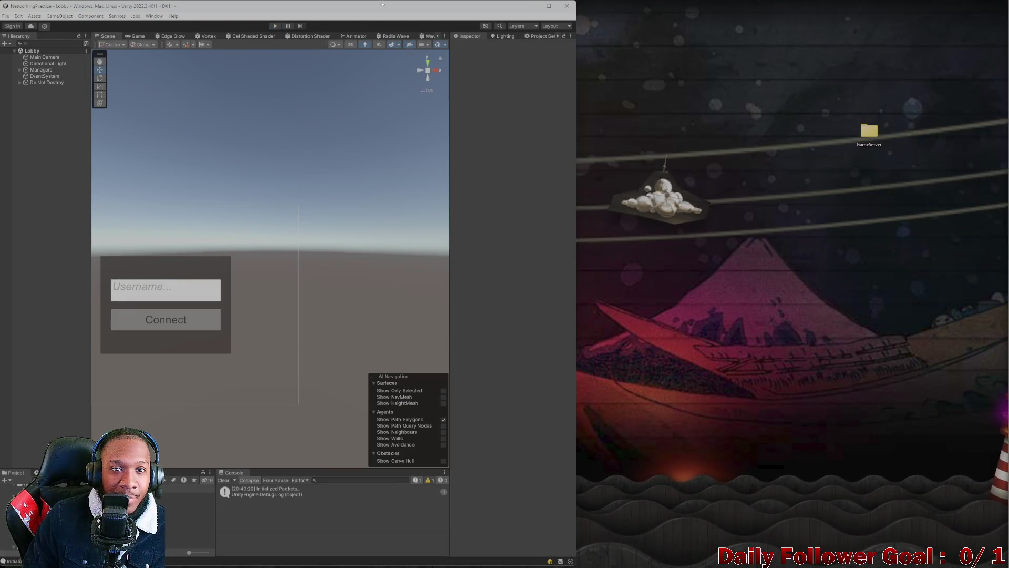
# Maximize the editor and open the Character Select scene by searching 'cha' in Project
pyautogui.moveTo(382, 3)
pyautogui.mouseDown()
pyautogui.moveTo(652, 27)
pyautogui.moveTo(630, 11)
pyautogui.moveTo(625, 69)
pyautogui.mouseUp()
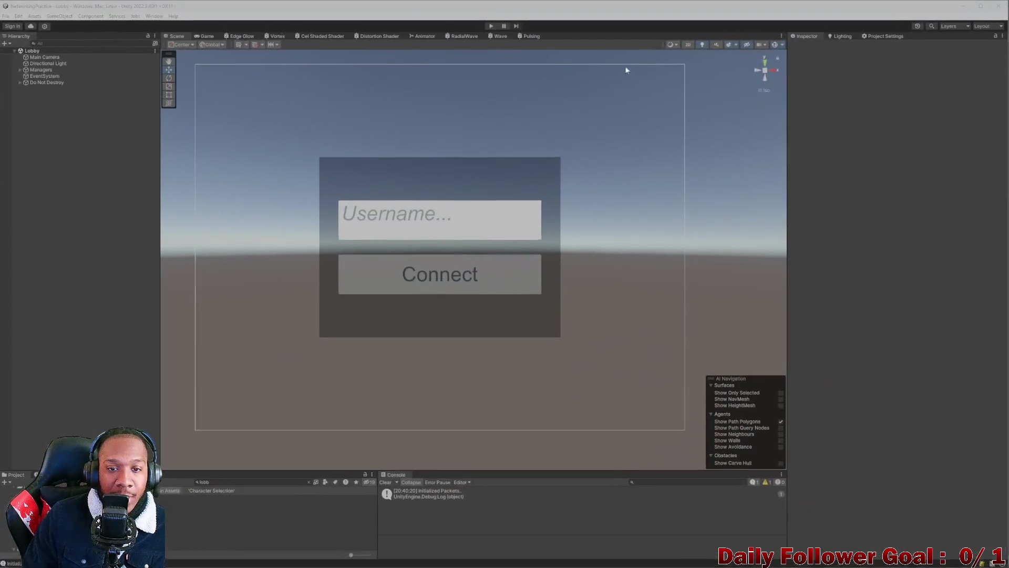
pyautogui.click(233, 483)
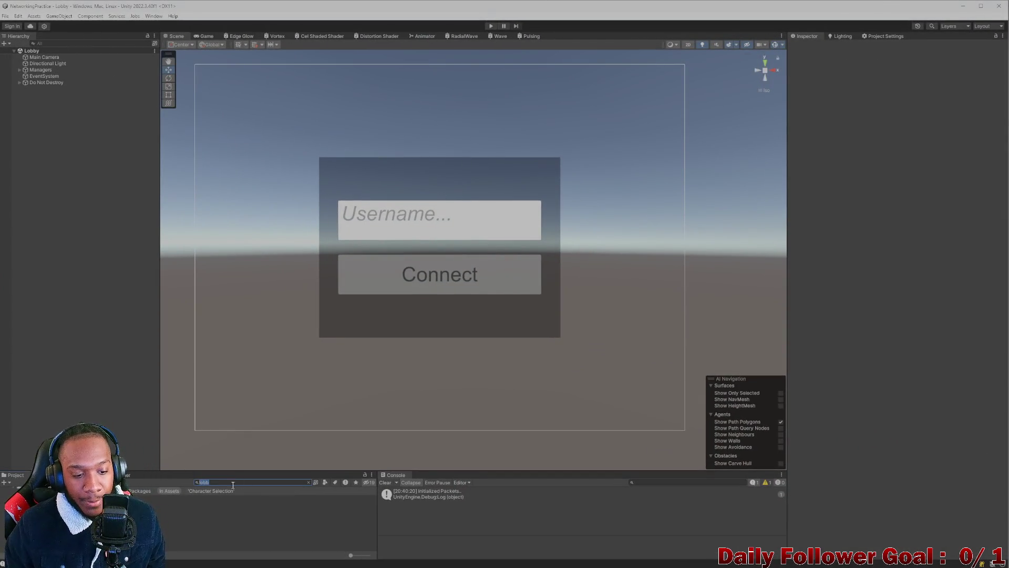
pyautogui.write('cha')
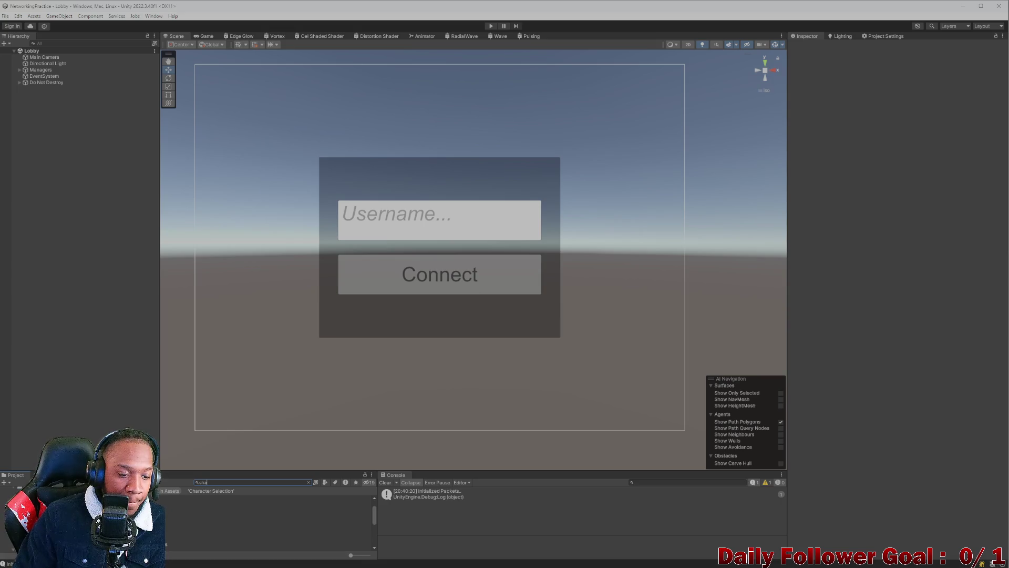
pyautogui.doubleClick(210, 537)
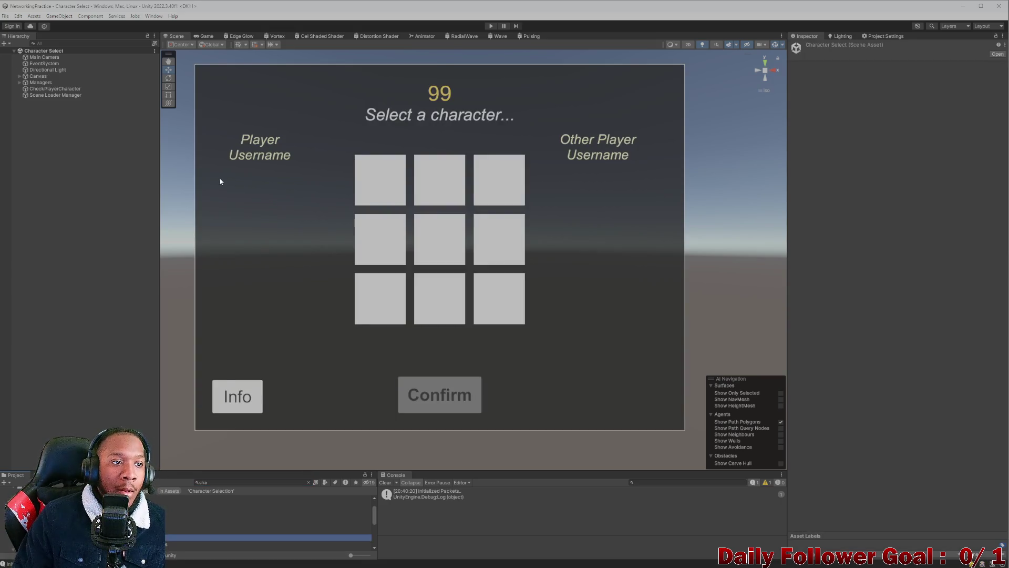
# Check the Info button's On Click target and expand Character Info Panel - Parent
pyautogui.click(227, 398)
pyautogui.click(227, 397)
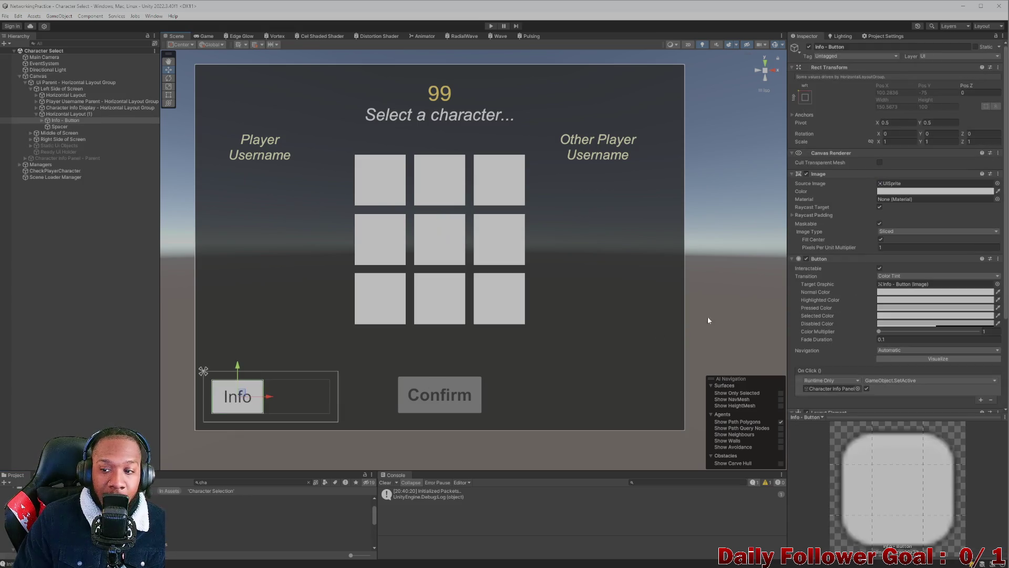
pyautogui.click(841, 389)
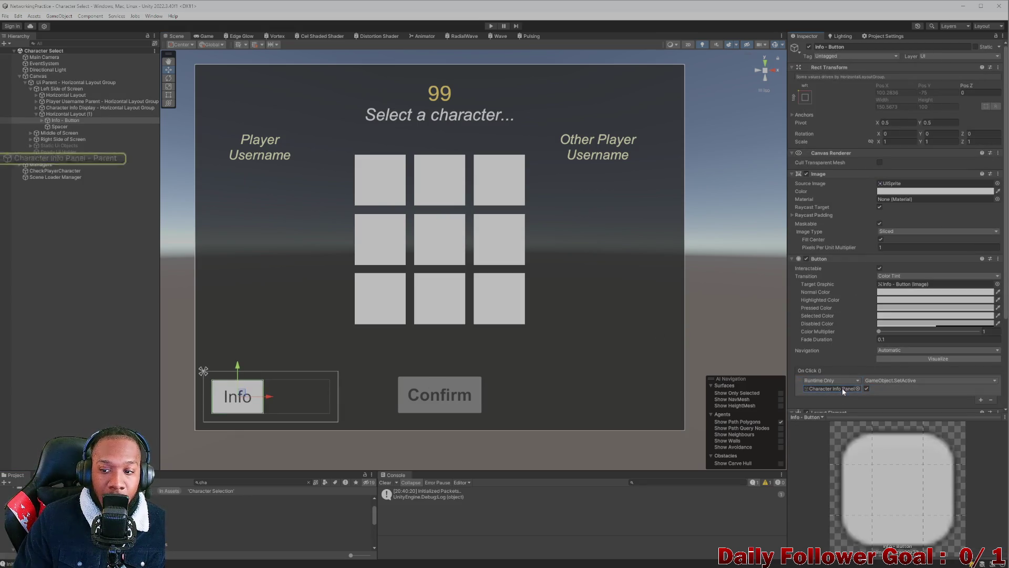
pyautogui.click(48, 158)
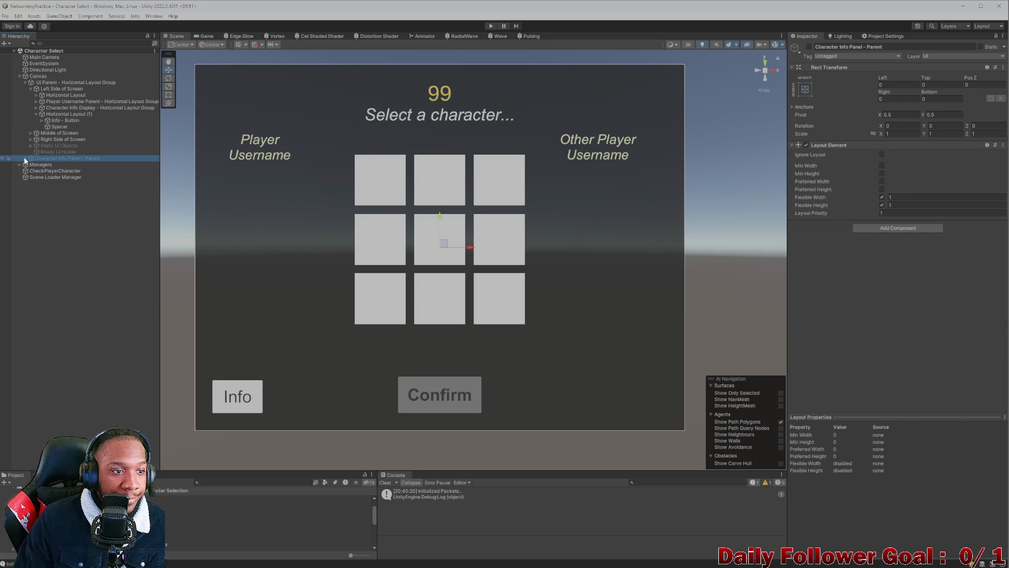
pyautogui.click(26, 158)
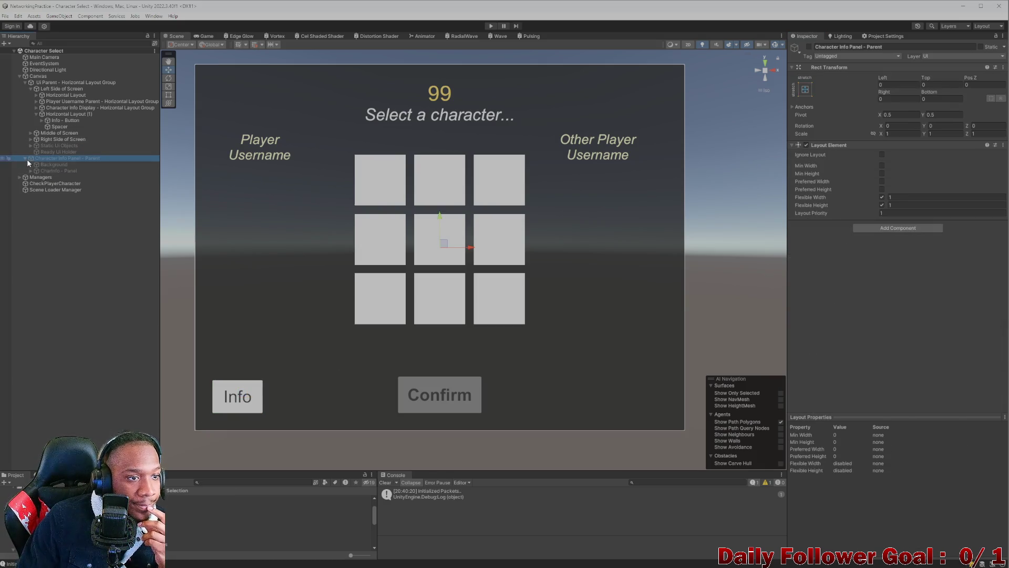
# Expand CharInfo - Panel through Scroll View, Viewport and Content to select Info Text
pyautogui.click(34, 171)
pyautogui.click(30, 170)
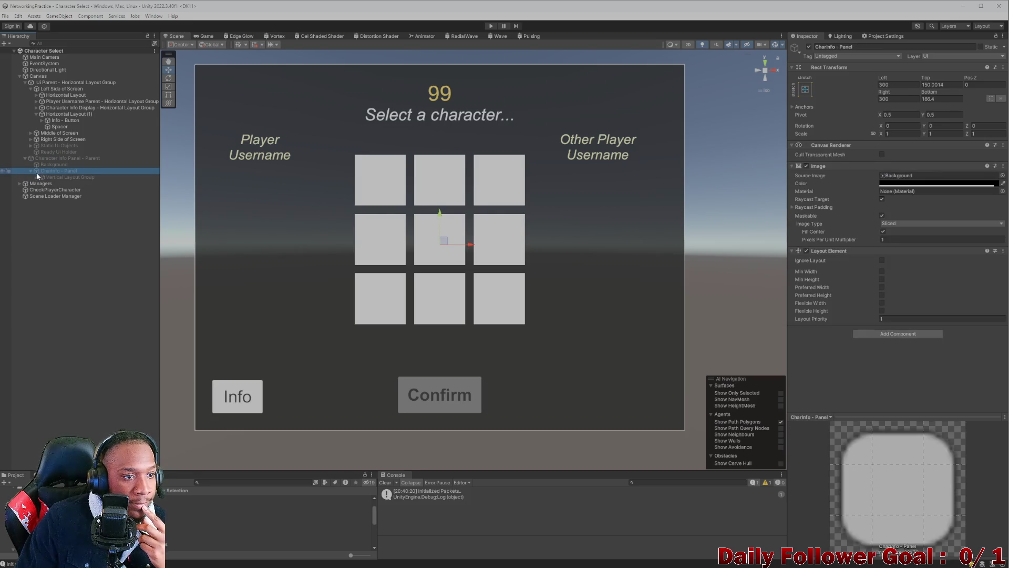
pyautogui.click(52, 177)
pyautogui.click(36, 177)
pyautogui.click(42, 190)
pyautogui.click(47, 196)
pyautogui.click(53, 203)
pyautogui.click(70, 208)
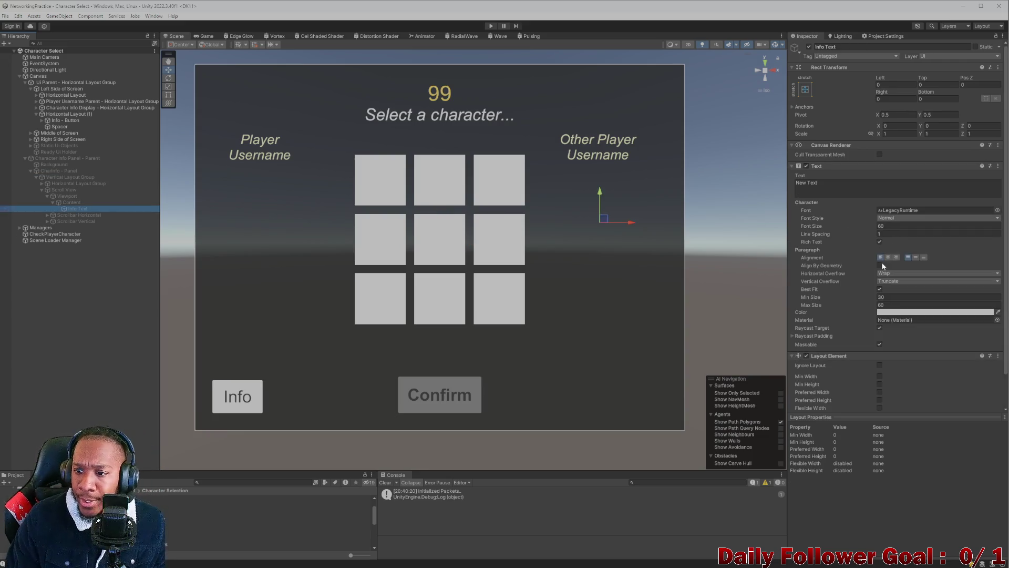
# Give the Info Text font size 80 with best-fit min size 80 and max size 120
pyautogui.click(912, 298)
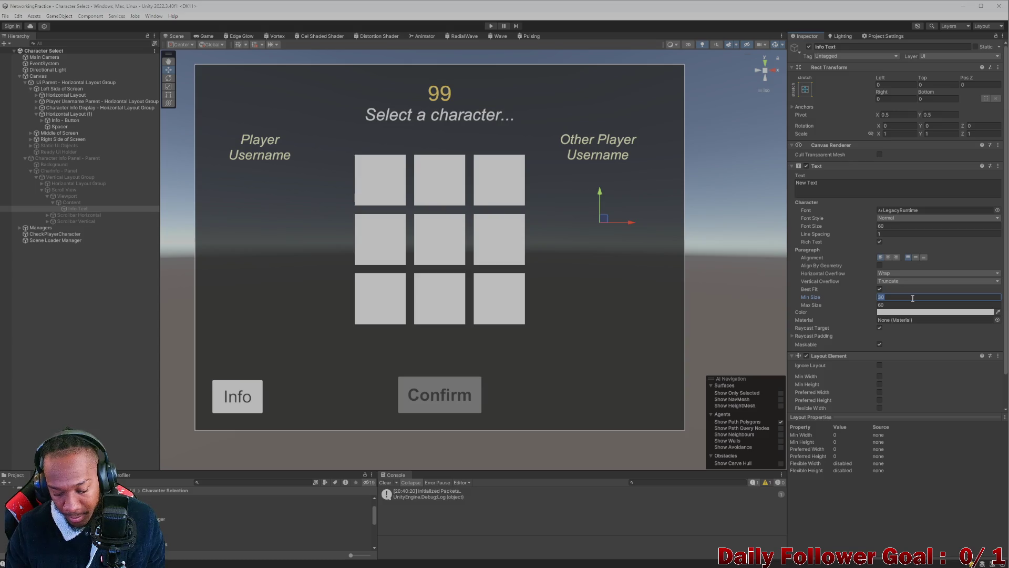
pyautogui.write('60')
pyautogui.click(909, 306)
pyautogui.write('120')
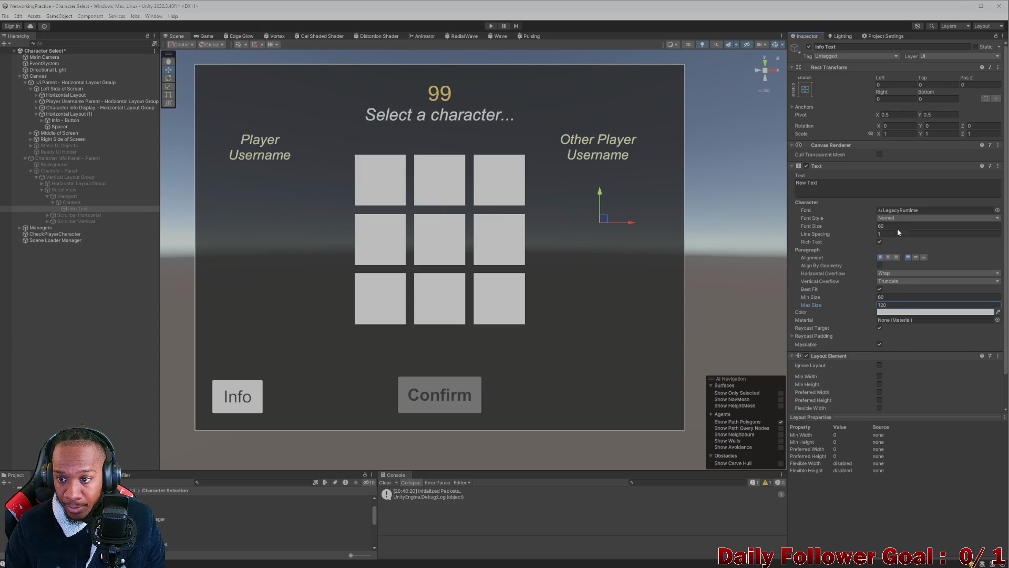
pyautogui.click(899, 228)
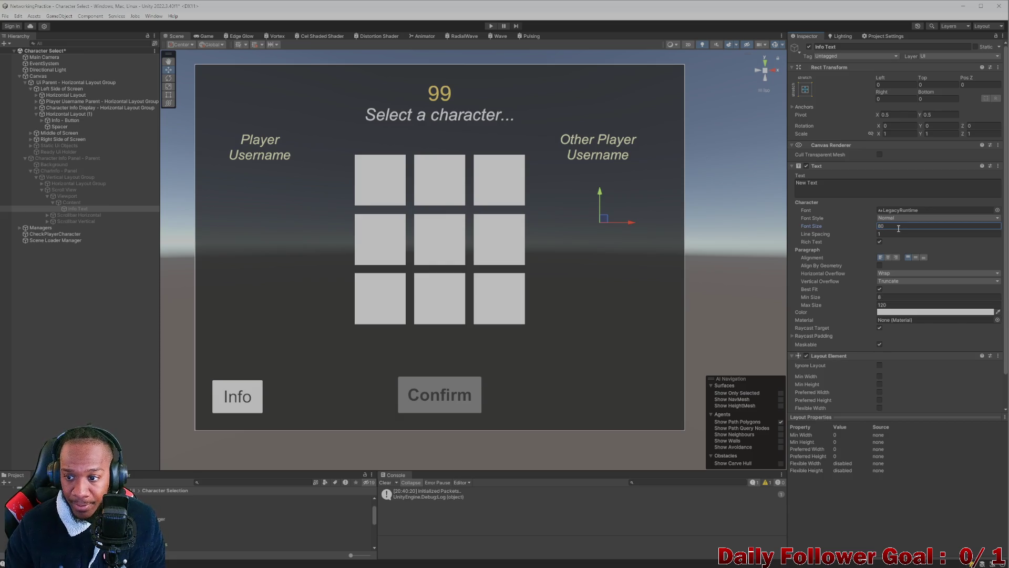
pyautogui.click(899, 297)
pyautogui.write('0')
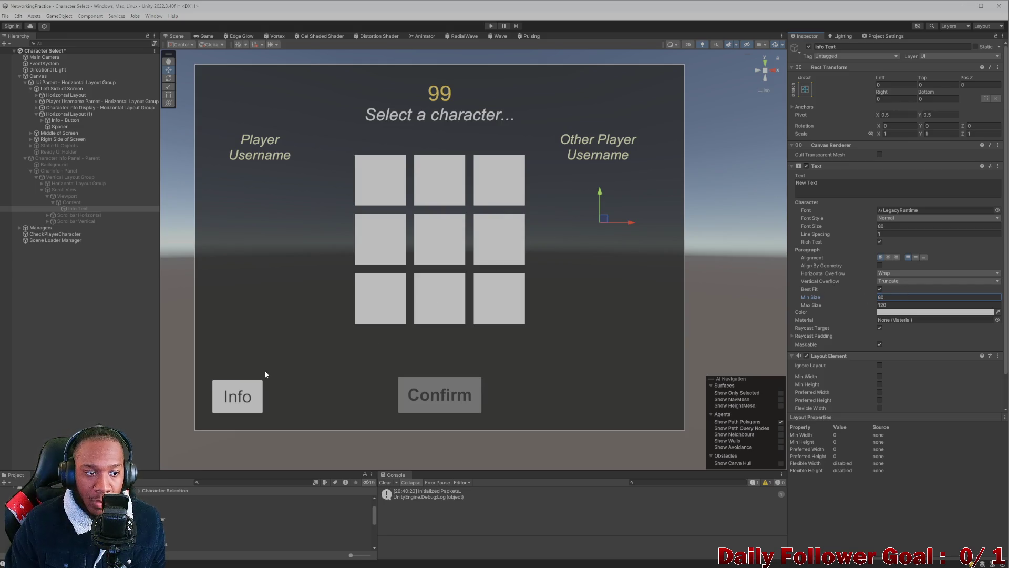
pyautogui.click(846, 184)
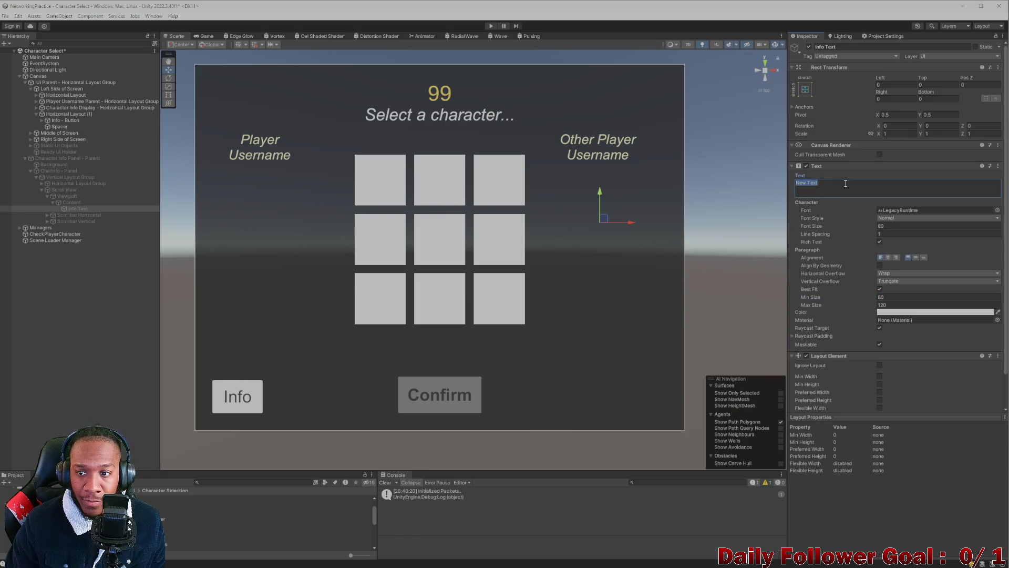
# Change the Info Text from 'New Text' to 'Please select a charachter who's info you'd like displayed...'
pyautogui.write('PLea')
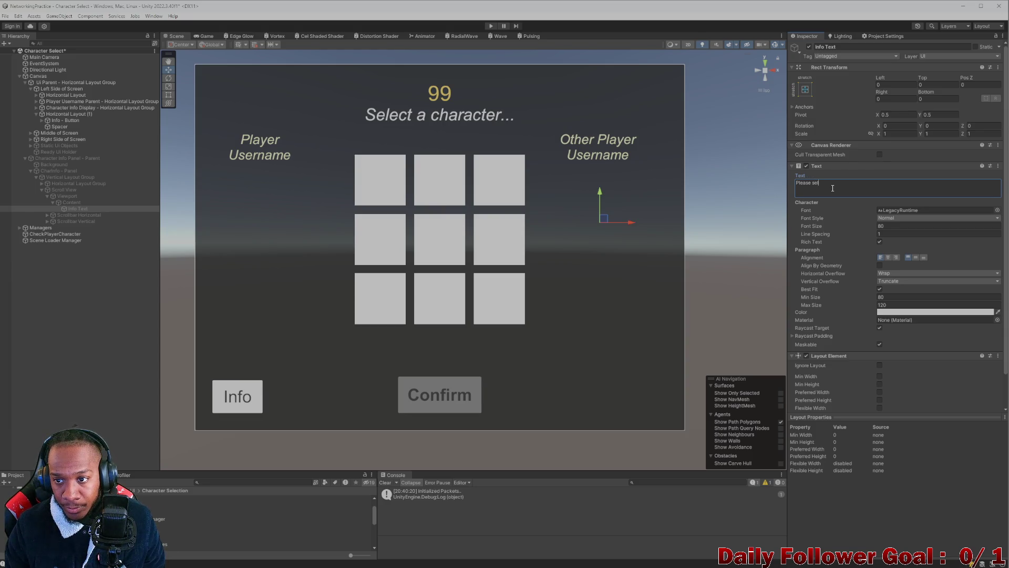
pyautogui.write("charather who's info you'd like")
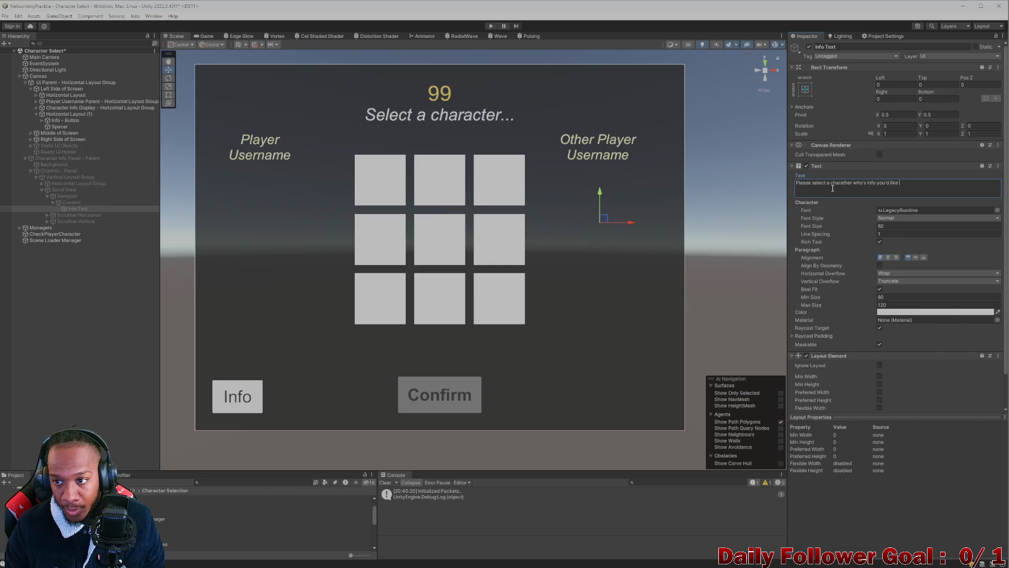
pyautogui.write('!')
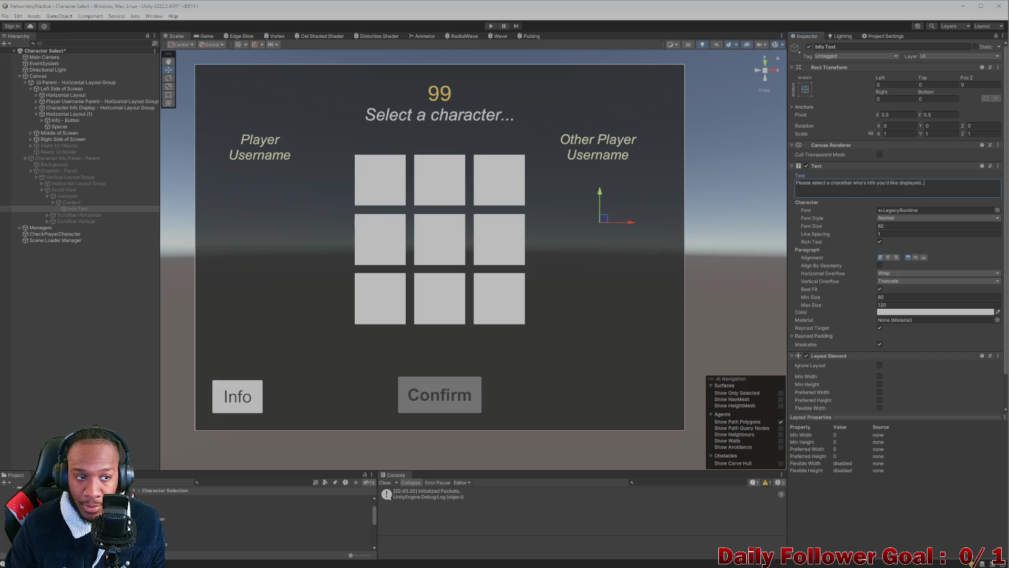
pyautogui.click(51, 158)
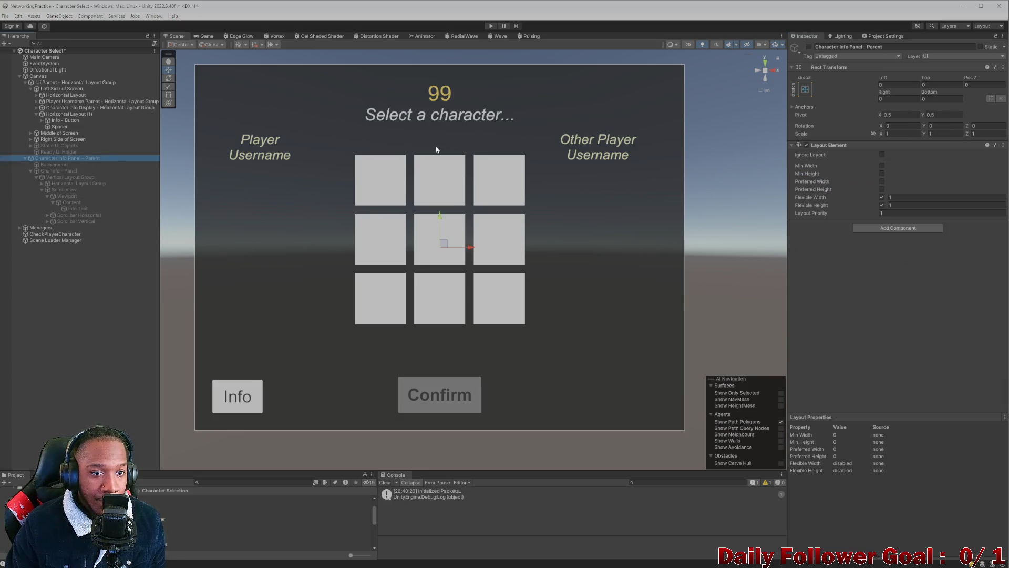
# Enable the info panel for preview and inspect its Background, scrollbar and Info Text
pyautogui.click(810, 47)
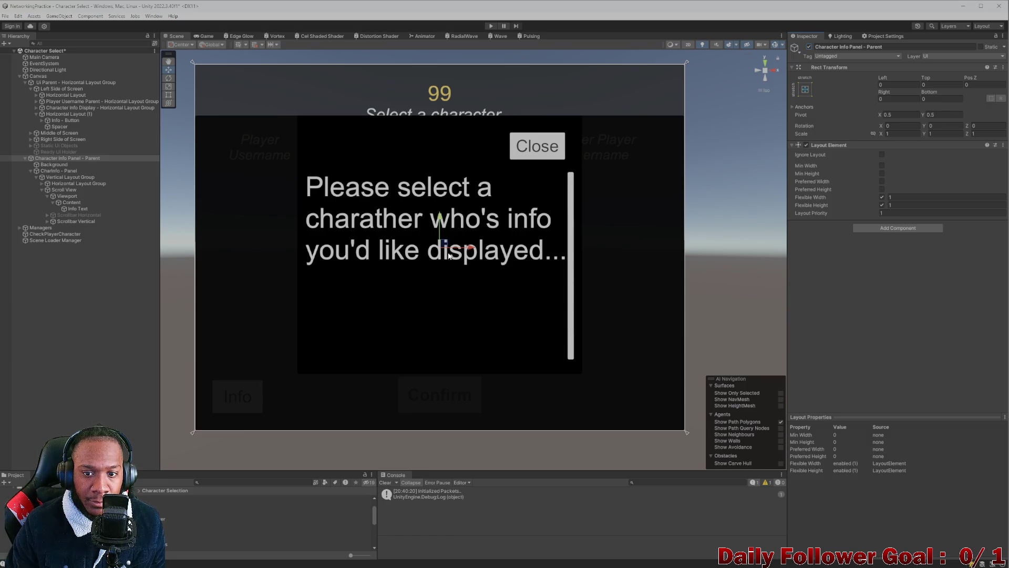
pyautogui.click(414, 234)
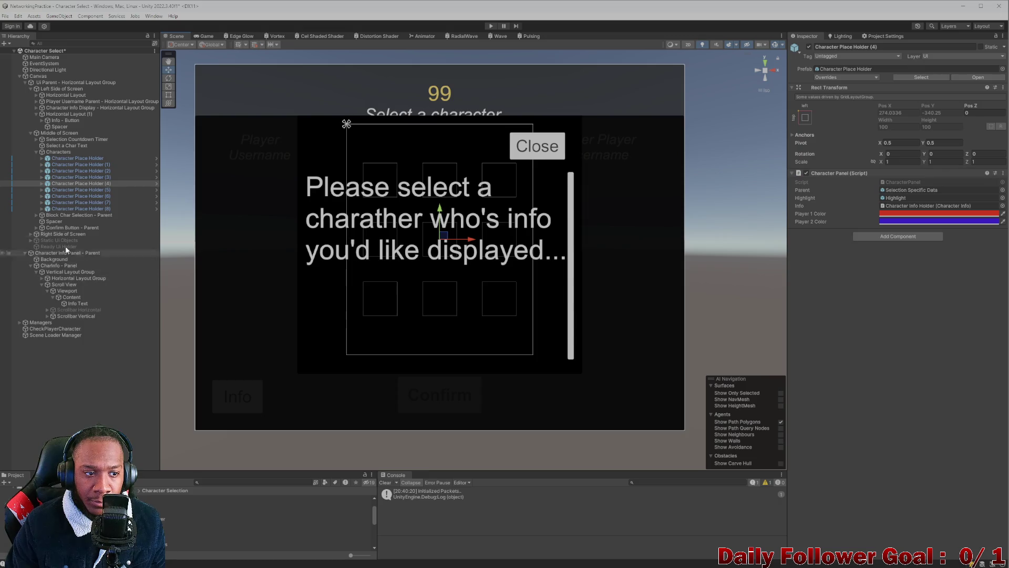
pyautogui.click(226, 162)
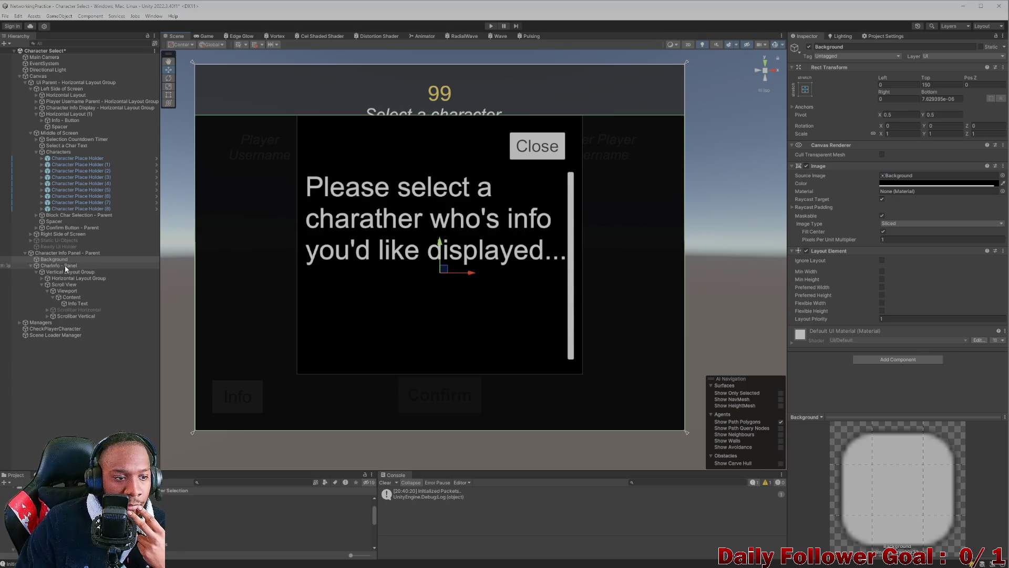
pyautogui.click(63, 316)
pyautogui.click(65, 301)
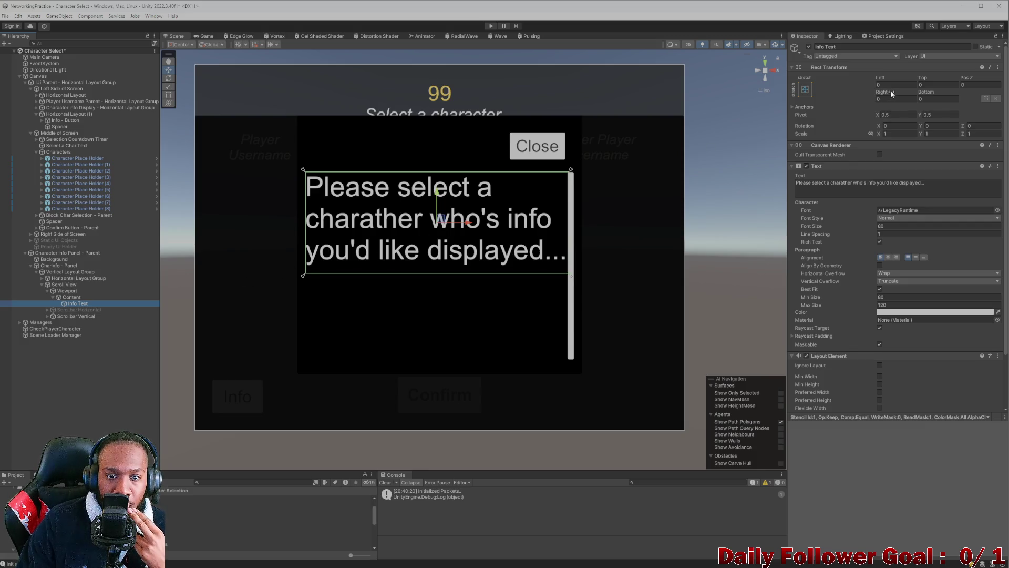
# Set the Info Text's Rect Transform Left to 0 and Right to 15
pyautogui.moveTo(874, 79)
pyautogui.mouseDown()
pyautogui.moveTo(742, 78)
pyautogui.moveTo(392, 43)
pyautogui.mouseUp()
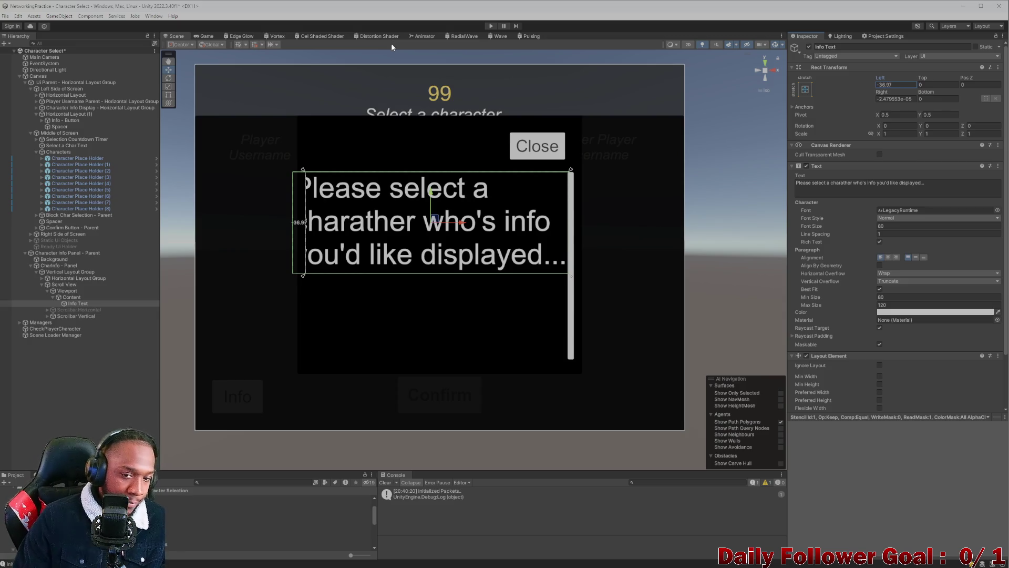
pyautogui.hotkey('ctrl', 'z')
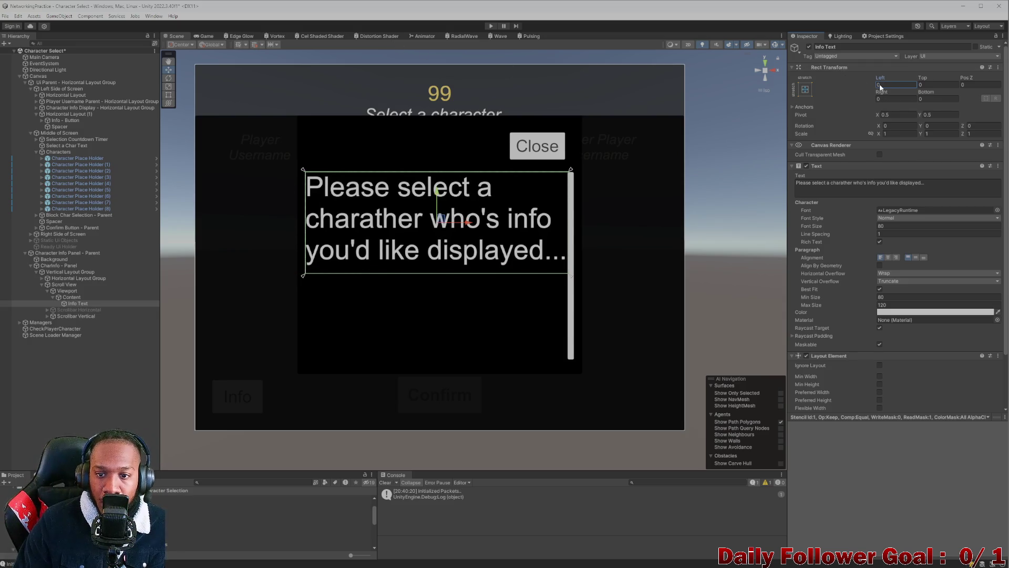
pyautogui.moveTo(885, 95); pyautogui.dragTo(890, 81)
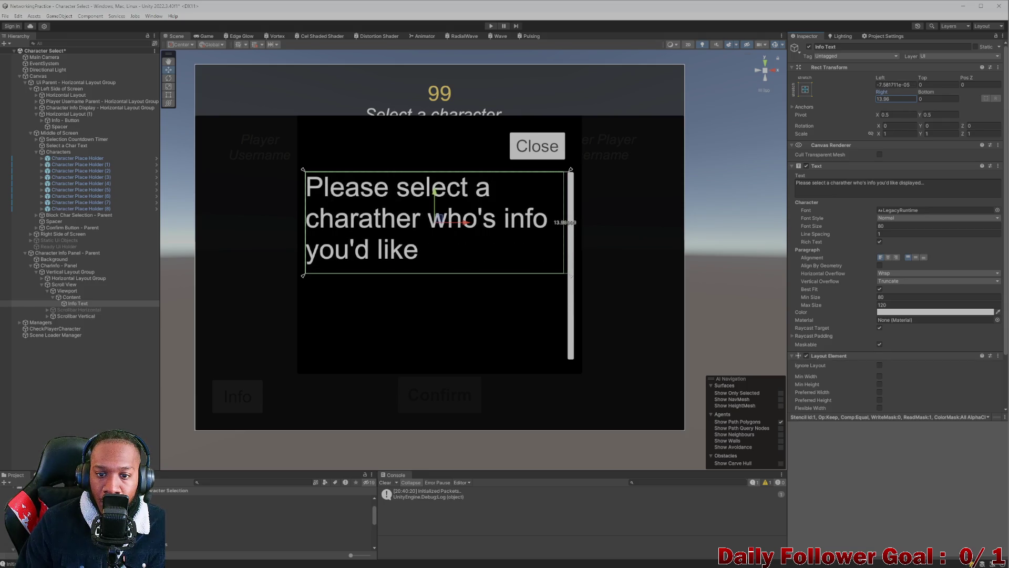
pyautogui.click(899, 85)
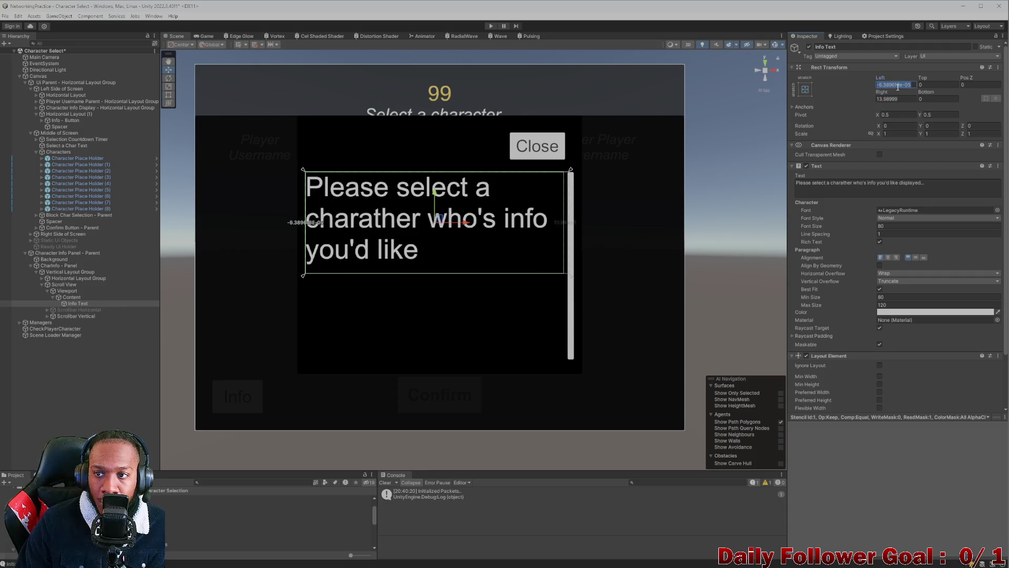
pyautogui.write('0')
pyautogui.click(896, 99)
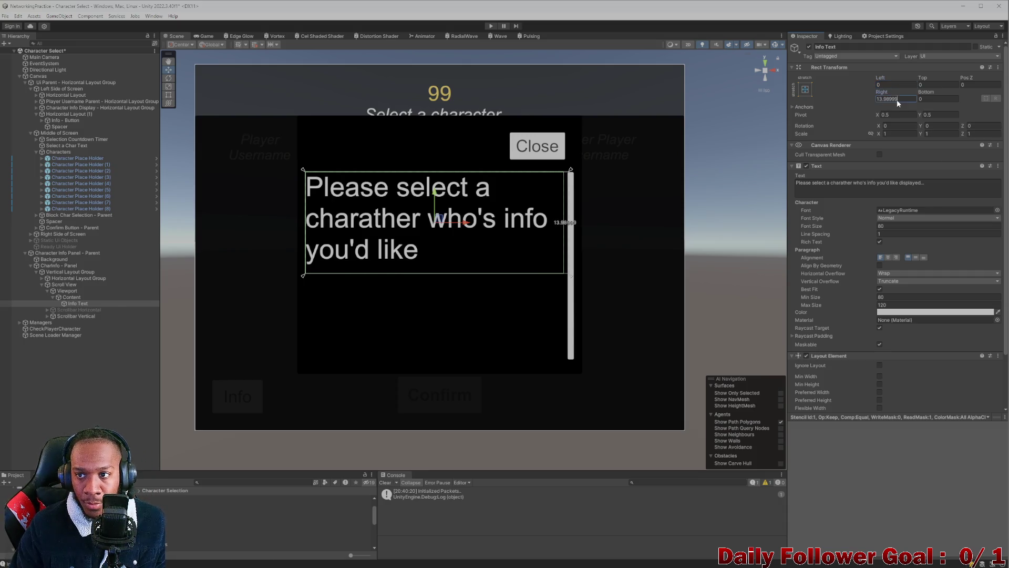
pyautogui.write('15')
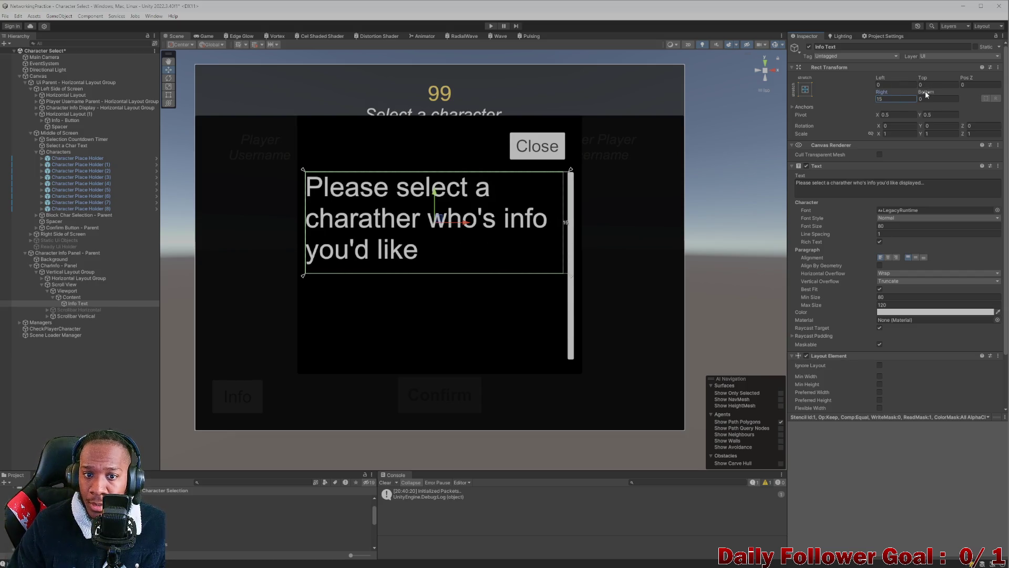
pyautogui.moveTo(925, 91)
pyautogui.mouseDown()
pyautogui.moveTo(959, 93)
pyautogui.moveTo(893, 90)
pyautogui.mouseUp()
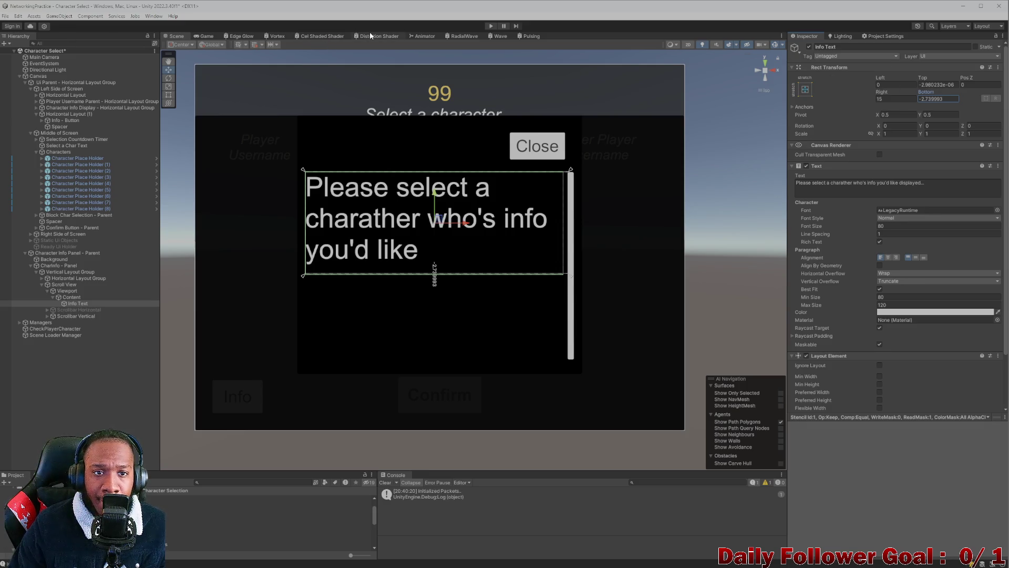
# Preview the info panel in the Game view at 20:9 aspect
pyautogui.click(208, 36)
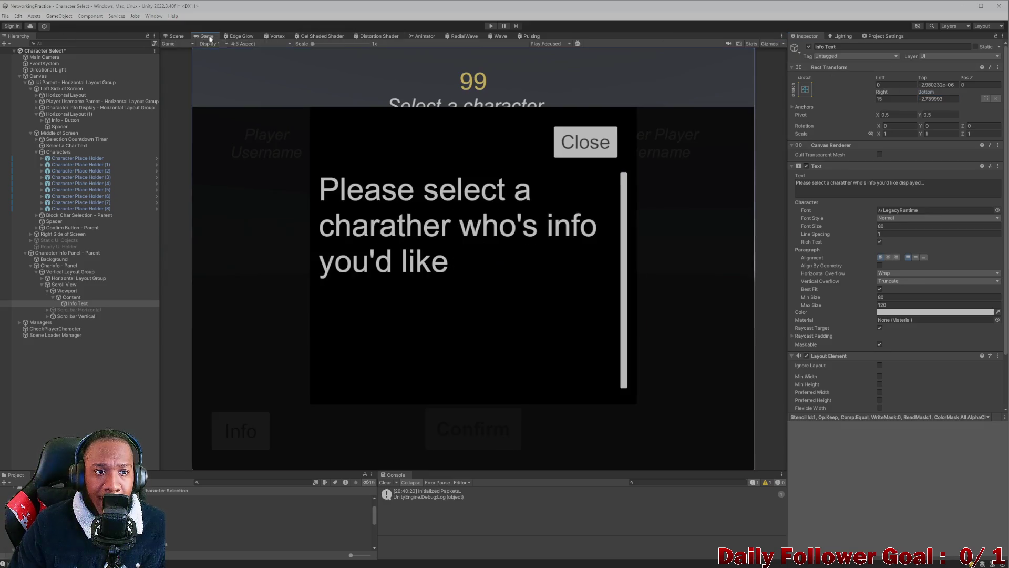
pyautogui.click(259, 43)
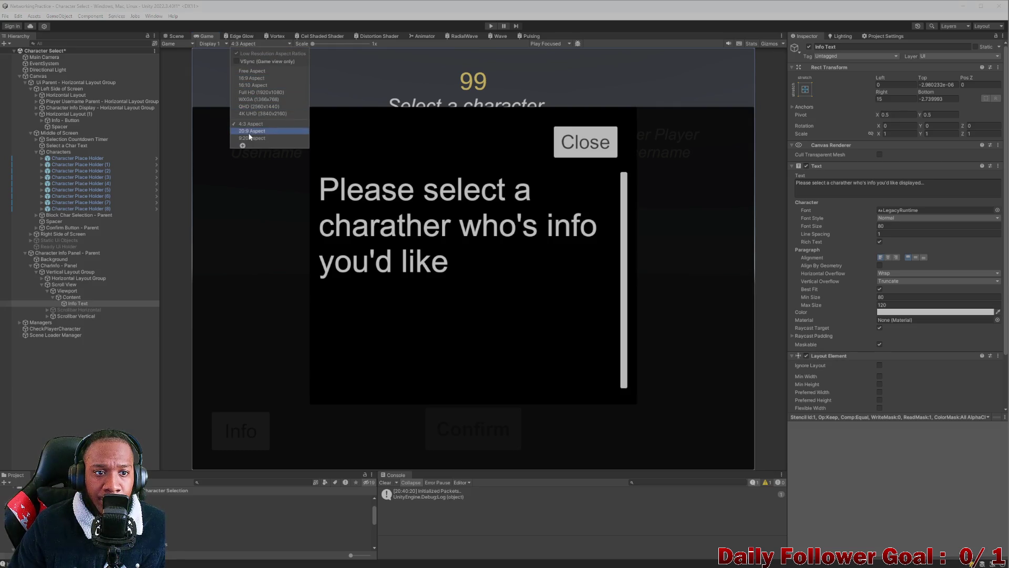
pyautogui.click(252, 131)
pyautogui.click(177, 36)
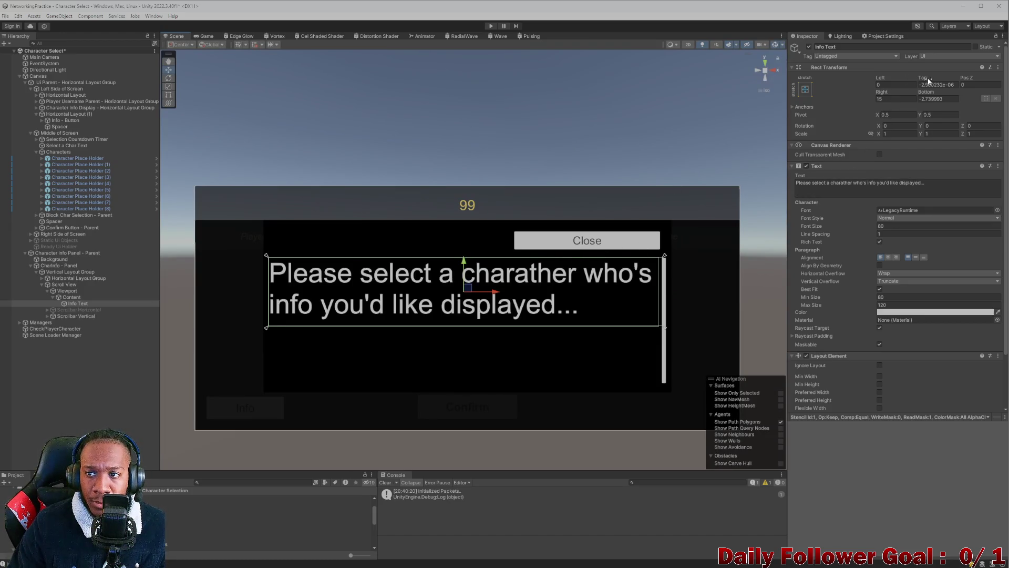
# Stretch the Info Text box's bottom edge down to -206.05
pyautogui.moveTo(923, 94)
pyautogui.mouseDown()
pyautogui.moveTo(725, 89)
pyautogui.moveTo(438, 282)
pyautogui.moveTo(274, 278)
pyautogui.mouseUp()
pyautogui.scroll(-2, 818, 306)
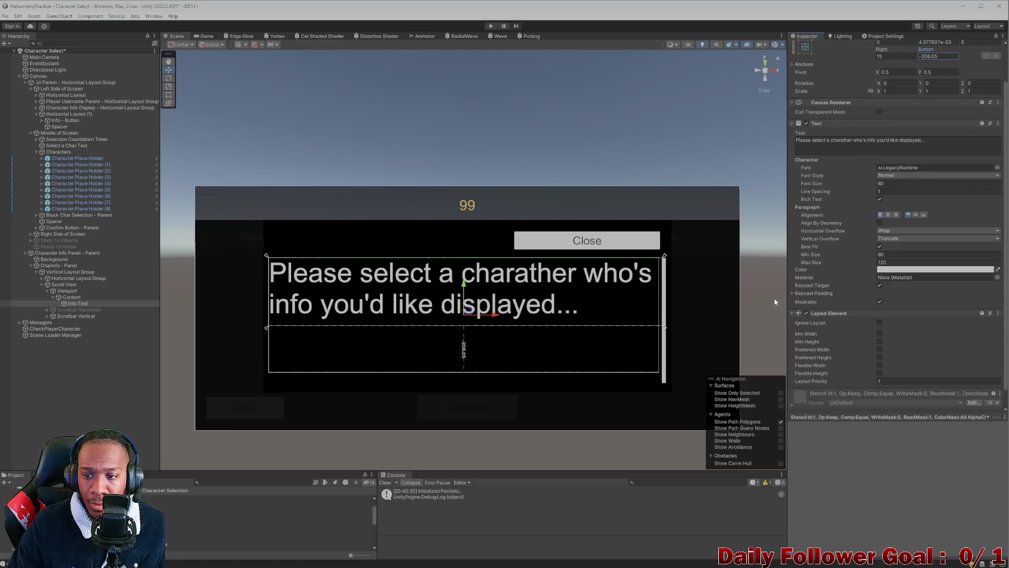
pyautogui.moveTo(266, 329); pyautogui.dragTo(267, 330)
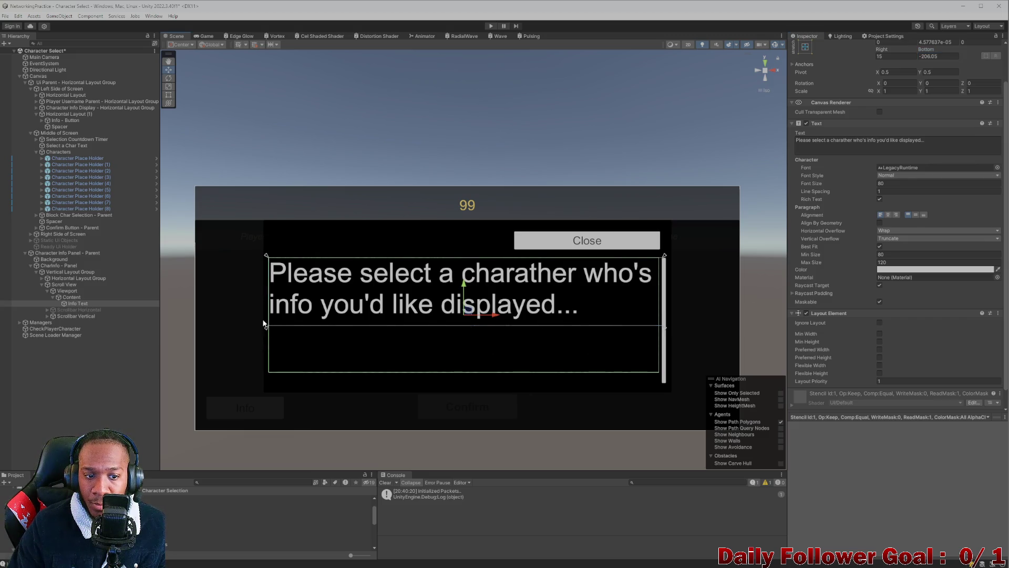
pyautogui.click(264, 346)
pyautogui.click(266, 331)
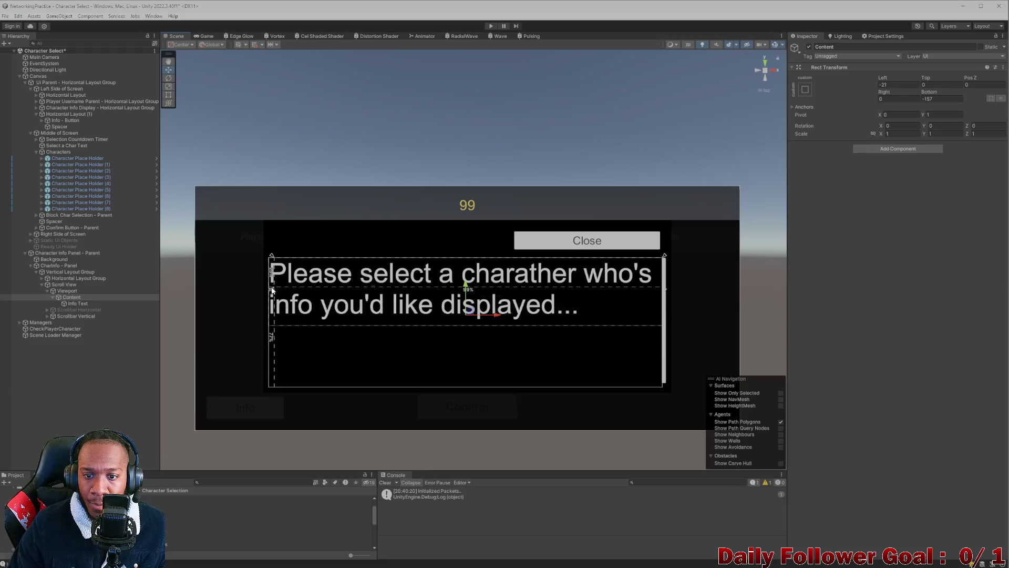
# Set the scroll Content's bottom offset to 0, then review Viewport and Scroll View settings
pyautogui.click(931, 99)
pyautogui.write('0')
pyautogui.click(68, 291)
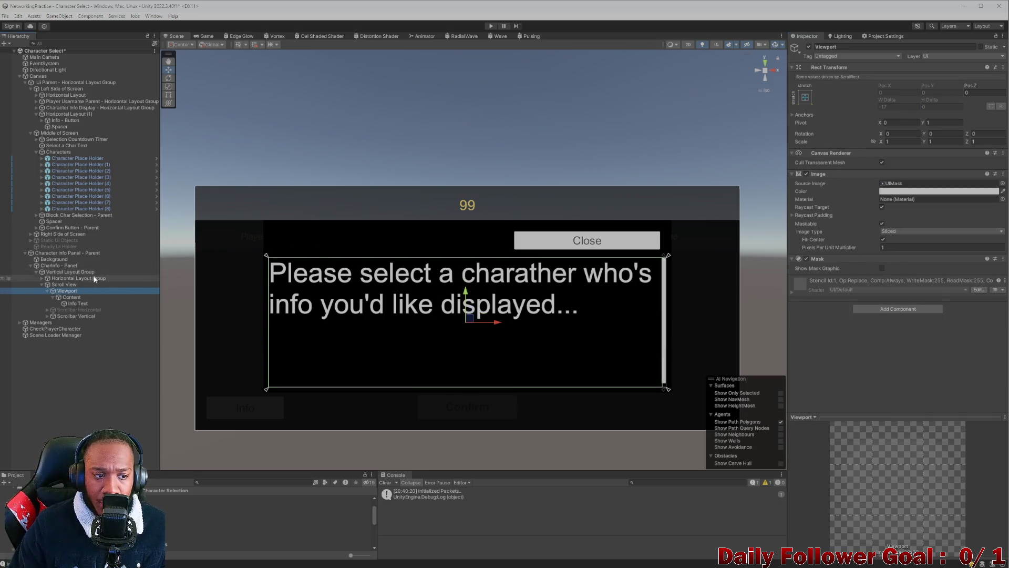
pyautogui.click(72, 285)
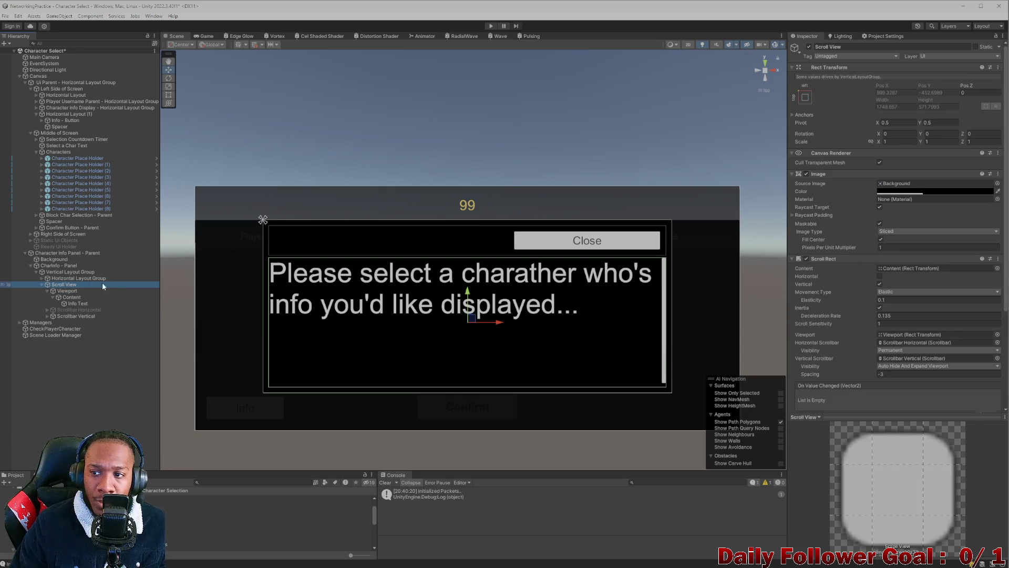
pyautogui.scroll(-5, 937, 143)
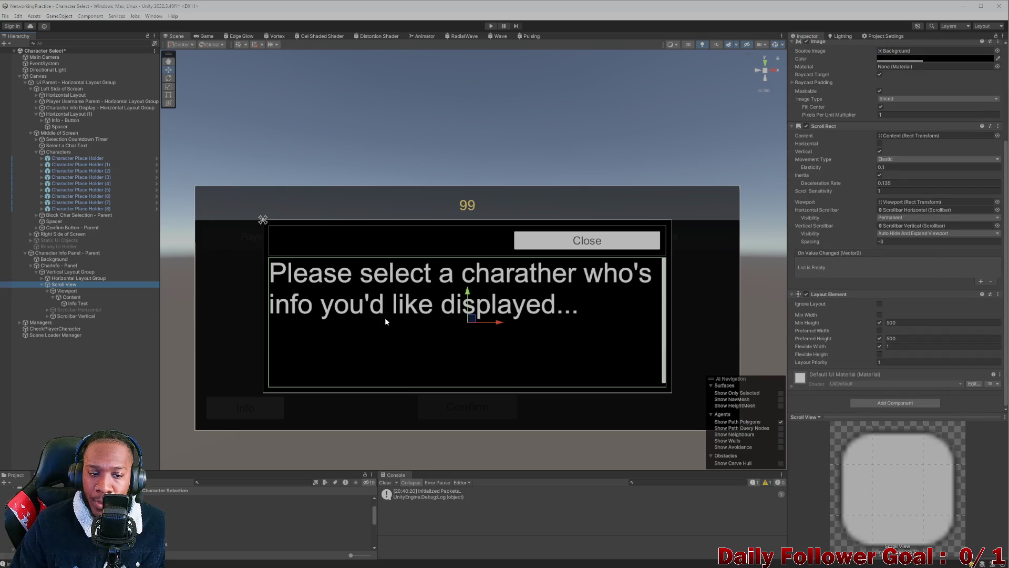
pyautogui.click(66, 297)
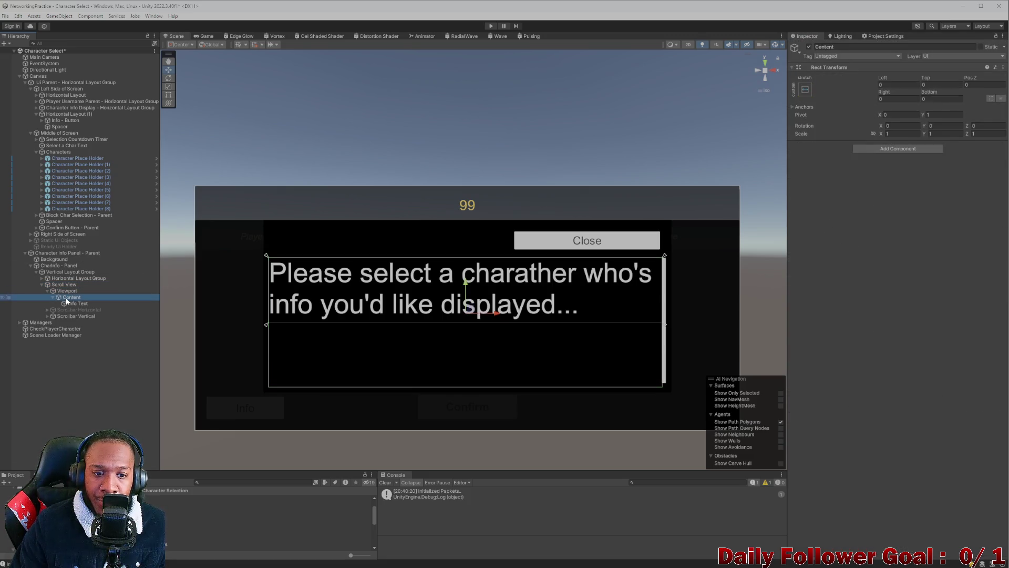
# Reset the Info Text's Rect Transform Top and Bottom offsets to 0
pyautogui.click(72, 302)
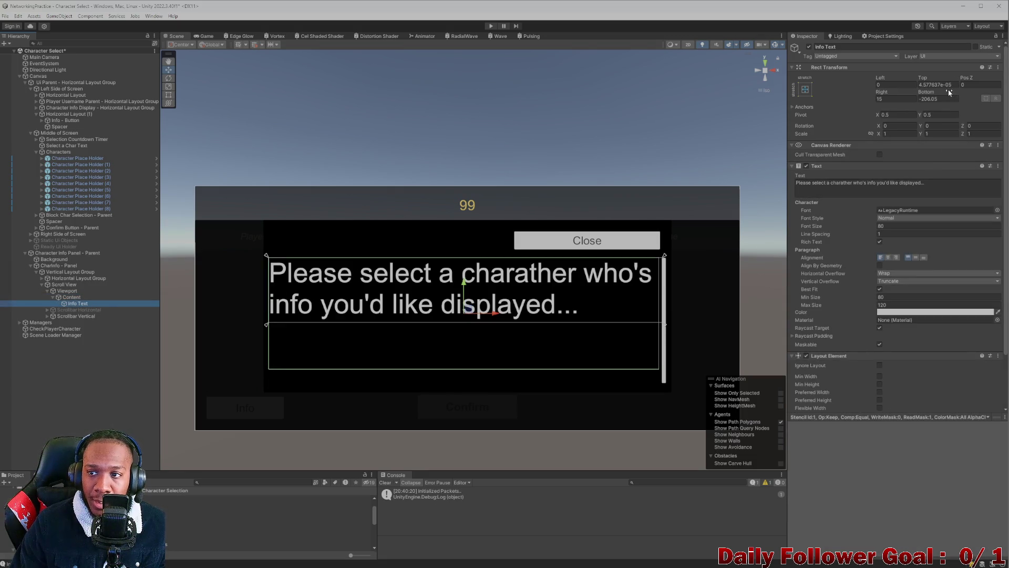
pyautogui.click(933, 99)
pyautogui.hotkey('ctrl', 'a')
pyautogui.write('0')
pyautogui.click(941, 84)
pyautogui.write('0')
pyautogui.click(941, 99)
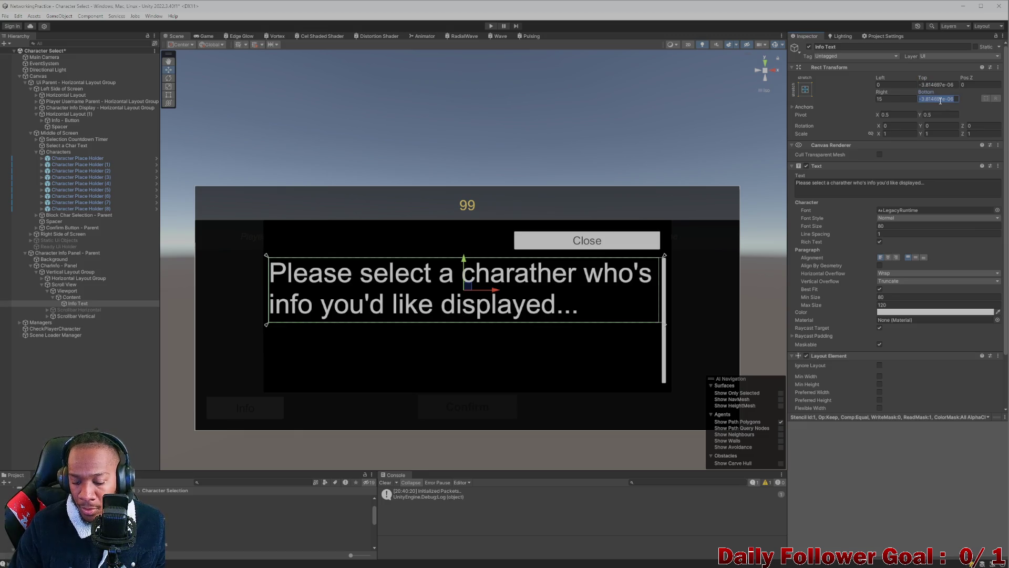
pyautogui.write('0')
pyautogui.click(948, 85)
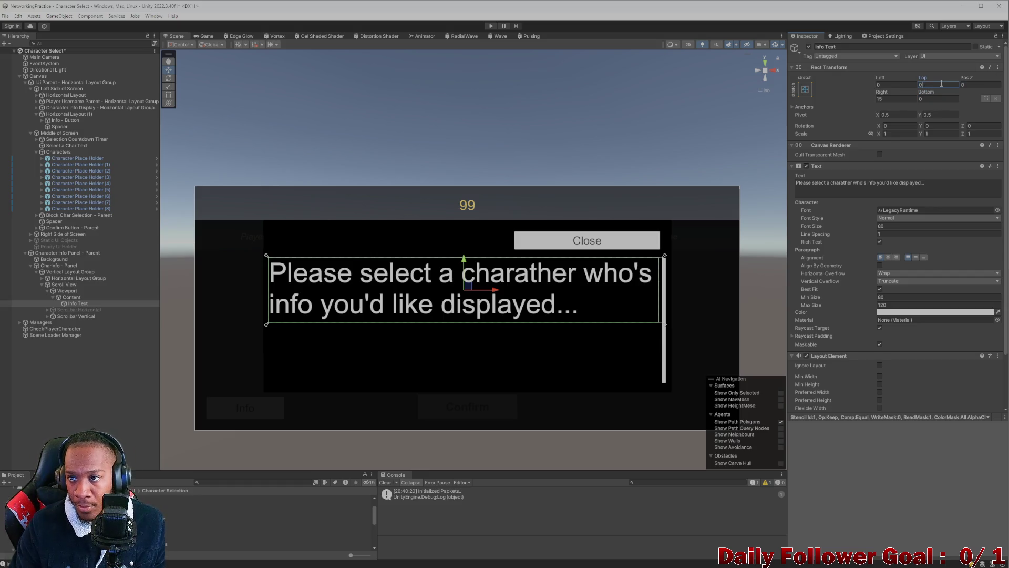
pyautogui.click(205, 36)
# Switch the Game view back to 4:3 and start Play mode
pyautogui.click(257, 43)
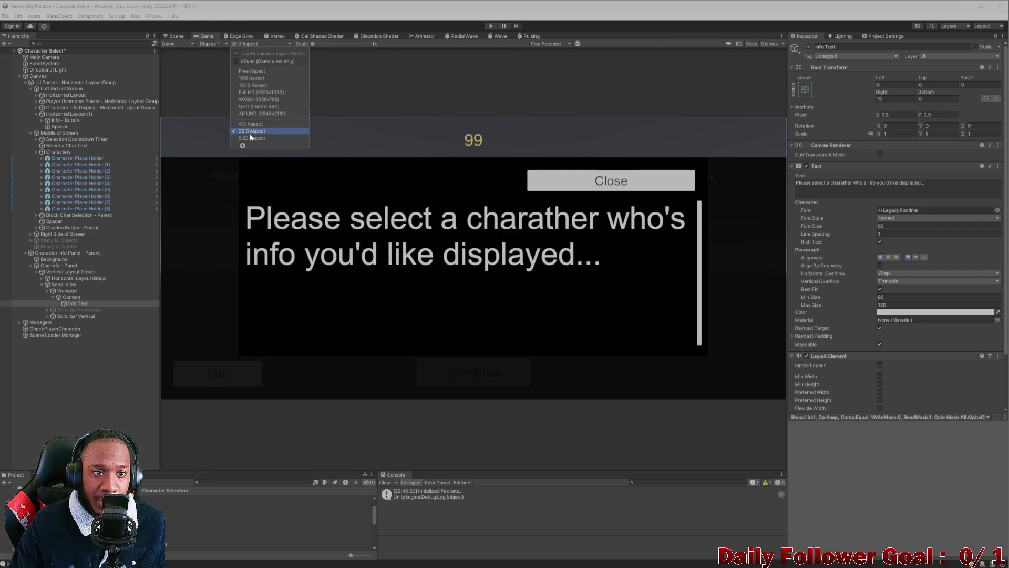
pyautogui.click(249, 124)
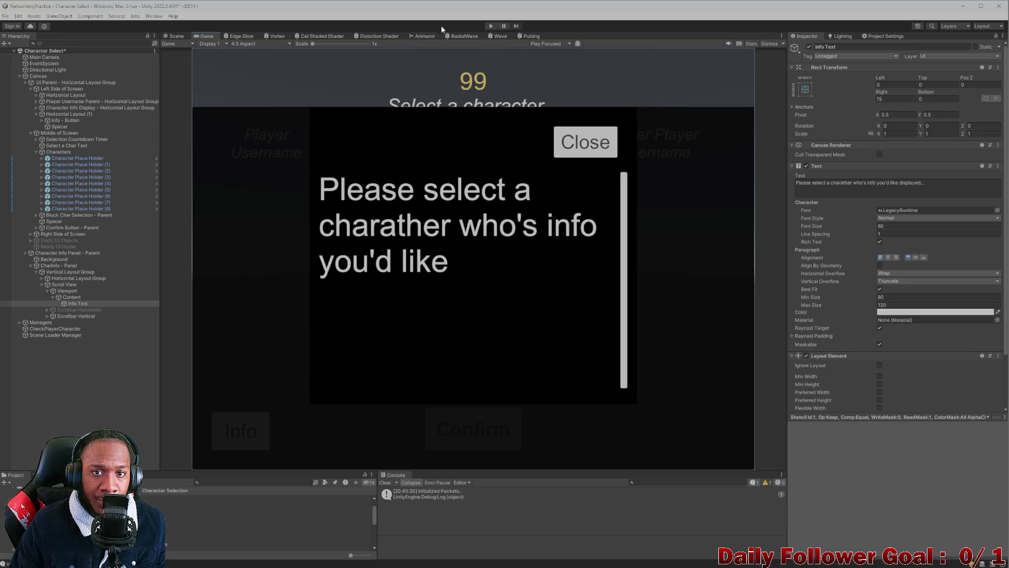
pyautogui.click(490, 26)
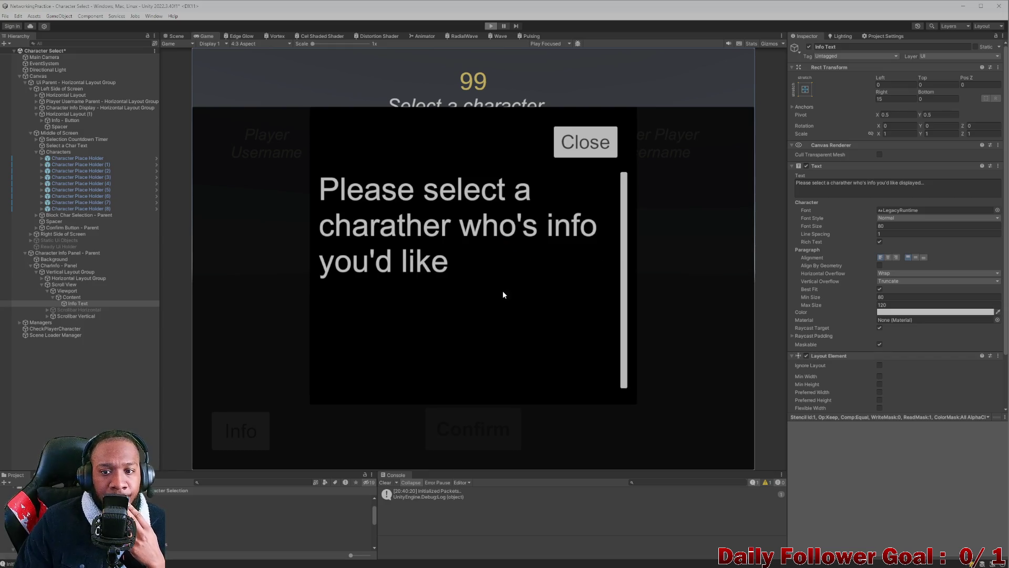
pyautogui.moveTo(478, 302); pyautogui.dragTo(463, 271)
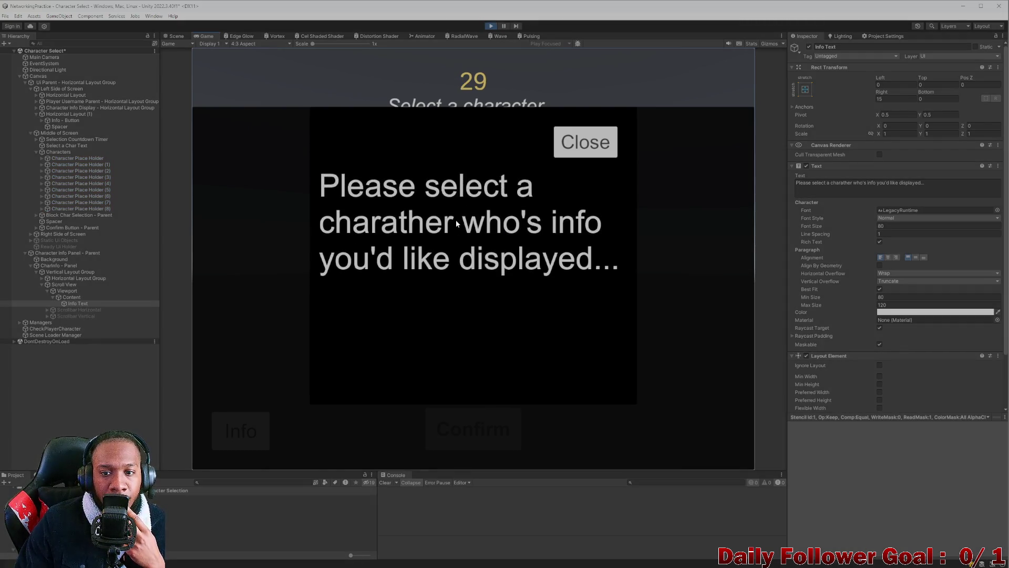
# Add 'sdfsdfjk slkjsdlkfjs lkdfj slkdf' to the Info Text during play and toggle the info panel closed and open
pyautogui.click(950, 184)
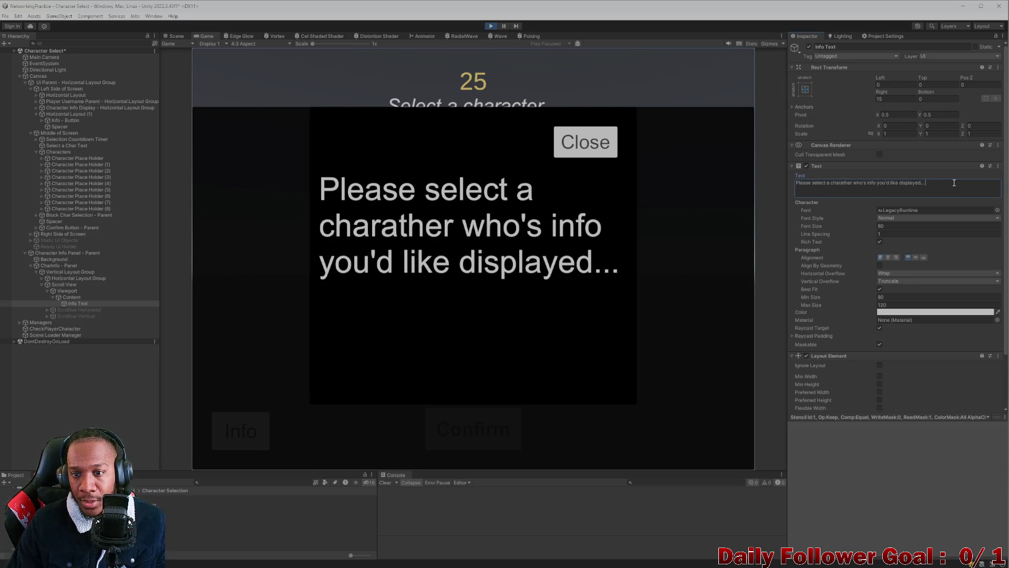
pyautogui.write('sdfsdfjk slkjsdlkfjs lkdfj slkdf')
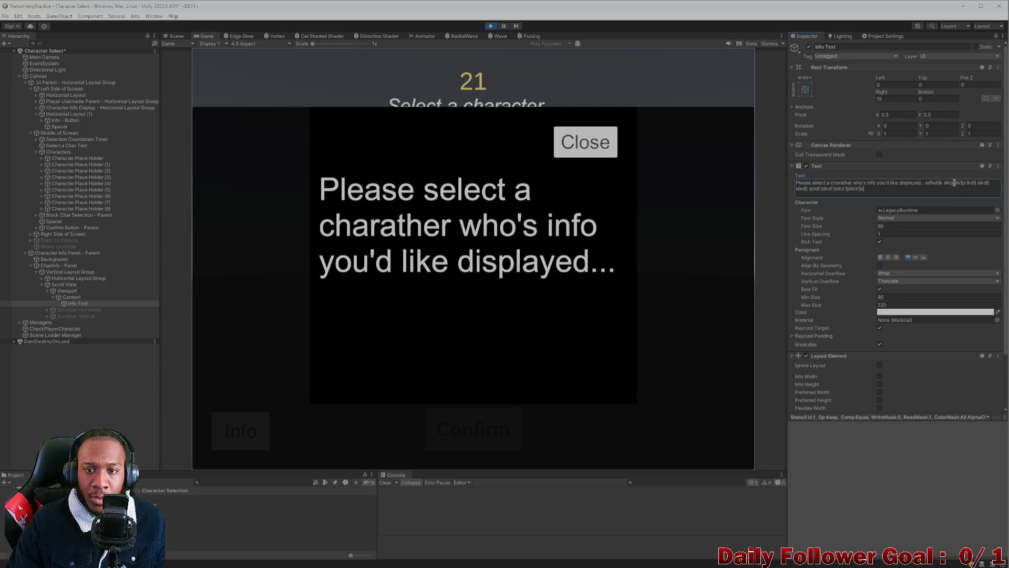
pyautogui.scroll(-2, 448, 346)
pyautogui.click(238, 430)
pyautogui.click(238, 430)
pyautogui.scroll(-2, 512, 161)
pyautogui.scroll(-1, 508, 250)
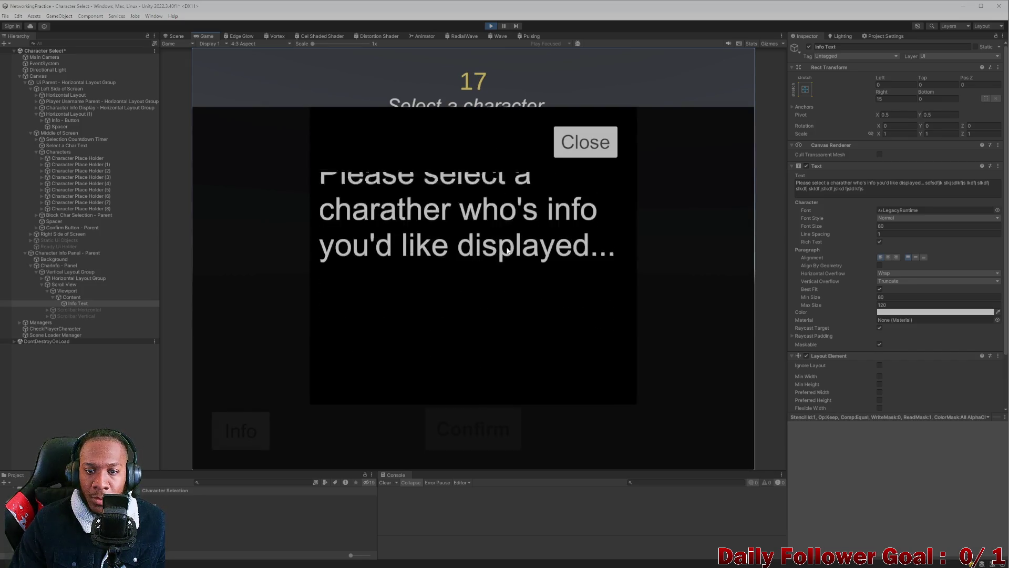
# Append 'sdf fs dfs' to the Info Text to test scrolling, then close the popup
pyautogui.click(809, 46)
pyautogui.click(809, 46)
pyautogui.click(889, 194)
pyautogui.click(890, 194)
pyautogui.write('sdf fs dfs')
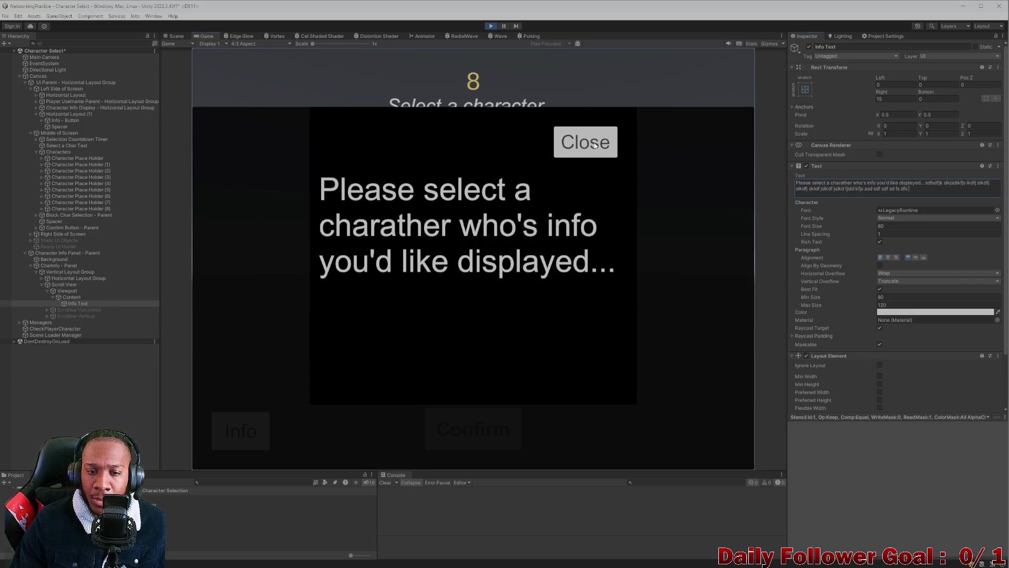
pyautogui.click(594, 145)
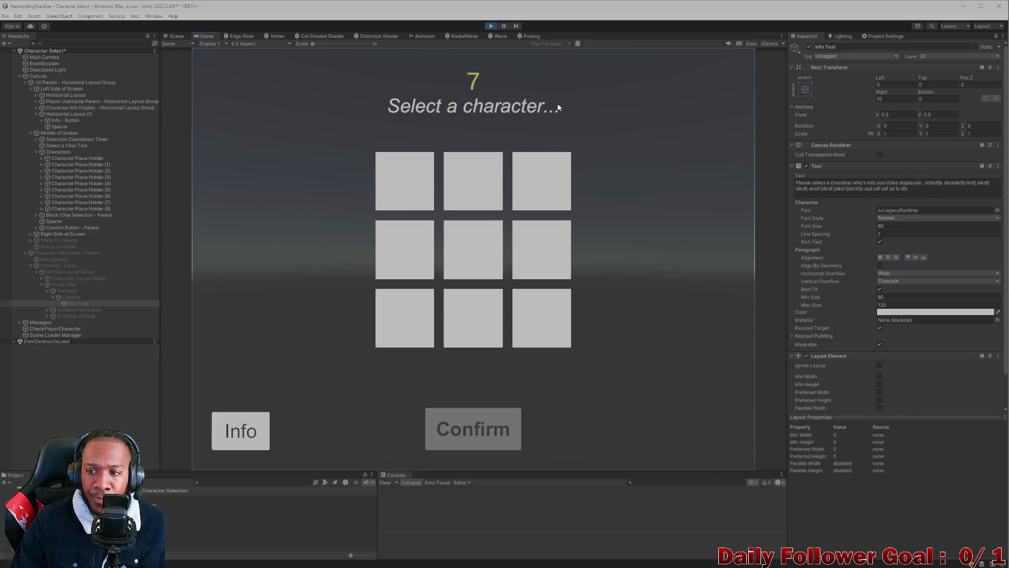
# Stop Play mode and deactivate Character Info Panel - Parent so it starts hidden
pyautogui.click(491, 26)
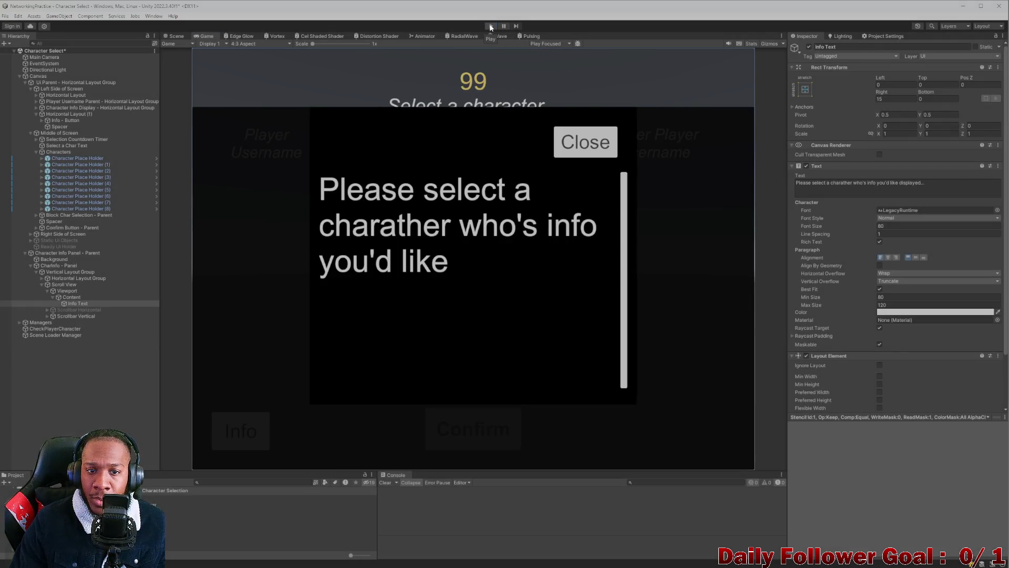
pyautogui.click(25, 252)
pyautogui.click(52, 254)
pyautogui.click(809, 47)
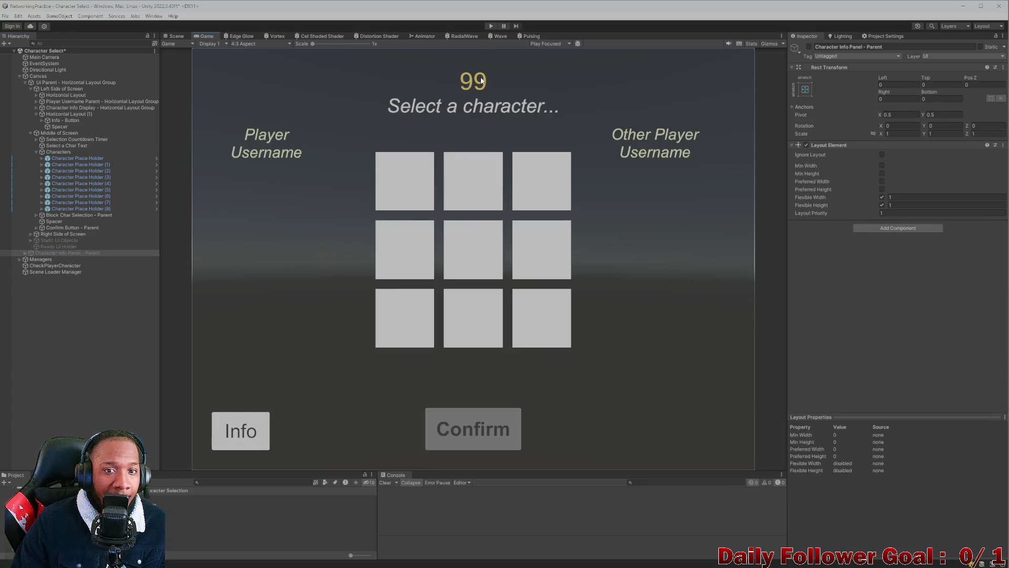
# Set the Selection Countdown Timer's Countdown Time to 3100
pyautogui.click(177, 36)
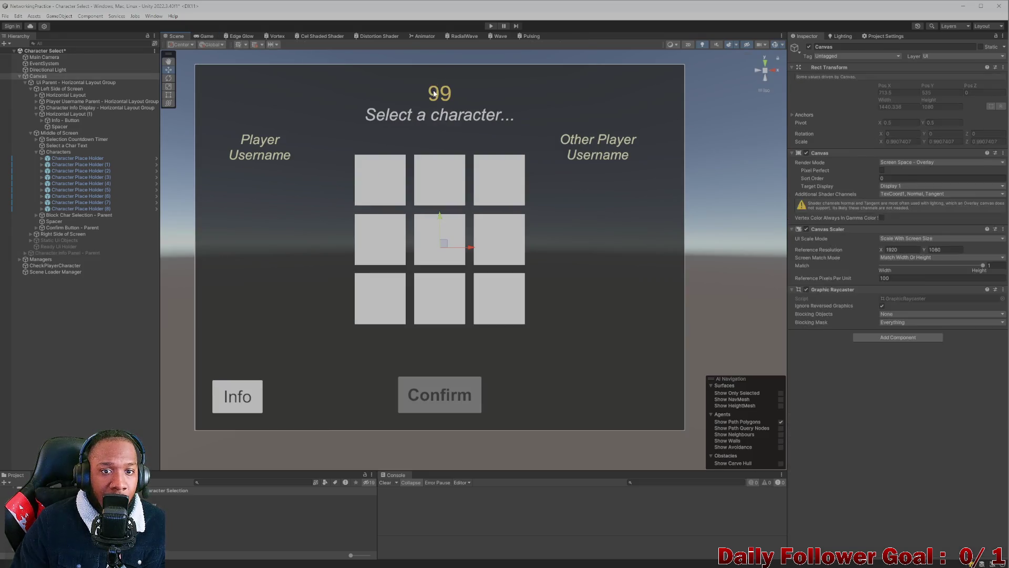
pyautogui.click(439, 92)
pyautogui.click(58, 140)
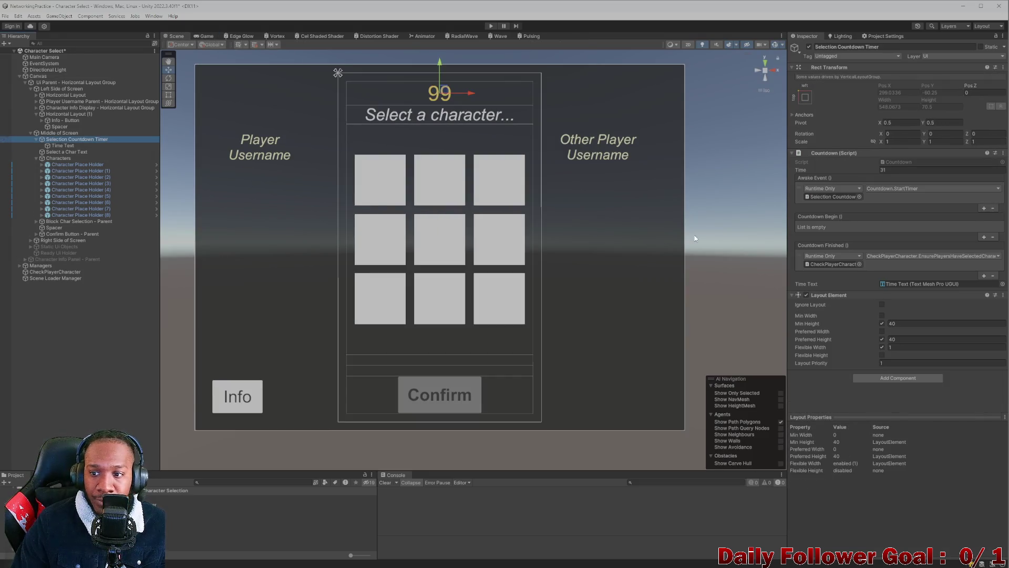
pyautogui.click(928, 169)
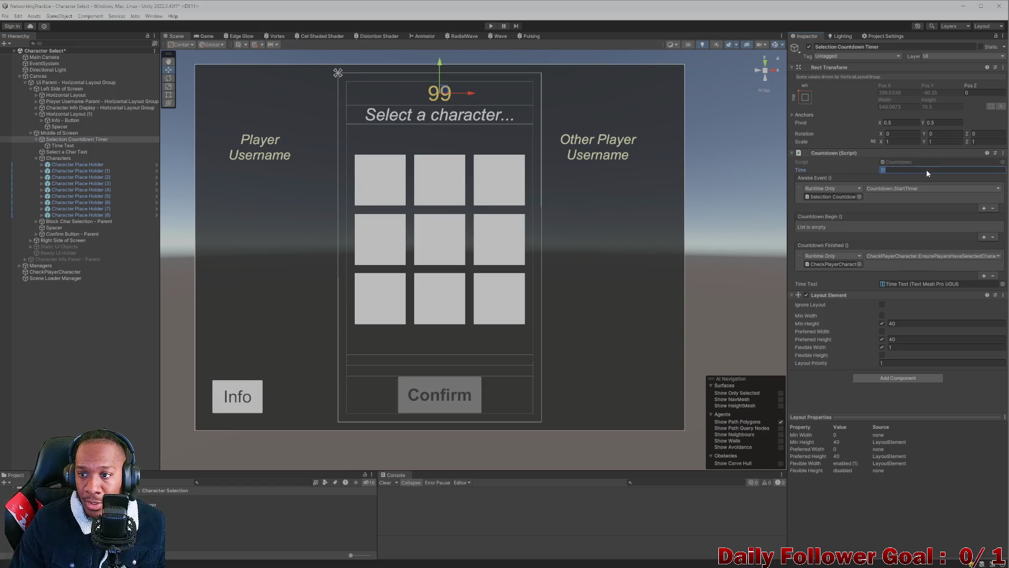
pyautogui.write('3100')
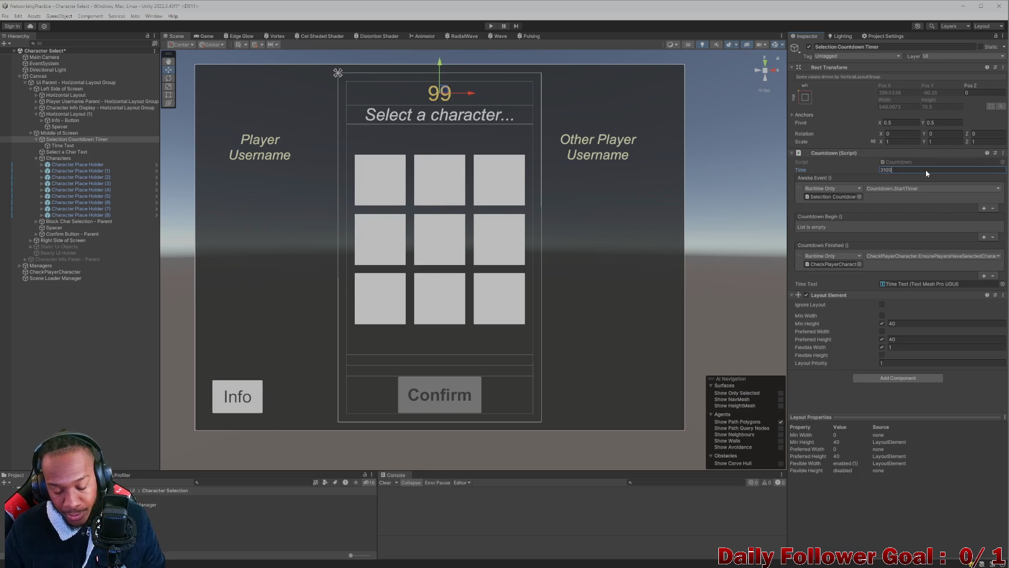
pyautogui.press('Return')
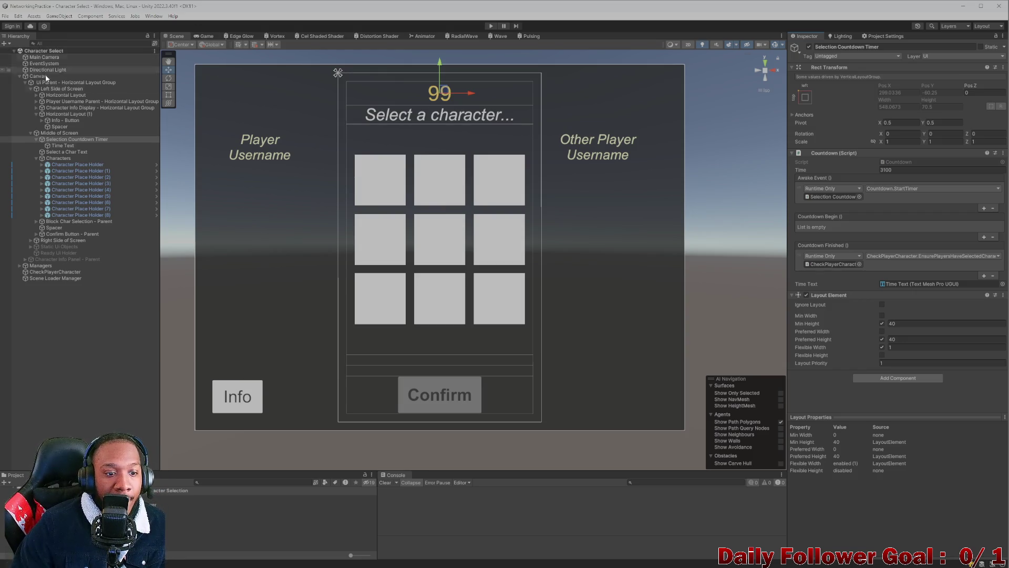
# Search 'lobb' in the Project panel to find the Lobby scene
pyautogui.click(232, 482)
pyautogui.write('lobb')
pyautogui.press('Down')
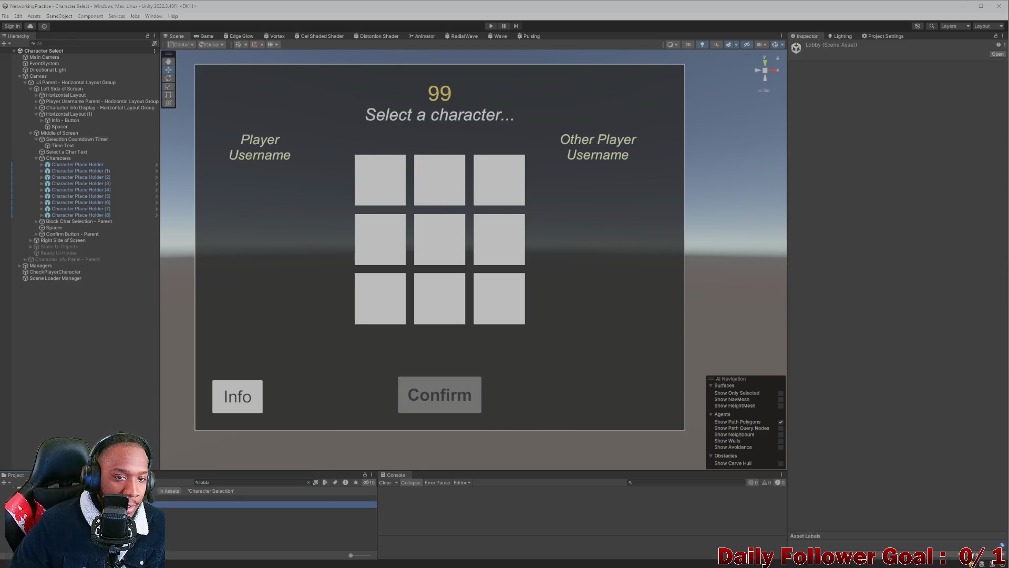
# Open the Lobby scene, snap the editor to the left half, and start Play mode
pyautogui.press('Return')
pyautogui.moveTo(396, 5)
pyautogui.mouseDown()
pyautogui.moveTo(299, 24)
pyautogui.moveTo(226, 24)
pyautogui.mouseUp()
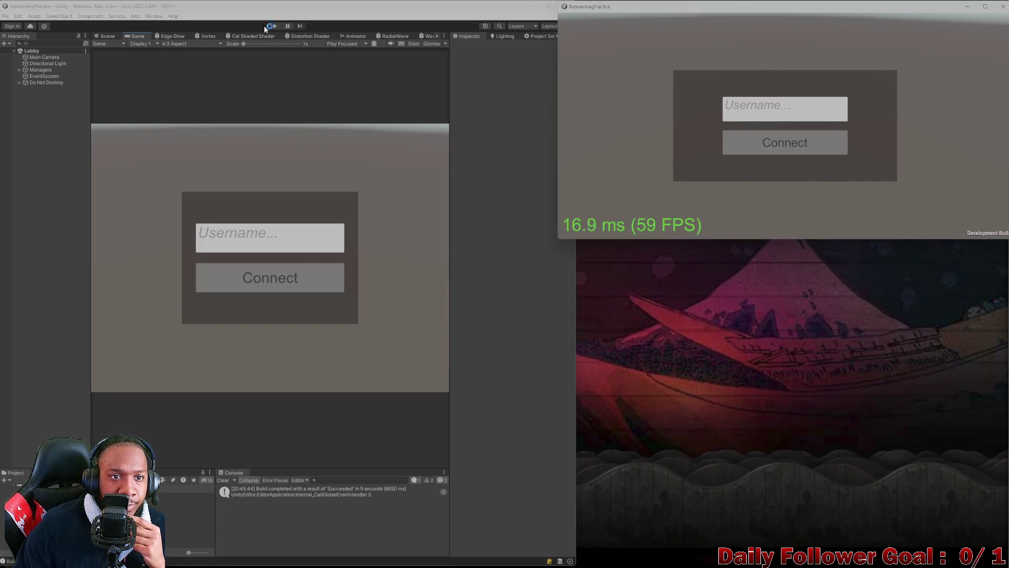
pyautogui.click(277, 27)
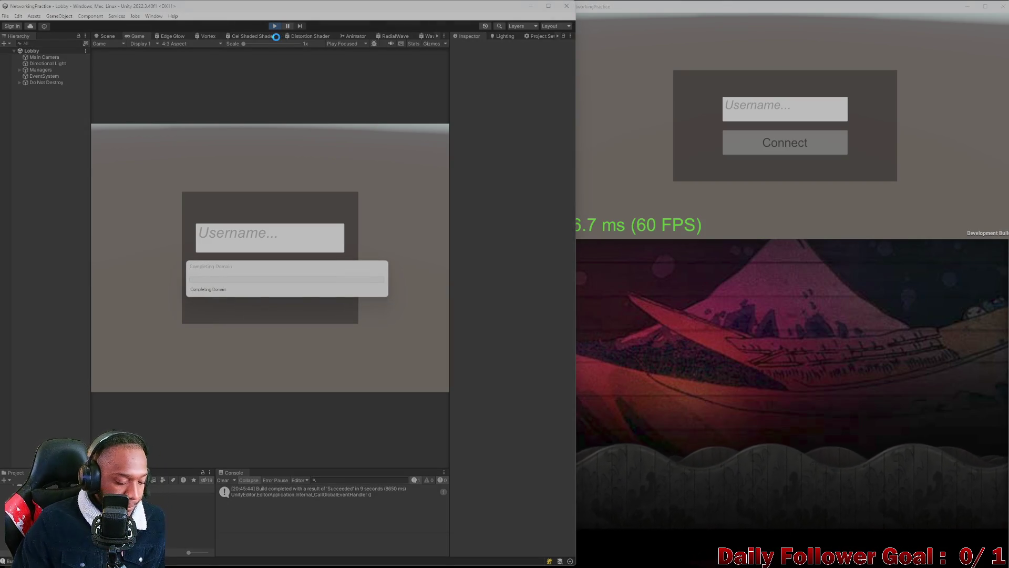
# Connect the editor as 'asdf' and the build as 'zxcv' to the lobby
pyautogui.click(270, 236)
pyautogui.write('asdf')
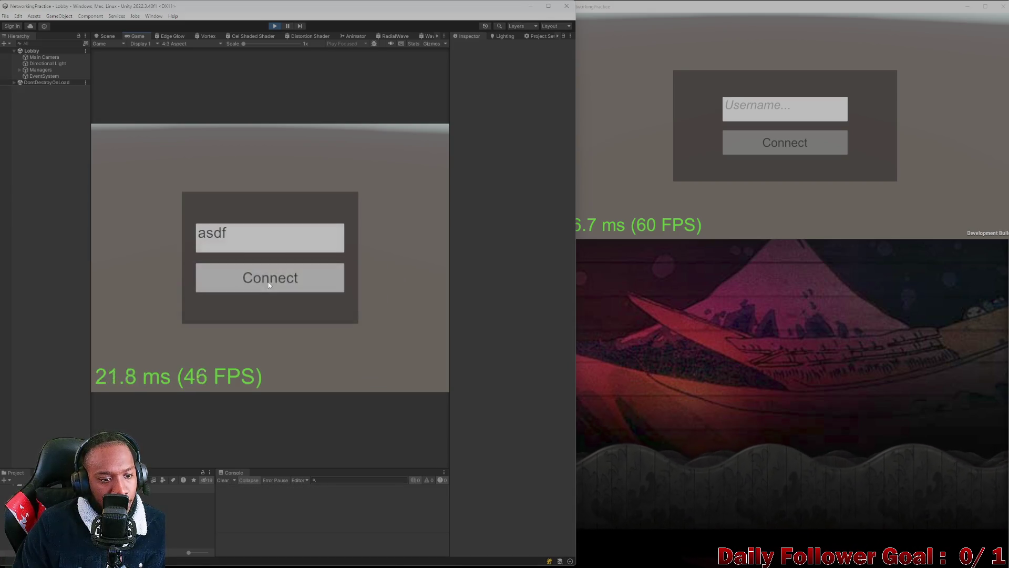
pyautogui.click(269, 285)
pyautogui.click(759, 118)
pyautogui.write('zxcv')
pyautogui.click(755, 135)
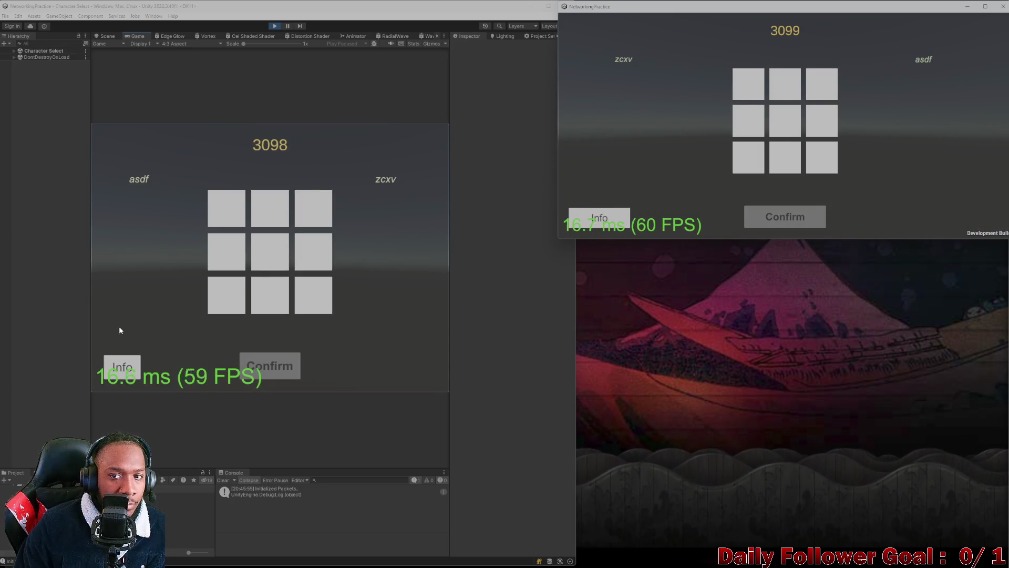
# Open the character info panel, scroll its text, and close it
pyautogui.click(138, 363)
pyautogui.scroll(-2, 264, 265)
pyautogui.scroll(-2, 256, 211)
pyautogui.scroll(2, 256, 200)
pyautogui.click(326, 190)
# Select The Speedster and scroll through its description in the info panel
pyautogui.click(229, 212)
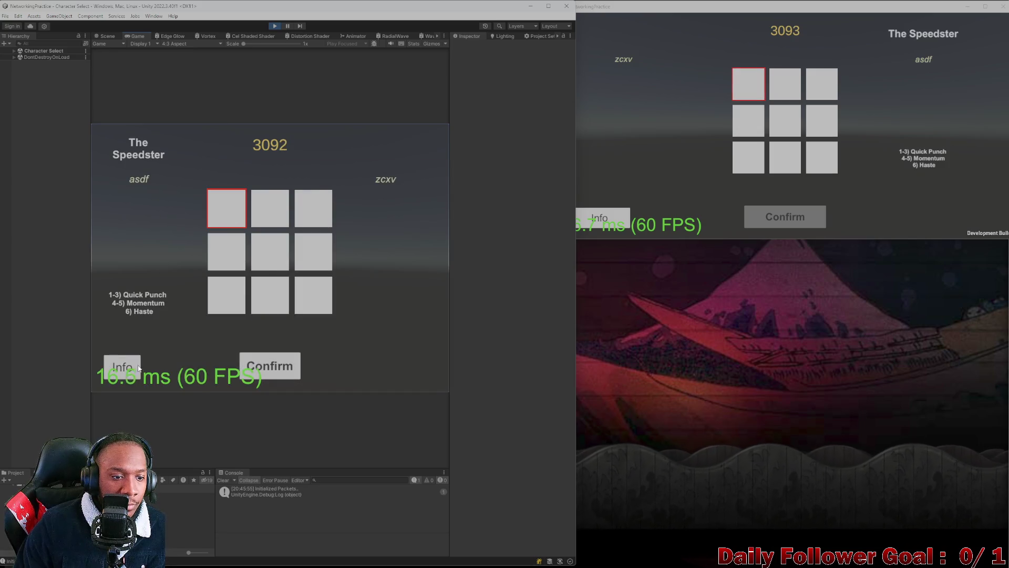
pyautogui.click(121, 367)
pyautogui.scroll(-2, 247, 279)
pyautogui.scroll(2, 248, 180)
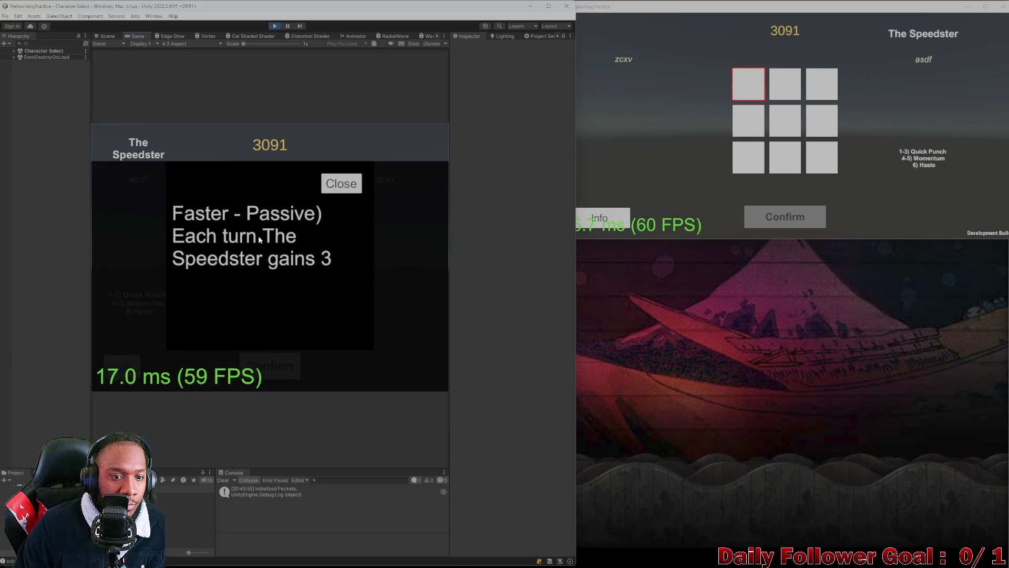
pyautogui.scroll(-2, 250, 163)
pyautogui.scroll(2, 263, 223)
pyautogui.scroll(-2, 262, 222)
pyautogui.scroll(2, 279, 217)
pyautogui.scroll(-2, 279, 218)
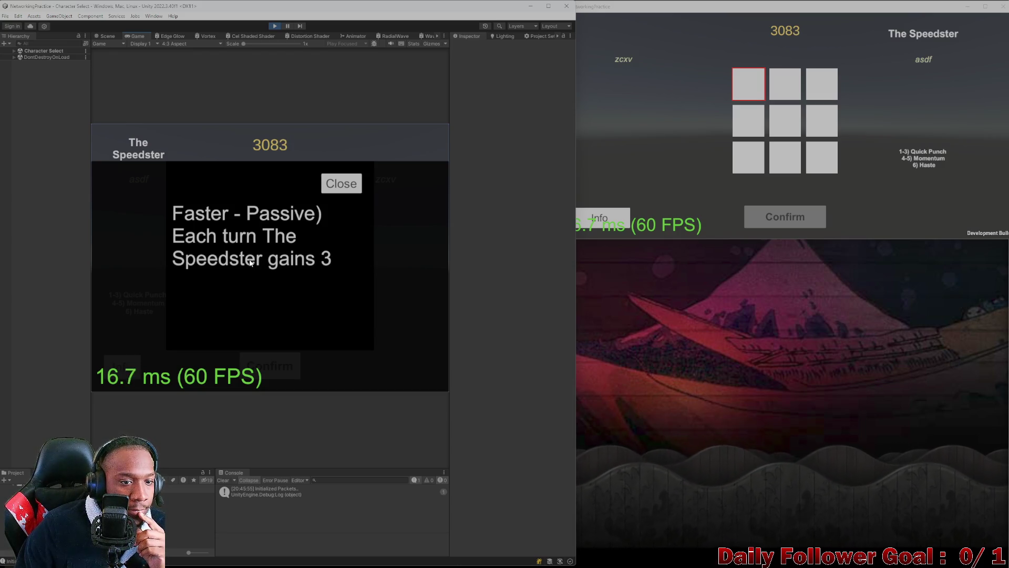
pyautogui.scroll(-1, 203, 266)
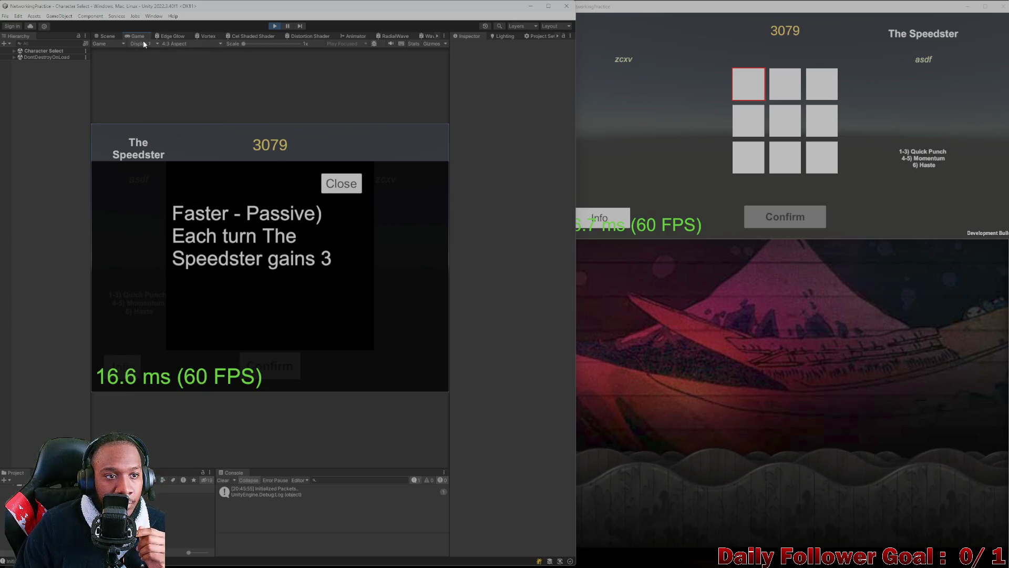
# Set the Game view to 20:9, close the info panel, and stop play mode
pyautogui.click(181, 43)
pyautogui.click(190, 132)
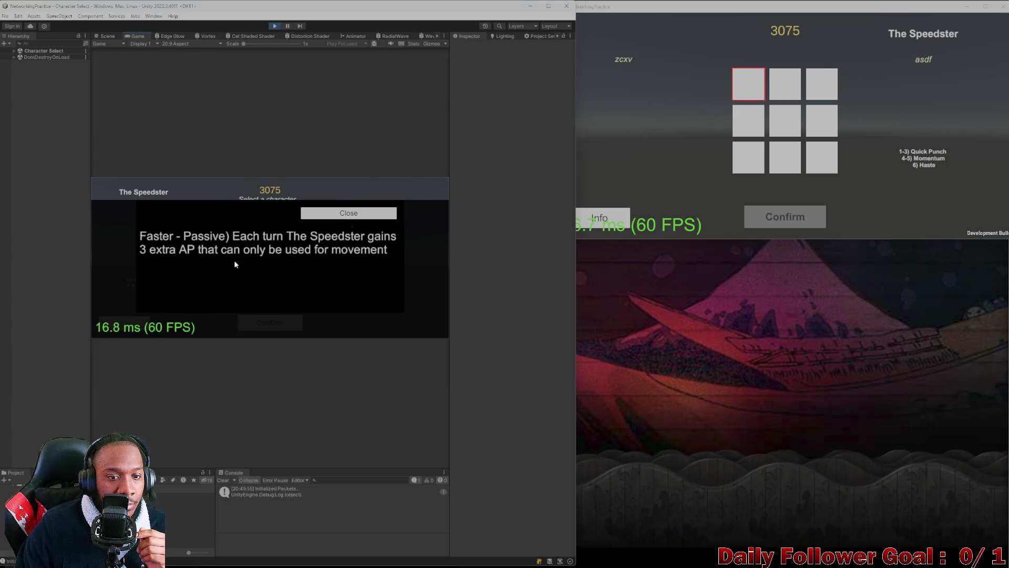
pyautogui.click(346, 213)
pyautogui.click(273, 24)
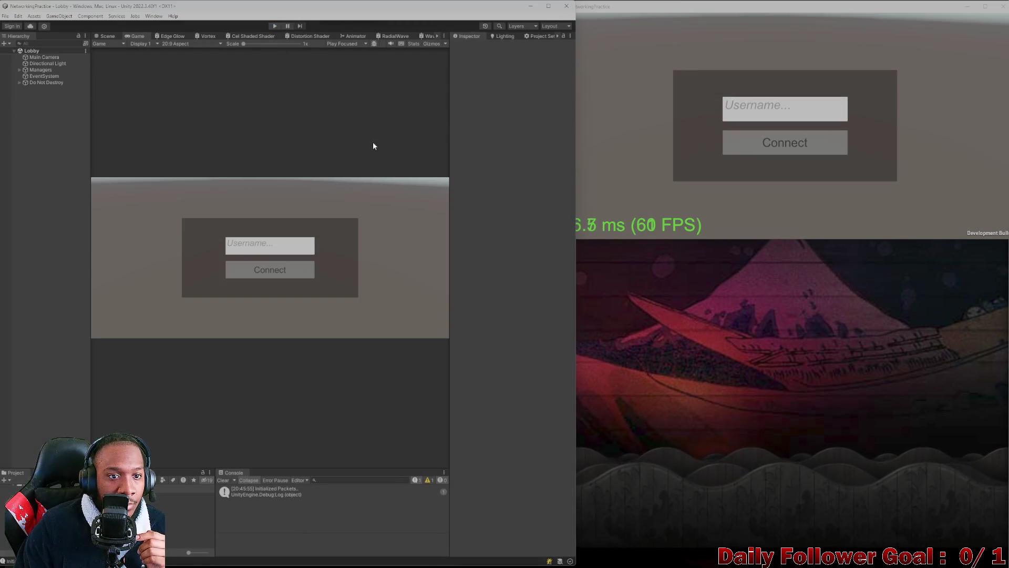
# Maximise the editor and open the Character Selection scene found by searching 'charac'
pyautogui.moveTo(223, 13)
pyautogui.mouseDown()
pyautogui.moveTo(493, 10)
pyautogui.moveTo(652, 32)
pyautogui.moveTo(652, 68)
pyautogui.mouseUp()
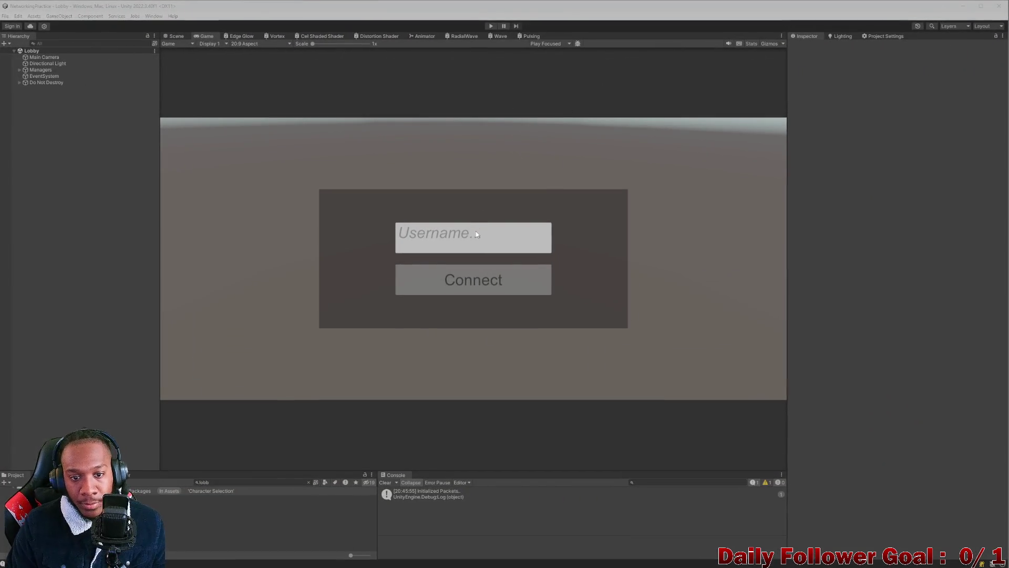
pyautogui.click(248, 482)
pyautogui.press('BackSpace')
pyautogui.press('BackSpace')
pyautogui.press('BackSpace')
pyautogui.write('cha')
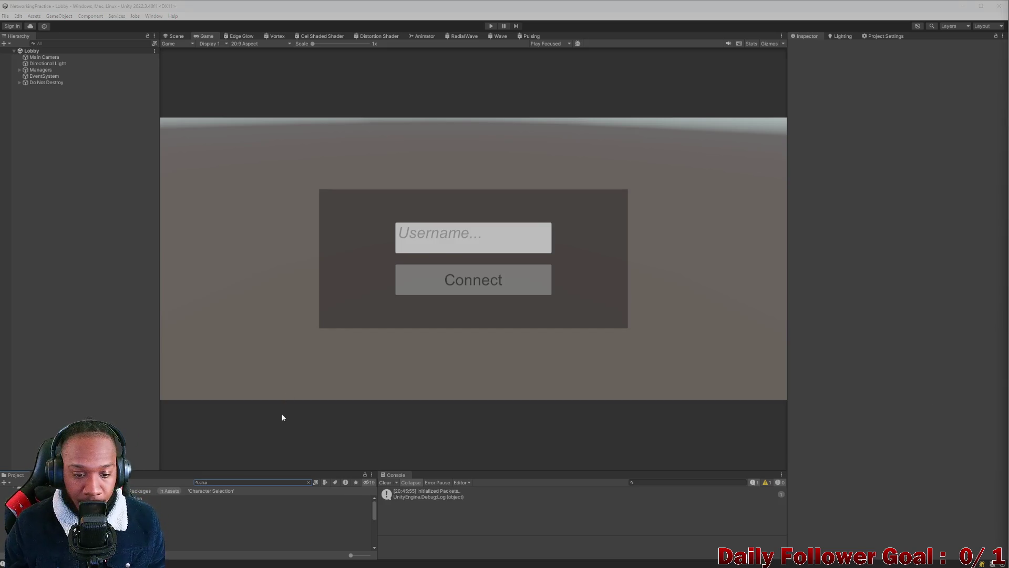
pyautogui.click(266, 482)
pyautogui.write('charac')
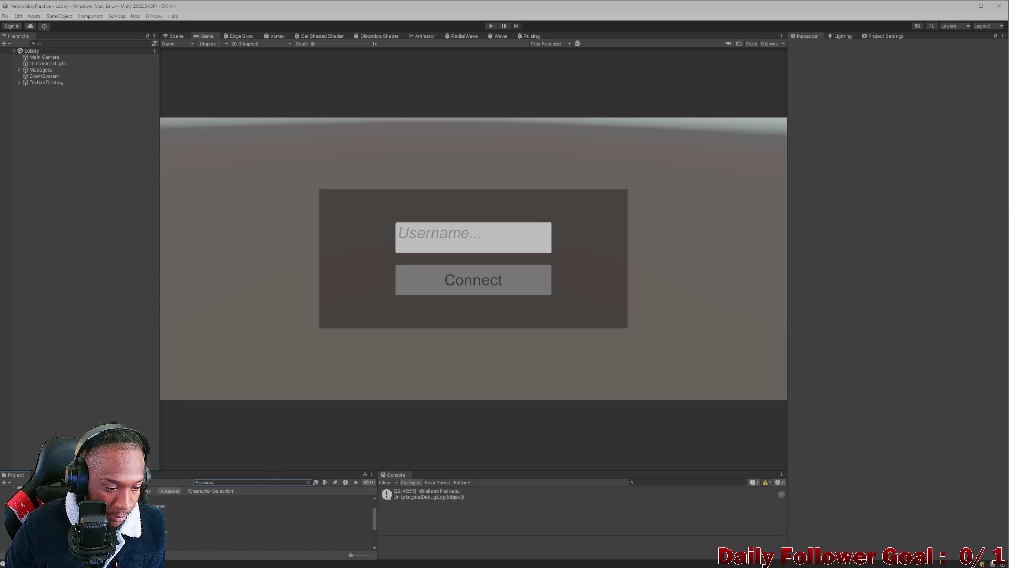
pyautogui.doubleClick(210, 525)
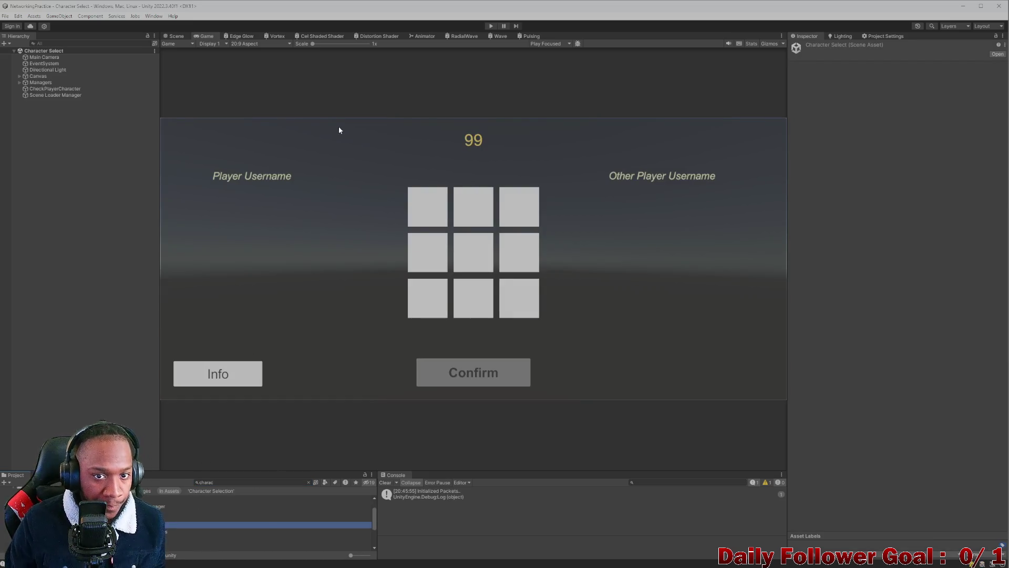
# View the scene in the Scene tab and select Player Username Parent
pyautogui.click(177, 36)
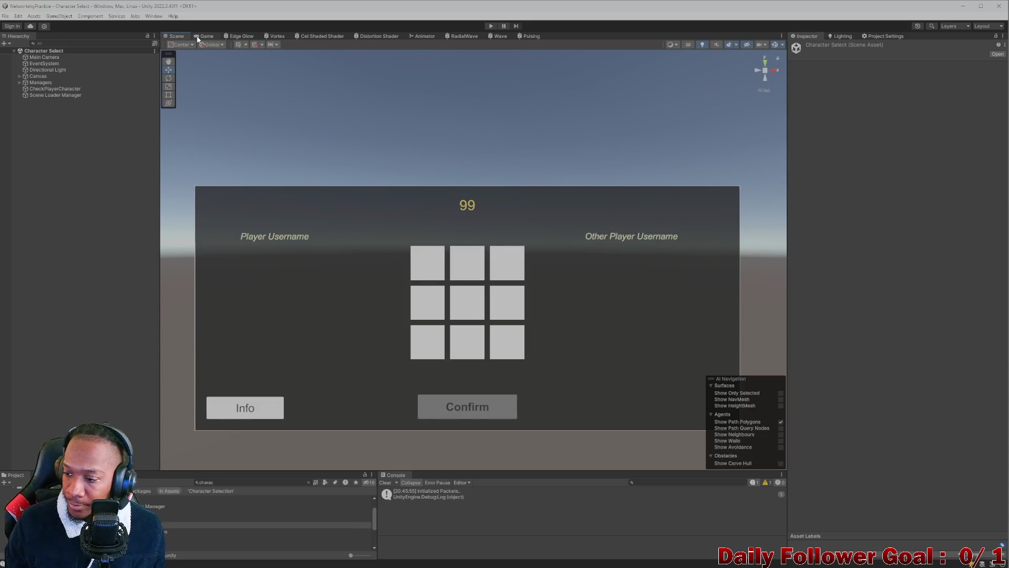
pyautogui.click(206, 36)
pyautogui.click(174, 36)
pyautogui.click(272, 232)
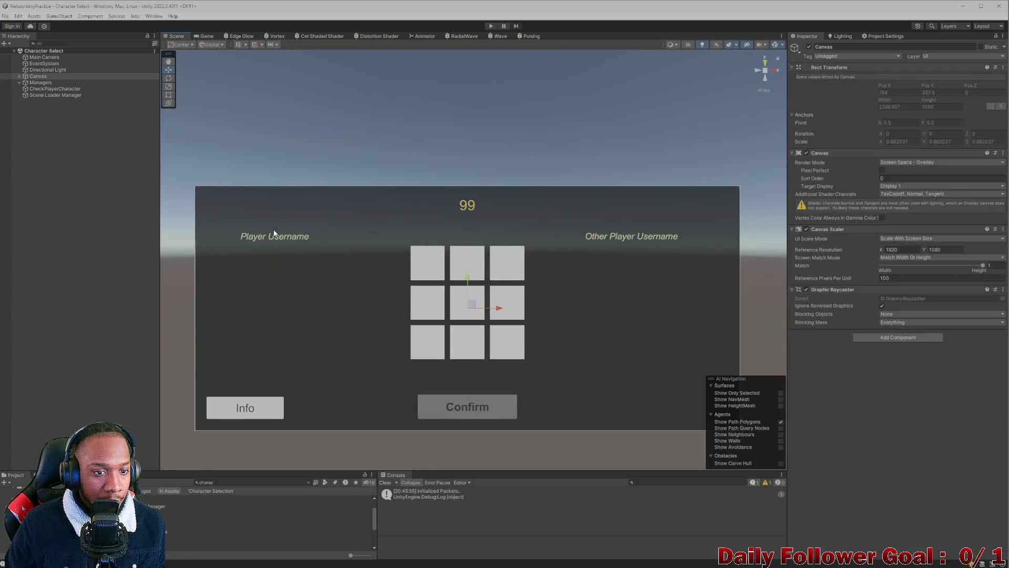
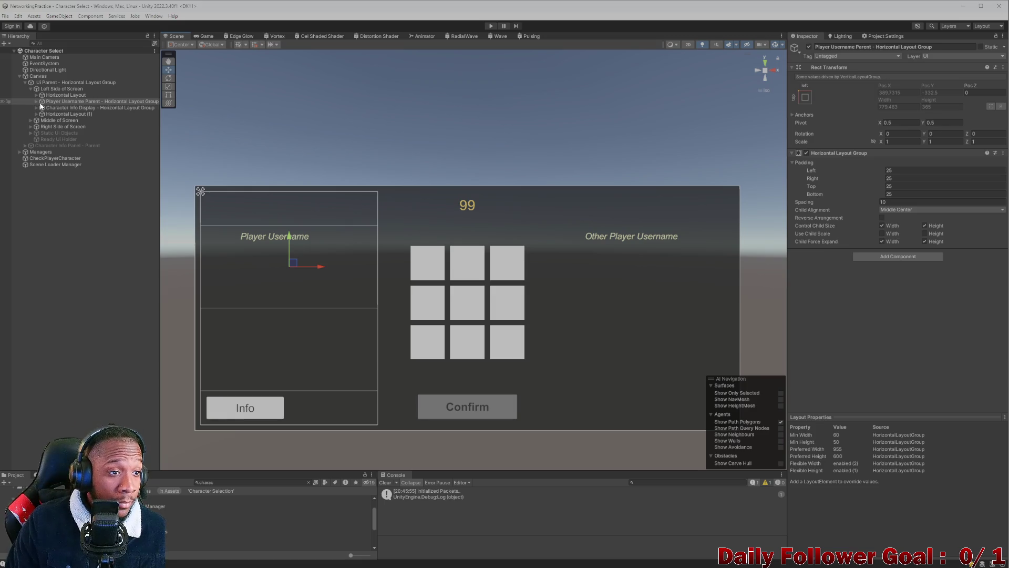
# Expand Player Username Parent and Horizontal Layout, then enable Character Info Panel - Parent
pyautogui.click(36, 101)
pyautogui.click(35, 101)
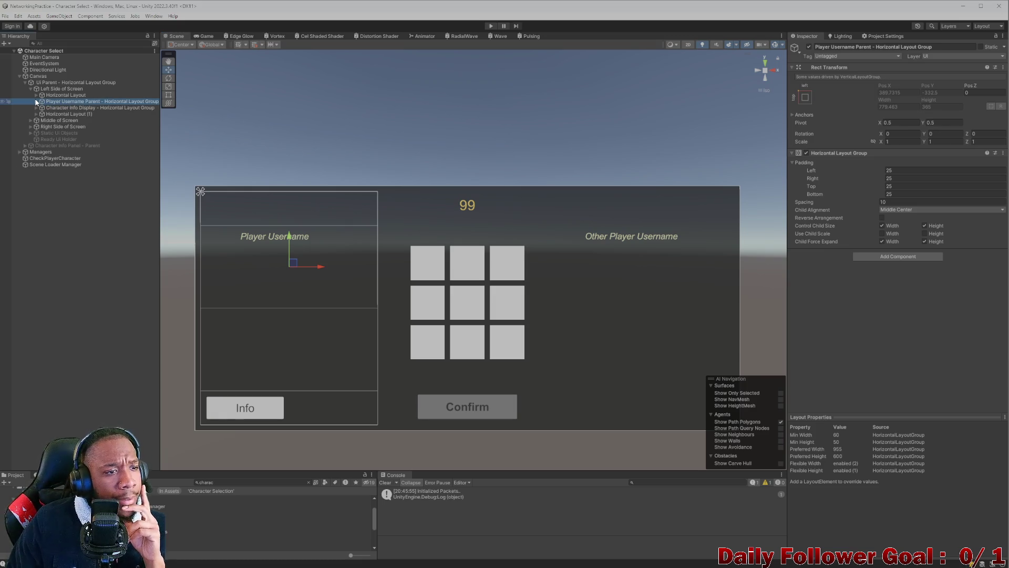
pyautogui.click(35, 102)
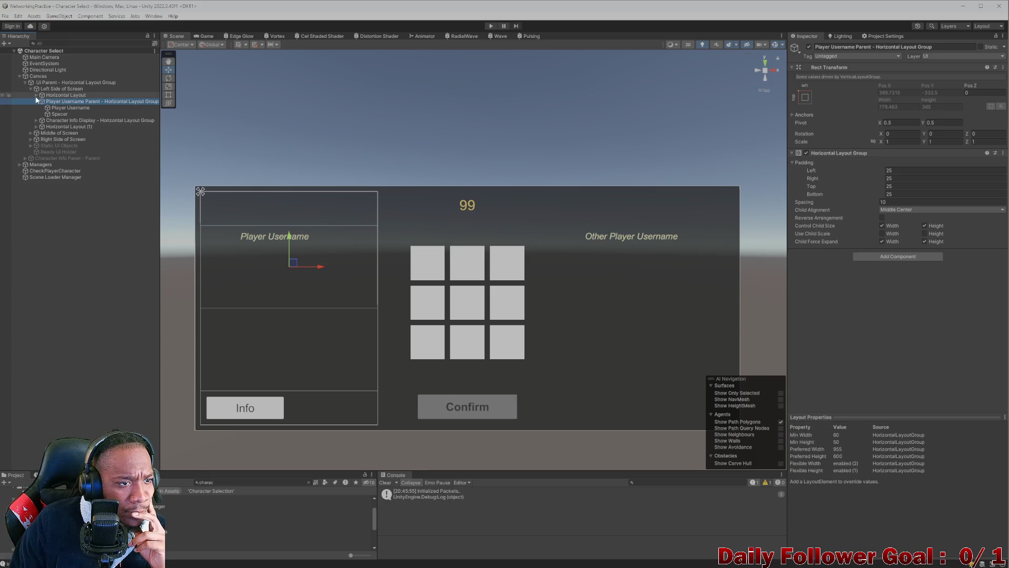
pyautogui.click(36, 95)
pyautogui.click(55, 171)
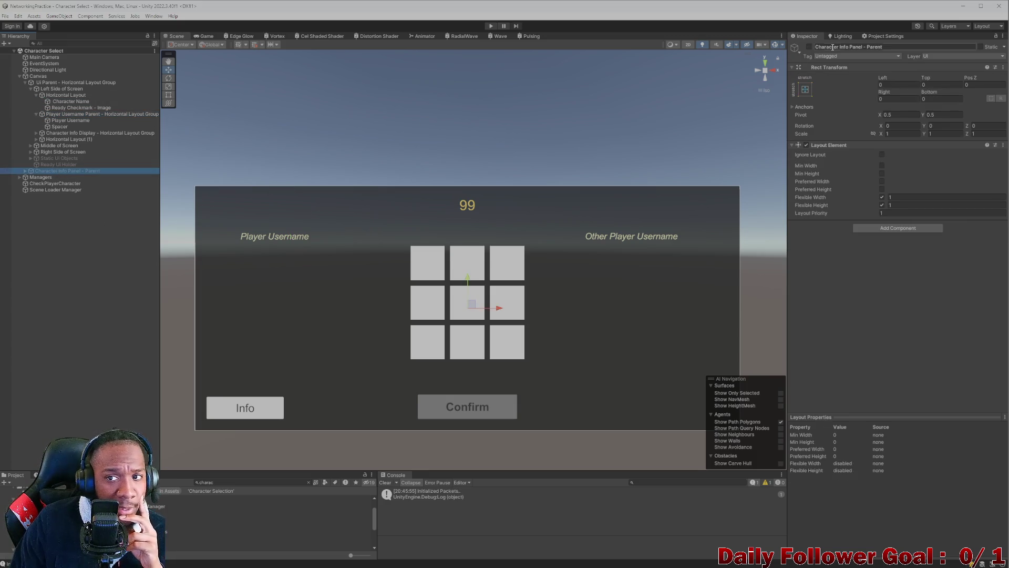
pyautogui.click(809, 47)
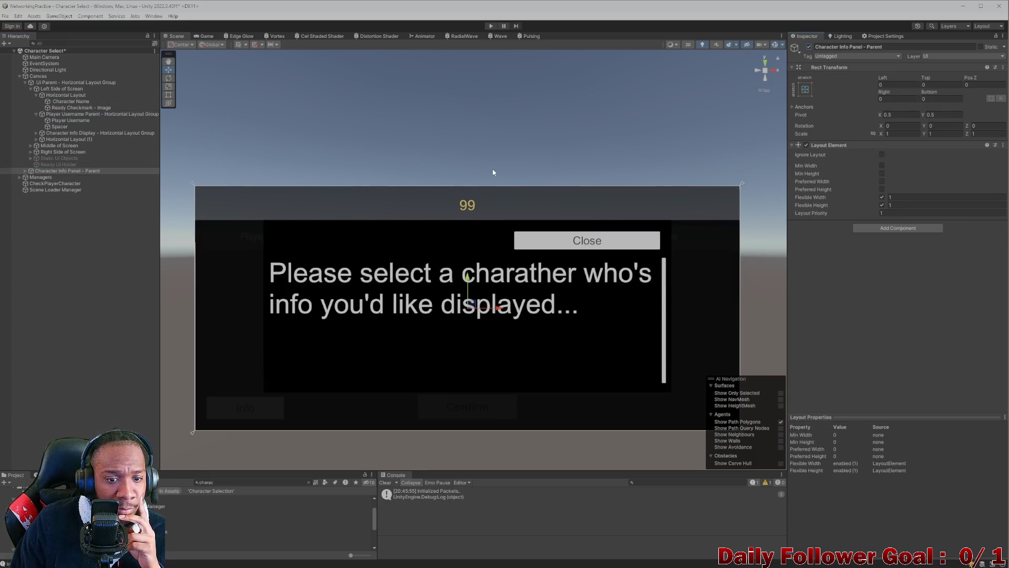
# Expand CharInfo - Panel, Vertical Layout Group and Scroll View, checking Scrollbar Vertical's Handle
pyautogui.click(25, 171)
pyautogui.click(30, 183)
pyautogui.click(36, 189)
pyautogui.click(42, 202)
pyautogui.click(58, 220)
pyautogui.press('Right')
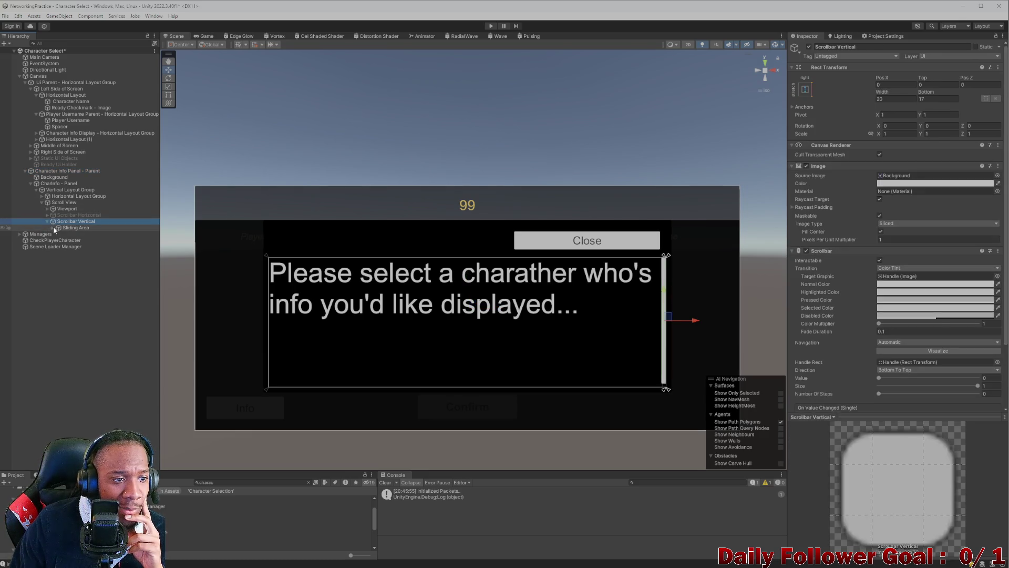
pyautogui.click(66, 234)
pyautogui.click(47, 221)
# Expand Viewport and Content and select the Info Text object
pyautogui.click(48, 209)
pyautogui.click(53, 215)
pyautogui.click(71, 221)
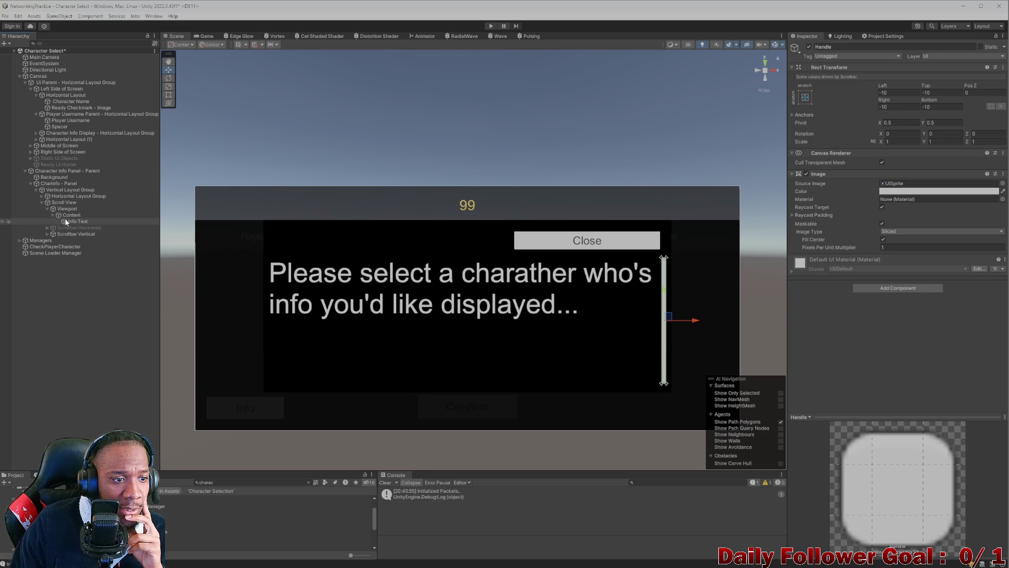
pyautogui.click(72, 215)
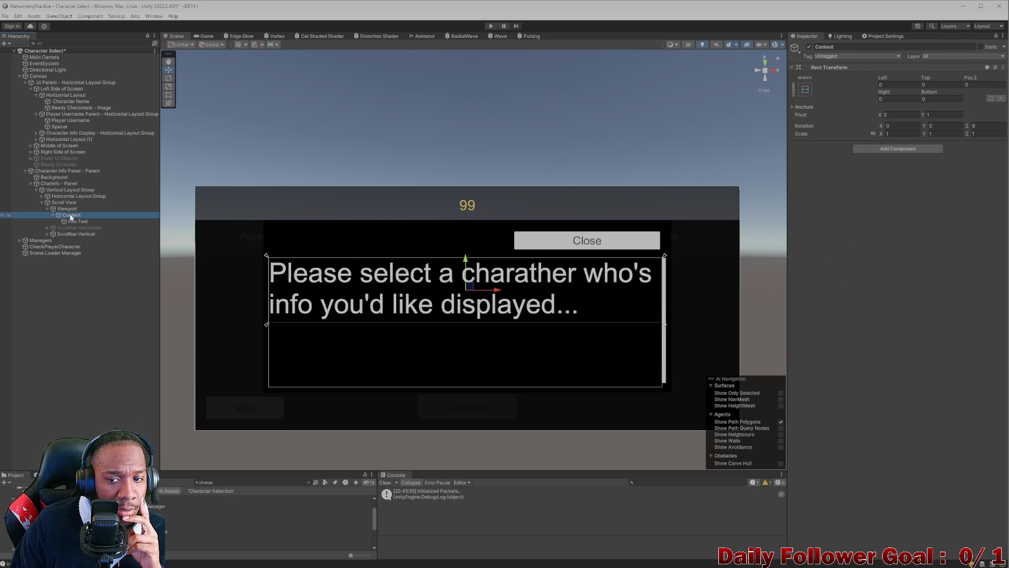
pyautogui.click(75, 221)
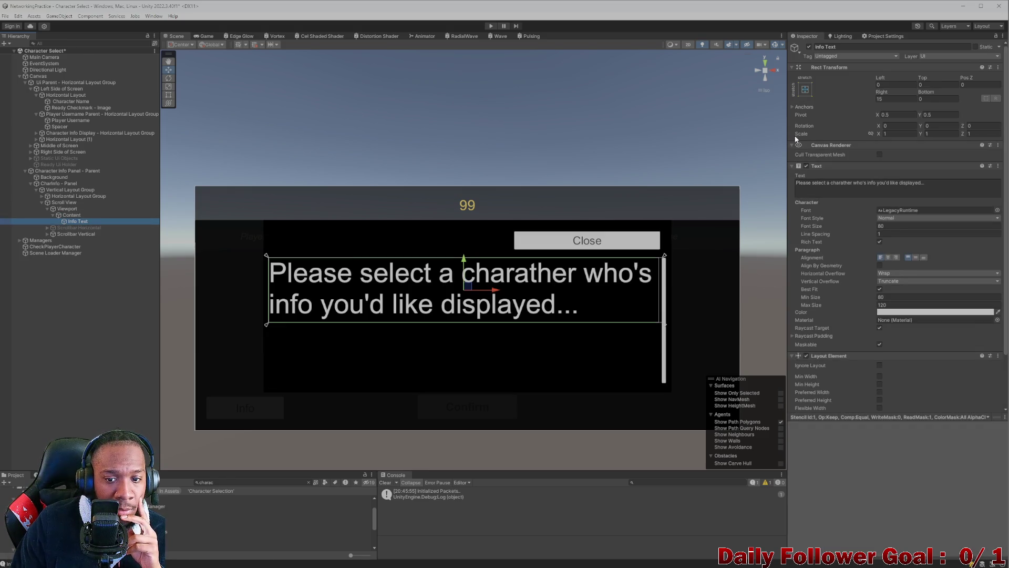
# Set Info Text's Vertical Overflow to Overflow and place the cursor at the end of its text
pyautogui.click(882, 99)
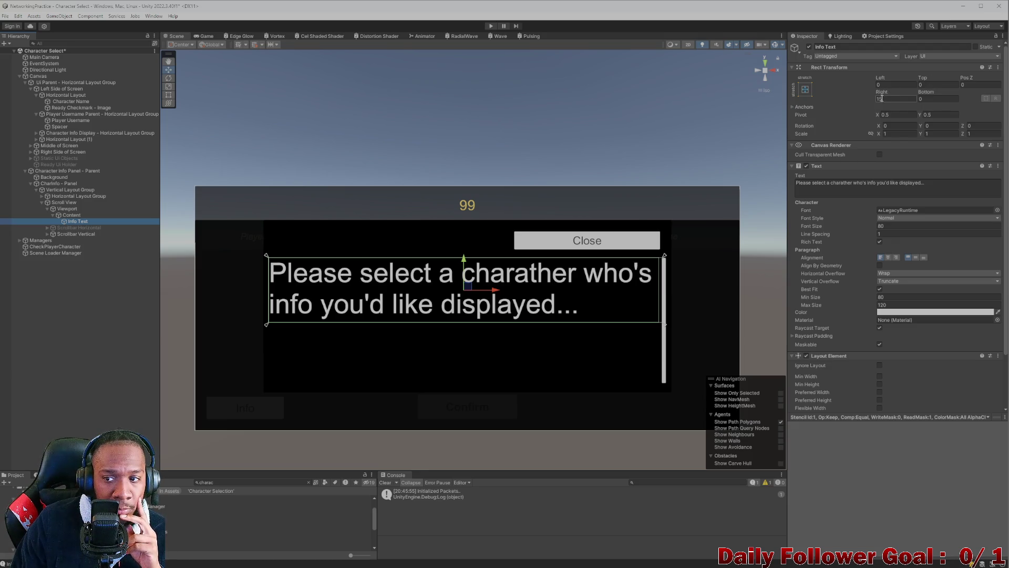
pyautogui.click(898, 282)
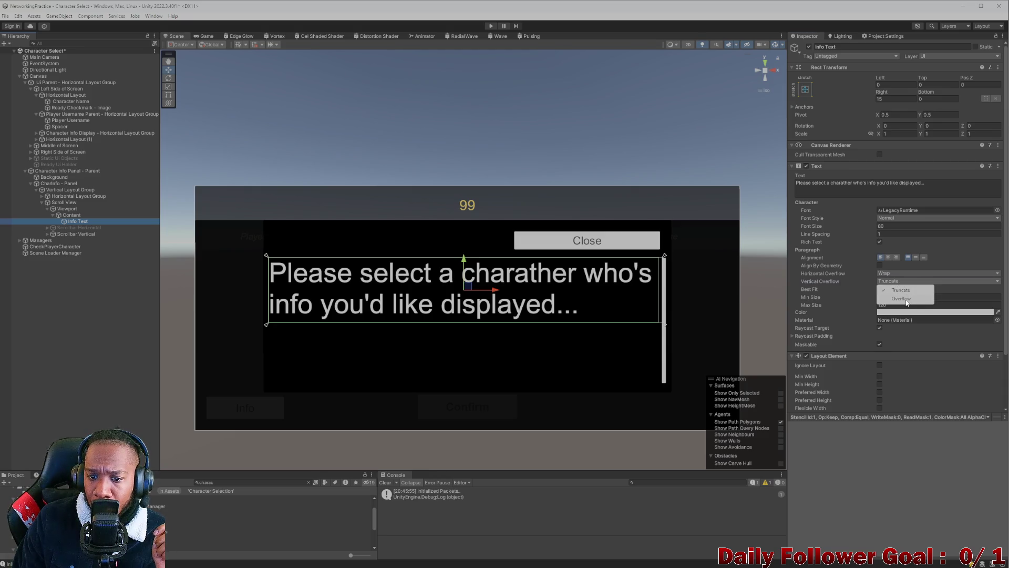
pyautogui.click(906, 299)
pyautogui.click(907, 280)
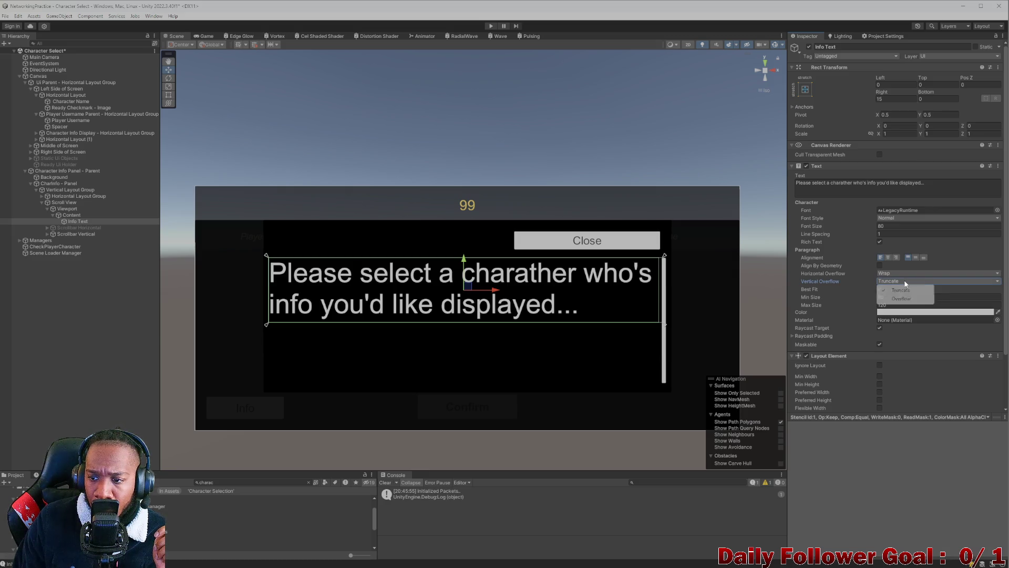
pyautogui.click(902, 298)
pyautogui.click(940, 181)
pyautogui.click(949, 188)
# Append a long run of filler words to the Info Text and start Play mode
pyautogui.write('asdfa sdfas dfasdf asdf')
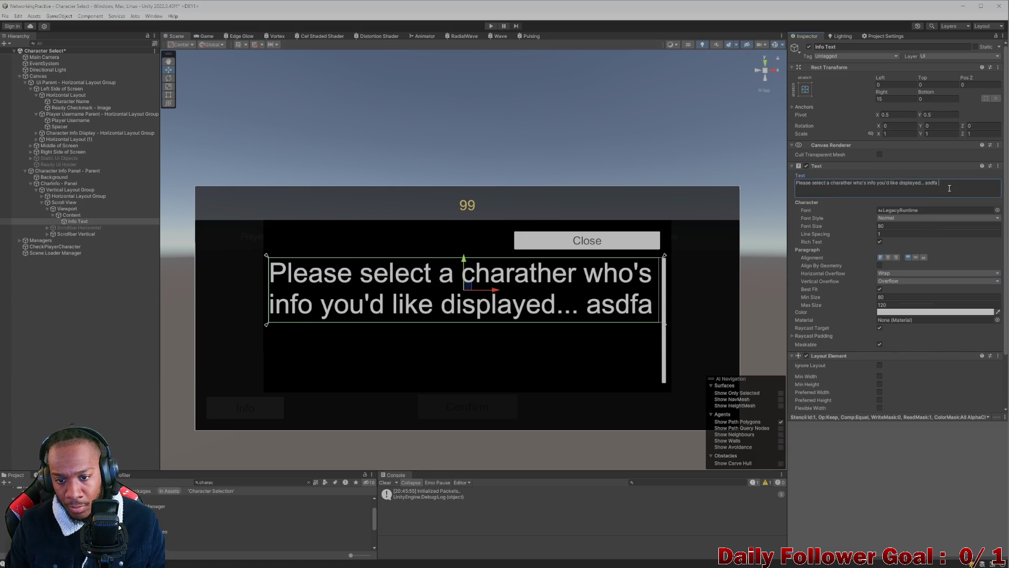
pyautogui.write(' asdf asdf asd fasdf asd fasdf asdf')
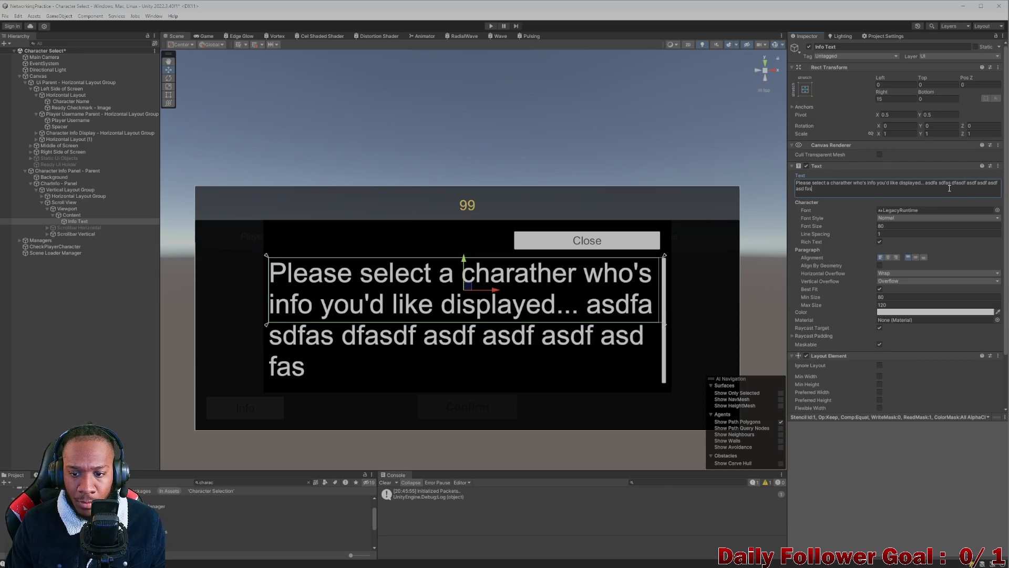
pyautogui.write(' asdfa sdfa sdfasdf')
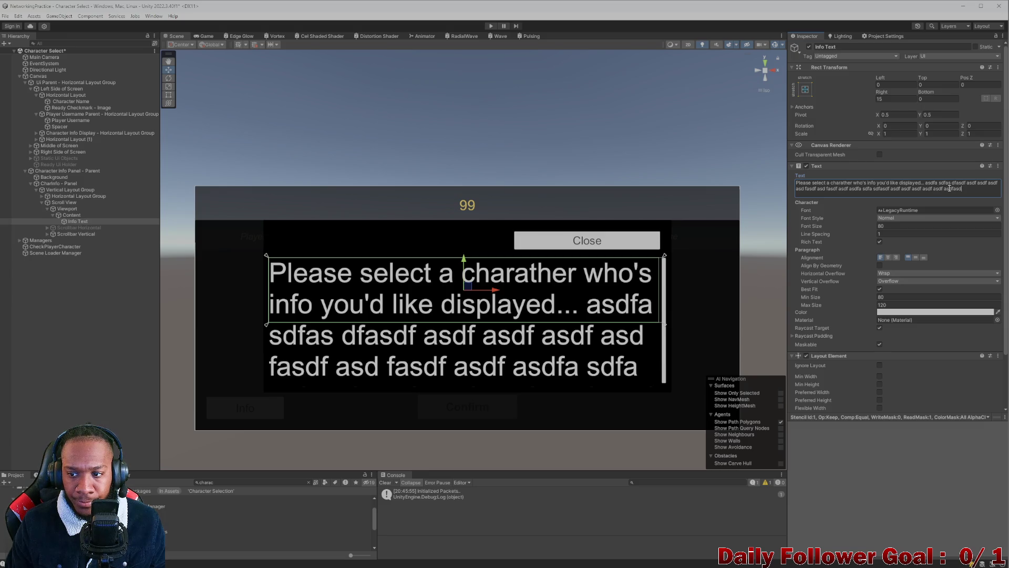
pyautogui.write(' asdf asdf asdf asdf asdfa sdf a  dfasdf asdfasdf asdf')
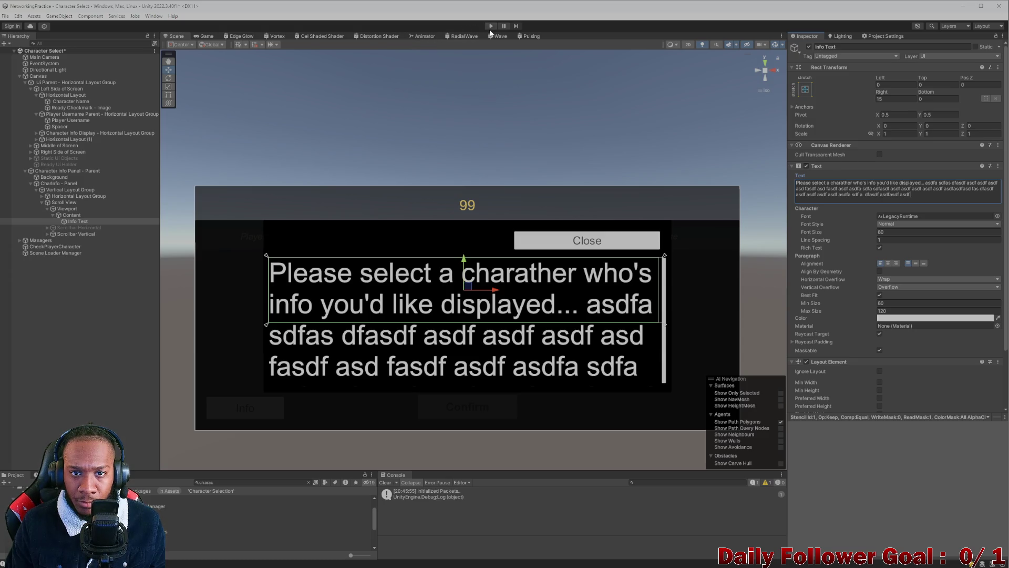
pyautogui.click(491, 26)
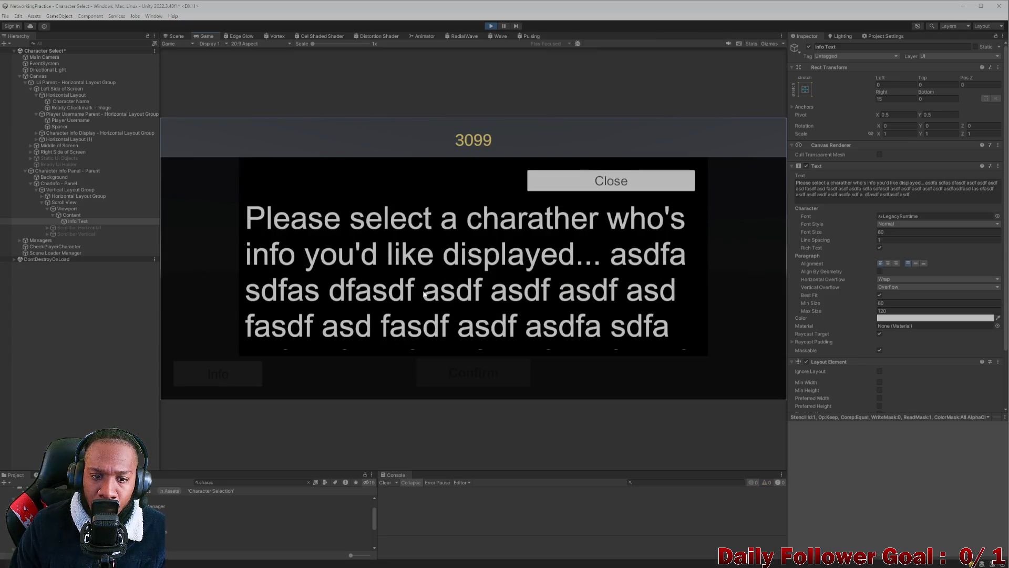
# Drag the info text in game, then set Scroll View's Vertical Scrollbar Visibility to Permanent
pyautogui.moveTo(404, 285)
pyautogui.mouseDown()
pyautogui.moveTo(397, 124)
pyautogui.moveTo(458, 356)
pyautogui.moveTo(414, 78)
pyautogui.mouseUp()
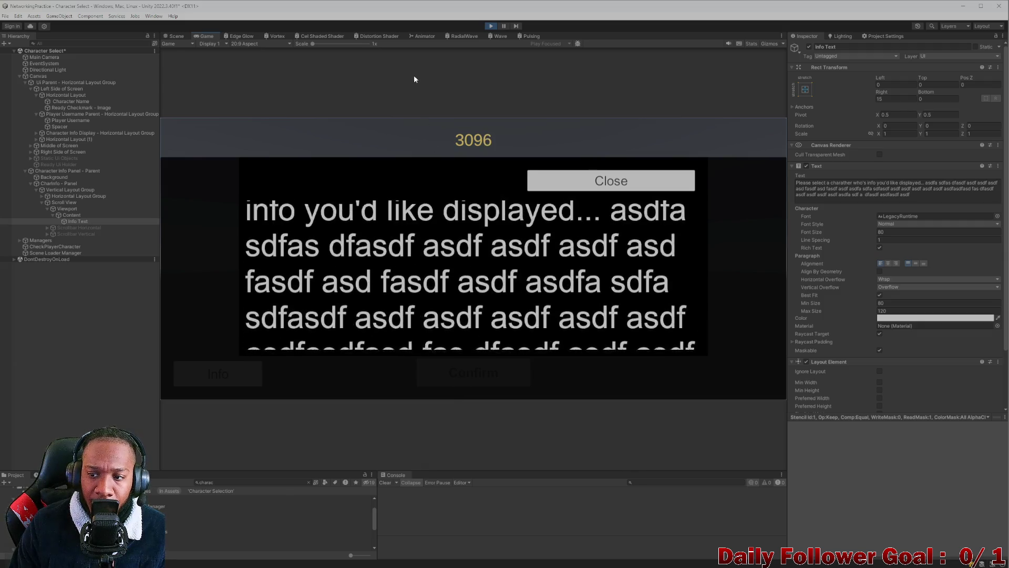
pyautogui.click(67, 209)
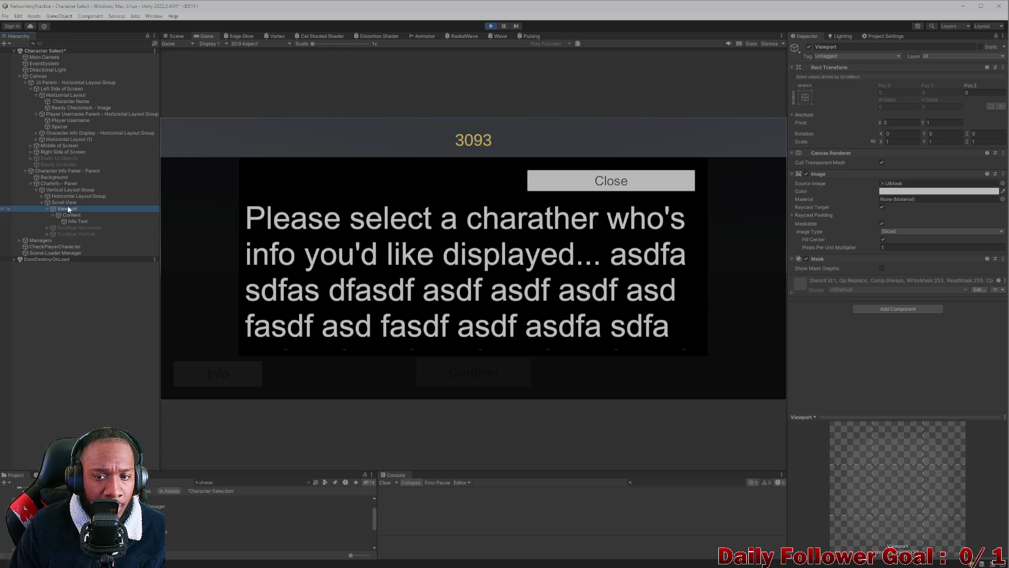
pyautogui.click(66, 204)
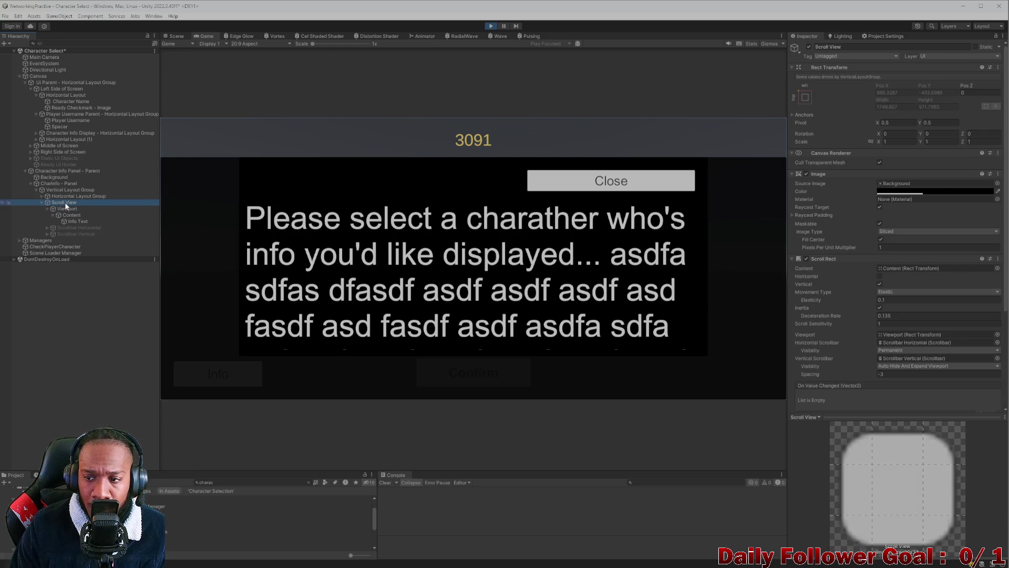
pyautogui.scroll(-2, 897, 370)
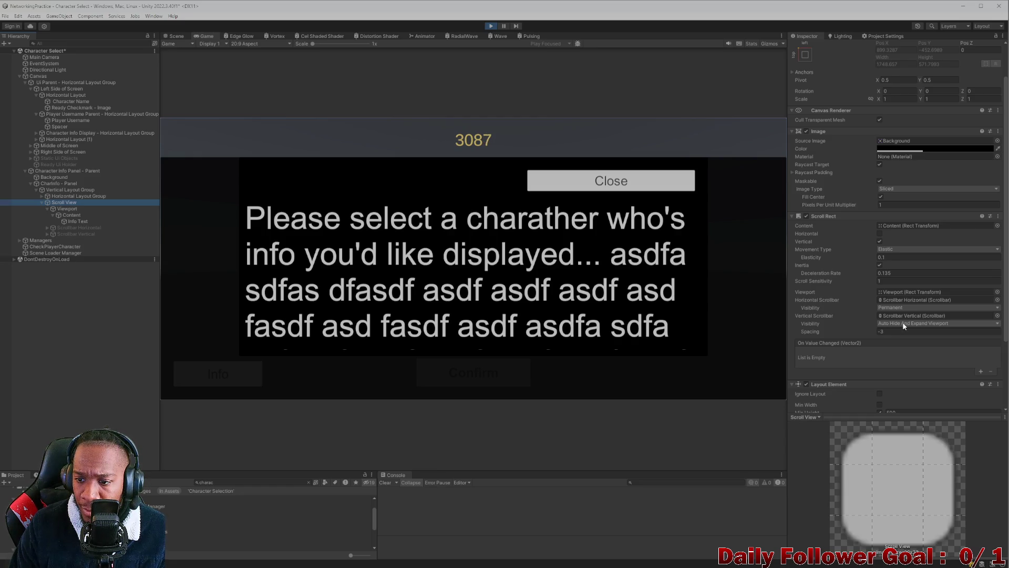
pyautogui.click(901, 325)
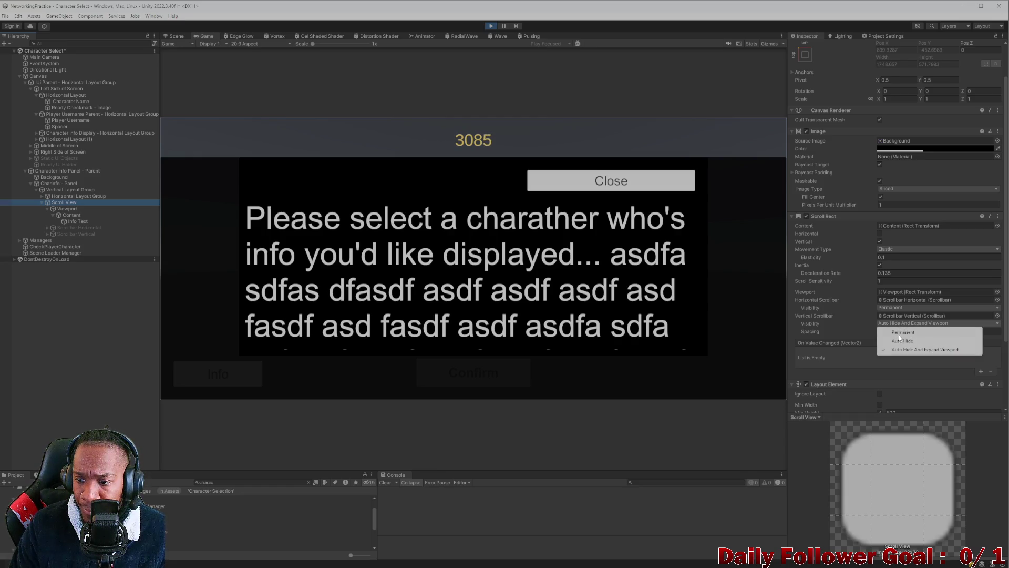
pyautogui.click(900, 332)
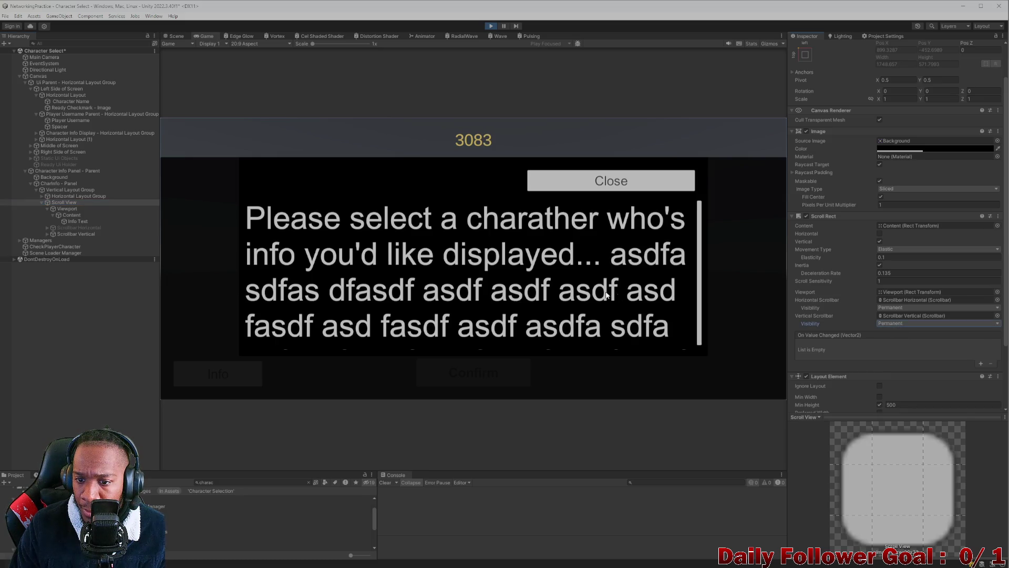
pyautogui.scroll(-1, 606, 295)
pyautogui.scroll(2, 610, 336)
# Test scrolling, switch the vertical scrollbar to Auto Hide And Expand Viewport, and close the panel
pyautogui.moveTo(569, 302)
pyautogui.mouseDown()
pyautogui.moveTo(505, 124)
pyautogui.moveTo(531, 248)
pyautogui.moveTo(514, 179)
pyautogui.mouseUp()
pyautogui.click(906, 322)
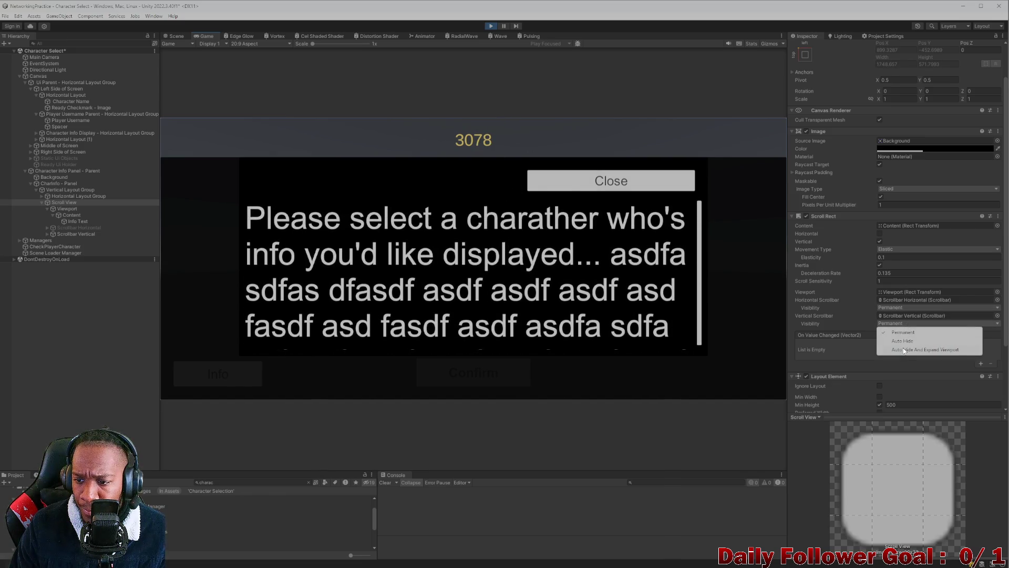
pyautogui.click(902, 348)
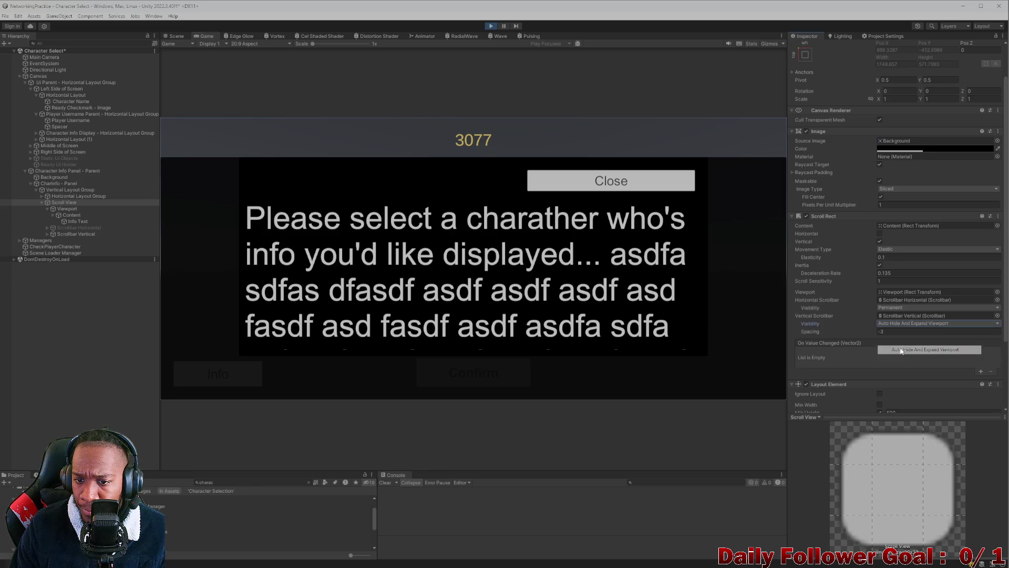
pyautogui.moveTo(647, 288)
pyautogui.mouseDown()
pyautogui.moveTo(595, 217)
pyautogui.moveTo(561, 291)
pyautogui.mouseUp()
pyautogui.moveTo(500, 301); pyautogui.dragTo(412, 86)
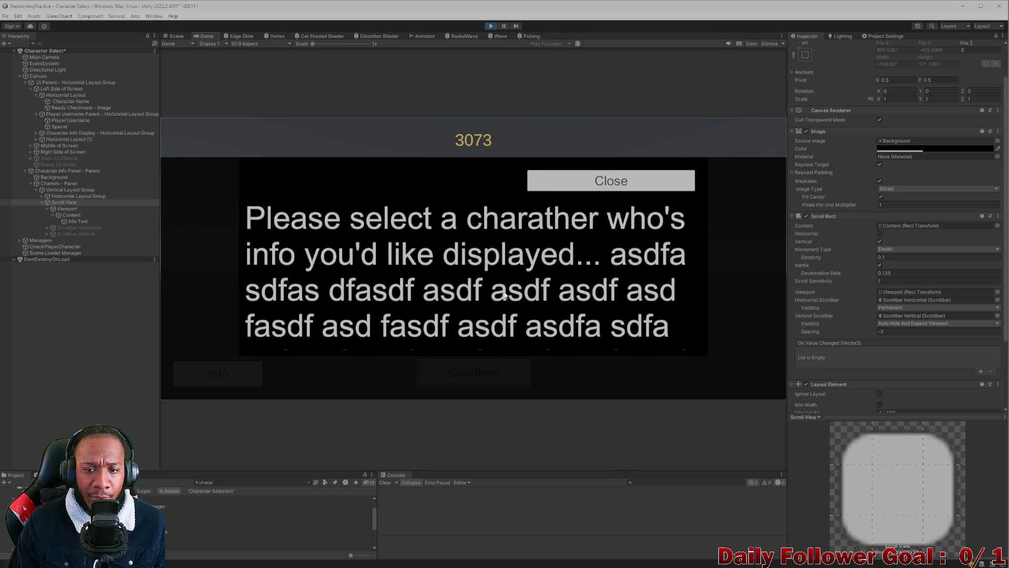
pyautogui.click(575, 183)
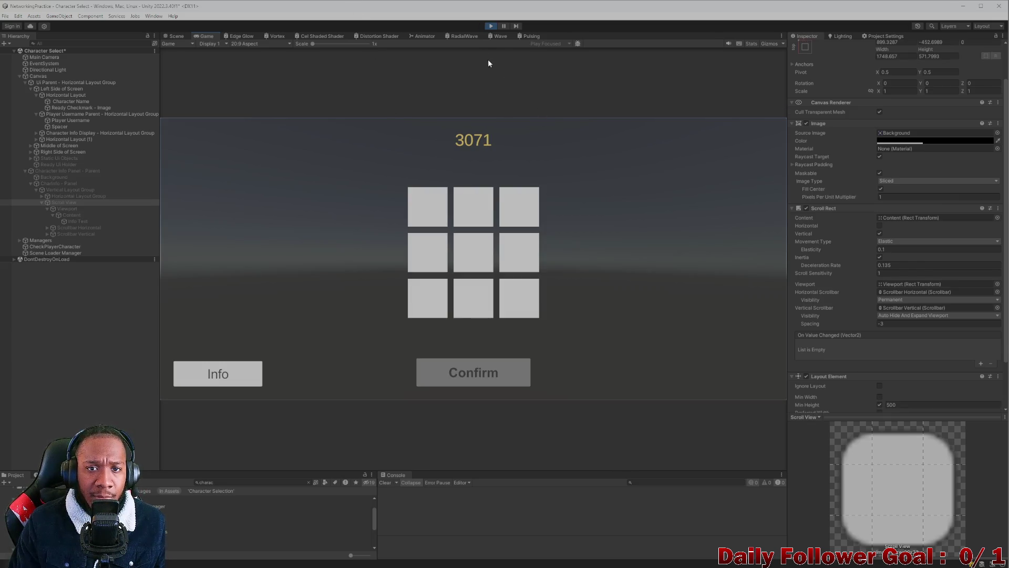
pyautogui.click(489, 26)
pyautogui.click(70, 215)
pyautogui.click(73, 220)
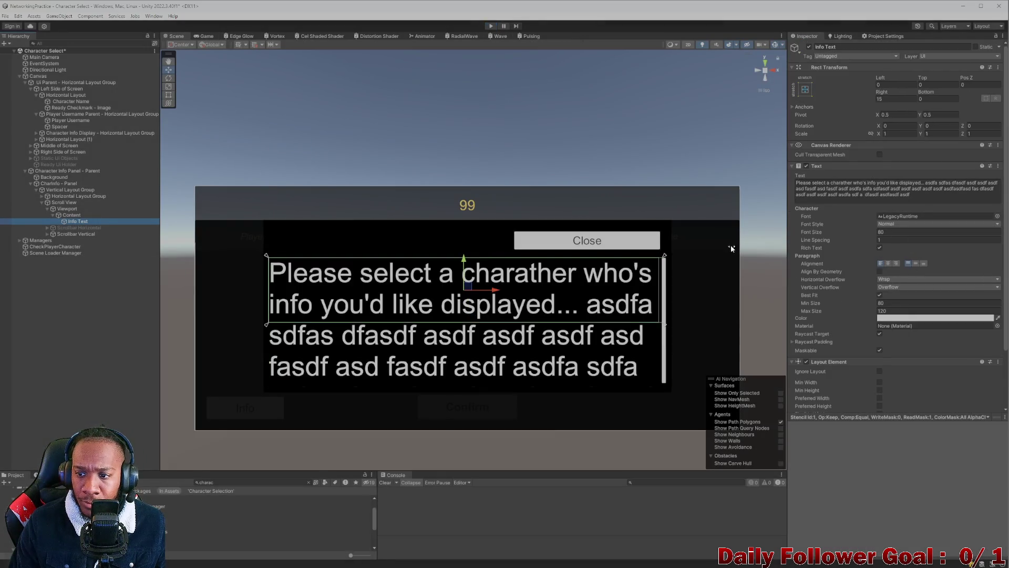
pyautogui.click(69, 209)
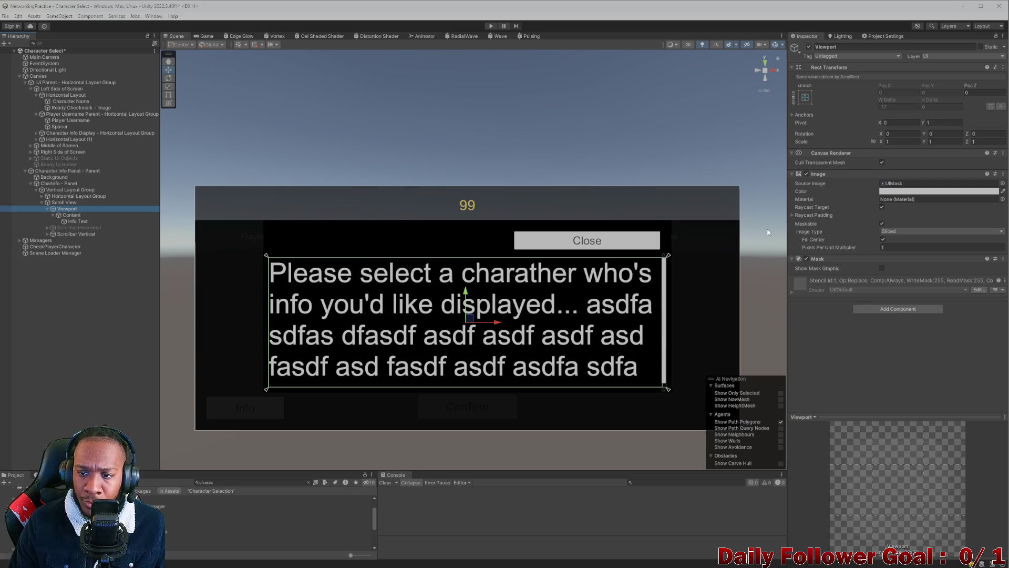
pyautogui.click(64, 202)
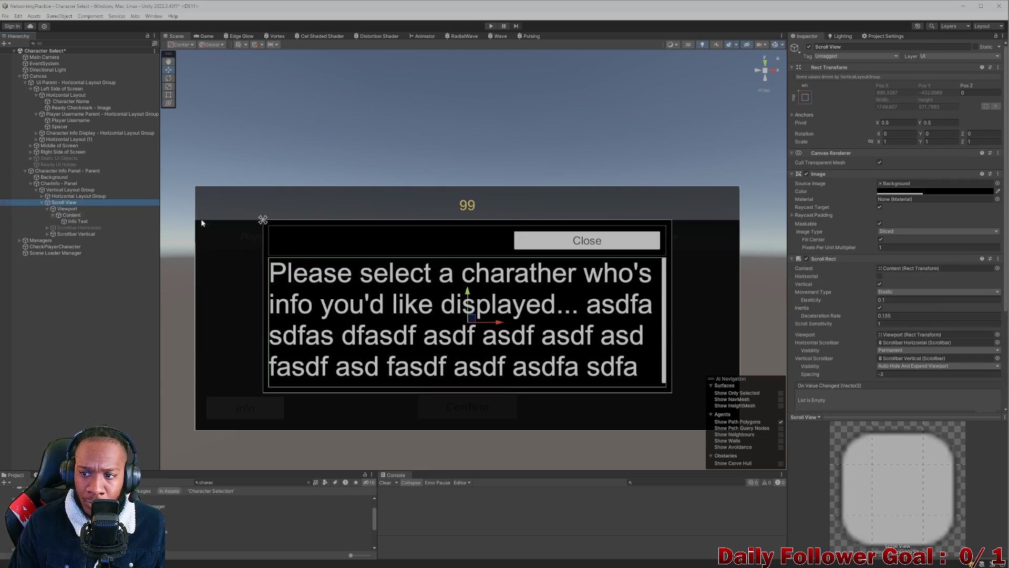
pyautogui.scroll(-1, 857, 274)
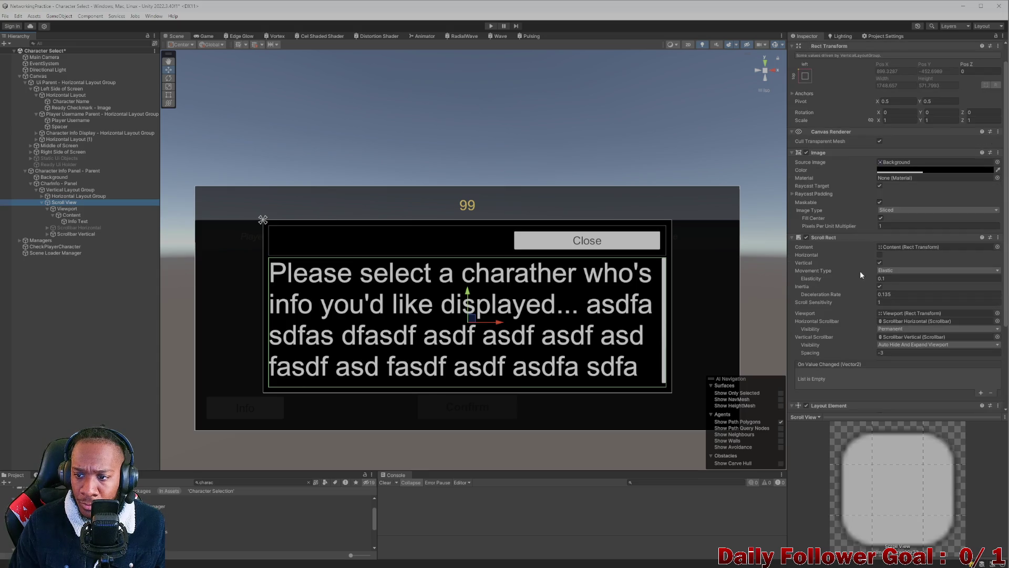
pyautogui.click(900, 249)
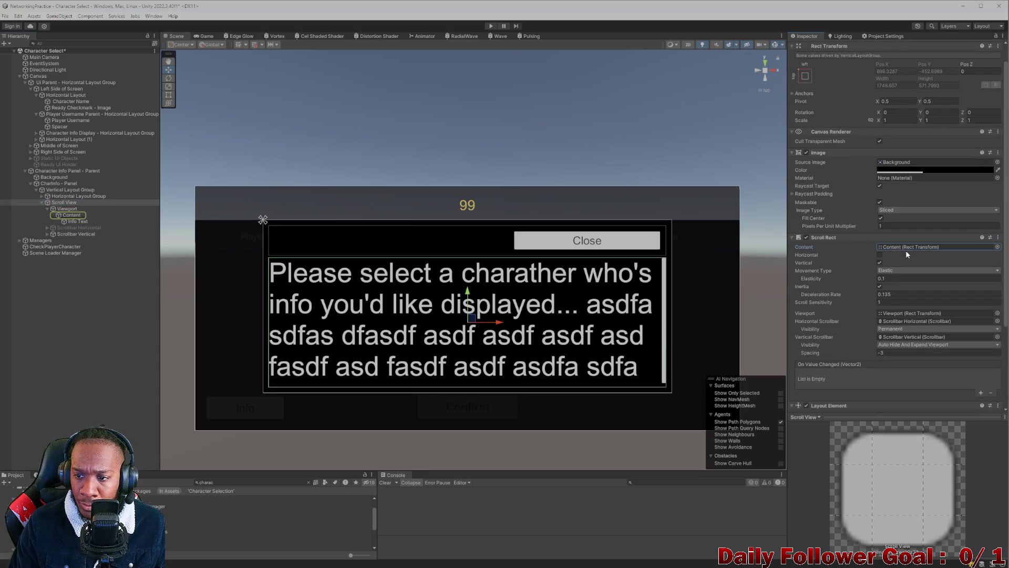
pyautogui.scroll(-2, 894, 268)
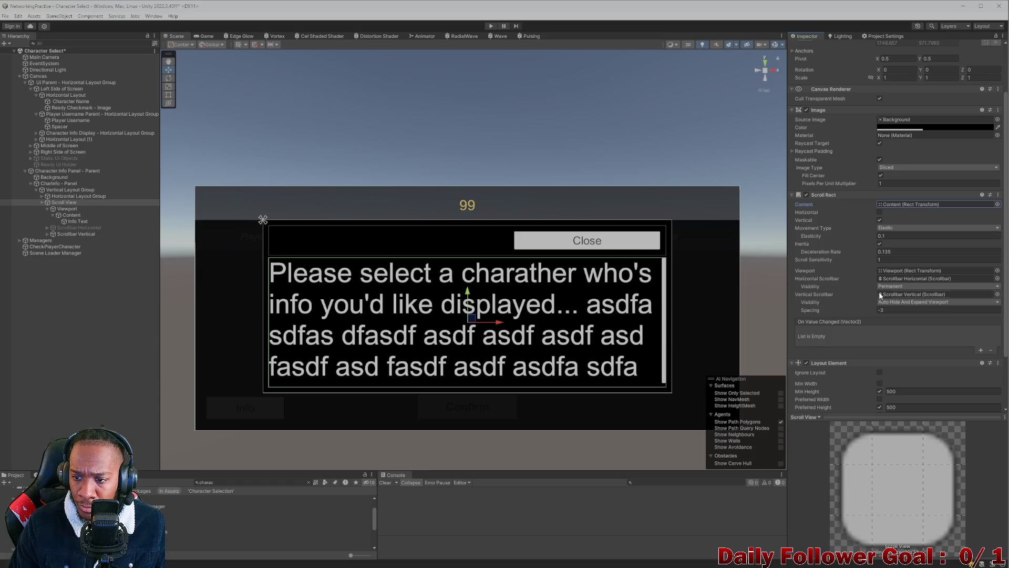
pyautogui.scroll(-3, 886, 298)
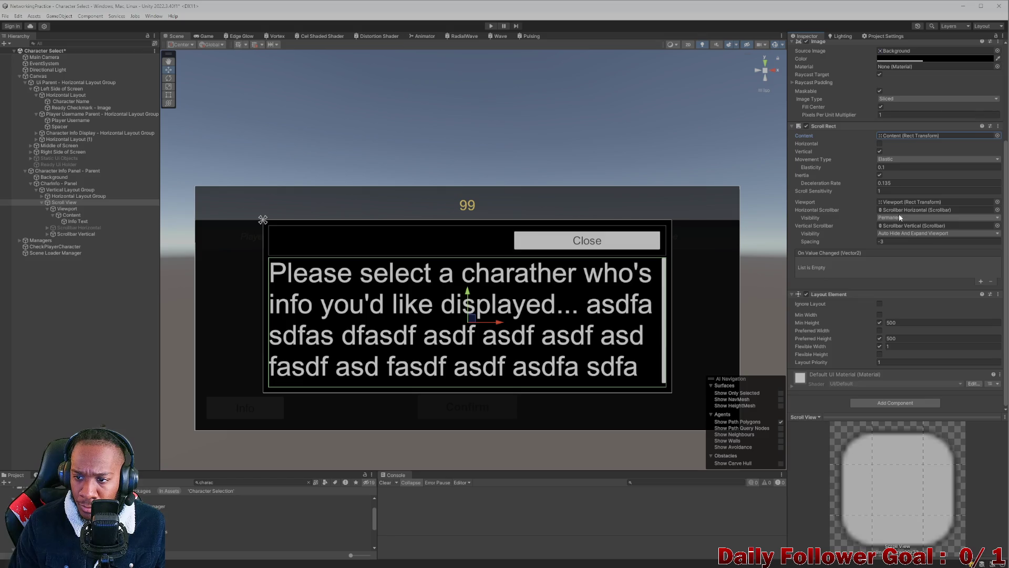
# Try both Auto Hide modes for Horizontal Scrollbar Visibility, keep Permanent, and select Scrollbar Horizontal
pyautogui.click(898, 221)
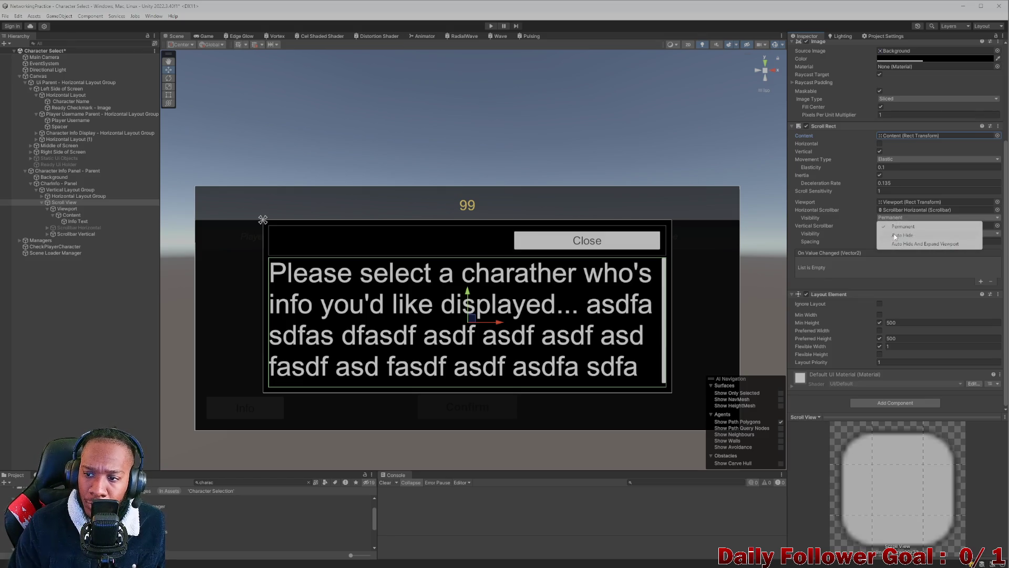
pyautogui.click(898, 232)
pyautogui.click(897, 217)
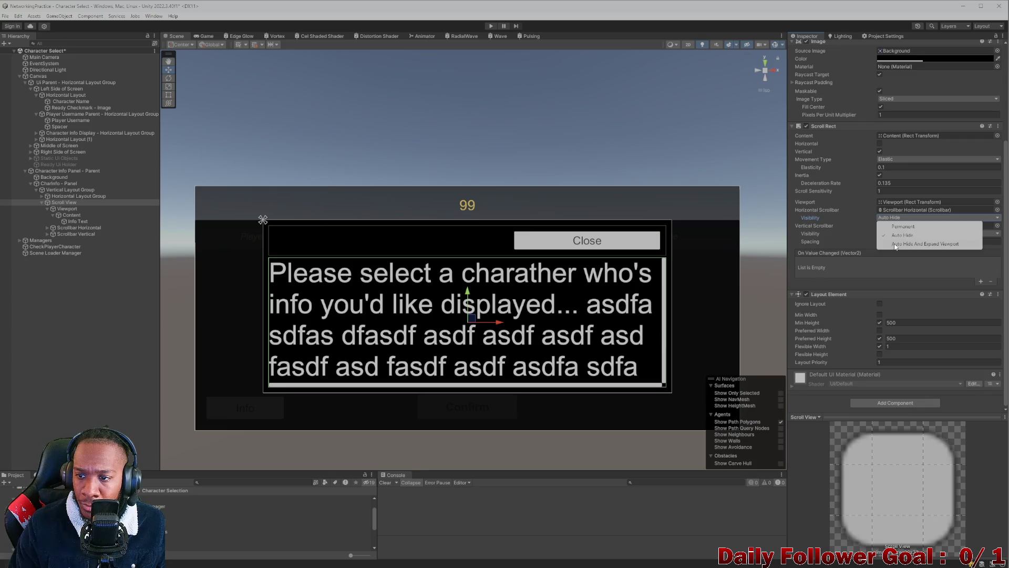
pyautogui.click(895, 245)
pyautogui.click(897, 217)
pyautogui.click(897, 226)
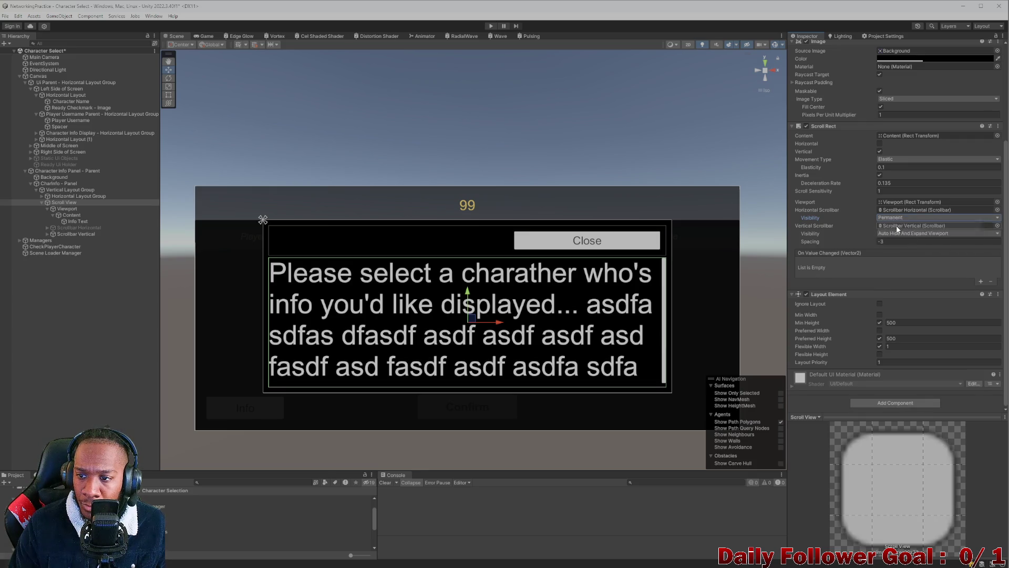
pyautogui.click(902, 225)
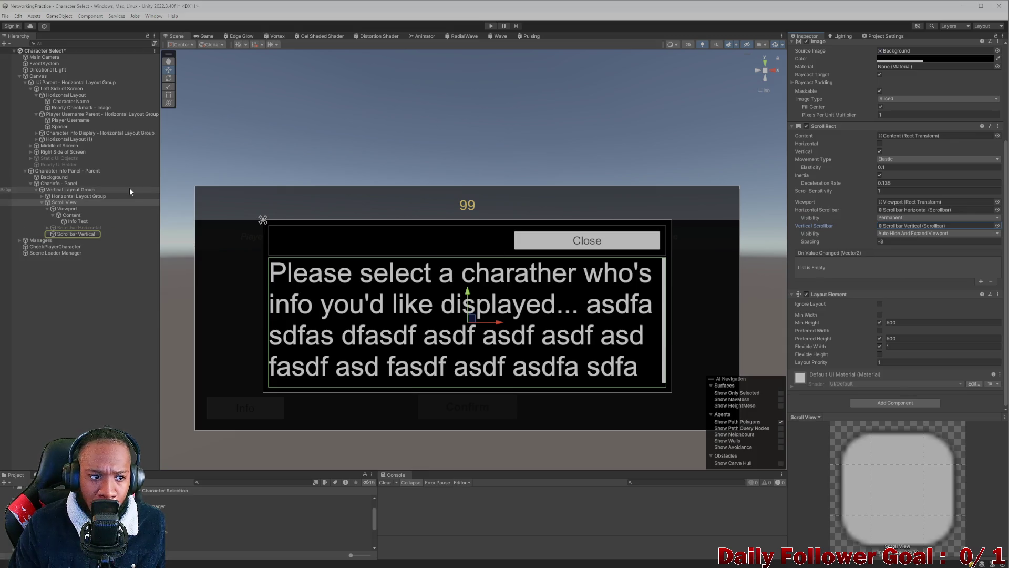
pyautogui.click(65, 227)
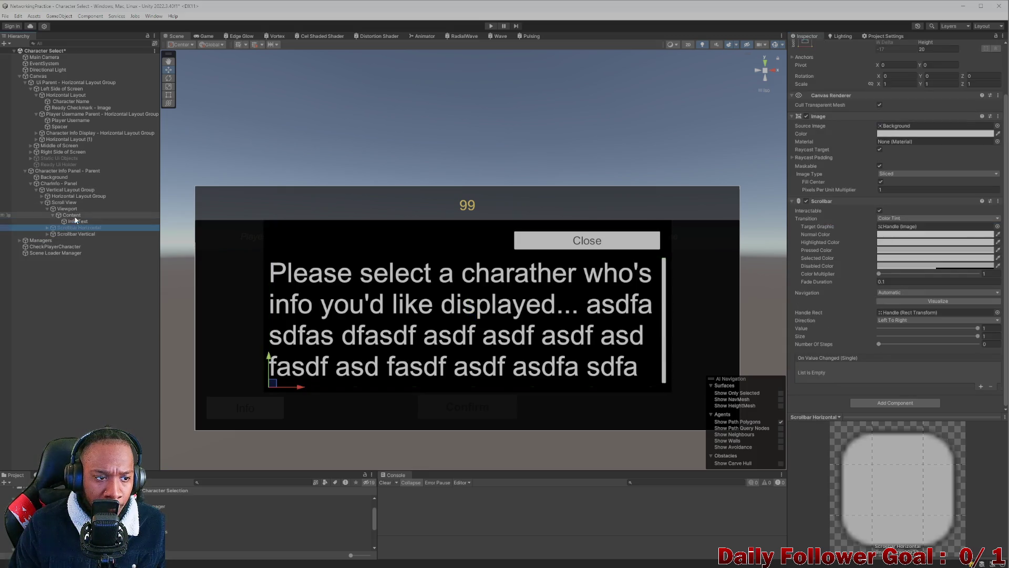
# Compare the bounds of Info Text, Viewport and Content, ending with Content selected
pyautogui.click(75, 221)
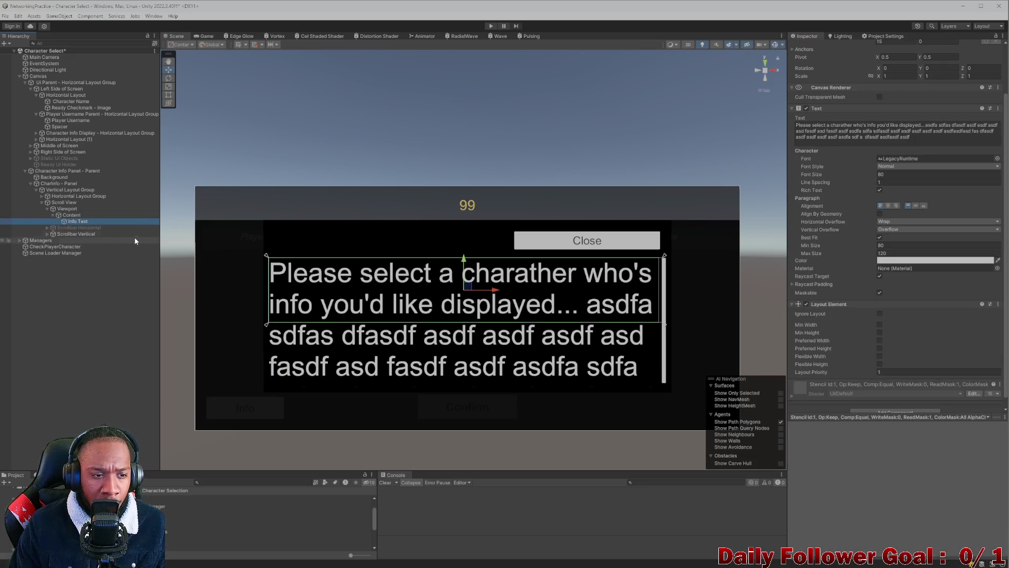
pyautogui.click(72, 215)
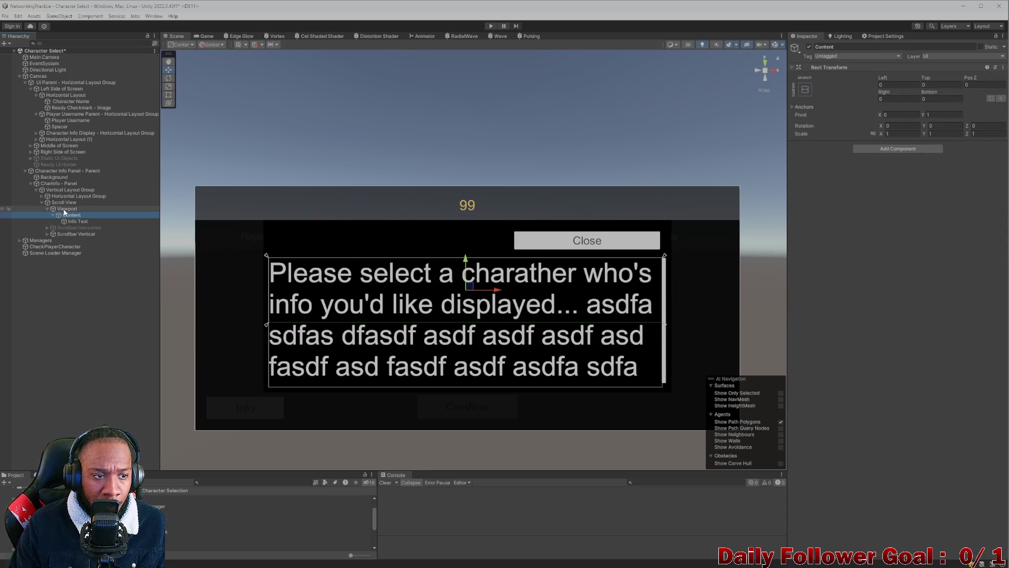
pyautogui.click(64, 209)
pyautogui.click(64, 213)
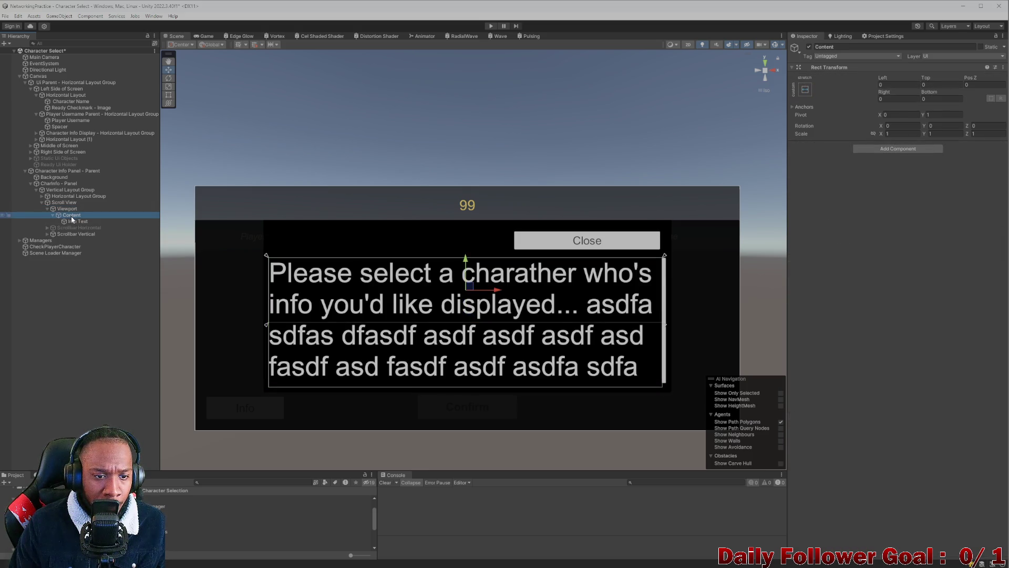
pyautogui.click(75, 222)
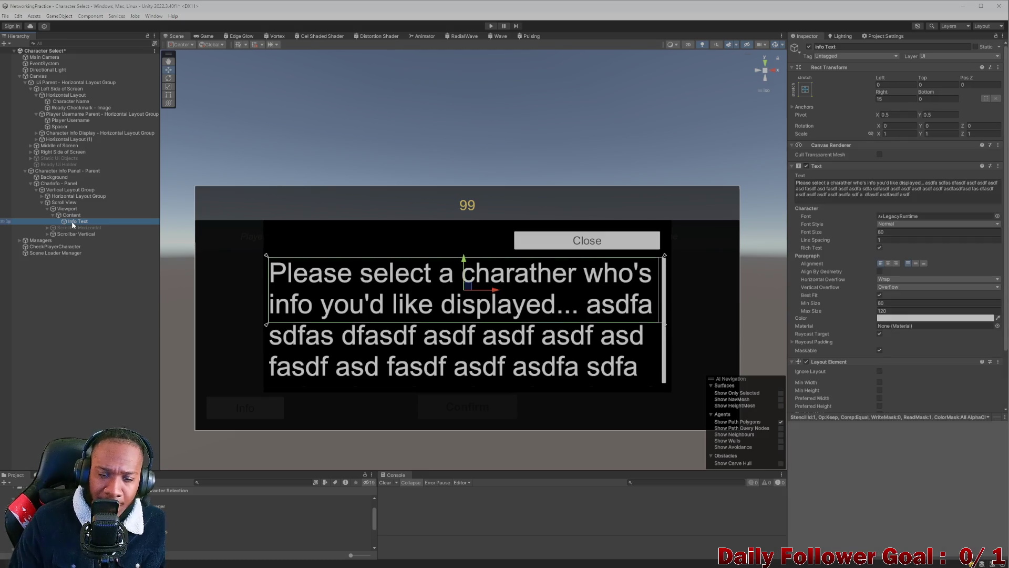
pyautogui.click(67, 216)
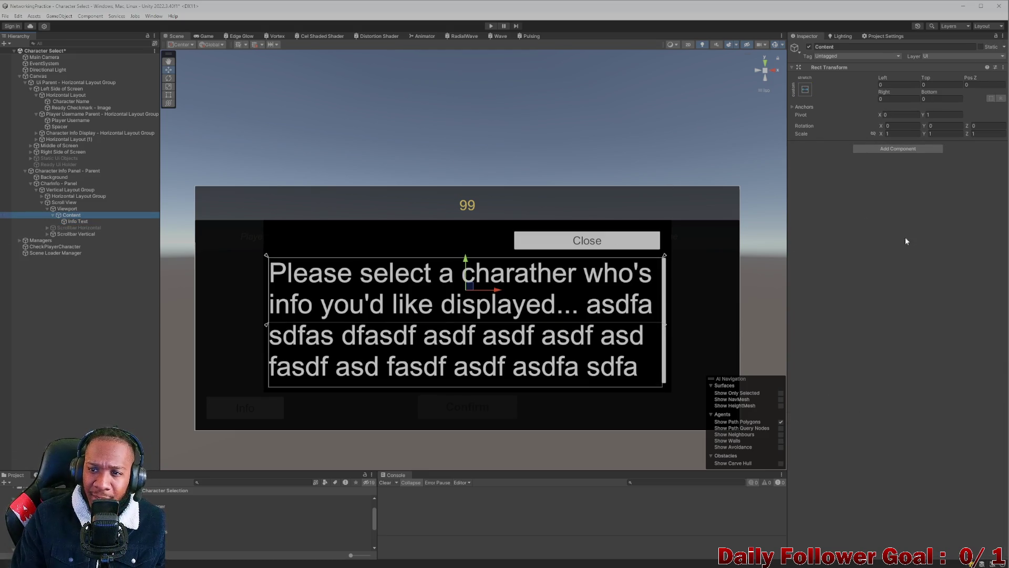
pyautogui.click(72, 209)
pyautogui.click(73, 215)
pyautogui.click(74, 209)
pyautogui.click(73, 215)
pyautogui.click(73, 208)
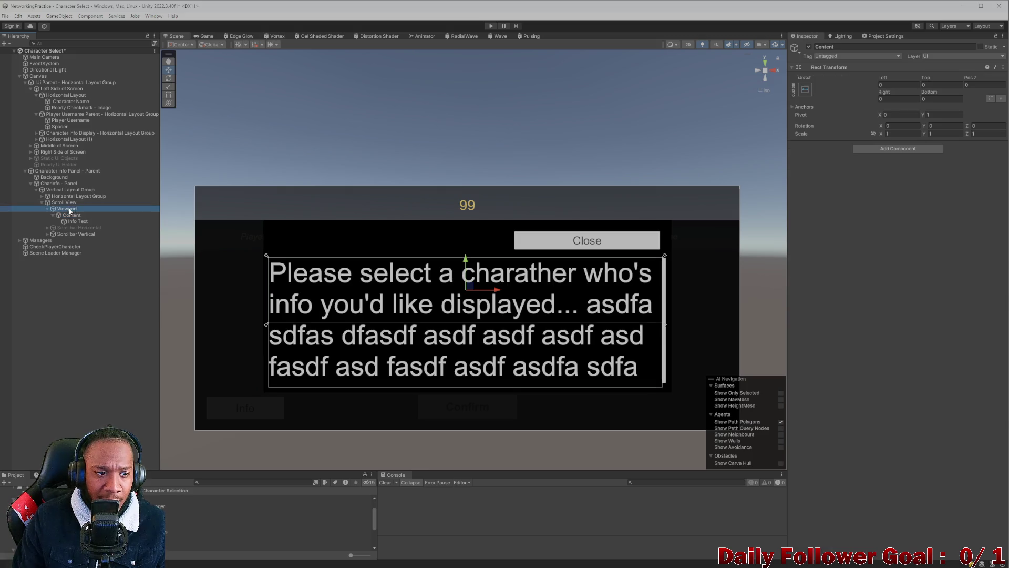
pyautogui.click(69, 215)
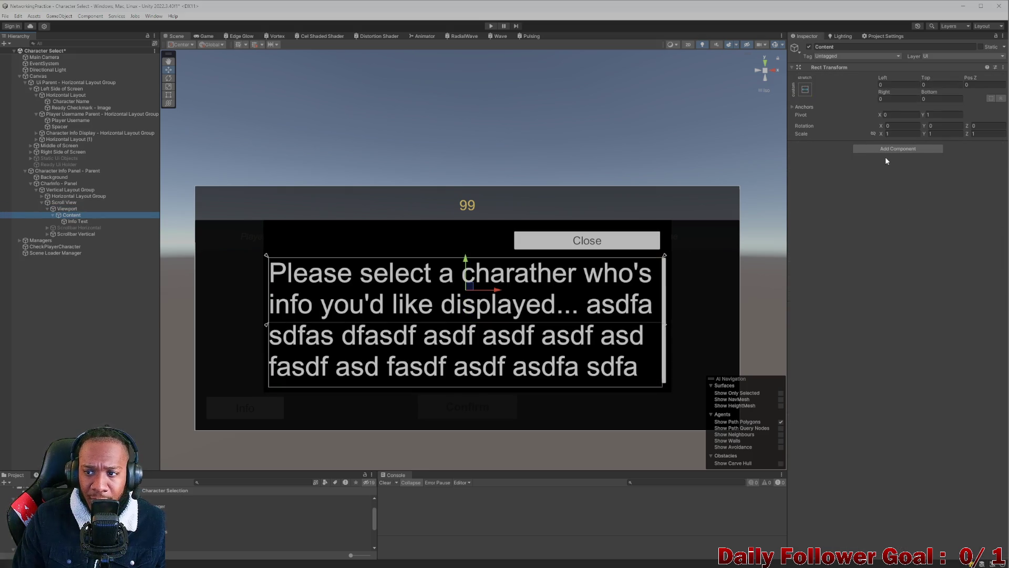
# Add a TextMeshPro - Text component to Content with placeholder text 'sdfsdfsd fsd fs'
pyautogui.click(884, 150)
pyautogui.write('temp')
pyautogui.press('BackSpace')
pyautogui.press('BackSpace')
pyautogui.press('BackSpace')
pyautogui.write('mp')
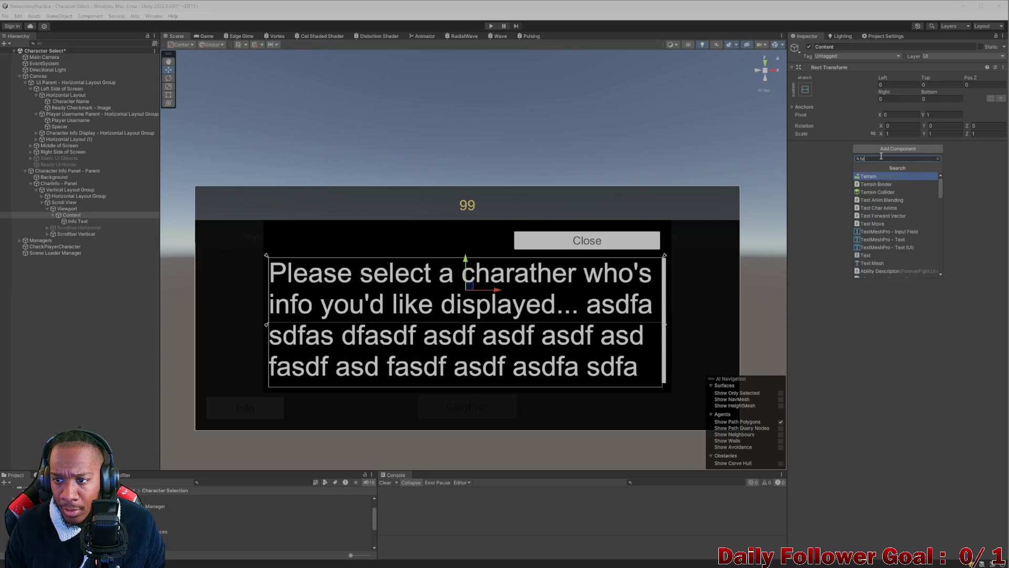
pyautogui.press('BackSpace')
pyautogui.press('BackSpace')
pyautogui.press('BackSpace')
pyautogui.write('text')
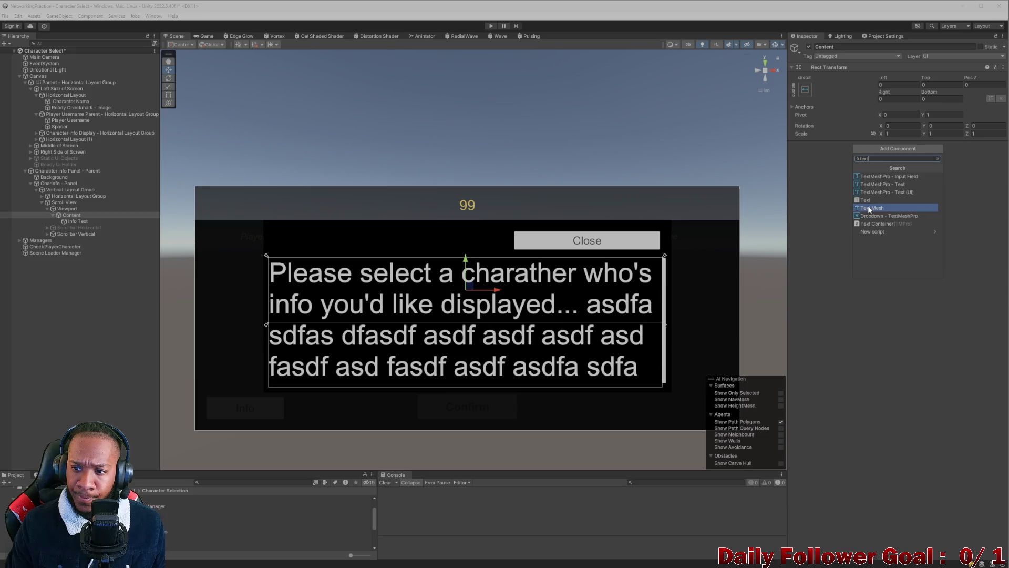
pyautogui.click(870, 184)
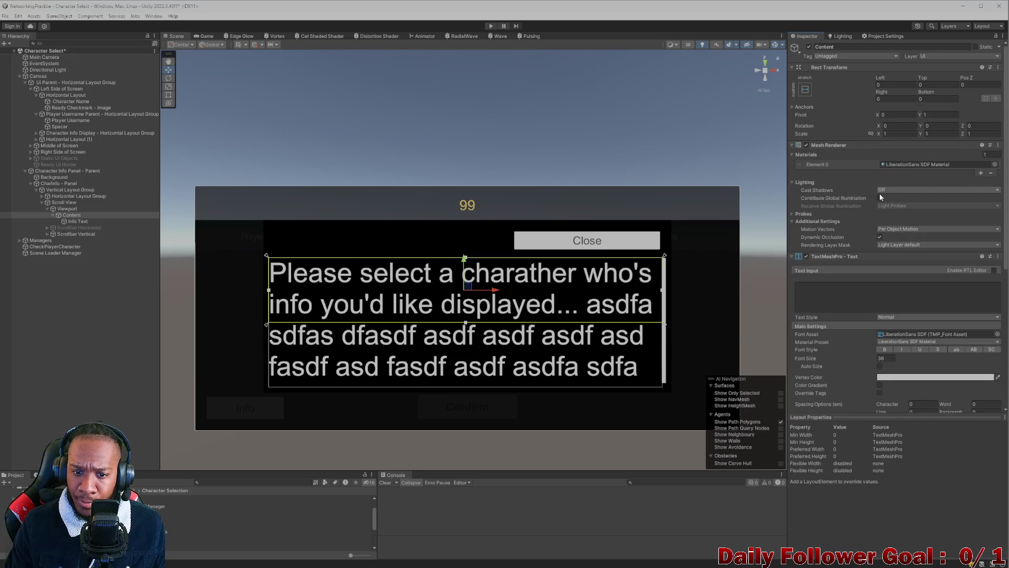
pyautogui.click(855, 297)
pyautogui.write('sdfsdfsd fsd fs')
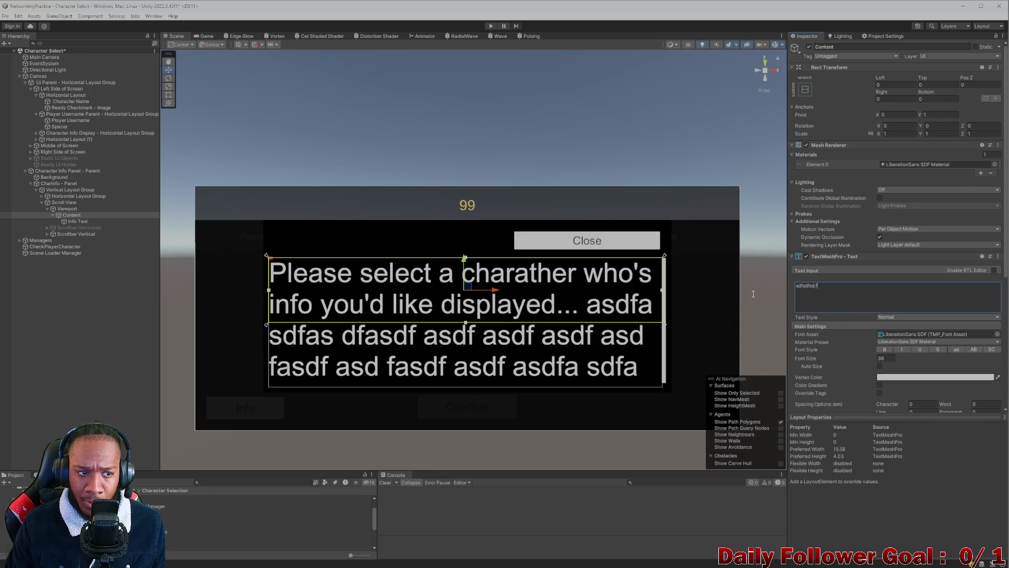
# Deactivate the old Info Text object and select Viewport
pyautogui.click(83, 222)
pyautogui.click(809, 47)
pyautogui.click(78, 211)
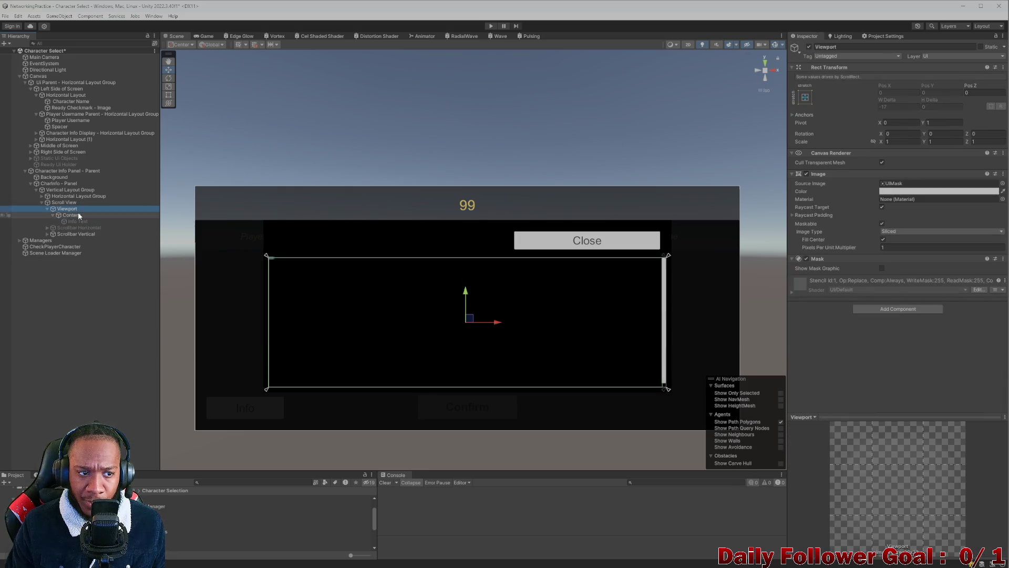
# Append 's dfsdf sdf sd' to Content's placeholder text and leave Auto Size enabled
pyautogui.click(79, 216)
pyautogui.click(889, 290)
pyautogui.write('s dfsdf sdf sd')
pyautogui.scroll(-3, 893, 283)
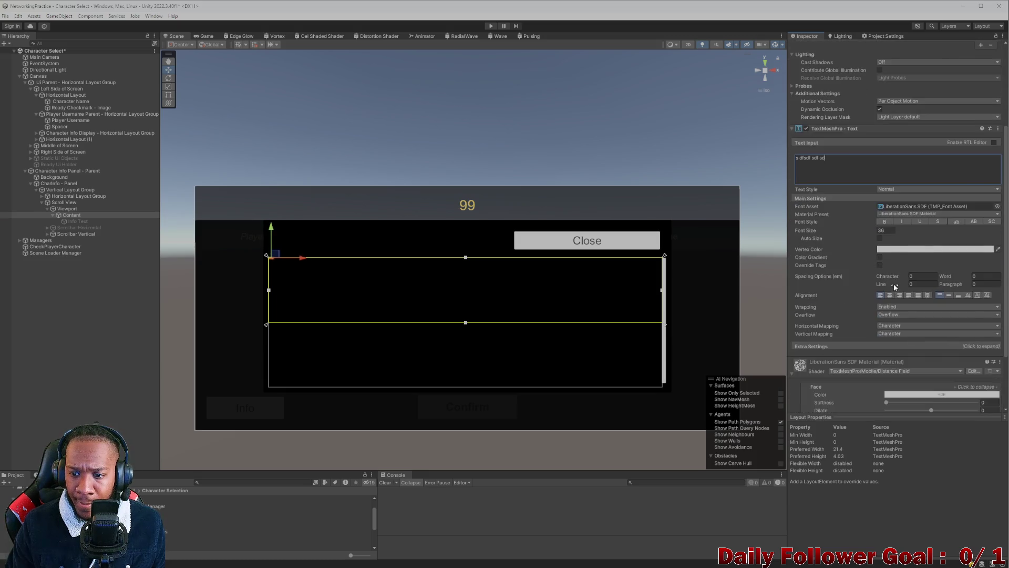
pyautogui.scroll(-1, 894, 283)
pyautogui.scroll(3, 893, 282)
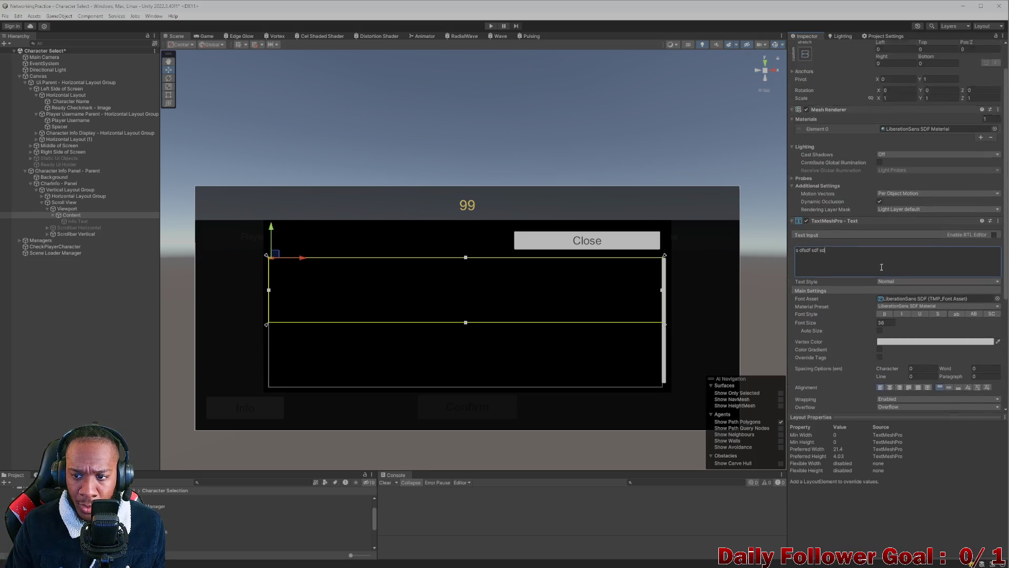
pyautogui.scroll(1, 882, 267)
pyautogui.scroll(-2, 882, 264)
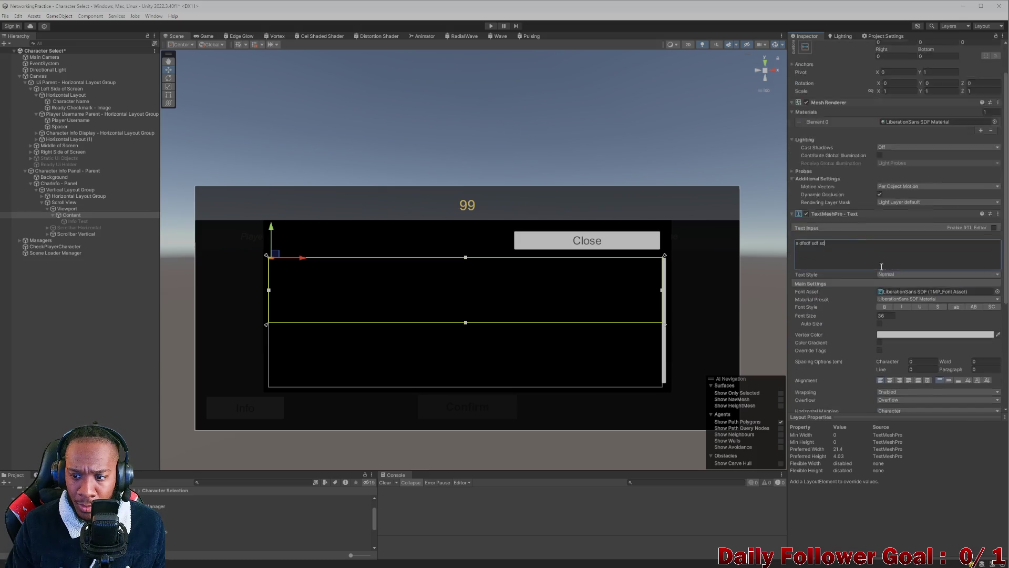
pyautogui.click(879, 303)
pyautogui.click(880, 303)
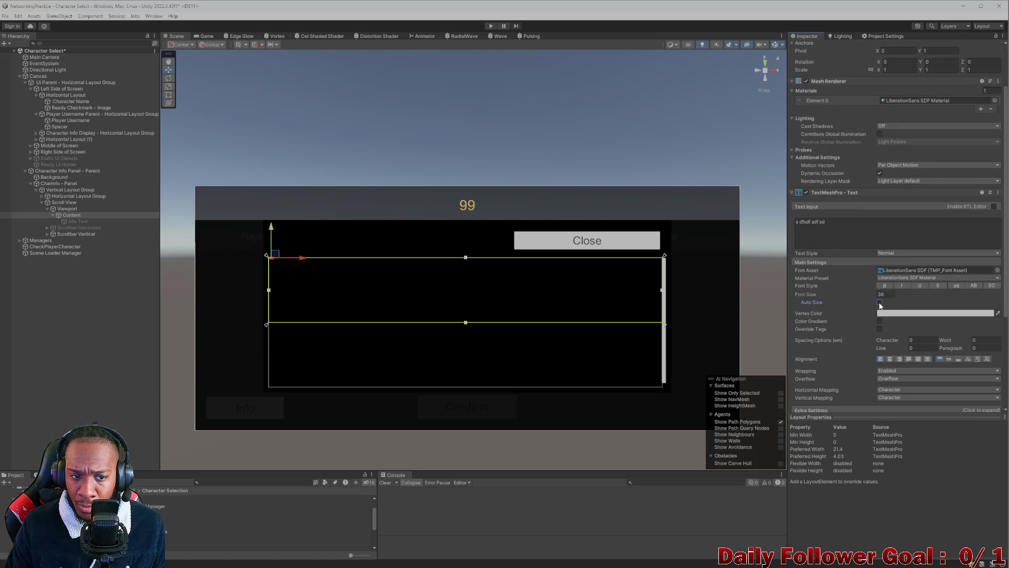
pyautogui.click(880, 303)
pyautogui.click(880, 303)
pyautogui.click(880, 303)
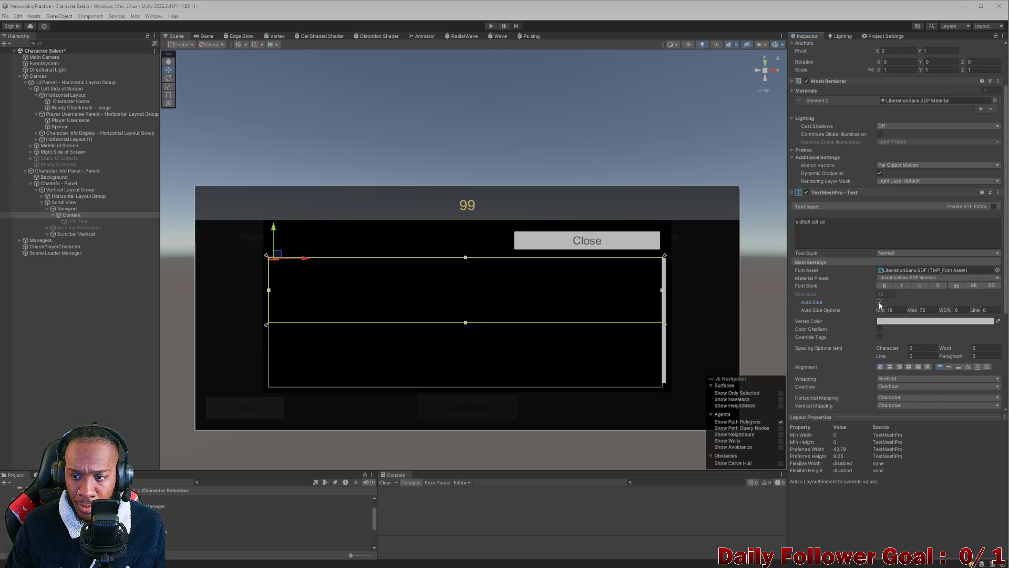
# Pick objects in the scene and Hierarchy, ending with Content reselected
pyautogui.click(300, 266)
pyautogui.click(295, 265)
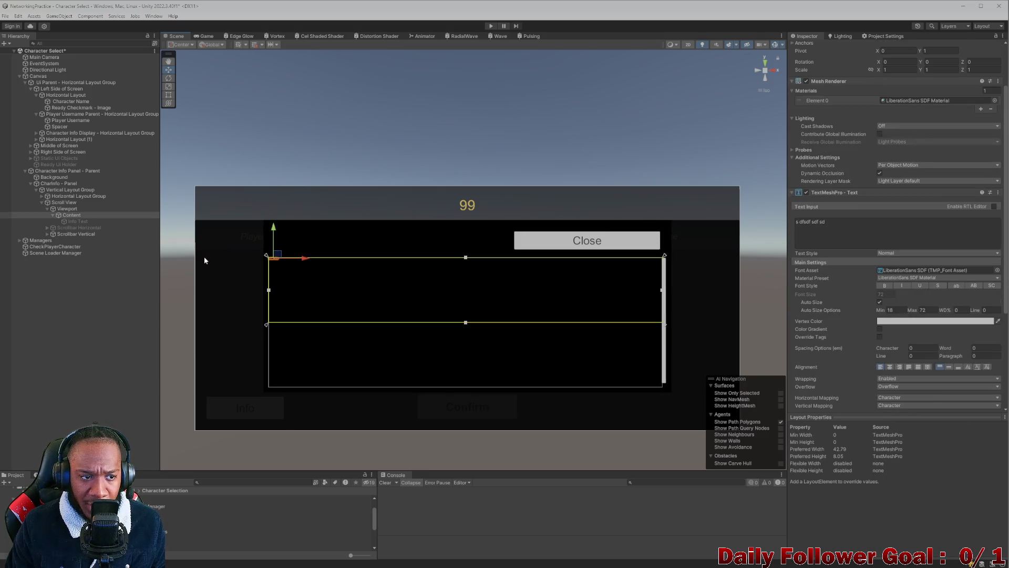
pyautogui.click(332, 278)
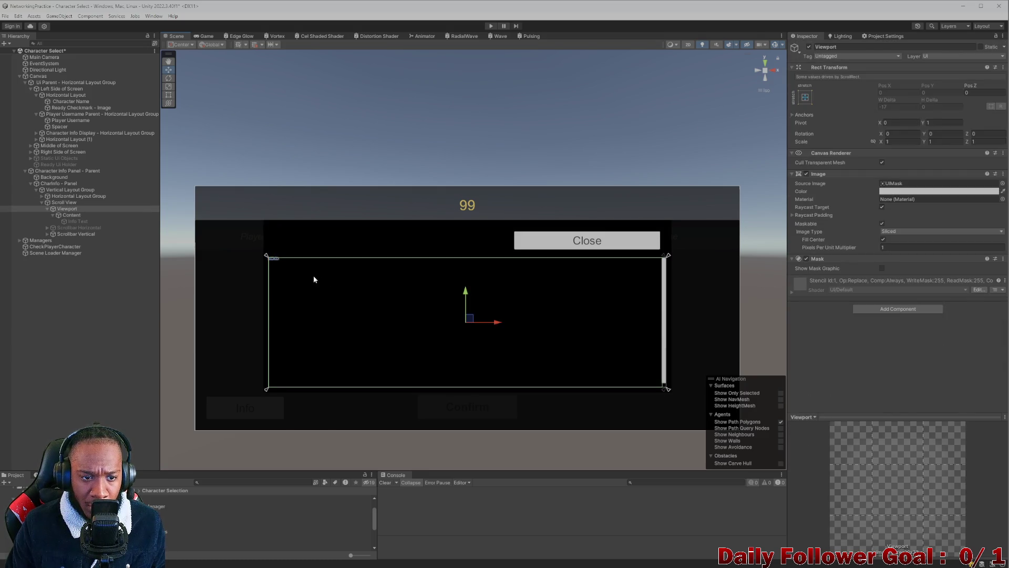
pyautogui.click(74, 210)
pyautogui.click(73, 216)
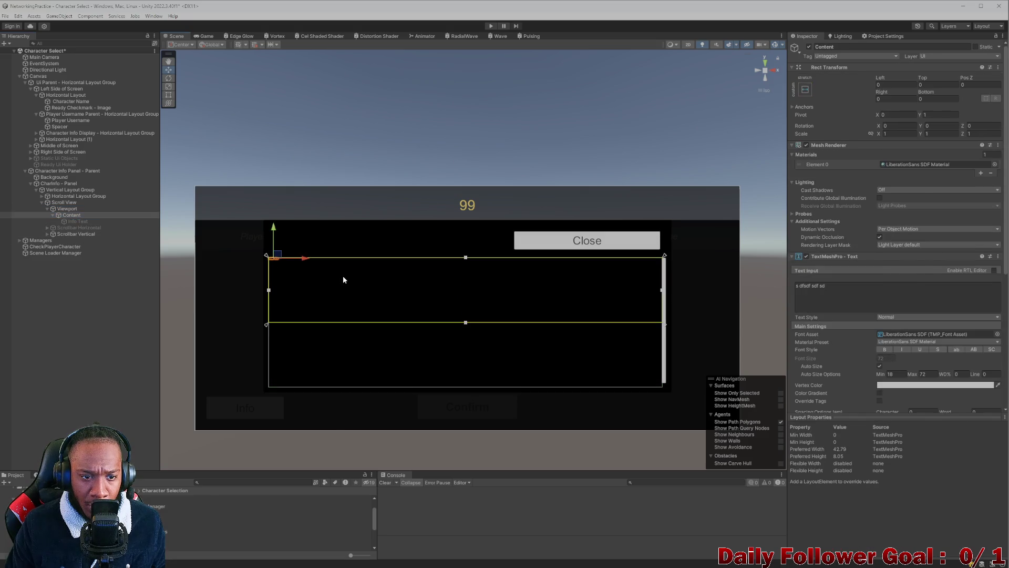
pyautogui.click(343, 279)
pyautogui.click(367, 289)
pyautogui.click(375, 290)
pyautogui.click(70, 215)
# Replace Content's text with 'asd a sdfasd fas dfsdf asdf', disable Auto Size, set font size 298
pyautogui.click(931, 304)
pyautogui.write('asd a sdfasd fas dfsdf asdf')
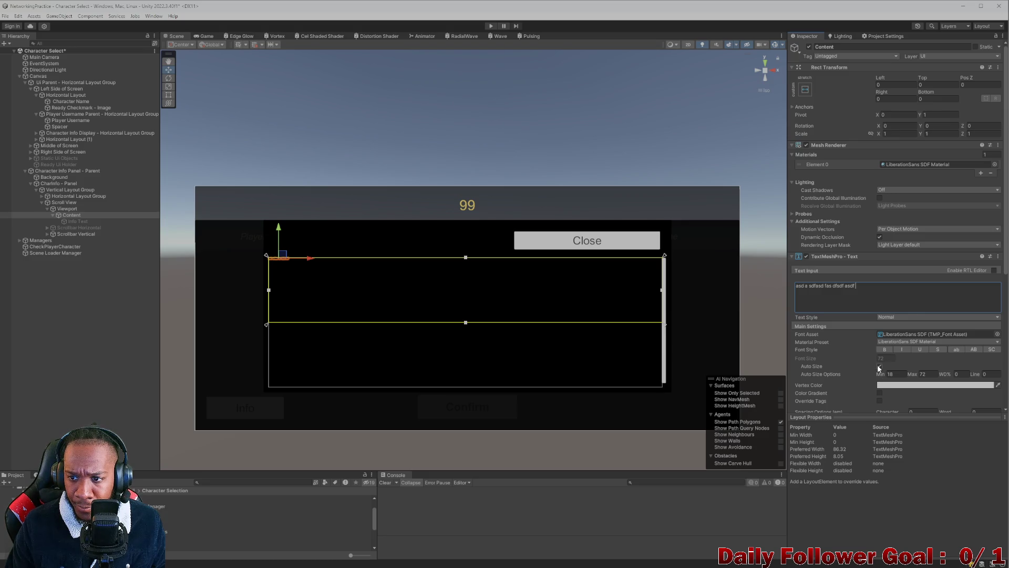
pyautogui.click(880, 366)
pyautogui.moveTo(824, 362)
pyautogui.mouseDown()
pyautogui.moveTo(920, 361)
pyautogui.moveTo(210, 362)
pyautogui.moveTo(417, 360)
pyautogui.moveTo(412, 50)
pyautogui.mouseUp()
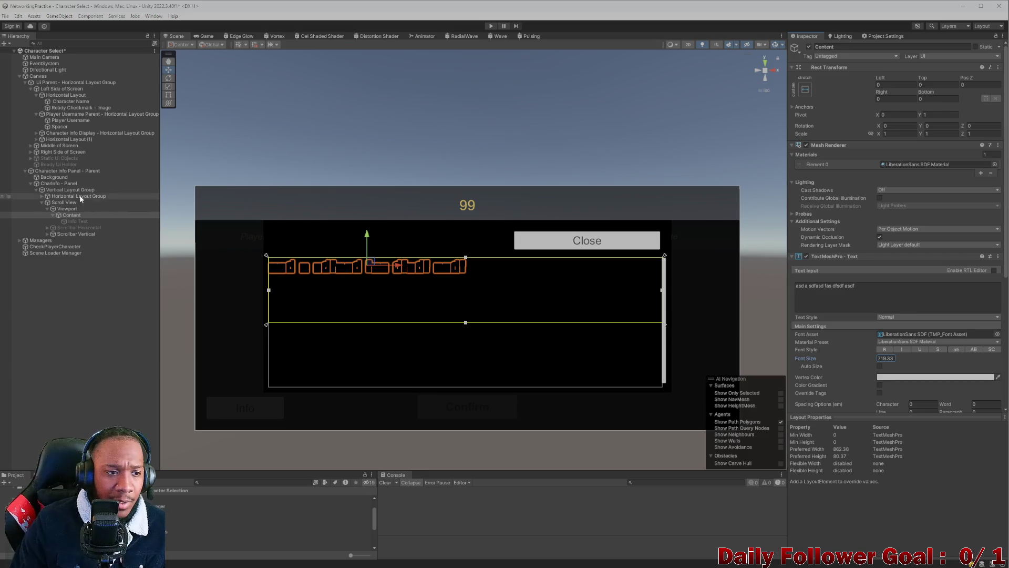
# Remove the TextMeshPro - Text, Mesh Renderer and material from Content after the dependency warning
pyautogui.click(1000, 149)
pyautogui.click(1001, 158)
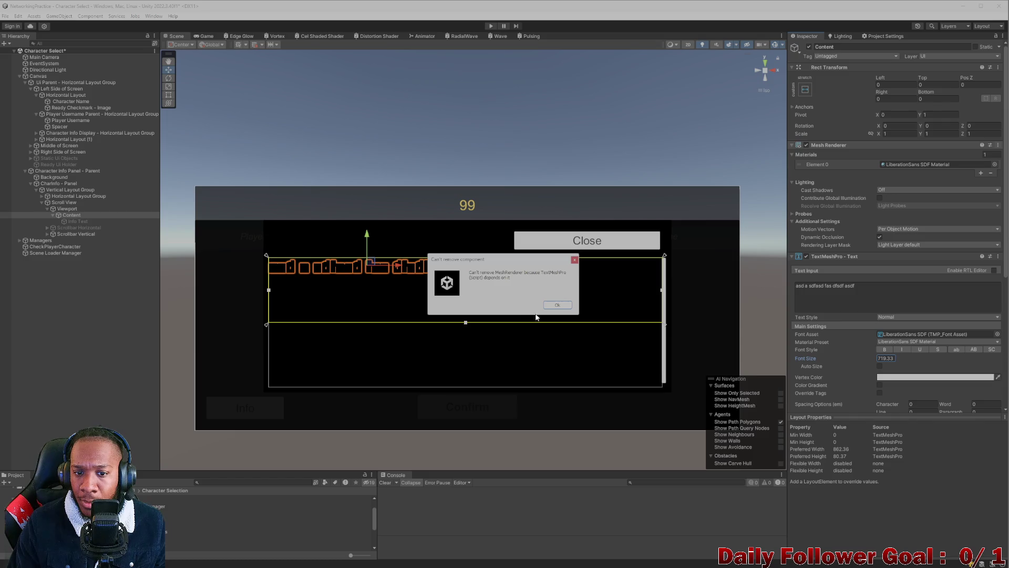
pyautogui.click(558, 307)
pyautogui.click(998, 256)
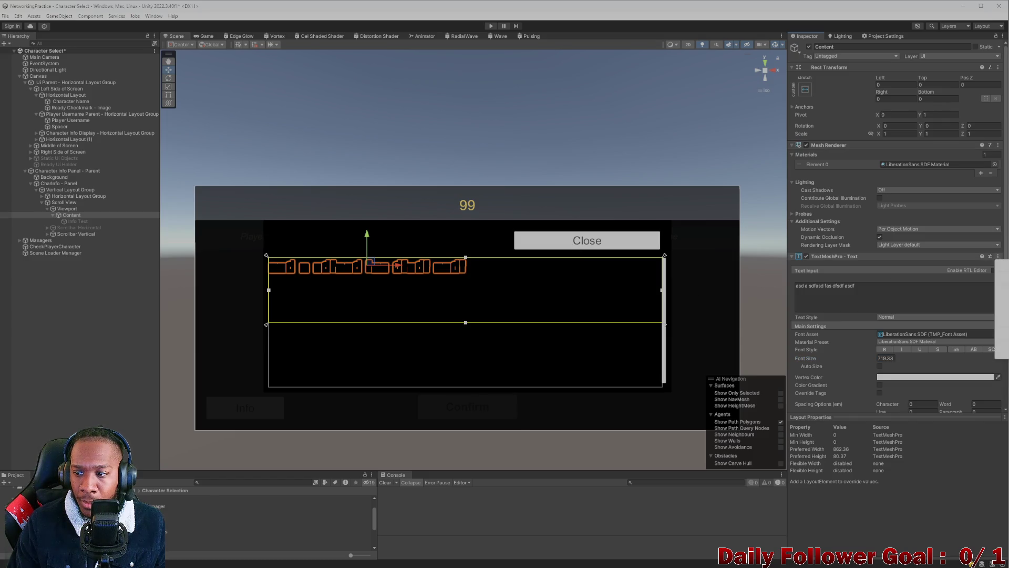
pyautogui.click(1001, 279)
pyautogui.click(1005, 258)
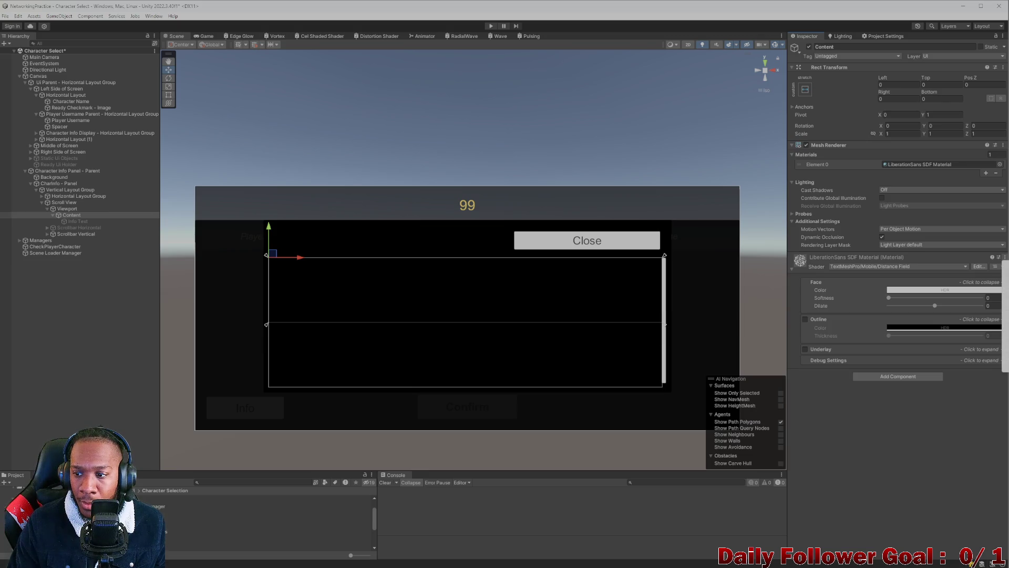
pyautogui.click(1003, 146)
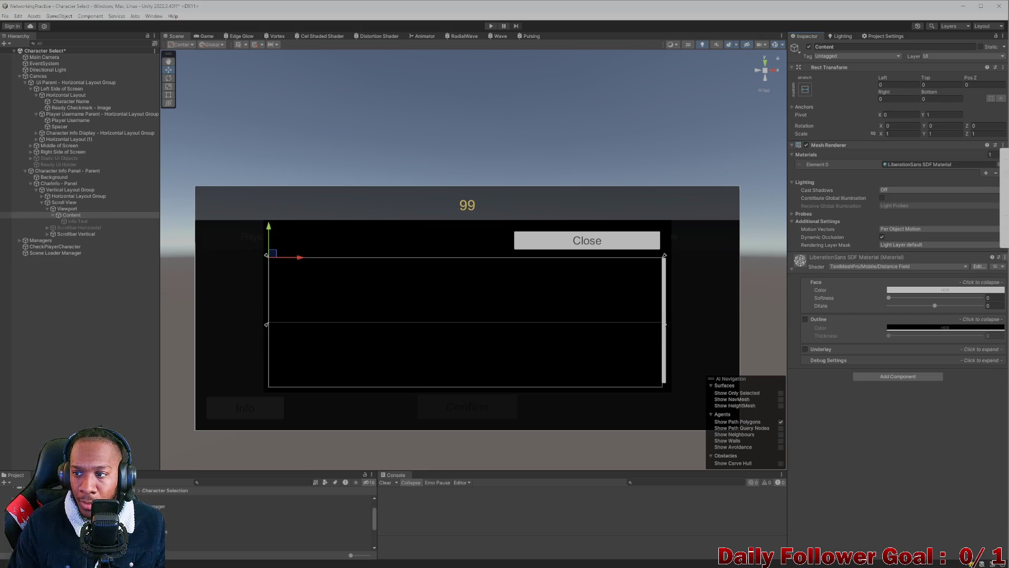
pyautogui.click(1005, 163)
pyautogui.click(65, 221)
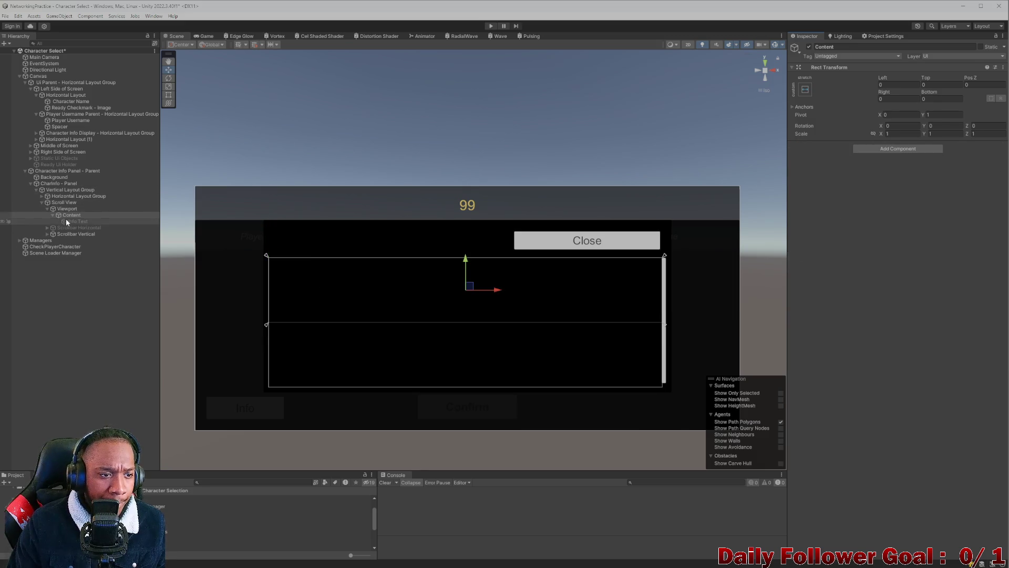
# Reactivate Info Text and review the Scroll View's viewport and scrollbar references
pyautogui.click(809, 47)
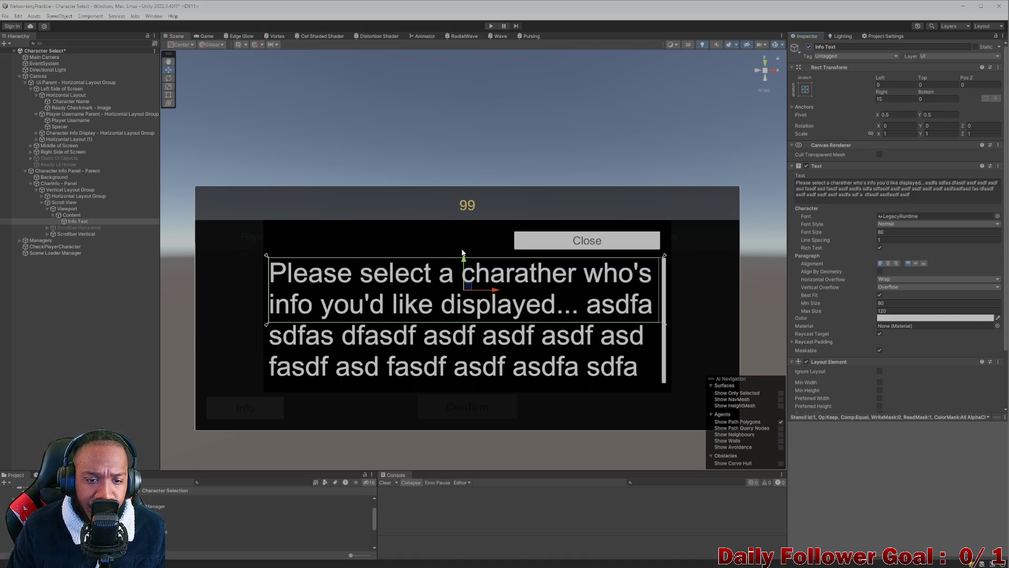
pyautogui.click(60, 203)
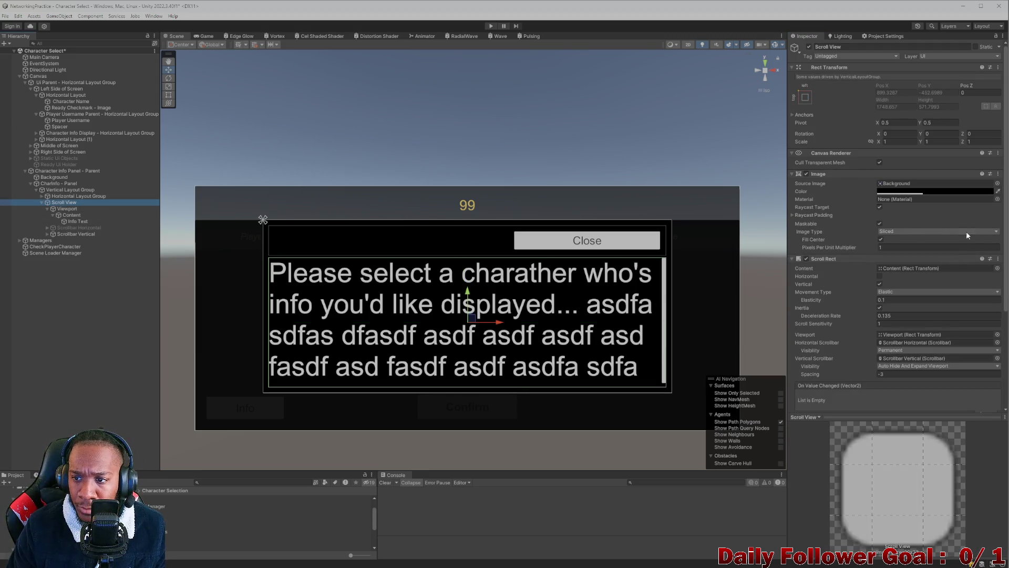
pyautogui.scroll(-2, 898, 219)
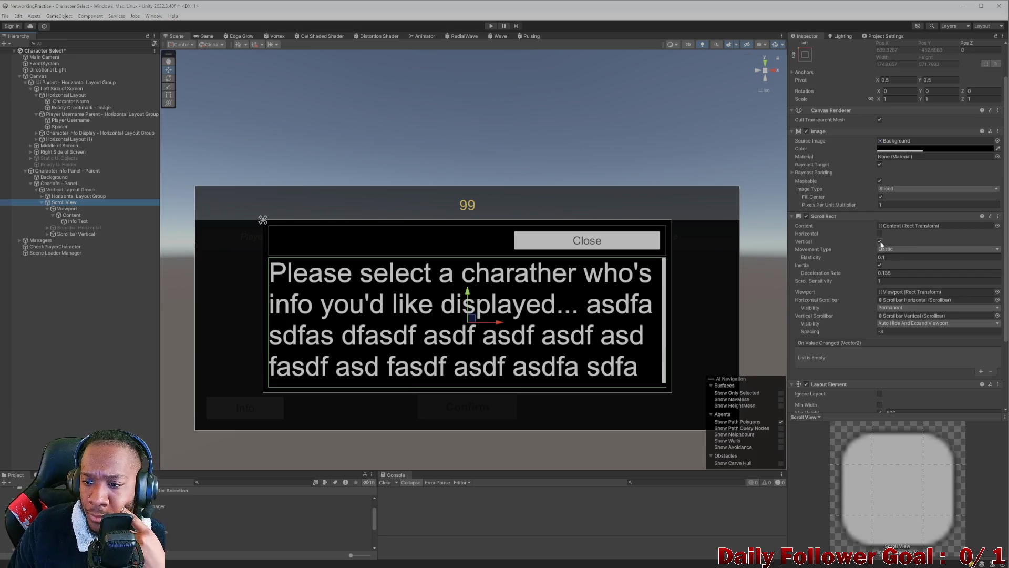
pyautogui.scroll(-2, 888, 277)
pyautogui.click(896, 270)
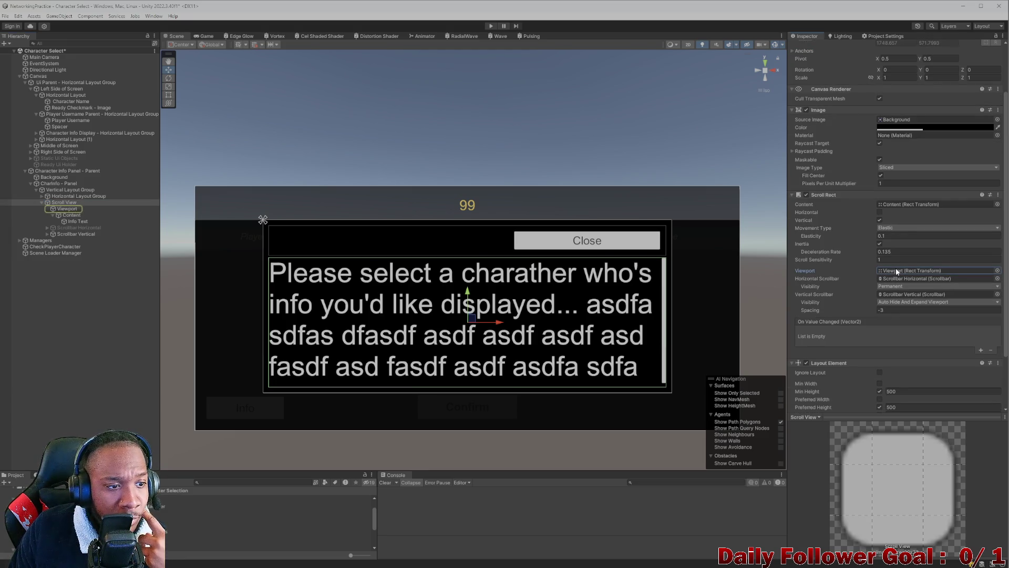
pyautogui.click(907, 278)
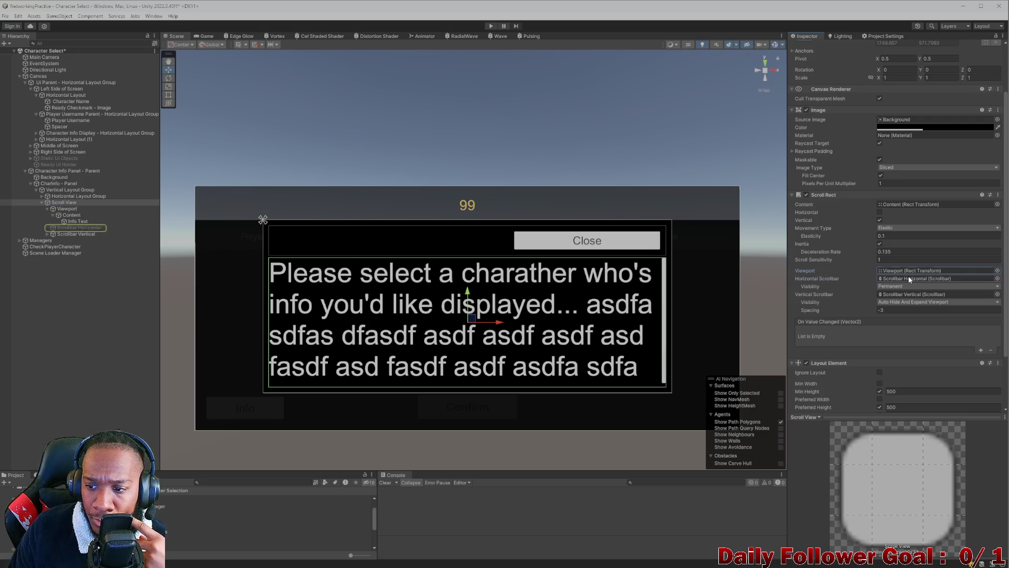
pyautogui.click(908, 295)
pyautogui.scroll(-2, 888, 294)
pyautogui.scroll(-2, 885, 296)
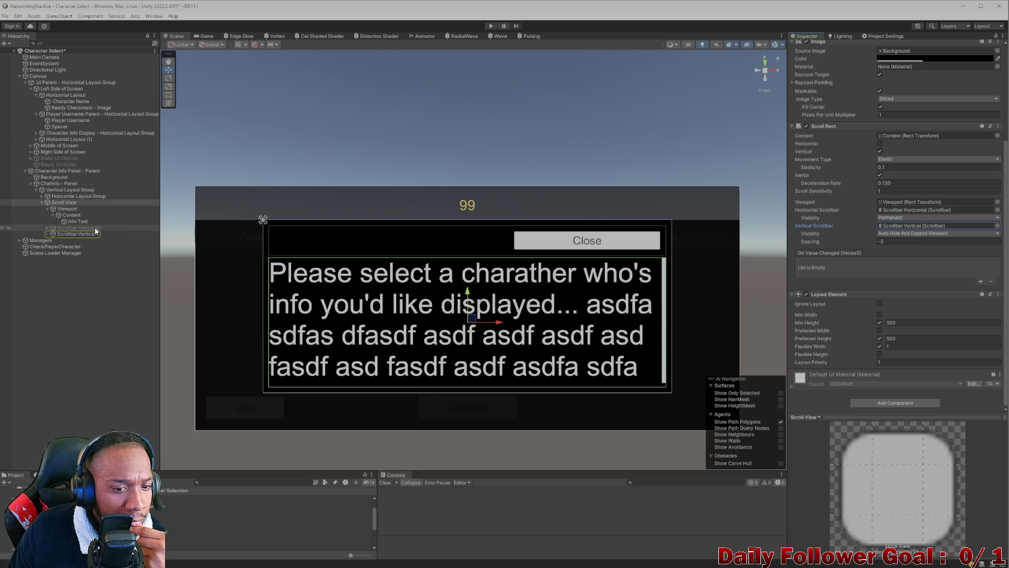
# Check the Viewport's mask settings, then disable the Scroll View's Layout Element
pyautogui.click(69, 209)
pyautogui.press('Up')
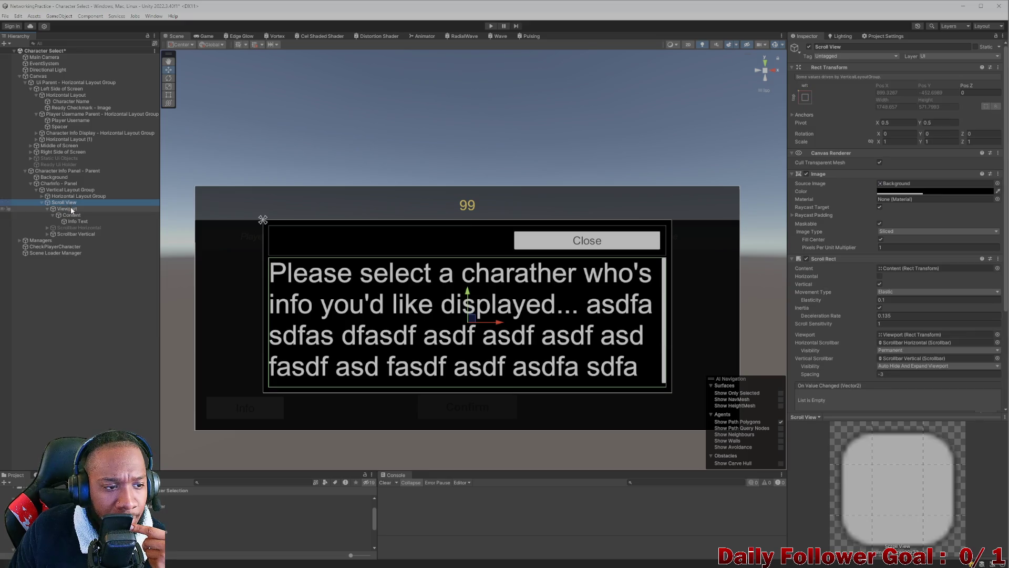
pyautogui.press('Down')
pyautogui.press('Down')
pyautogui.press('Down')
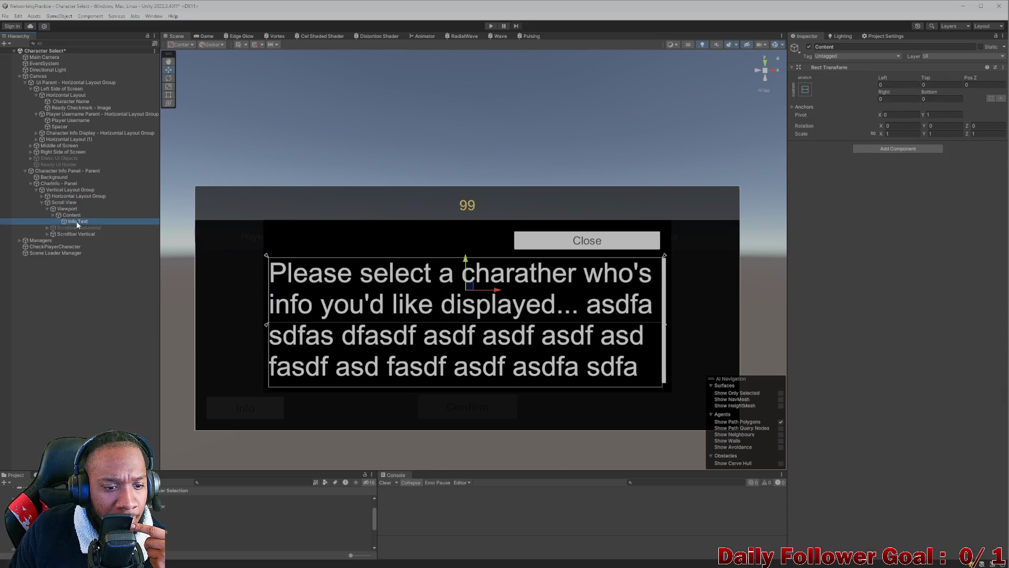
pyautogui.click(71, 209)
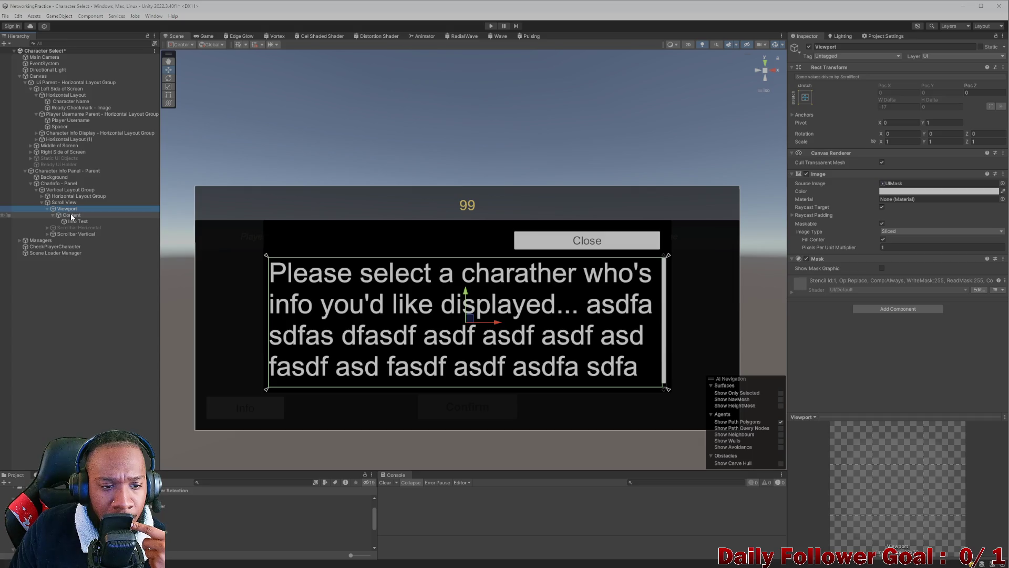
pyautogui.click(70, 202)
pyautogui.scroll(-2, 833, 334)
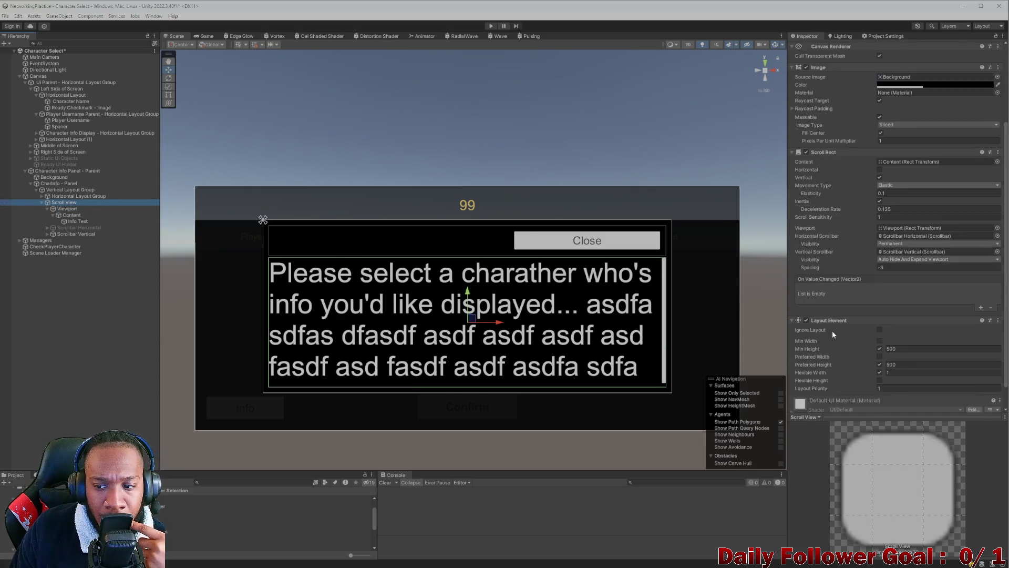
pyautogui.click(805, 320)
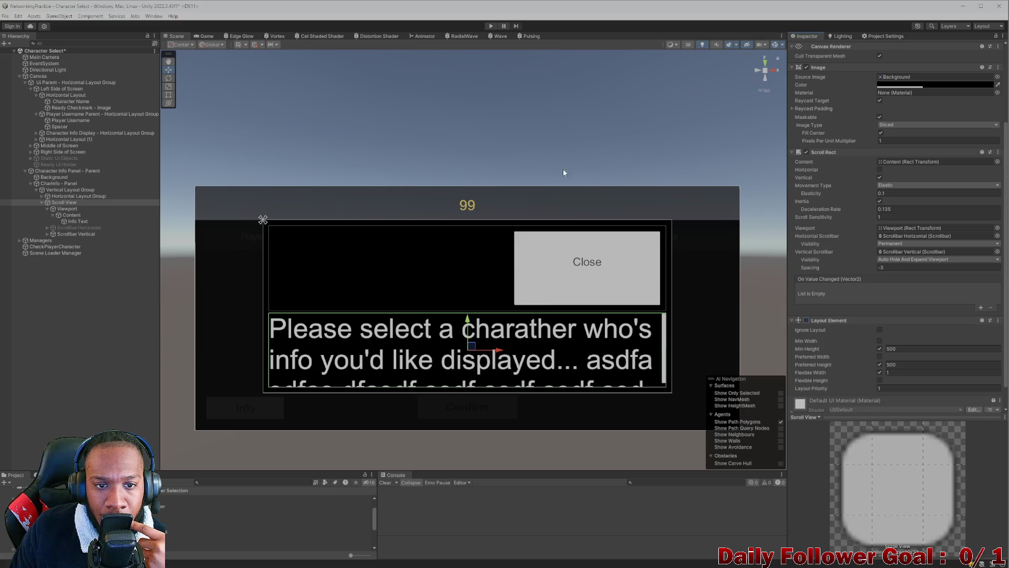
# Scroll the info text in play mode, then turn the Scroll View's Layout Element back on
pyautogui.click(491, 25)
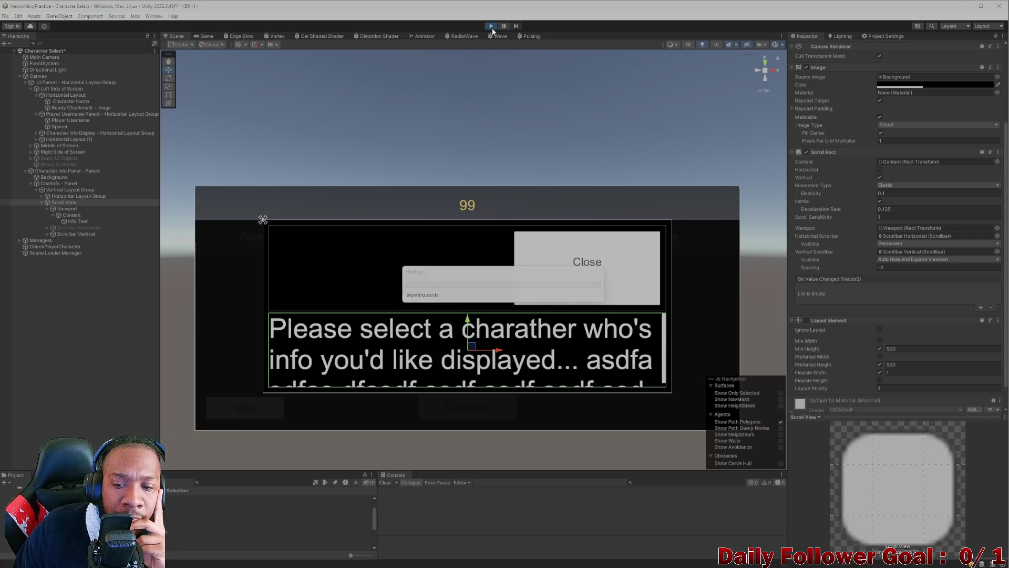
pyautogui.scroll(-2, 474, 163)
pyautogui.scroll(-3, 481, 168)
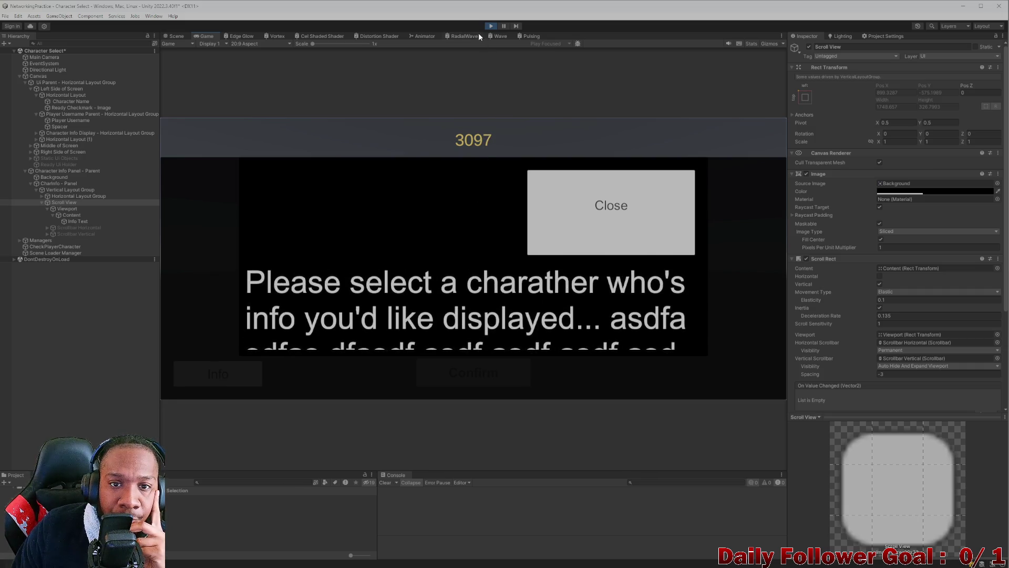
pyautogui.click(491, 25)
pyautogui.scroll(-3, 862, 315)
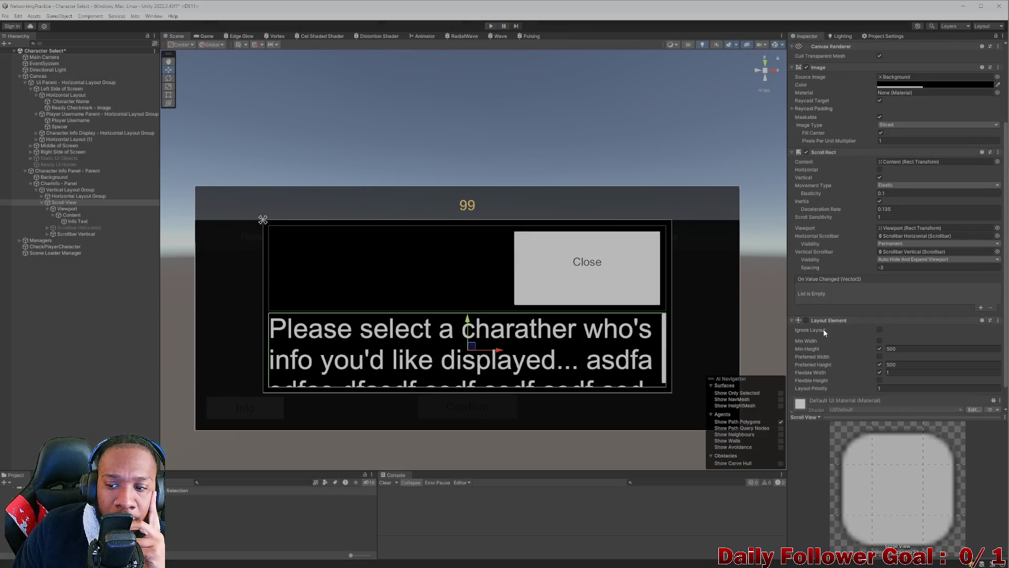
pyautogui.click(807, 321)
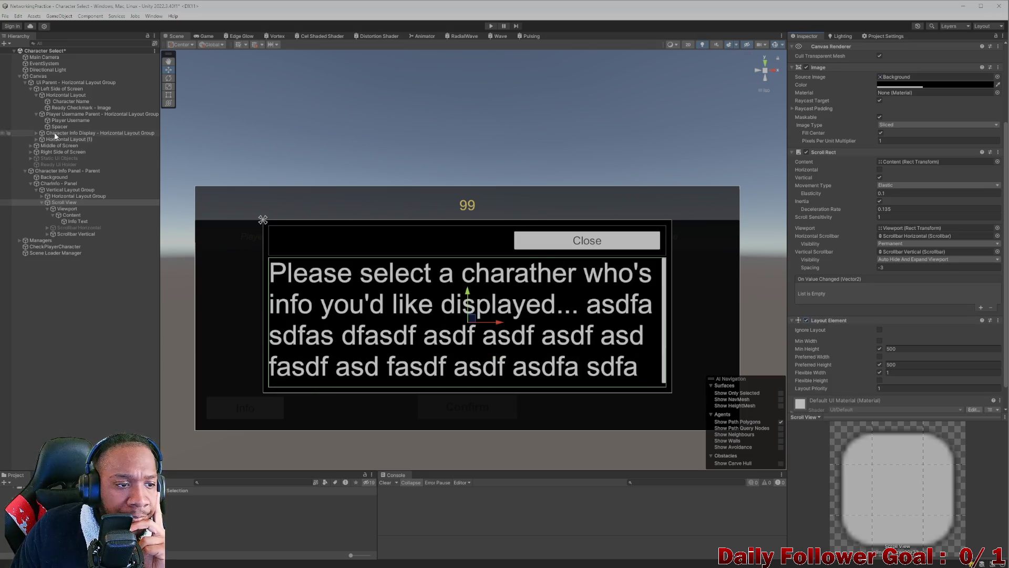
# Select the Info Text object and select the contents of its Text field
pyautogui.click(71, 209)
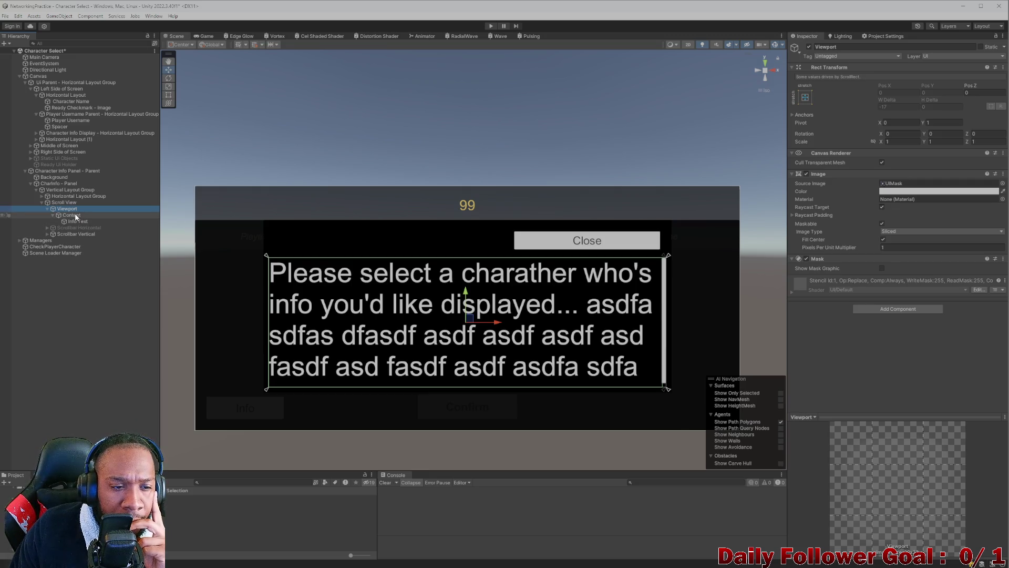
pyautogui.click(76, 216)
pyautogui.click(78, 222)
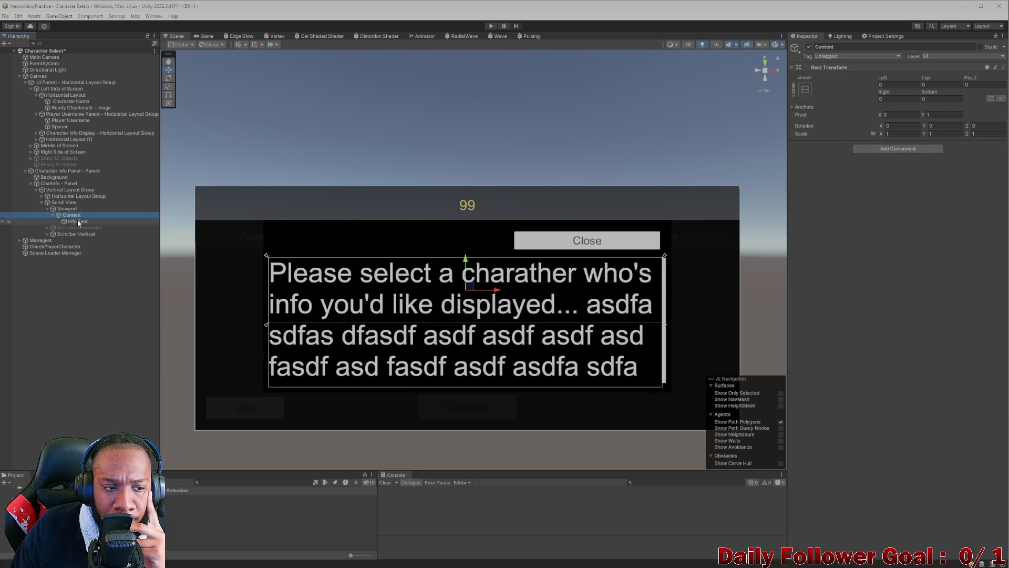
pyautogui.click(940, 194)
pyautogui.moveTo(938, 195)
pyautogui.mouseDown()
pyautogui.moveTo(951, 183)
pyautogui.moveTo(769, 179)
pyautogui.mouseUp()
pyautogui.click(929, 199)
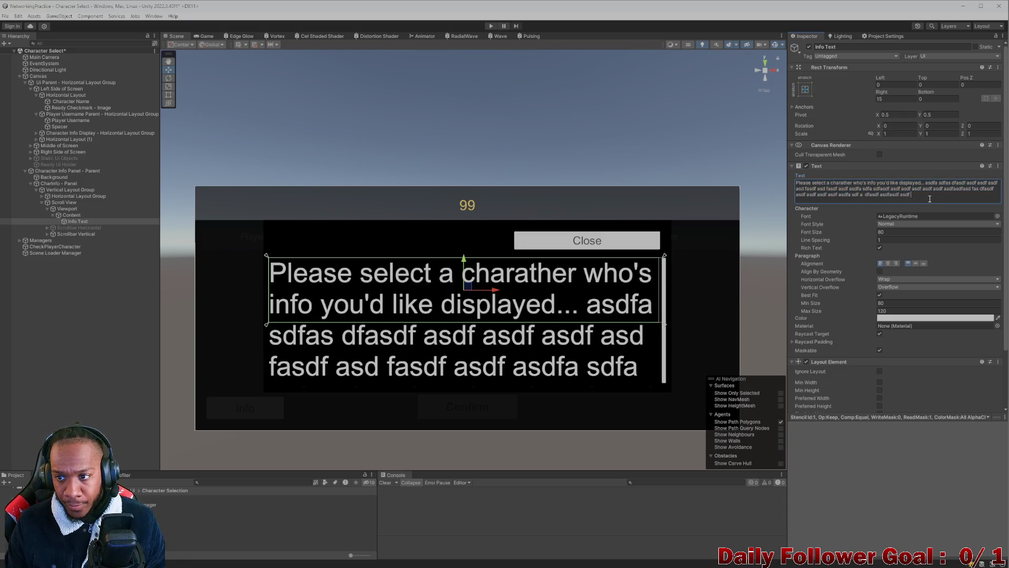
# Paste a second copy of the info text on a new line and set Vertical Overflow to Truncate
pyautogui.press('Return')
pyautogui.hotkey('ctrl', 'v')
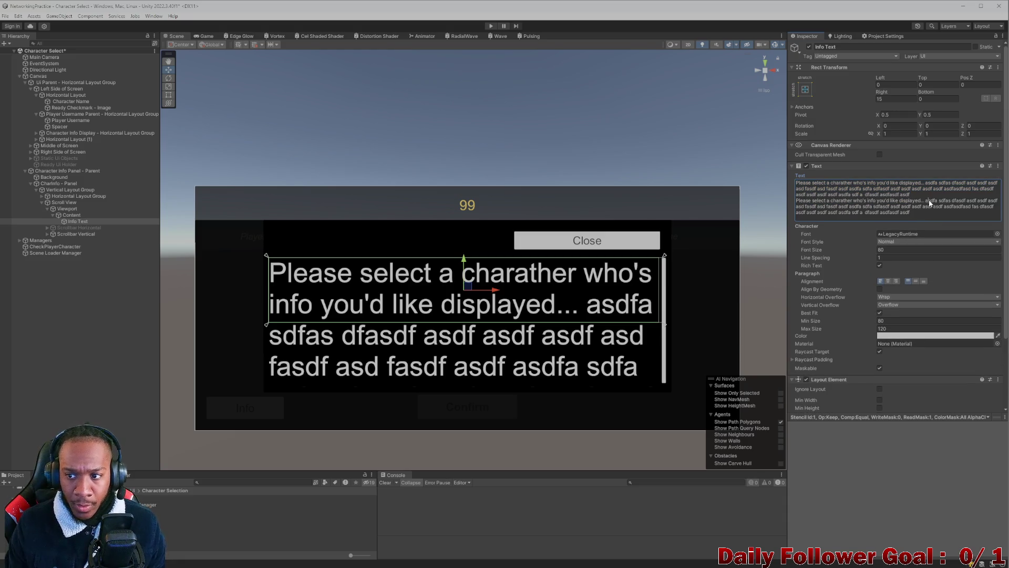
pyautogui.scroll(-1, 904, 268)
pyautogui.click(901, 285)
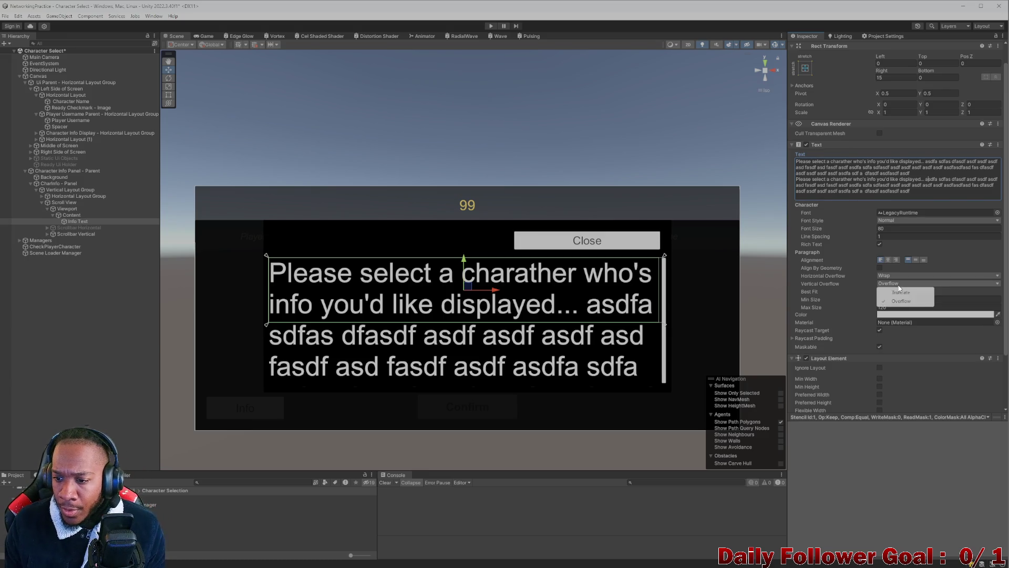
pyautogui.click(901, 293)
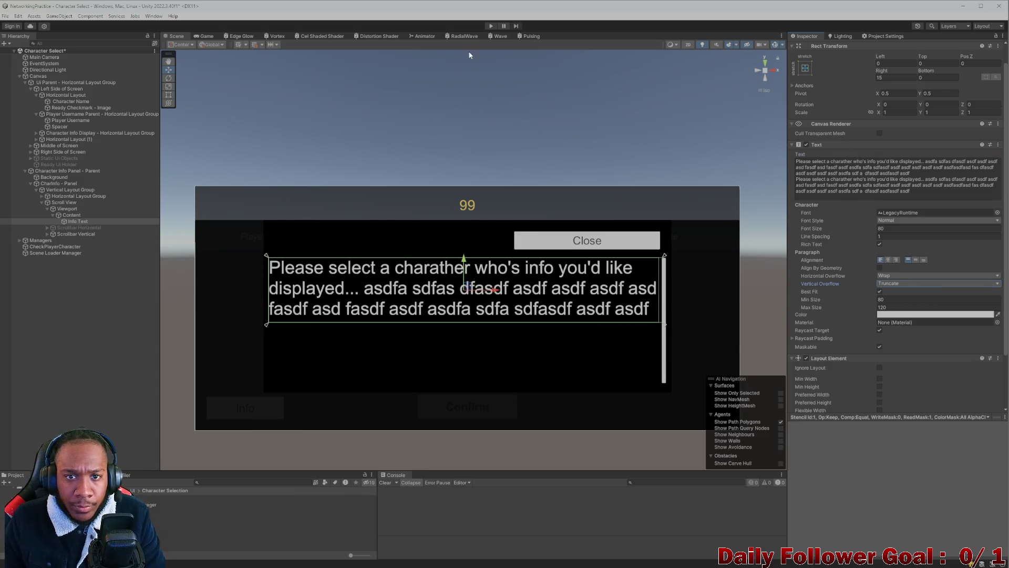
# Test the longer text in play mode and set Vertical Overflow to Overflow
pyautogui.click(490, 26)
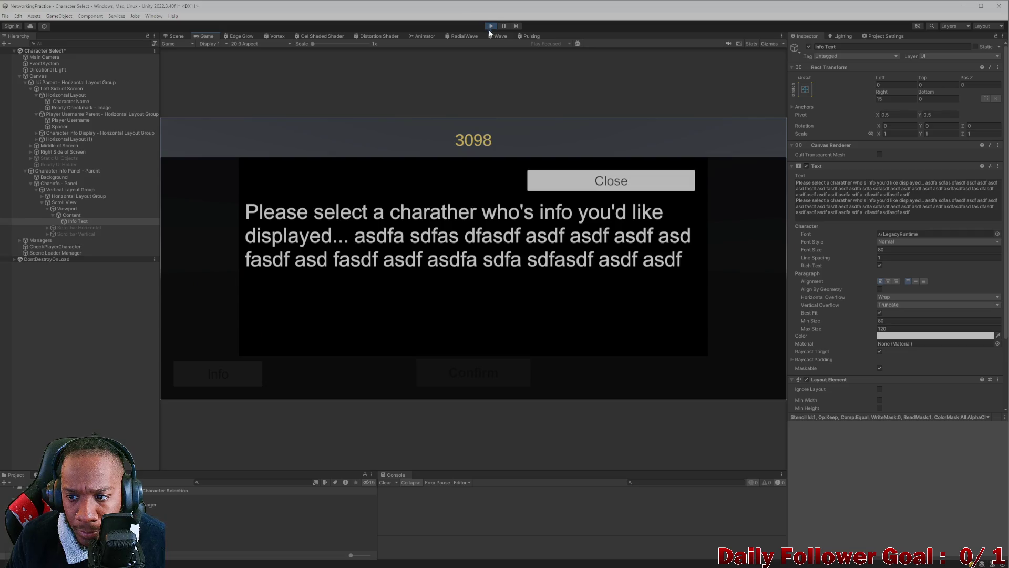
pyautogui.click(894, 305)
pyautogui.click(912, 324)
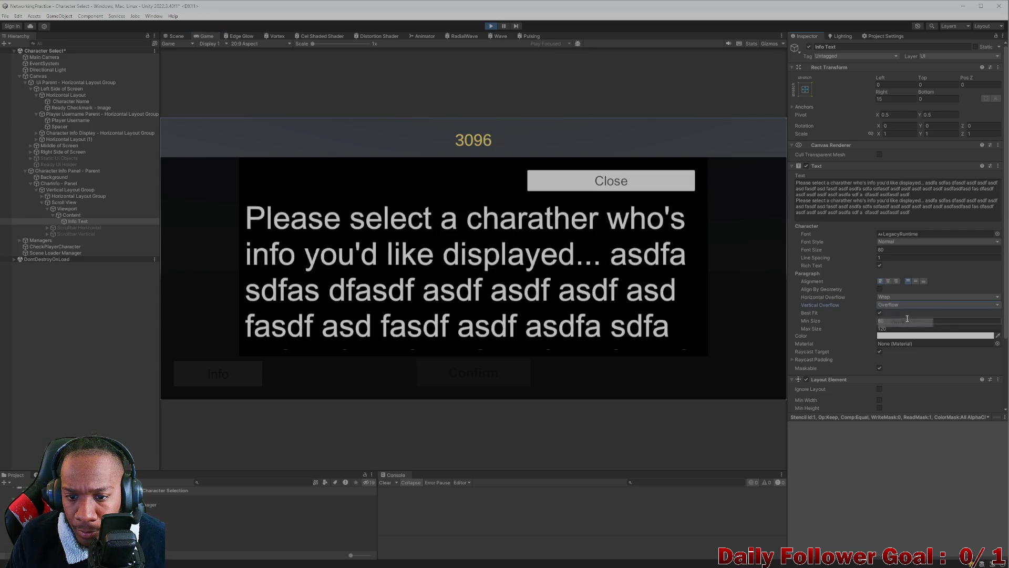
pyautogui.scroll(-3, 899, 297)
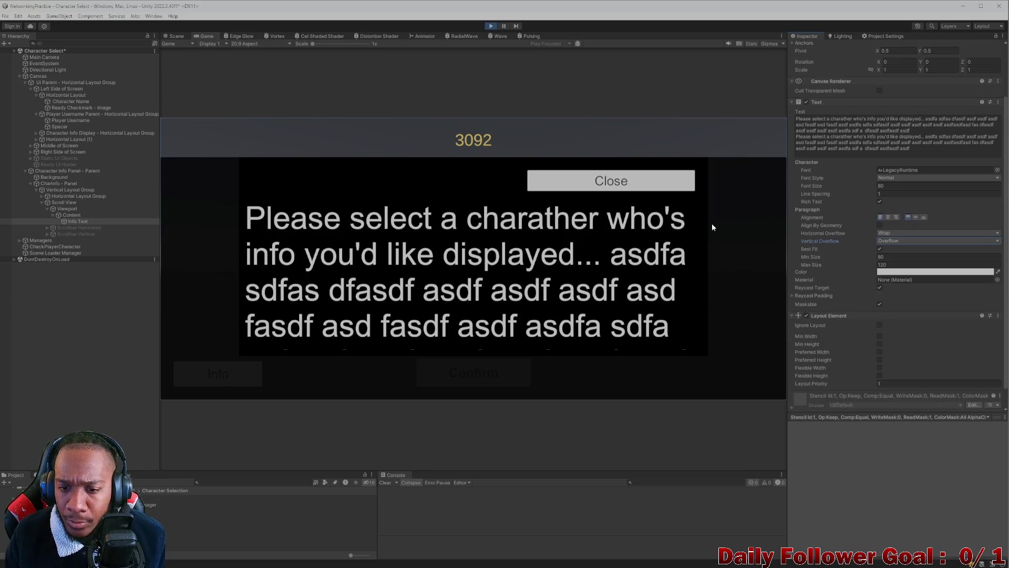
pyautogui.click(486, 26)
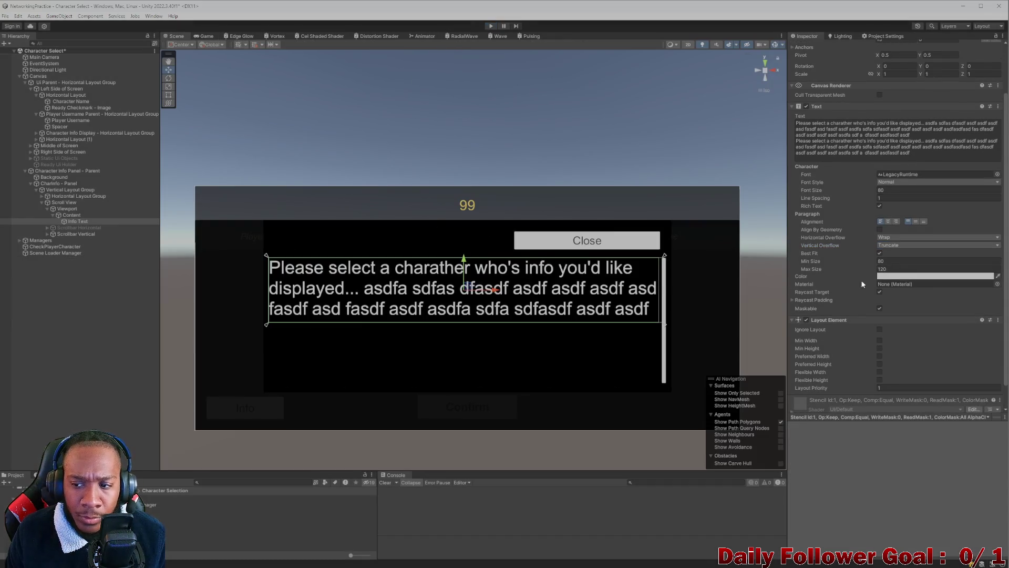
pyautogui.click(900, 261)
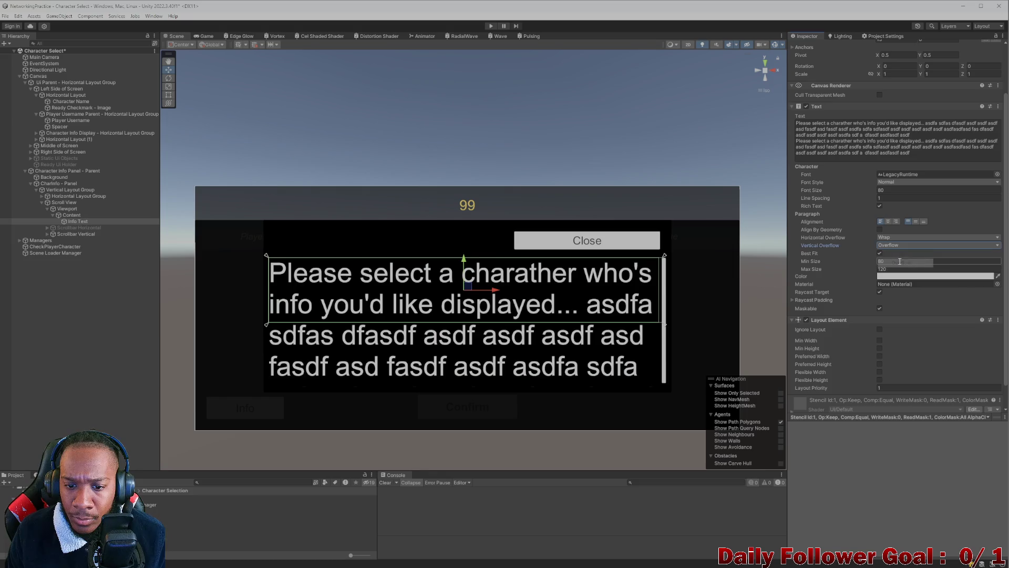
# Remove the Layout Element component from Info Text and run the scene
pyautogui.click(74, 215)
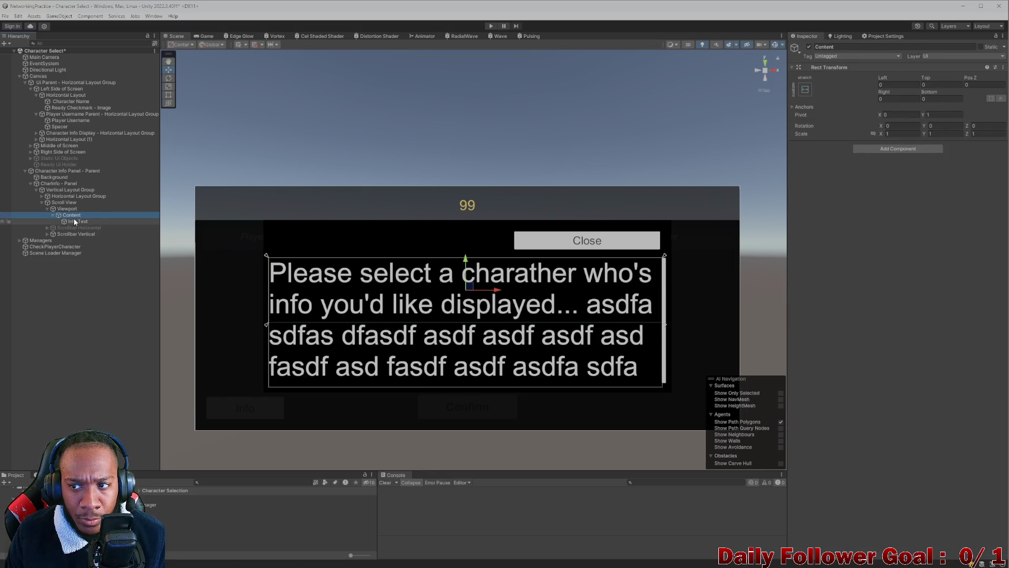
pyautogui.click(75, 221)
pyautogui.scroll(-2, 847, 215)
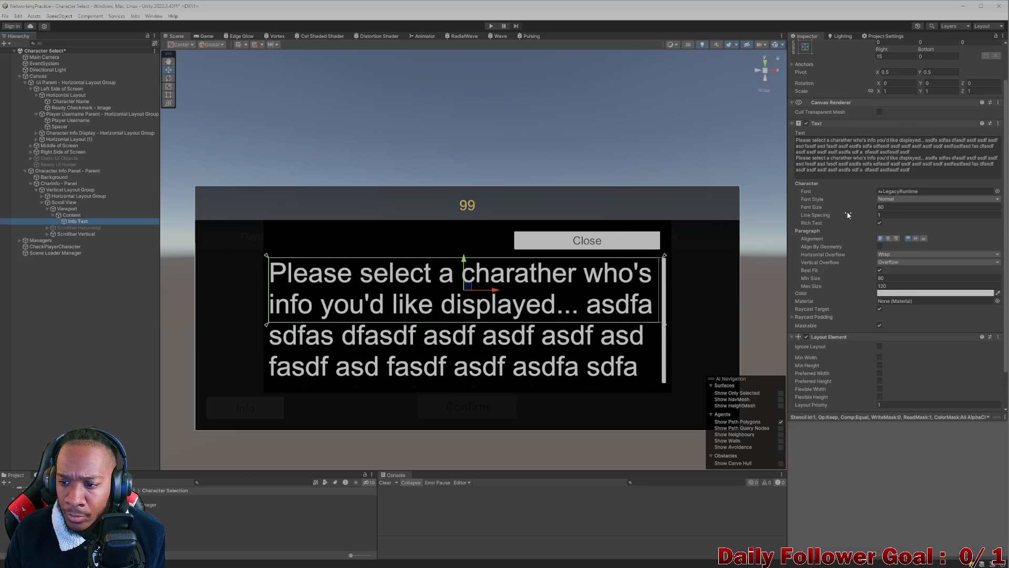
pyautogui.scroll(-2, 847, 215)
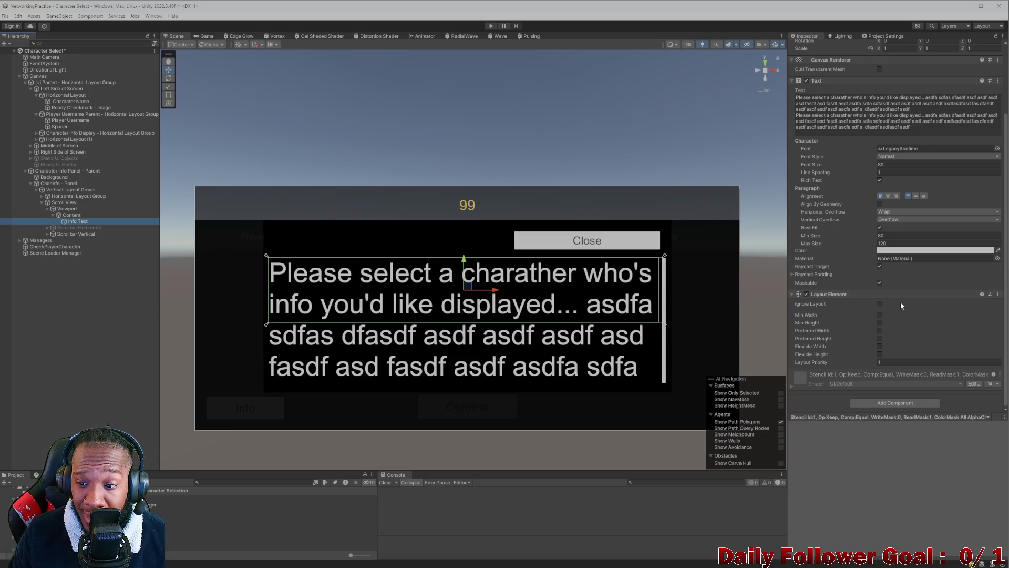
pyautogui.click(998, 296)
pyautogui.click(987, 309)
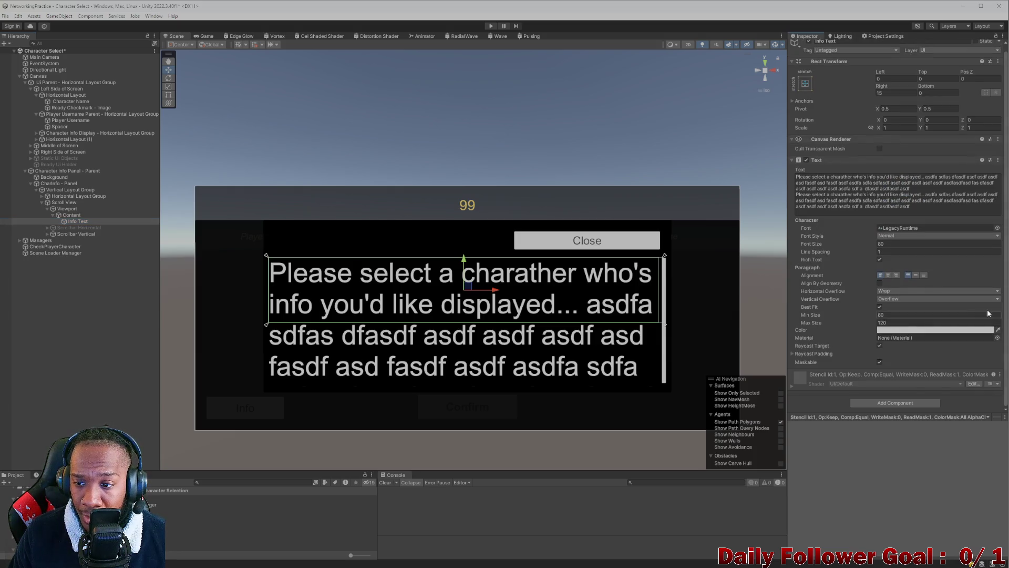
pyautogui.click(490, 27)
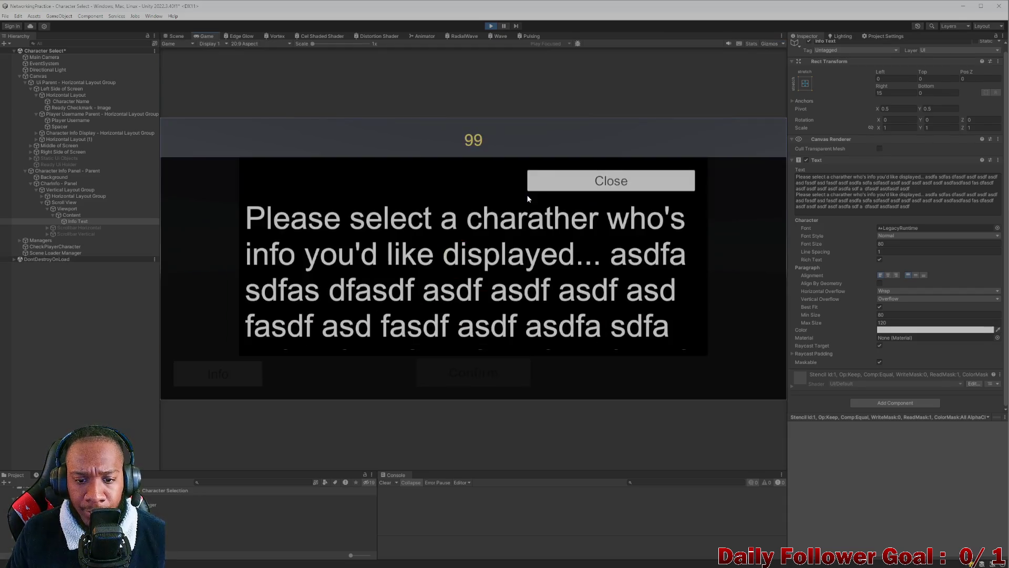
# Toggle the Info Text off and on while playing, then stop the scene
pyautogui.scroll(-5, 569, 266)
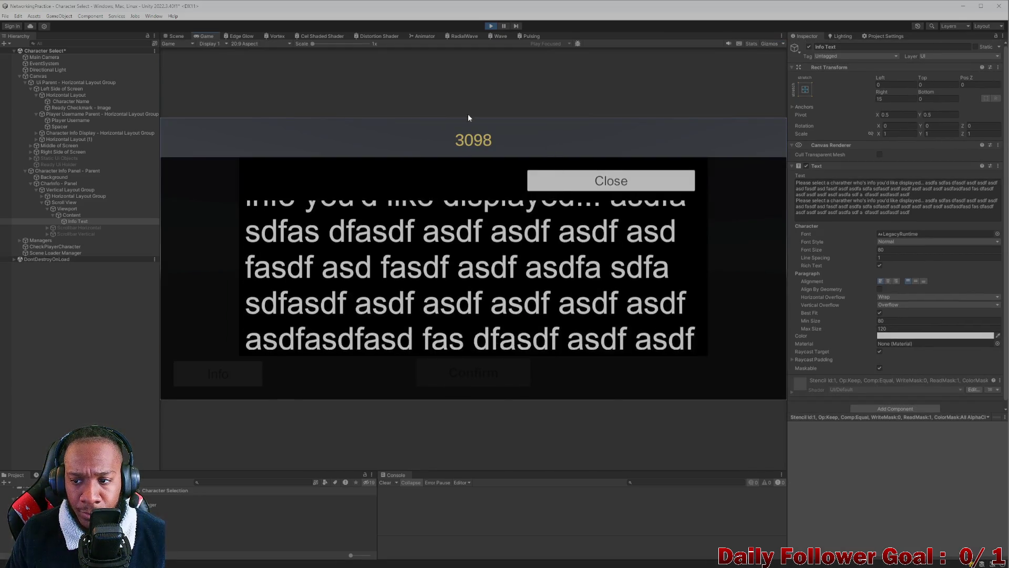
pyautogui.click(807, 166)
pyautogui.click(806, 166)
pyautogui.scroll(-3, 630, 294)
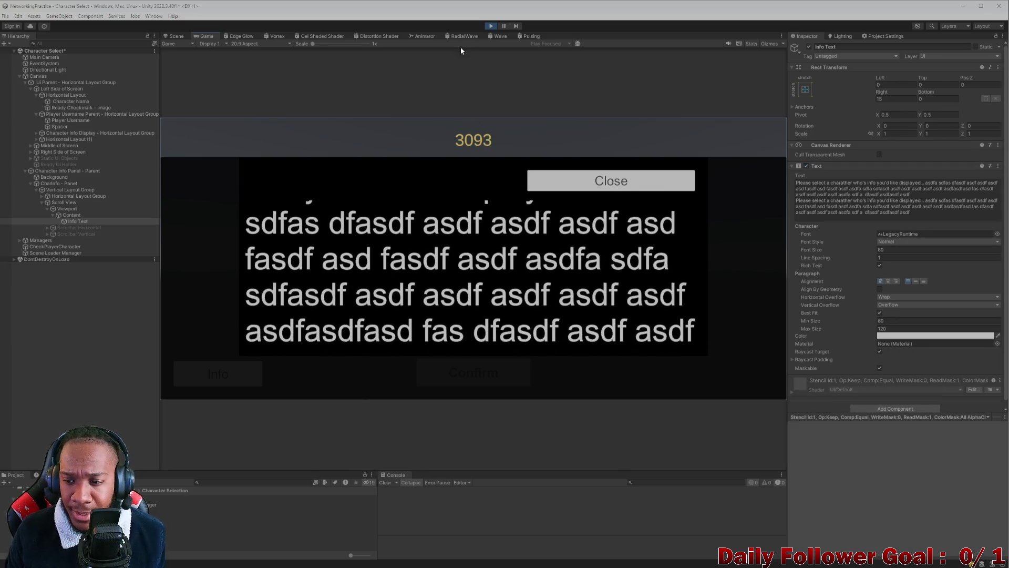
pyautogui.click(488, 25)
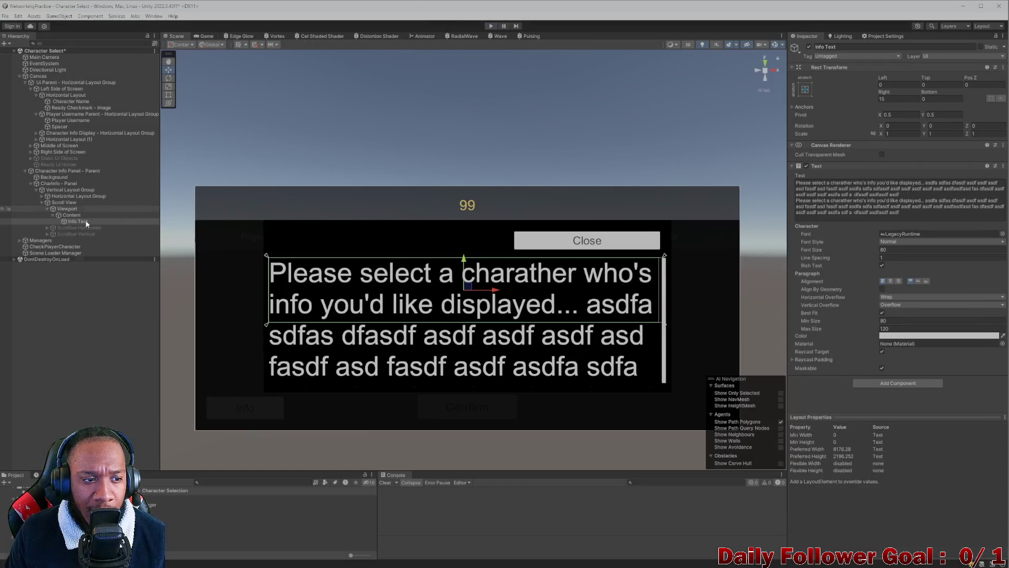
# Deactivate the Info Text object with its Inspector active checkbox
pyautogui.click(78, 217)
pyautogui.click(78, 222)
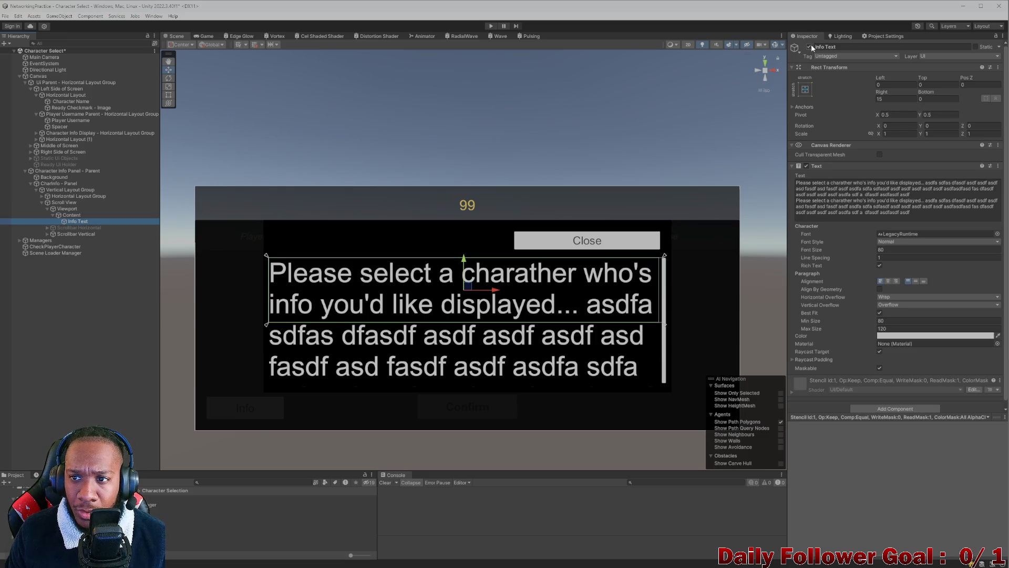
pyautogui.click(810, 47)
pyautogui.click(77, 216)
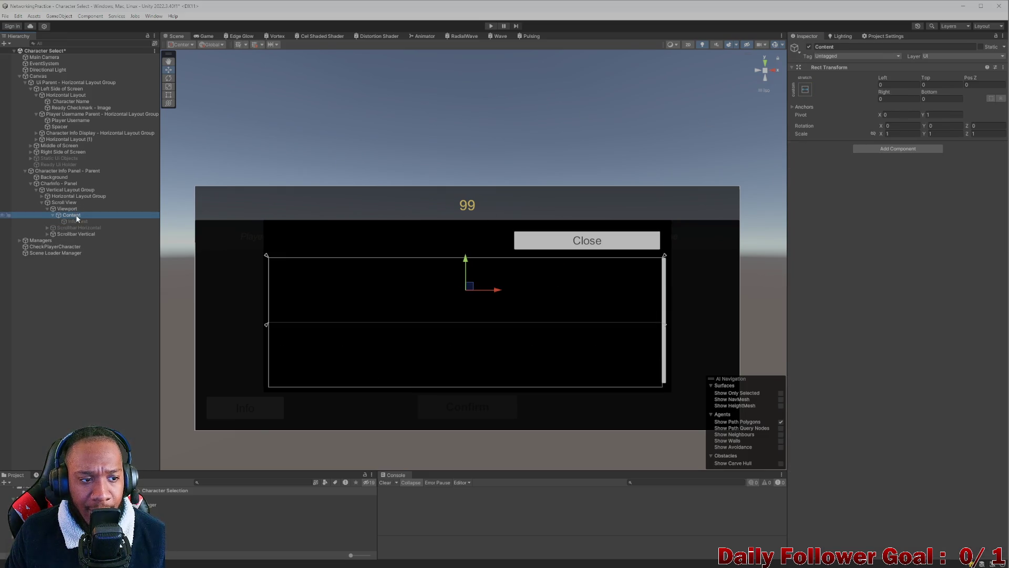
# Create a Text - TextMeshPro under Content and paste the long info text into it three times
pyautogui.rightClick(77, 216)
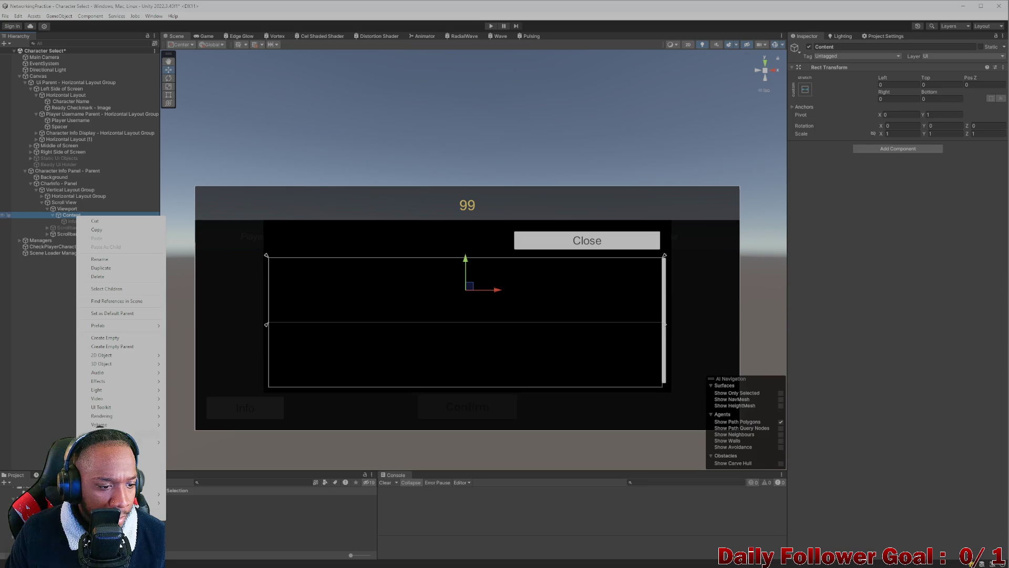
pyautogui.moveTo(105, 442)
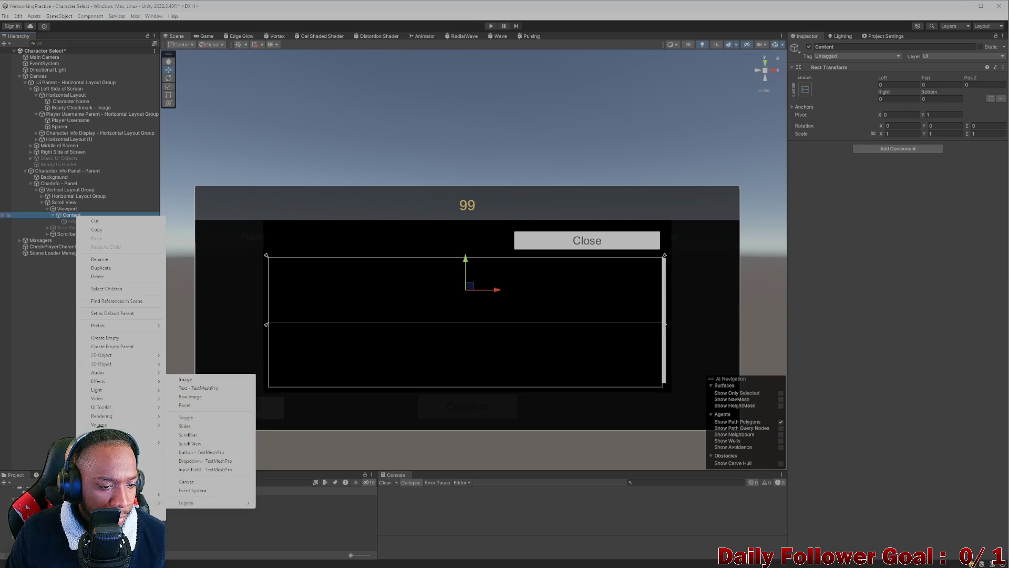
pyautogui.click(198, 388)
pyautogui.click(863, 198)
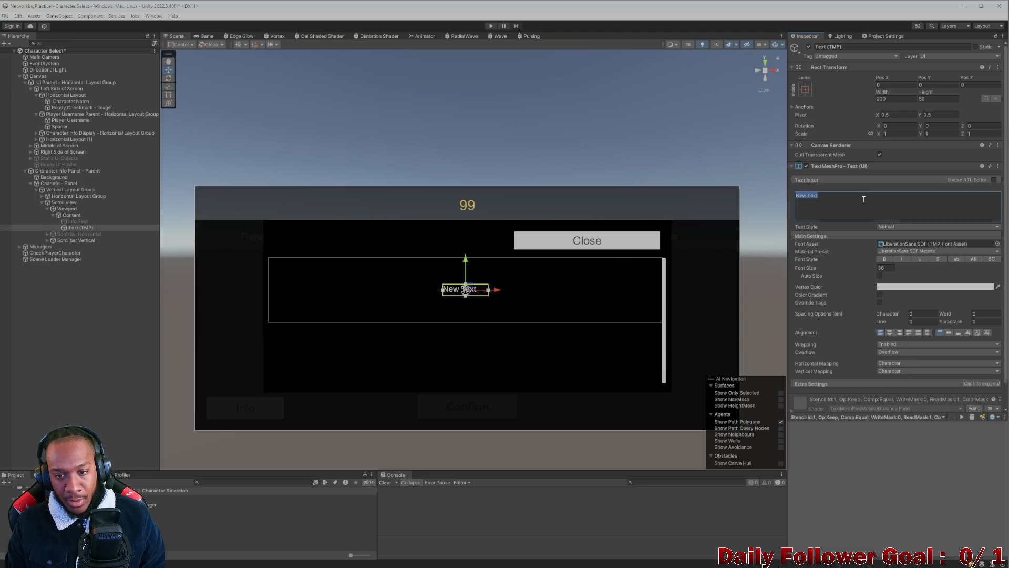
pyautogui.hotkey('ctrl', 'v')
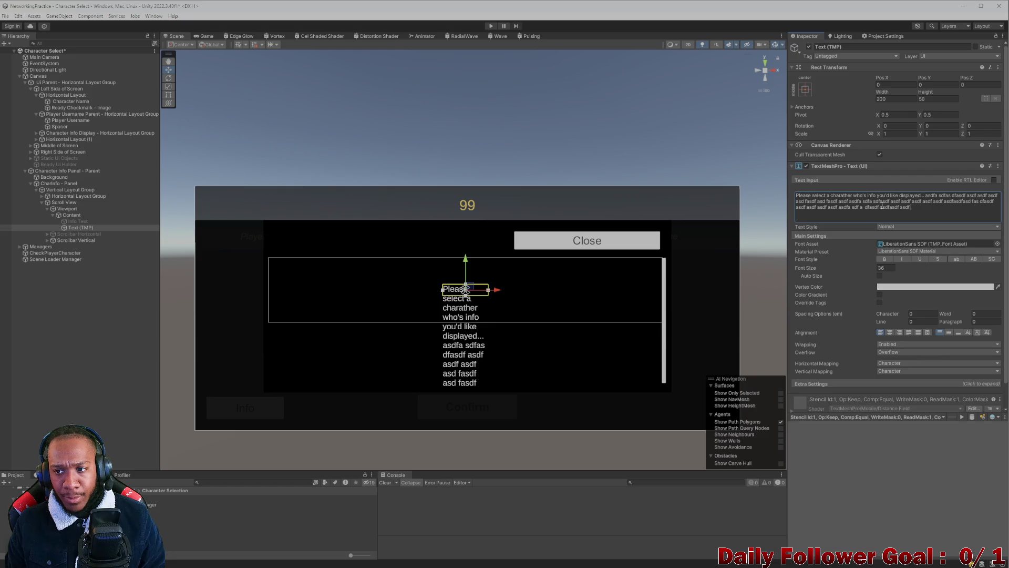
pyautogui.hotkey('ctrl', 'v')
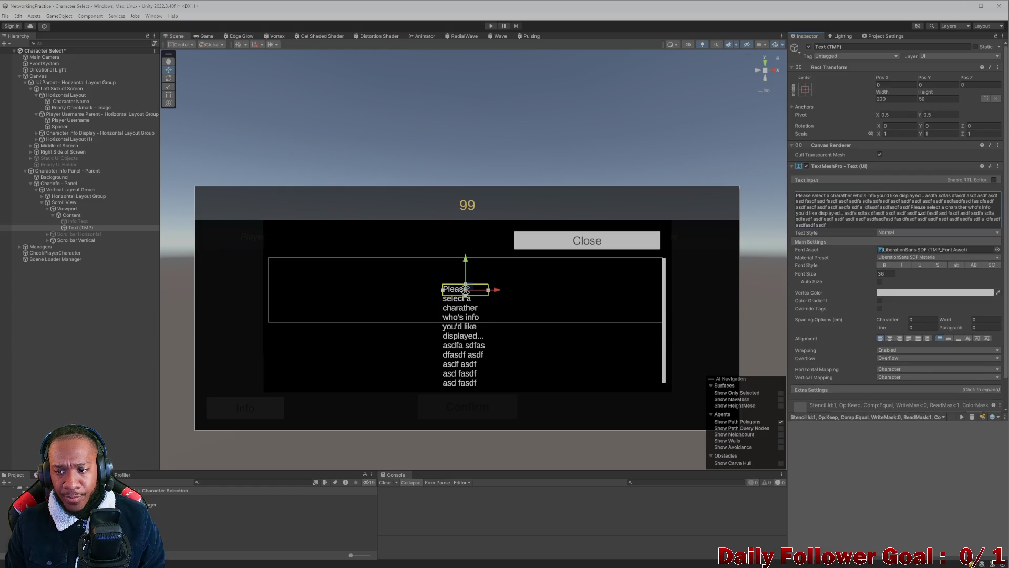
pyautogui.hotkey('ctrl', 'v')
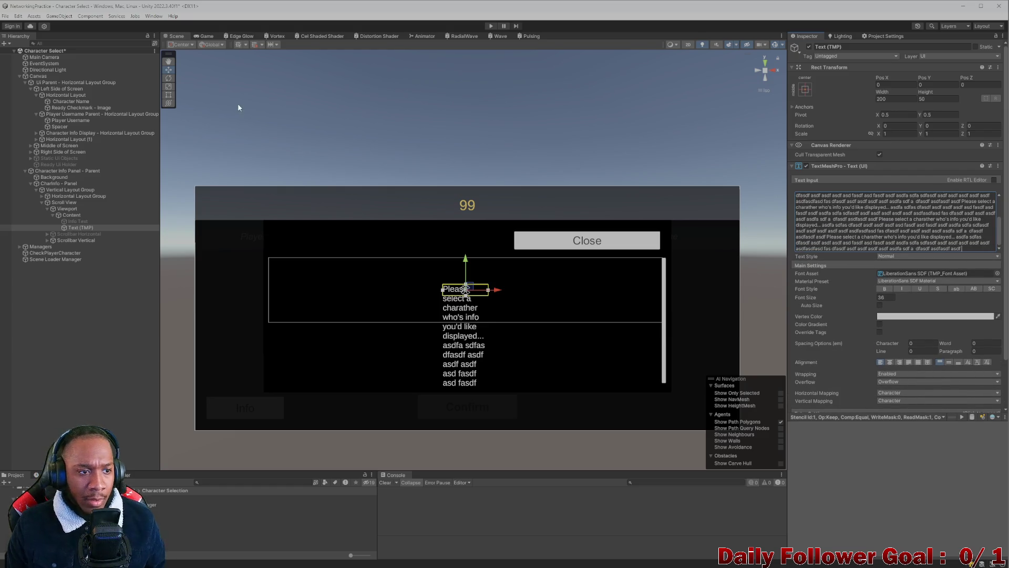
pyautogui.click(282, 93)
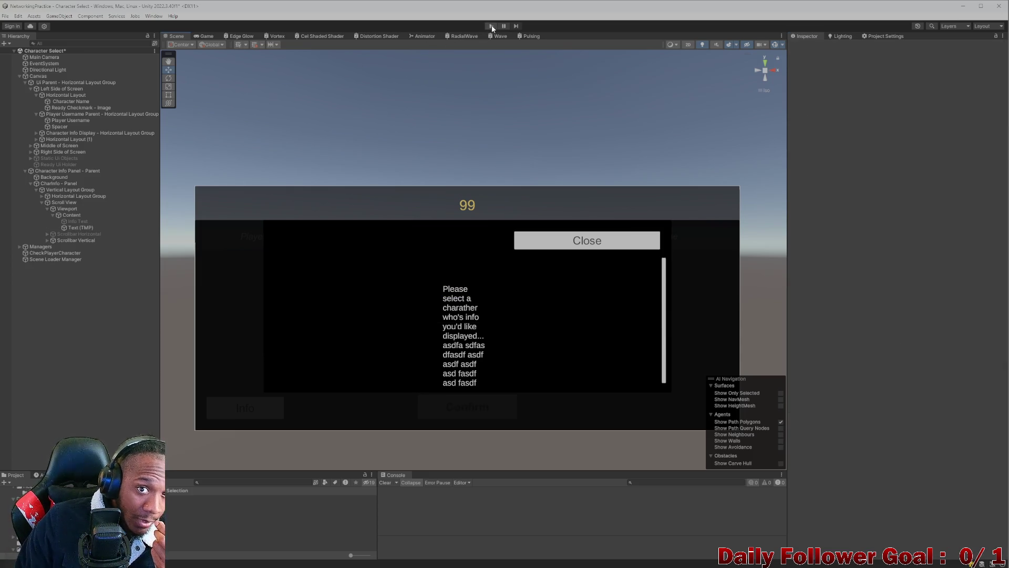
# Run and stop the scene, then delete the Text (TMP) object from Content
pyautogui.click(491, 26)
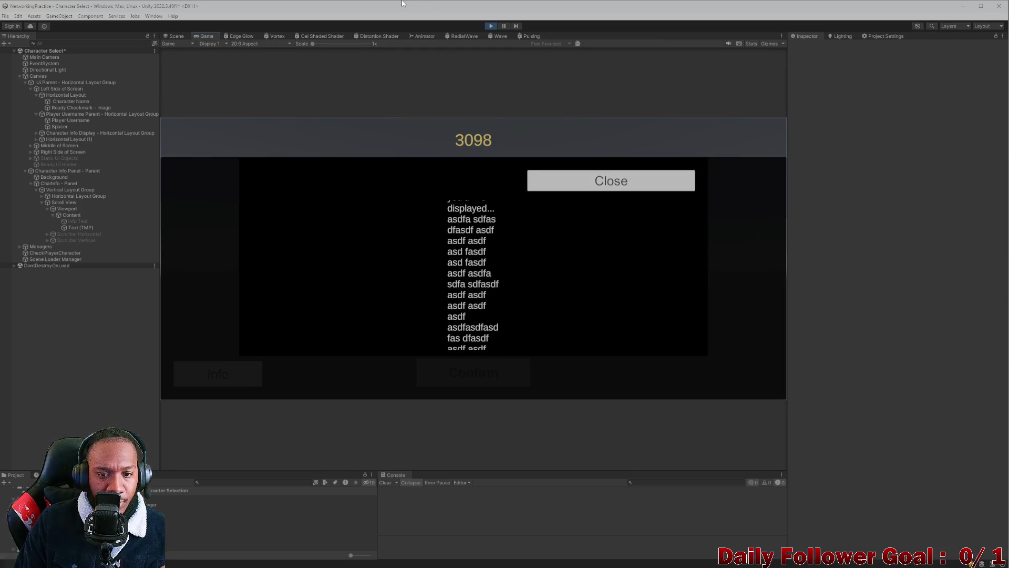
pyautogui.click(490, 26)
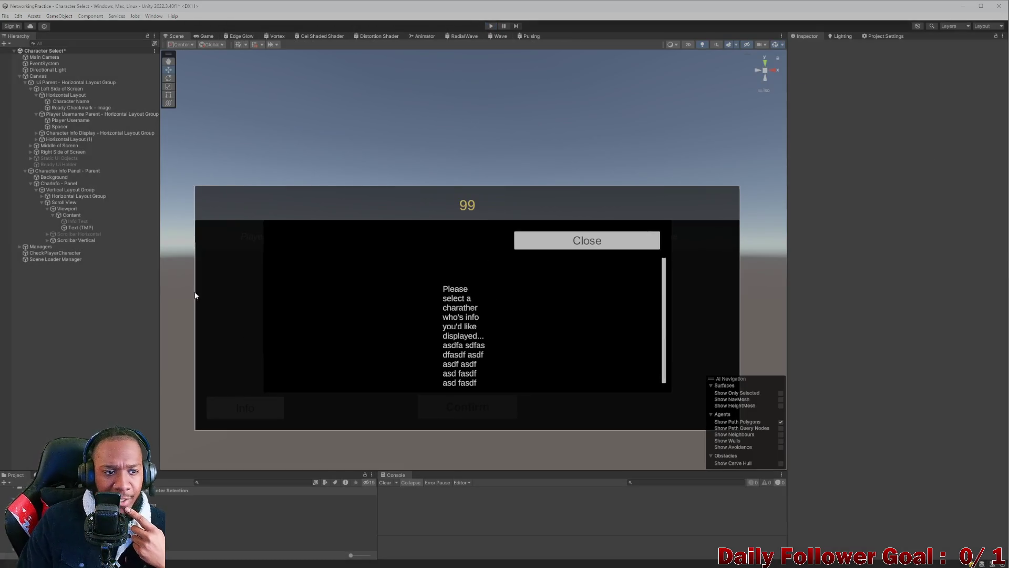
pyautogui.click(77, 227)
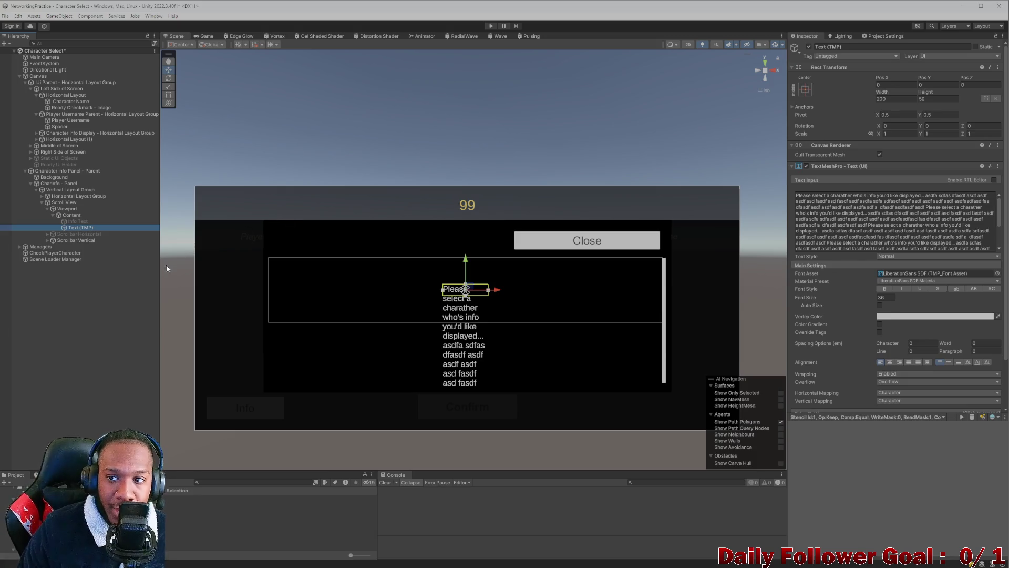
pyautogui.click(77, 221)
pyautogui.click(77, 228)
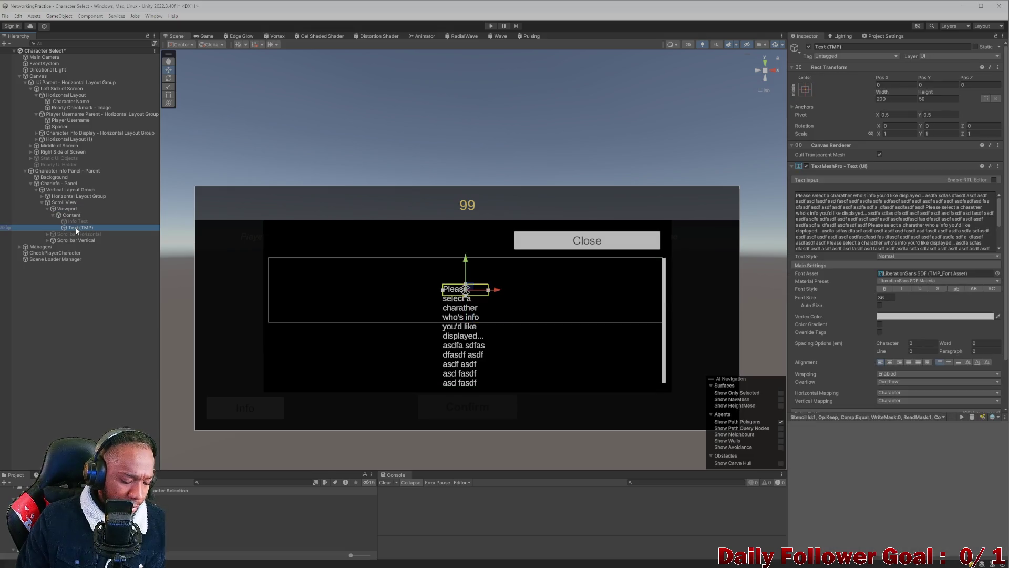
pyautogui.press('Delete')
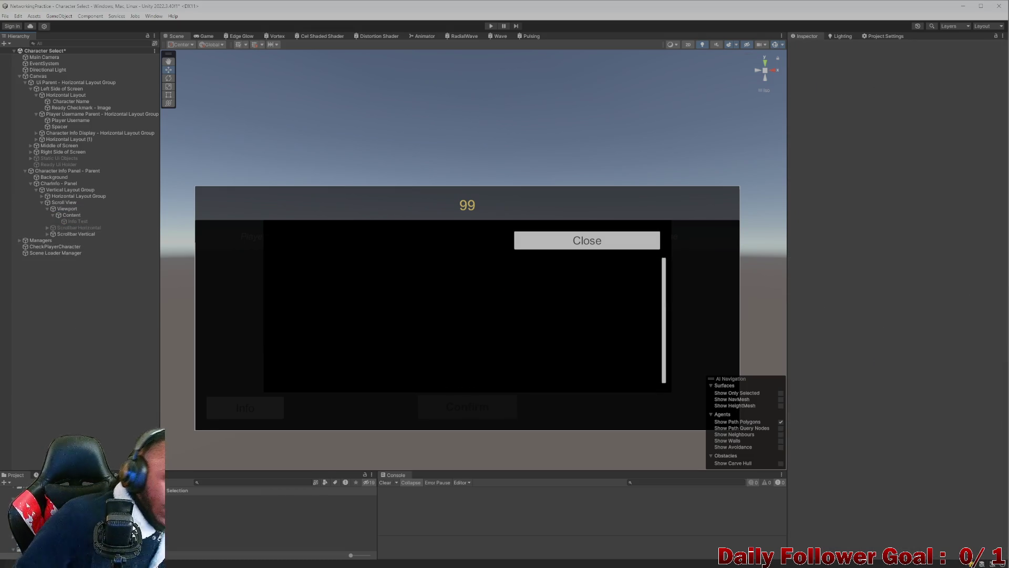
# Bring the ChatGPT browser window up full screen with its question field focused
pyautogui.moveTo(460, 565)
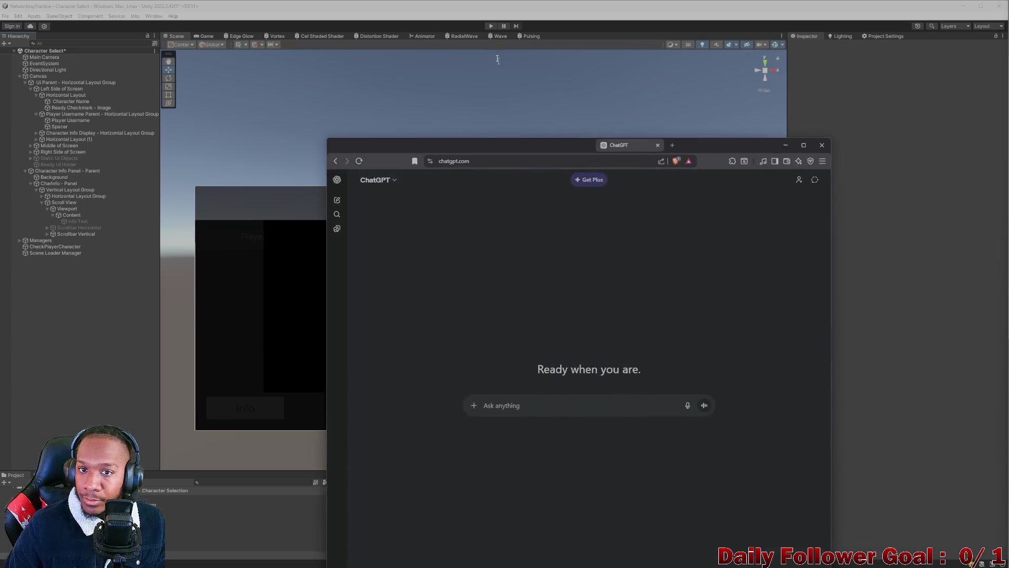
pyautogui.moveTo(567, 136)
pyautogui.mouseDown()
pyautogui.moveTo(573, 21)
pyautogui.moveTo(621, 38)
pyautogui.moveTo(620, 10)
pyautogui.mouseUp()
pyautogui.click(510, 273)
# Ask ChatGPT why a Unity scroll view with lots of TMP text never activates its vertical scroll bar
pyautogui.write('unity')
pyautogui.press('BackSpace')
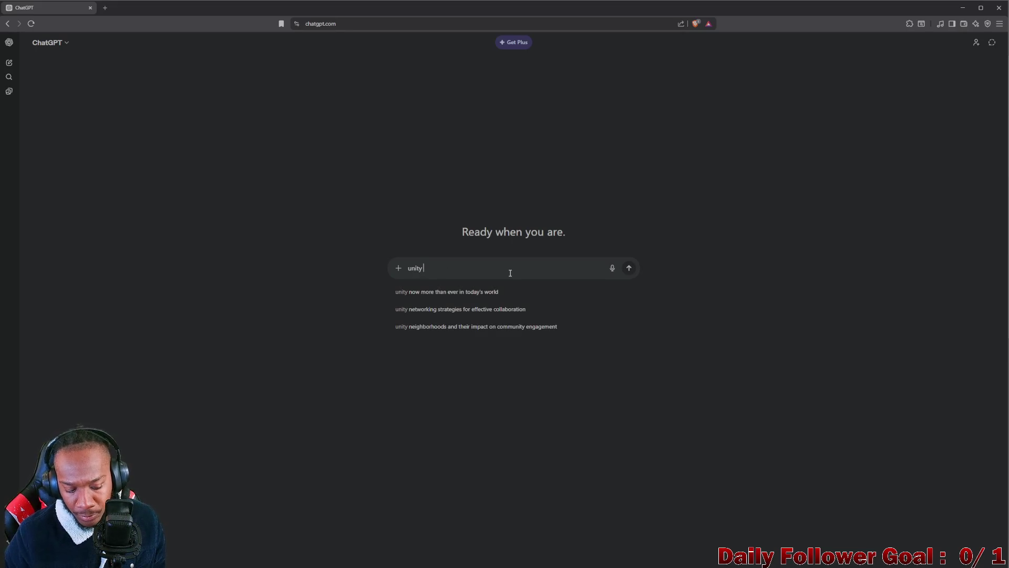
pyautogui.write('scrol')
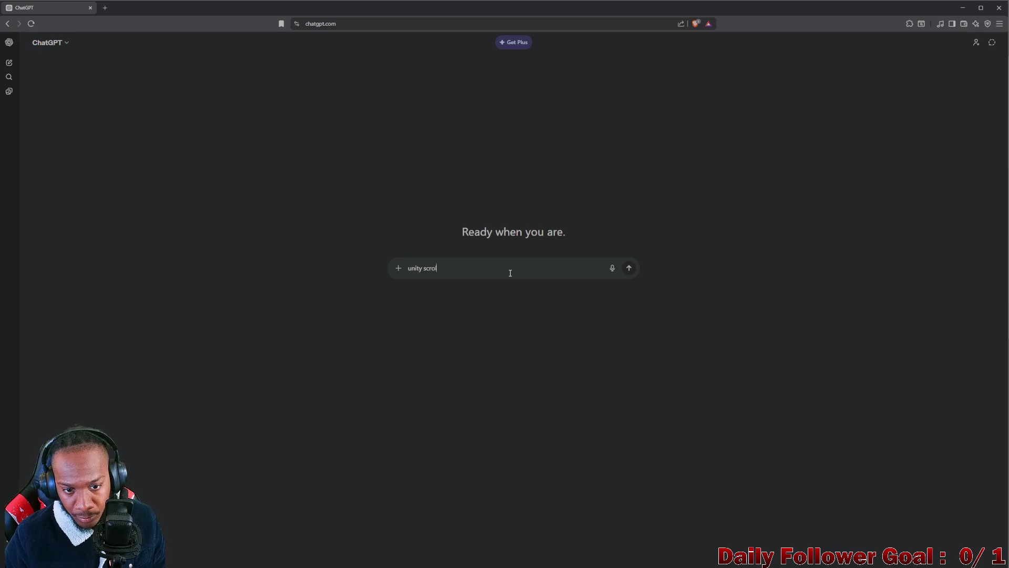
pyautogui.write('iew not det')
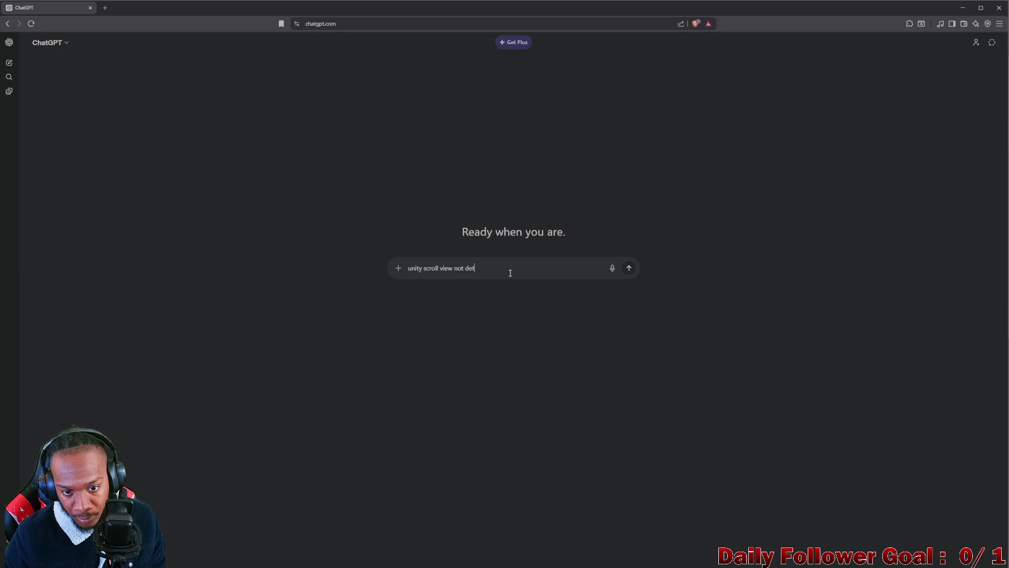
pyautogui.write('eactinfg')
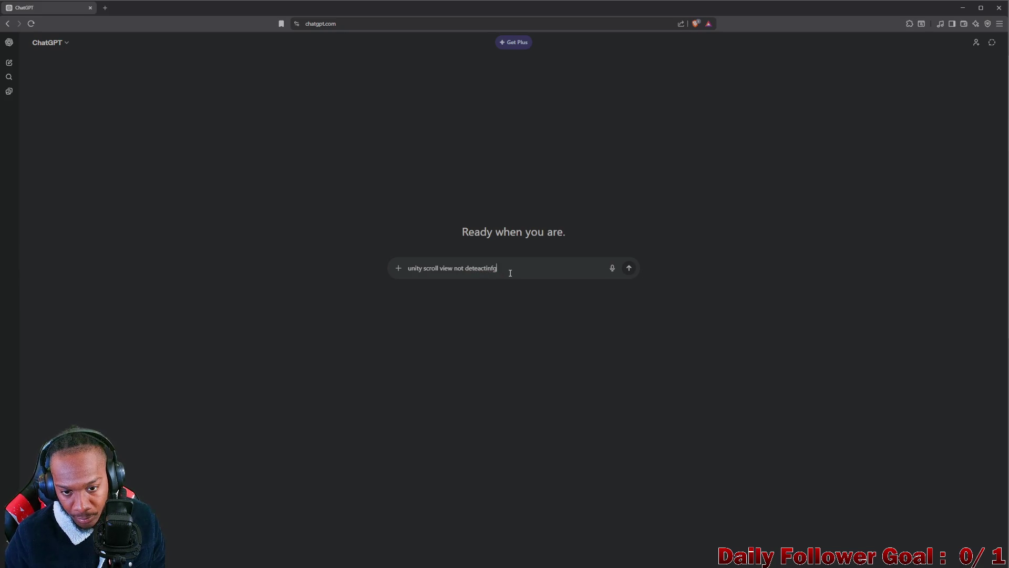
pyautogui.write('g my cont')
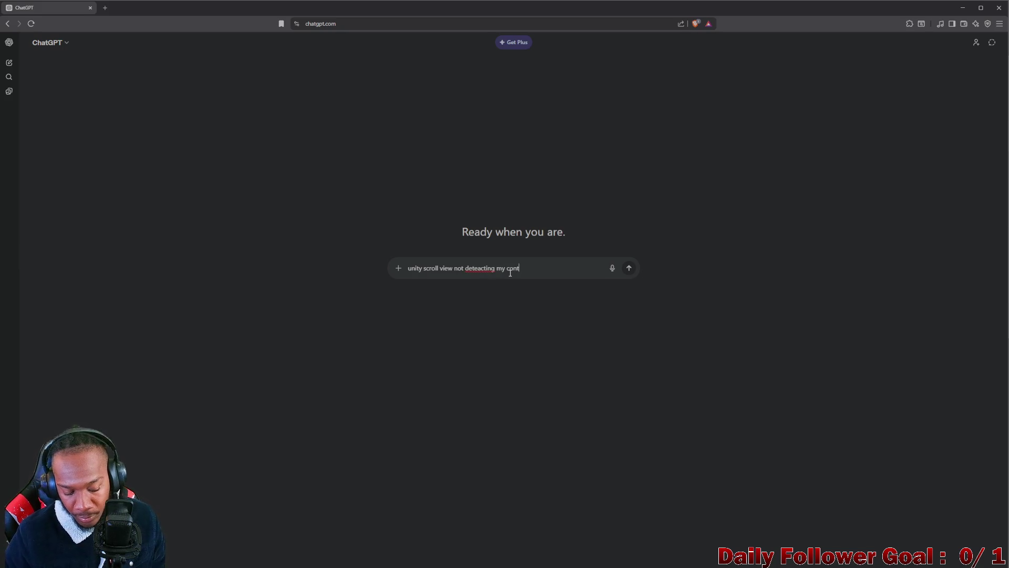
pyautogui.write(' I')
pyautogui.rightClick(476, 268)
pyautogui.click(504, 278)
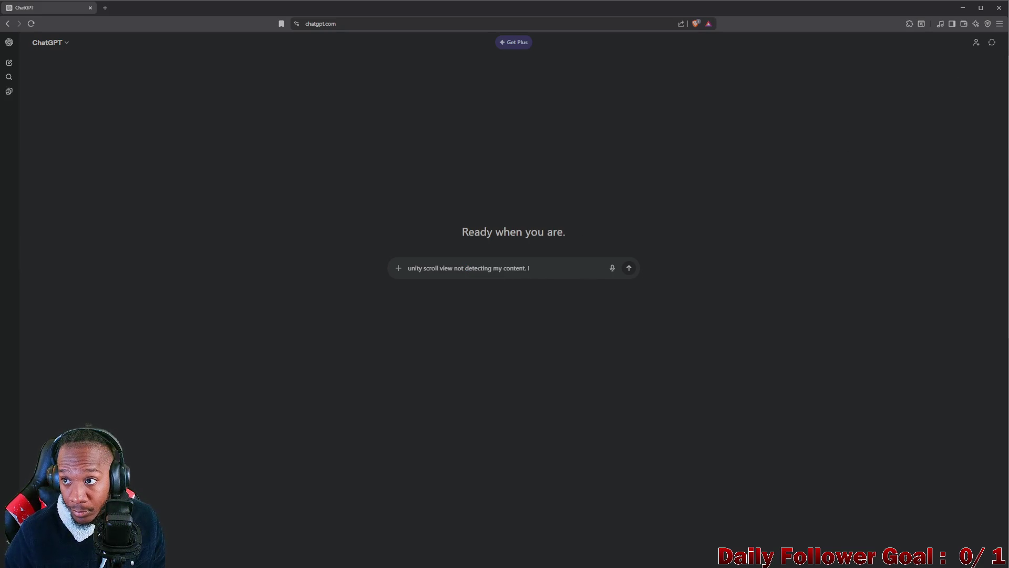
pyautogui.click(546, 274)
pyautogui.write('a')
pyautogui.write(' have')
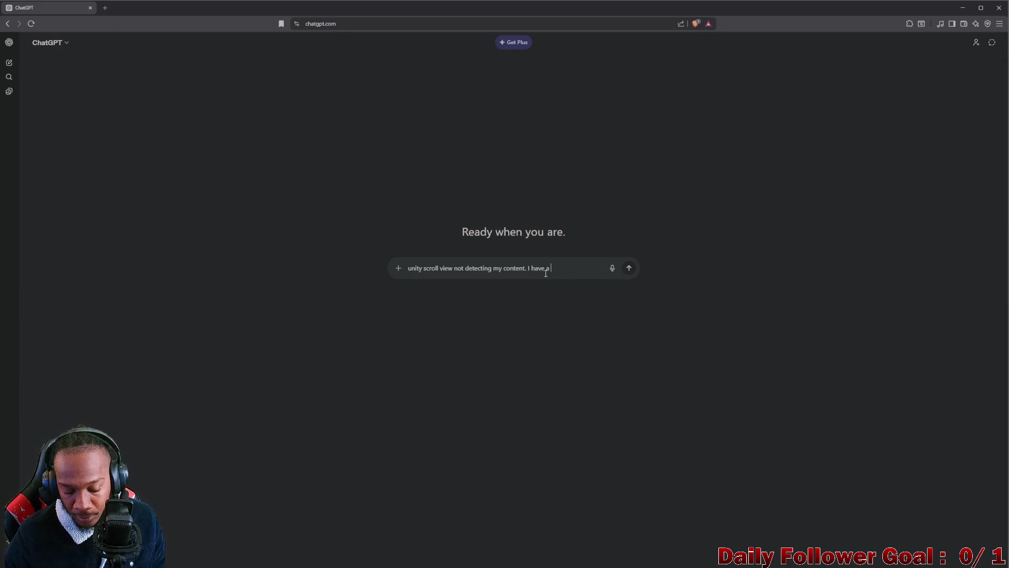
pyautogui.write('mp ass')
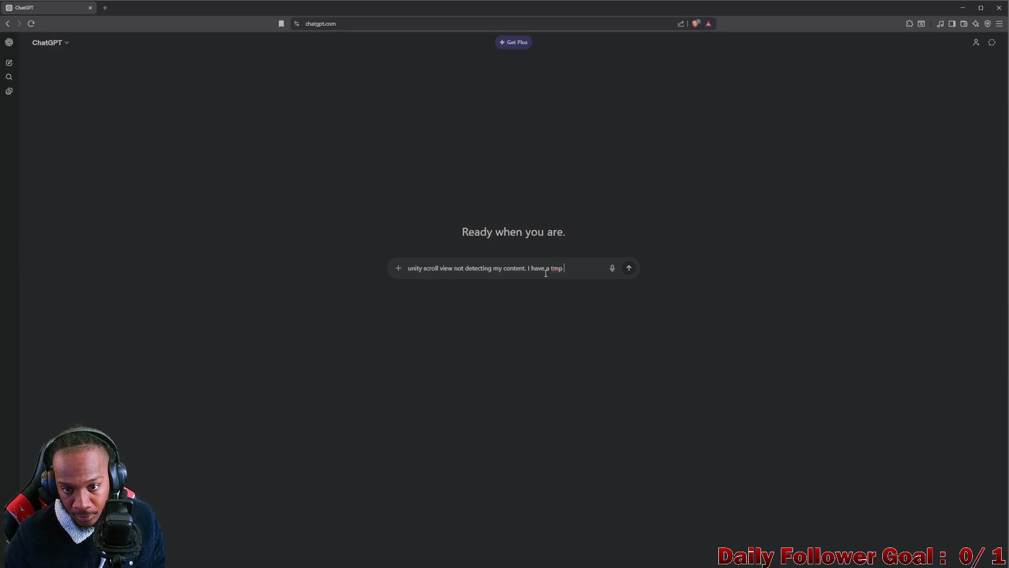
pyautogui.press('BackSpace')
pyautogui.press('BackSpace')
pyautogui.press('BackSpace')
pyautogui.write('text ass')
pyautogui.write('ets with a')
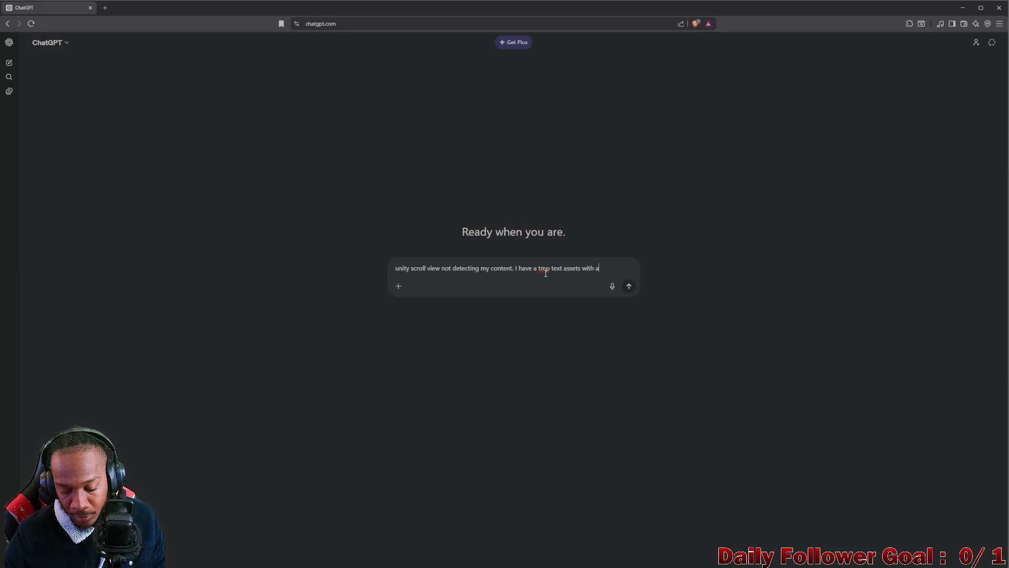
pyautogui.write('lot of')
pyautogui.write(' text but the verti')
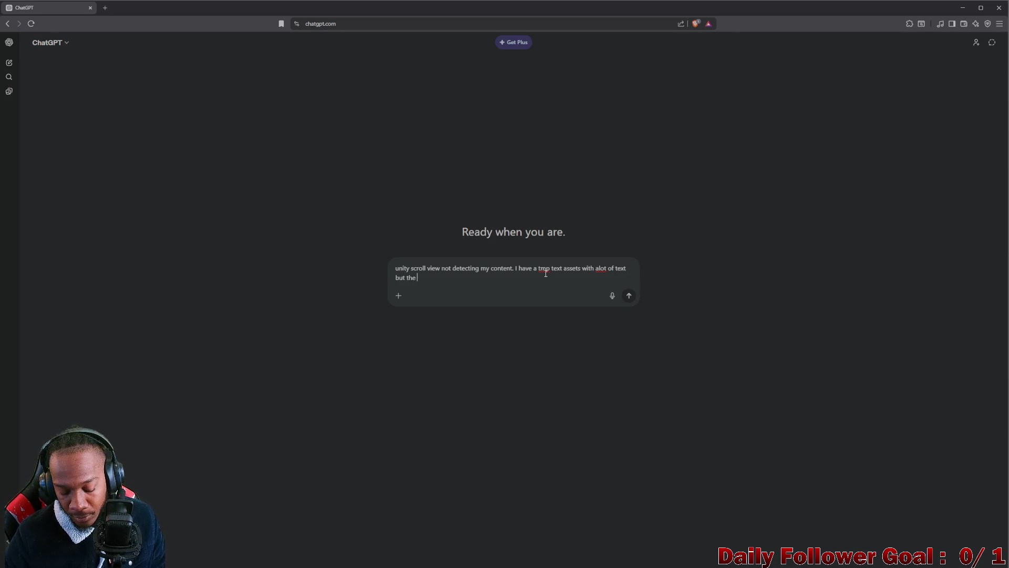
pyautogui.write('cal scroll ')
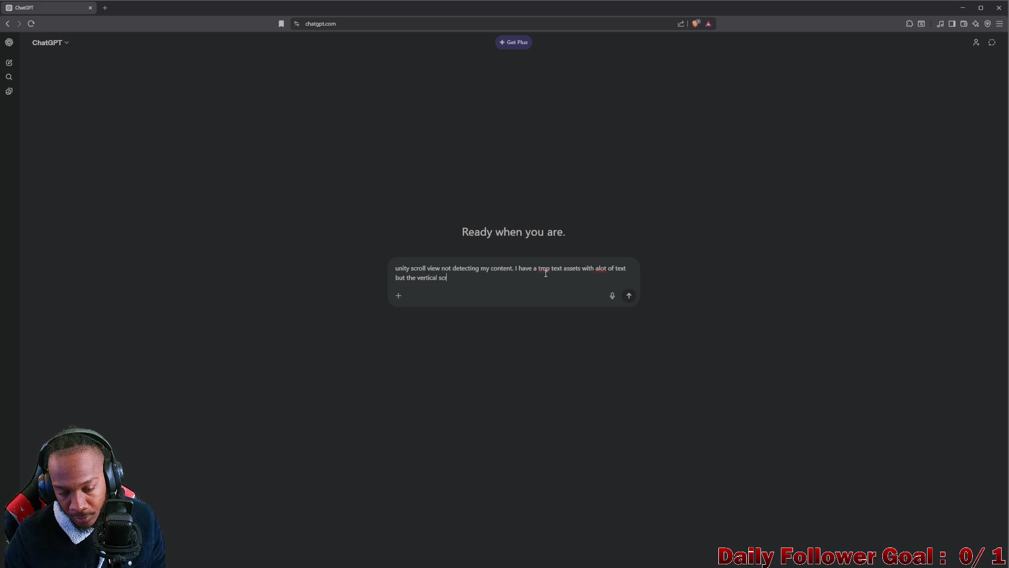
pyautogui.write('bar')
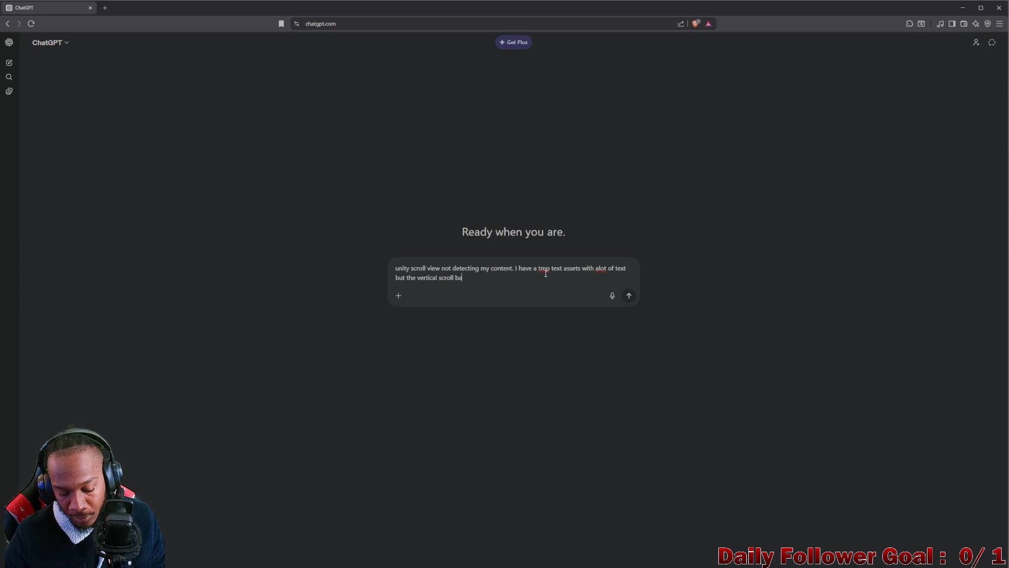
pyautogui.write(' doesnt act')
pyautogui.write('ivate')
pyautogui.press('Return')
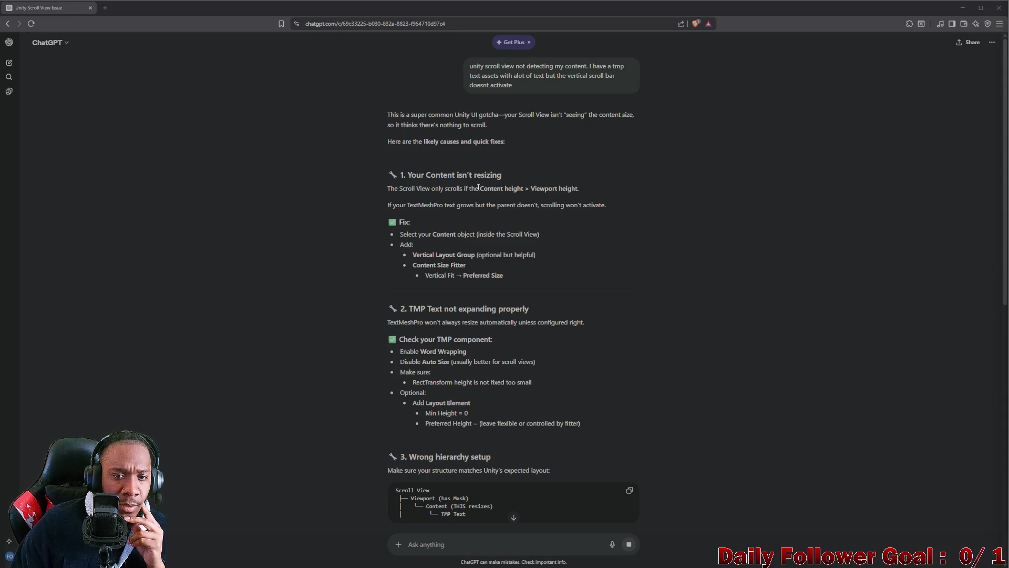
# Highlight the 'Content height > Viewport height' point, then minimise the browser and select Content in Unity
pyautogui.moveTo(480, 190); pyautogui.dragTo(584, 191)
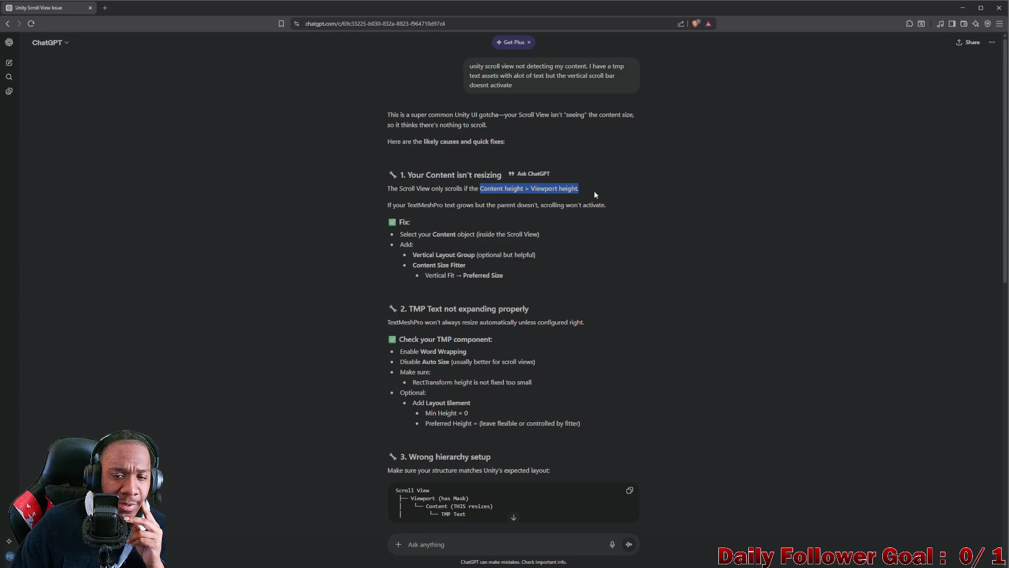
pyautogui.click(962, 7)
pyautogui.click(74, 215)
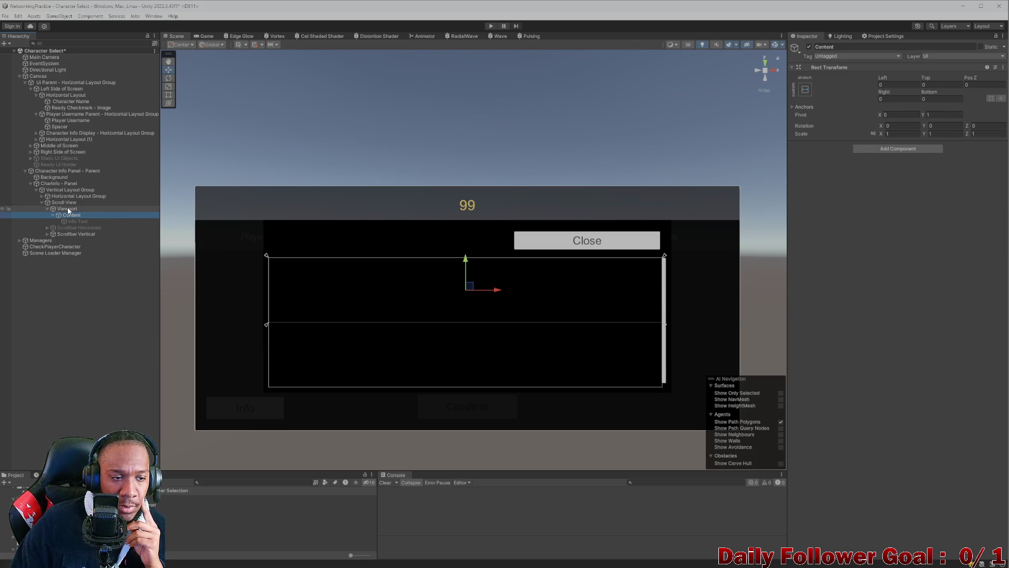
# Anchor the Content object to stretch across the top using its anchor presets
pyautogui.click(67, 209)
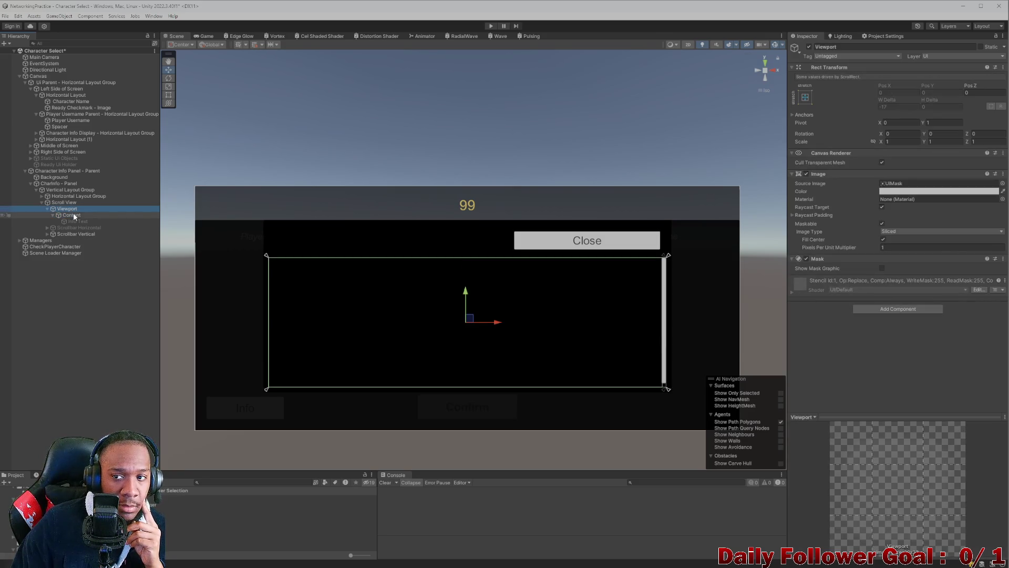
pyautogui.click(74, 216)
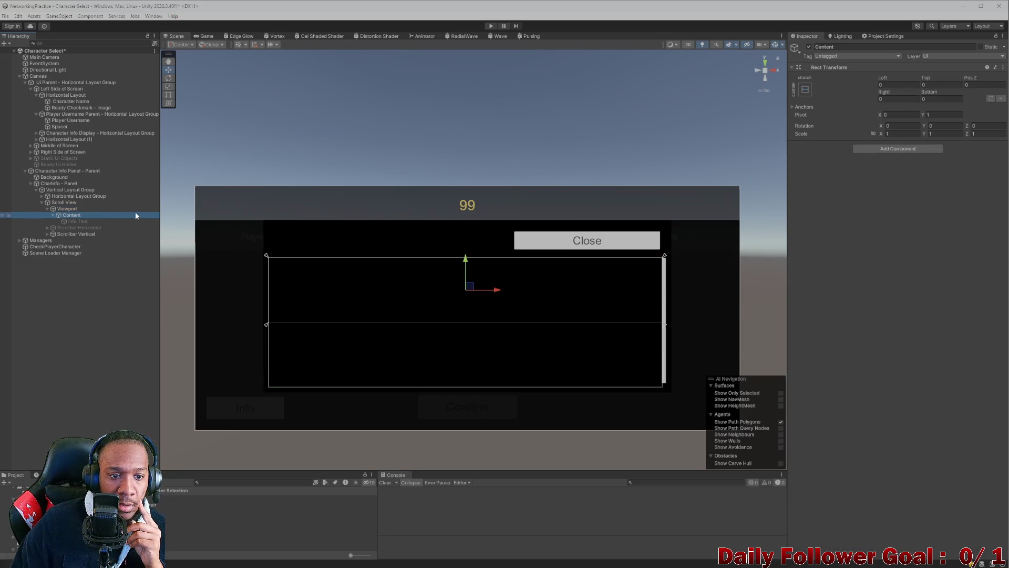
pyautogui.click(804, 92)
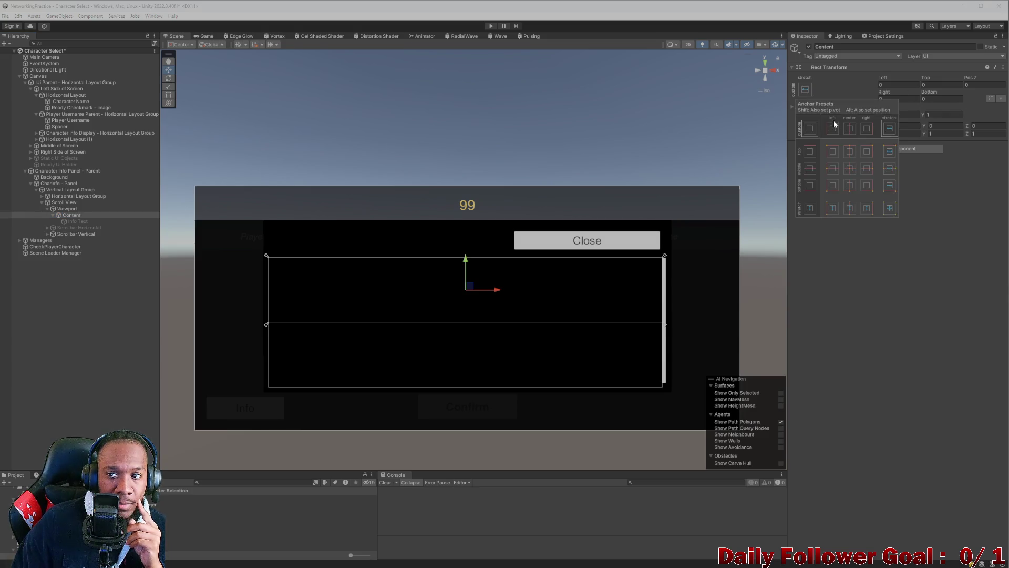
pyautogui.click(850, 168)
pyautogui.moveTo(925, 83); pyautogui.dragTo(904, 87)
pyautogui.click(903, 86)
pyautogui.click(805, 91)
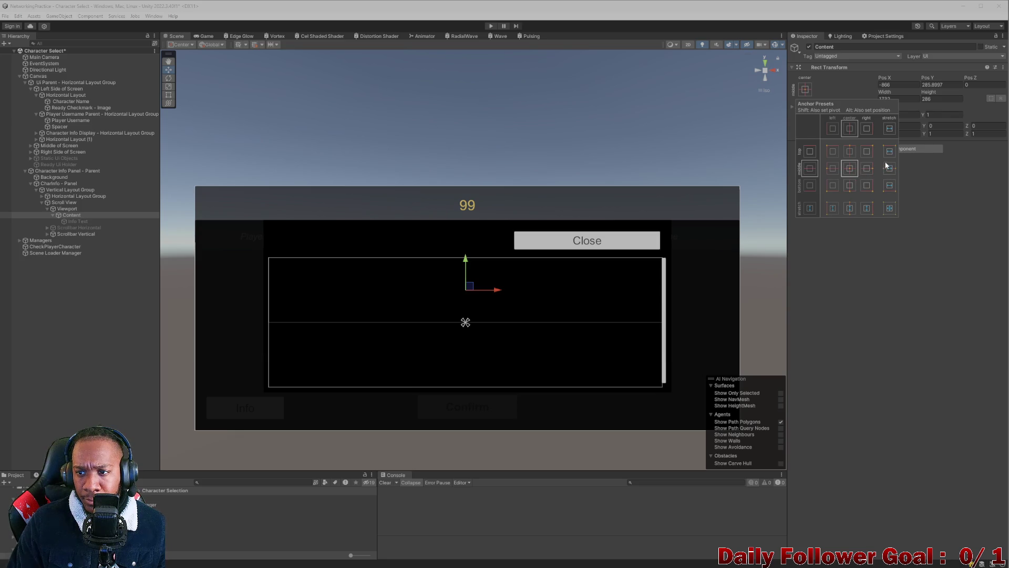
pyautogui.click(893, 151)
pyautogui.click(917, 83)
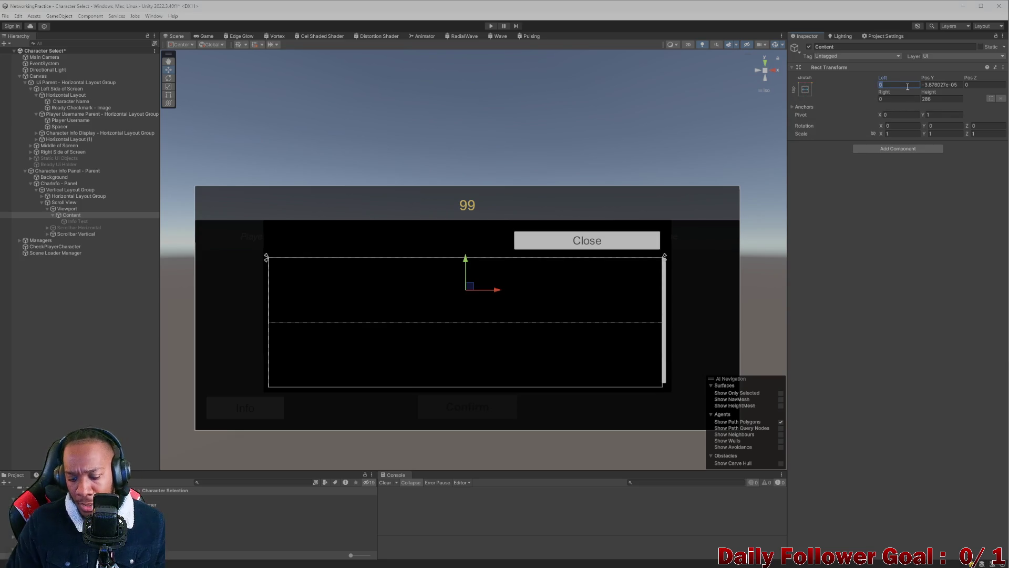
# Adjust Content's Pos Y and height, trying vertical positions of 0 and 10
pyautogui.click(950, 84)
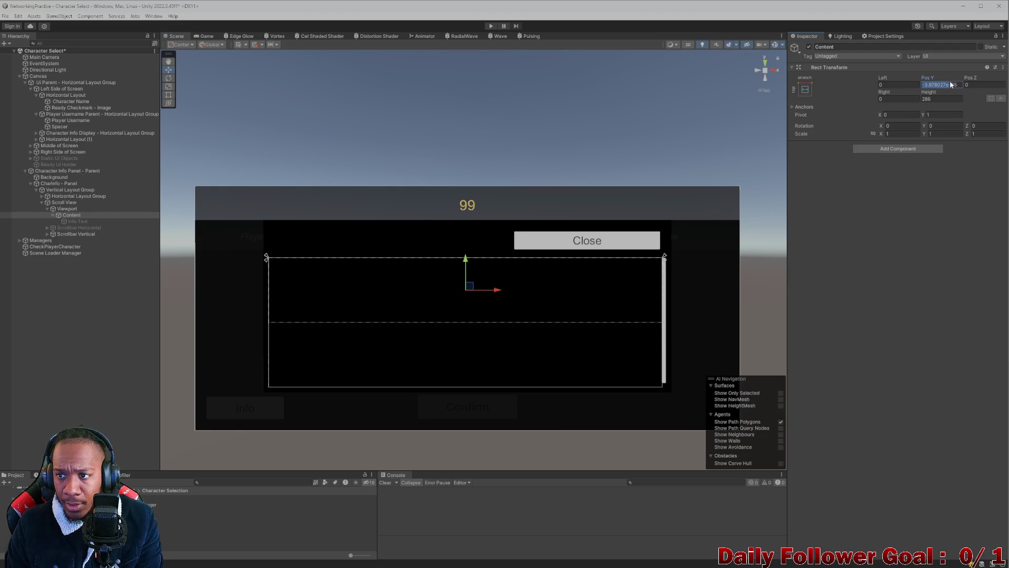
pyautogui.write('0')
pyautogui.click(908, 98)
pyautogui.moveTo(929, 95); pyautogui.dragTo(990, 96)
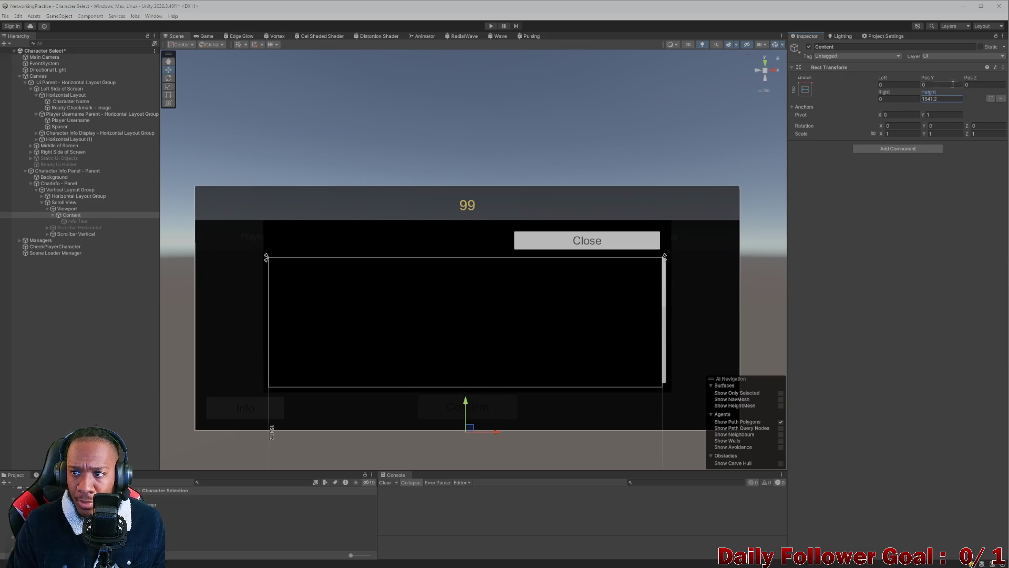
pyautogui.moveTo(930, 78)
pyautogui.mouseDown()
pyautogui.moveTo(946, 77)
pyautogui.moveTo(899, 76)
pyautogui.moveTo(943, 87)
pyautogui.mouseUp()
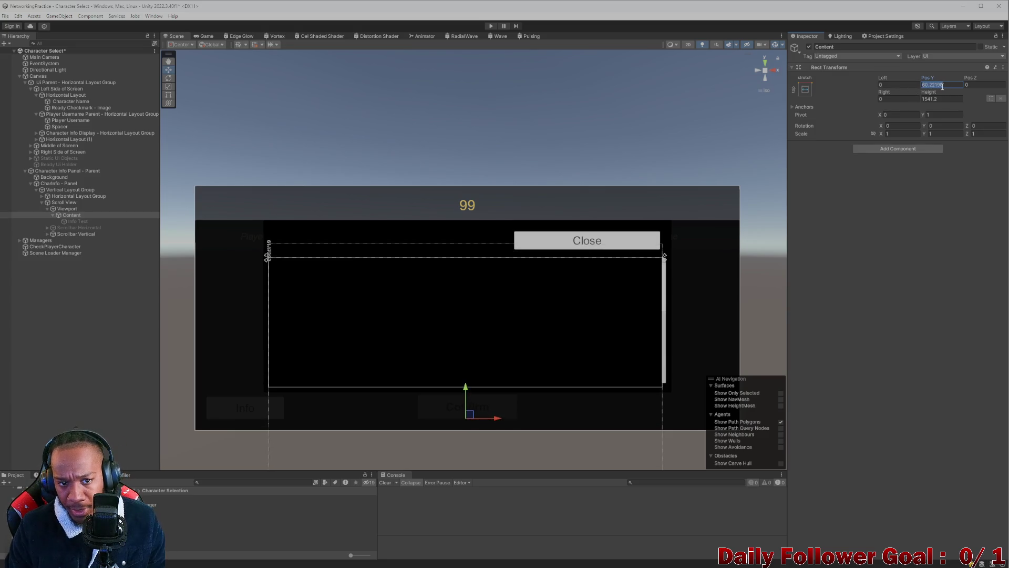
pyautogui.write('10')
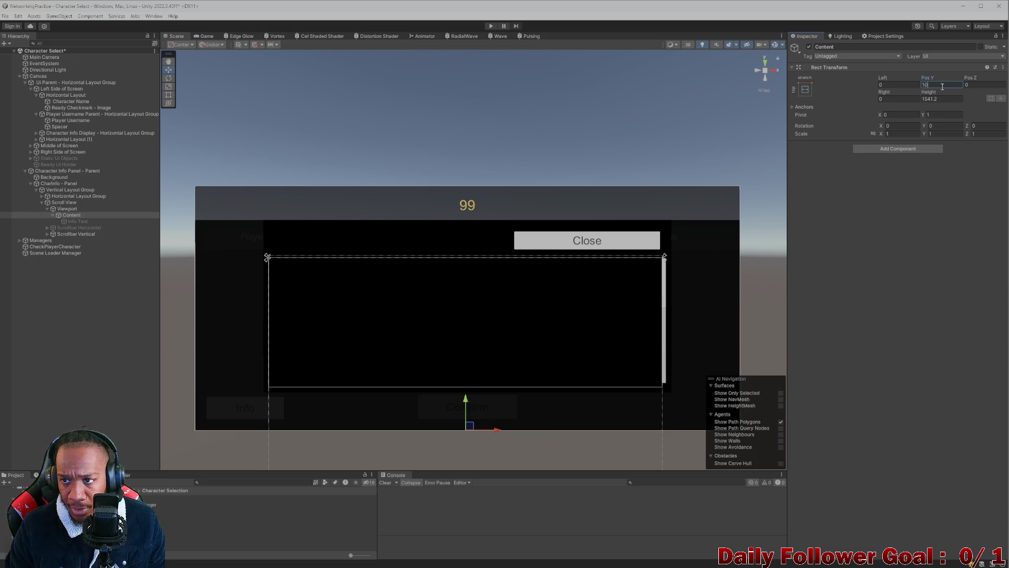
pyautogui.press('BackSpace')
pyautogui.press('BackSpace')
pyautogui.press('BackSpace')
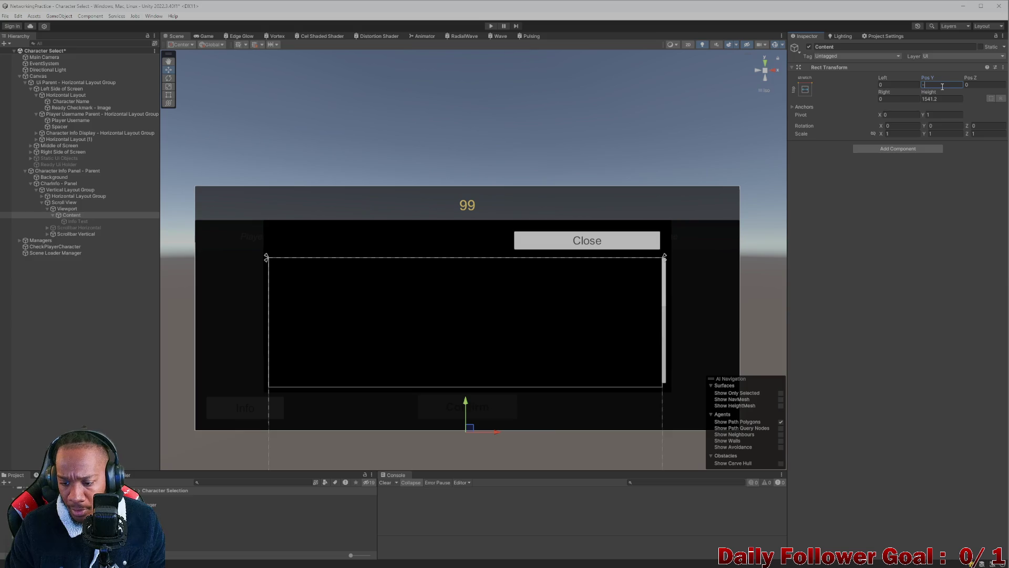
pyautogui.write('10')
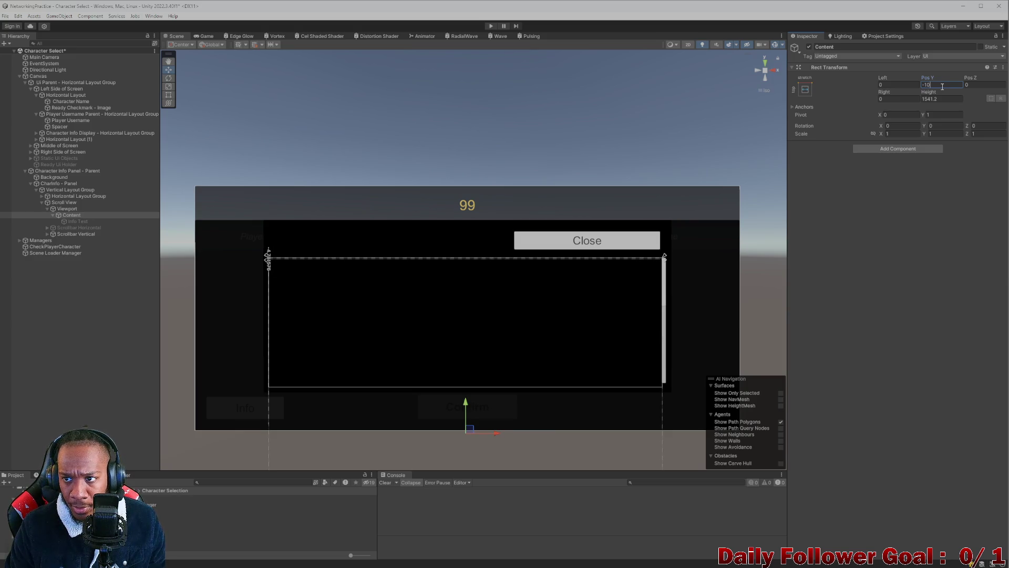
pyautogui.press('BackSpace')
pyautogui.write('-2')
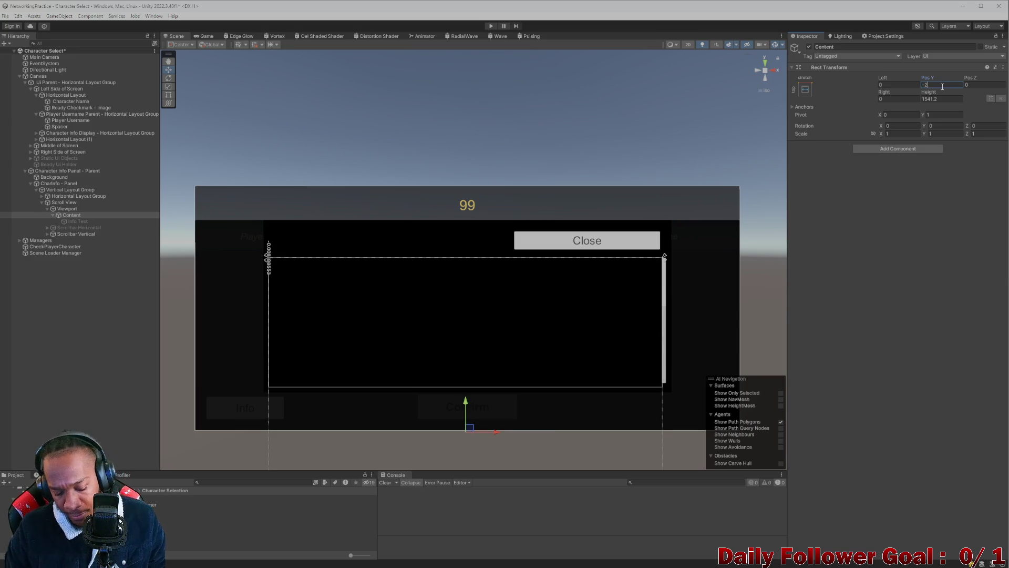
pyautogui.press('Return')
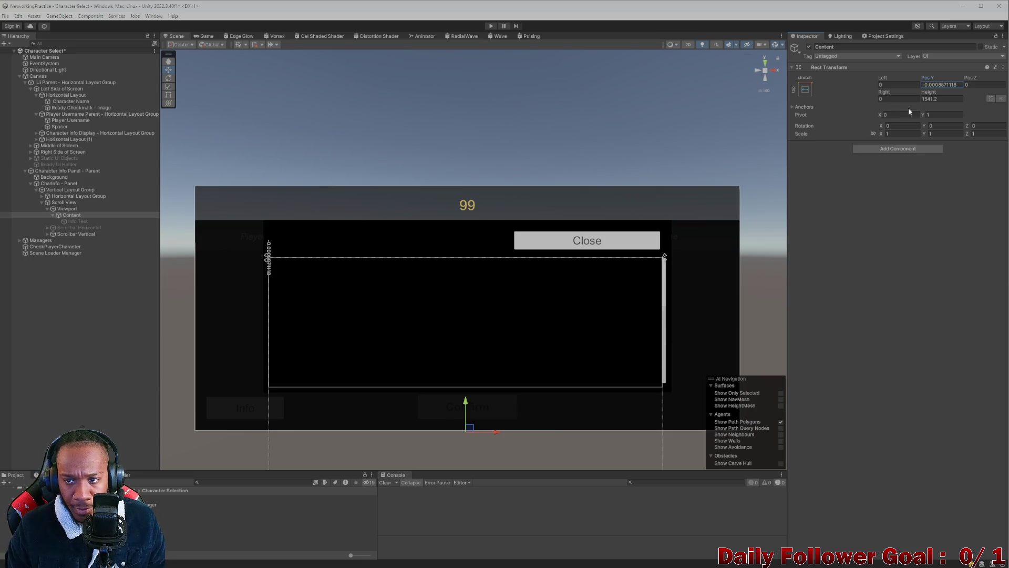
# Try a Pos Y of -25, then reset Content's vertical position to 0
pyautogui.write('-25')
pyautogui.press('Return')
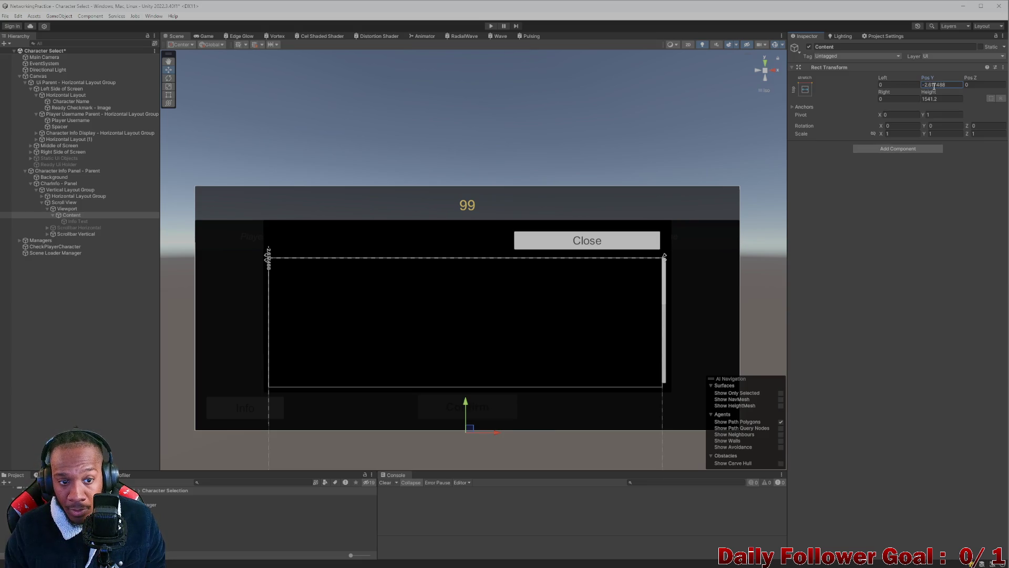
pyautogui.hotkey('shift', 'Tab')
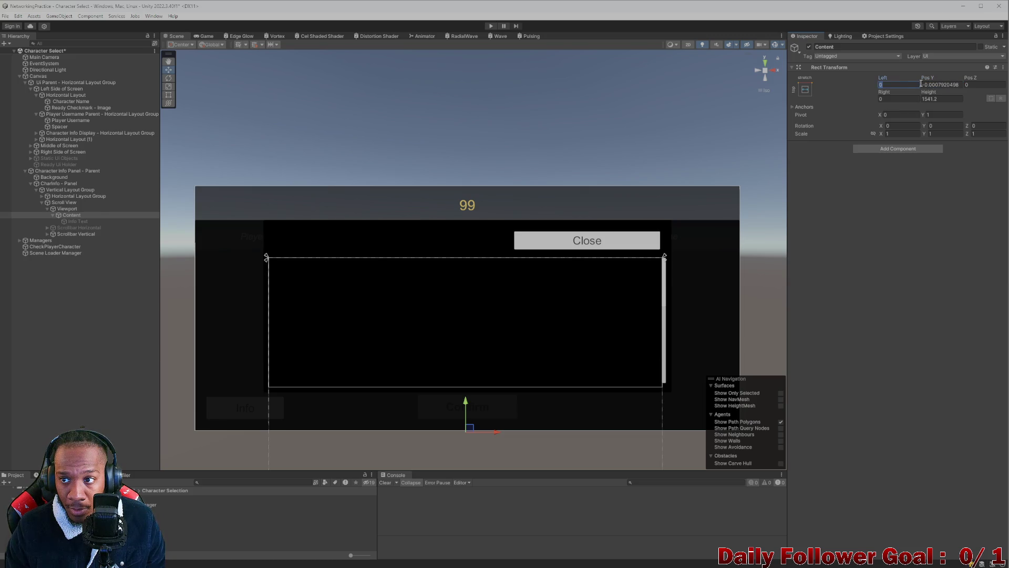
pyautogui.moveTo(927, 78)
pyautogui.mouseDown()
pyautogui.moveTo(954, 77)
pyautogui.moveTo(893, 79)
pyautogui.mouseUp()
pyautogui.moveTo(821, 56)
pyautogui.mouseDown()
pyautogui.moveTo(387, 542)
pyautogui.moveTo(484, 542)
pyautogui.moveTo(932, 203)
pyautogui.mouseUp()
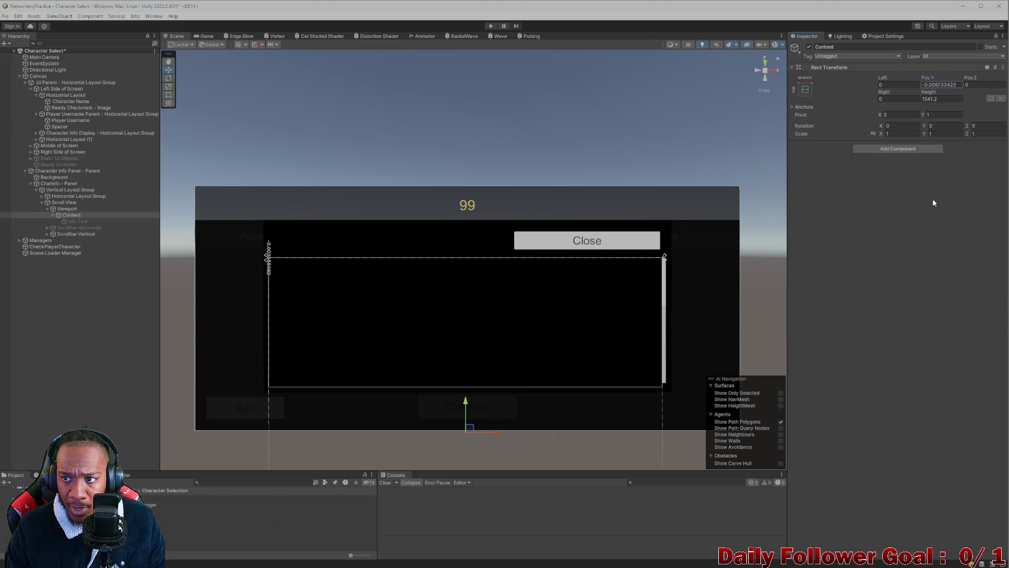
pyautogui.doubleClick(938, 85)
pyautogui.write('0')
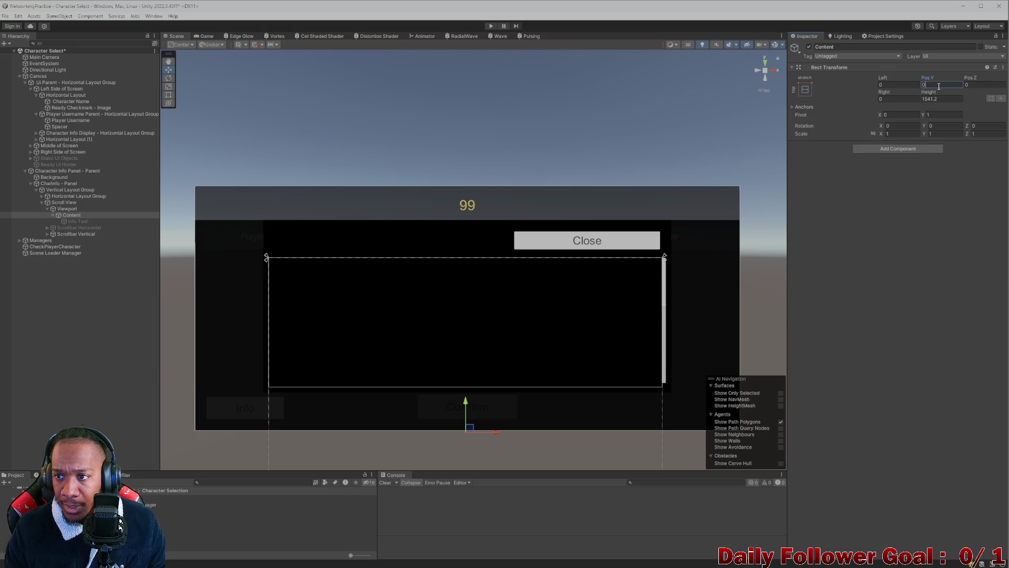
# Set Content's height to 2000 and re-enable the Info Text object
pyautogui.scroll(-4, 462, 208)
pyautogui.moveTo(504, 286)
pyautogui.mouseDown()
pyautogui.moveTo(509, 72)
pyautogui.moveTo(490, 206)
pyautogui.mouseUp()
pyautogui.click(940, 99)
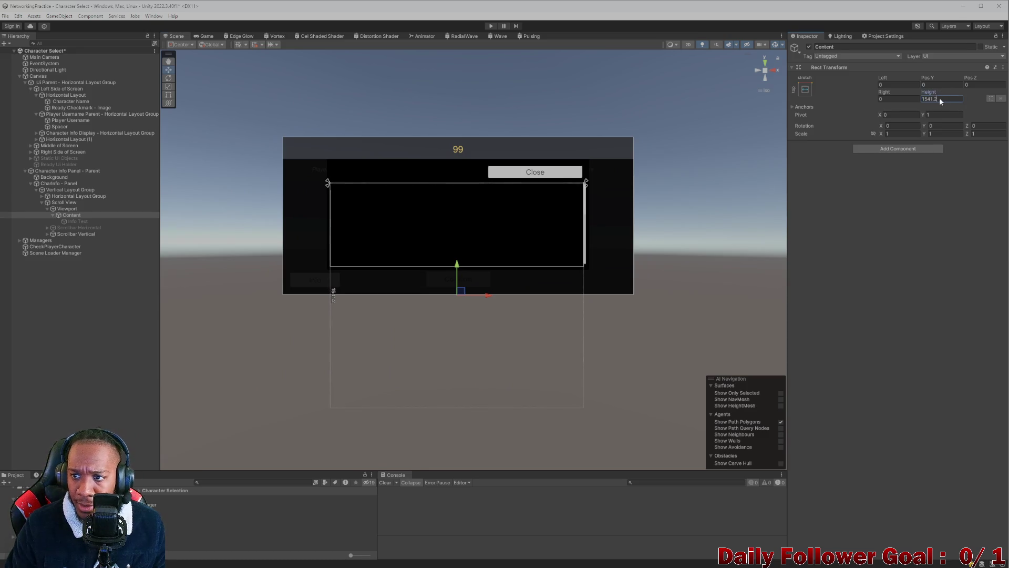
pyautogui.write('2000')
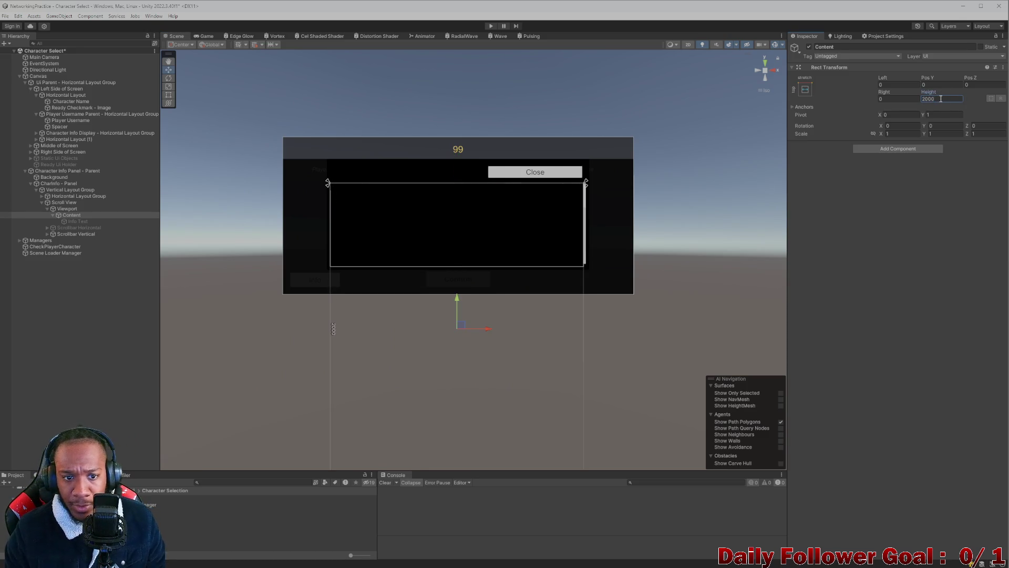
pyautogui.click(58, 208)
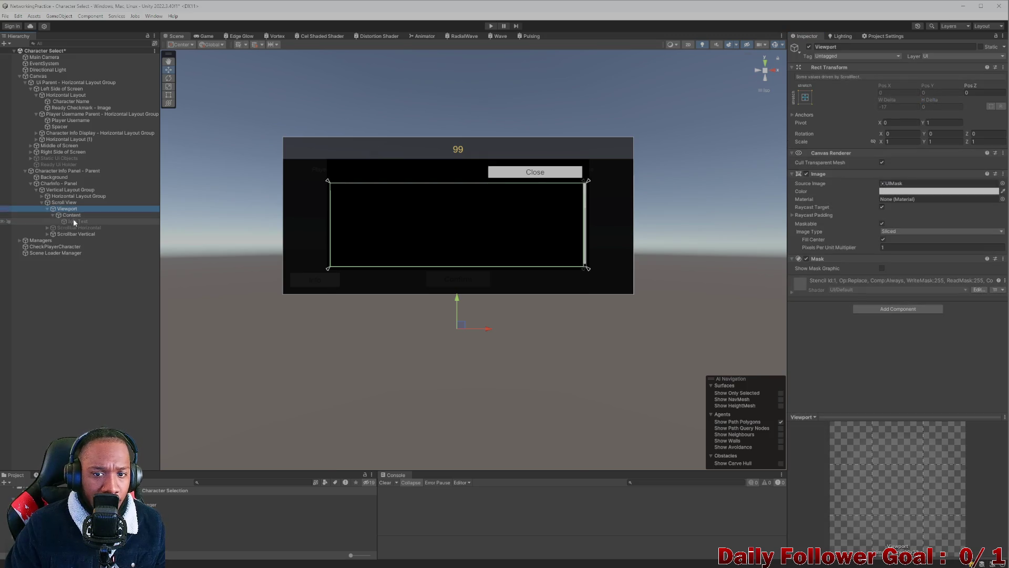
pyautogui.click(78, 221)
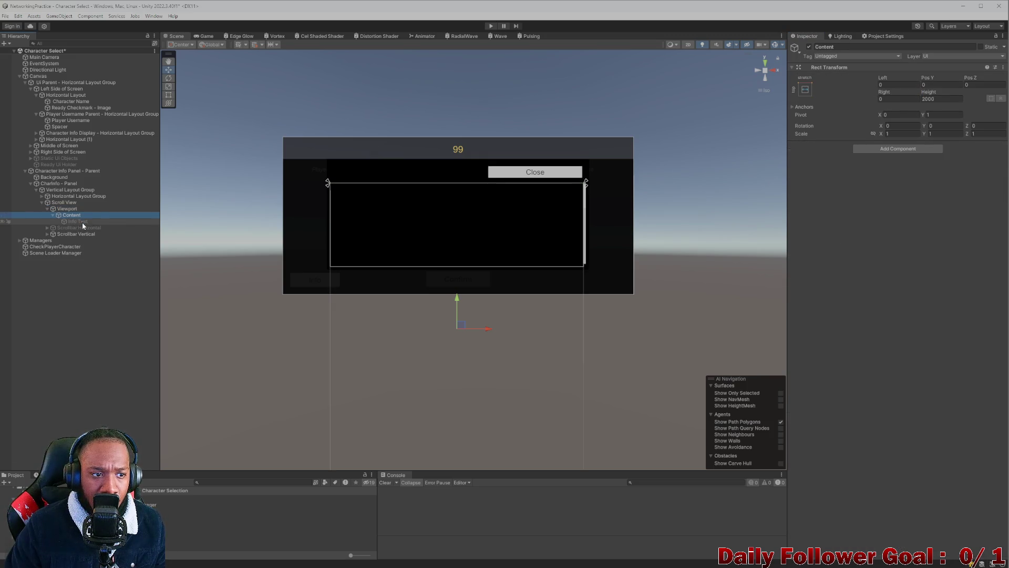
pyautogui.click(807, 47)
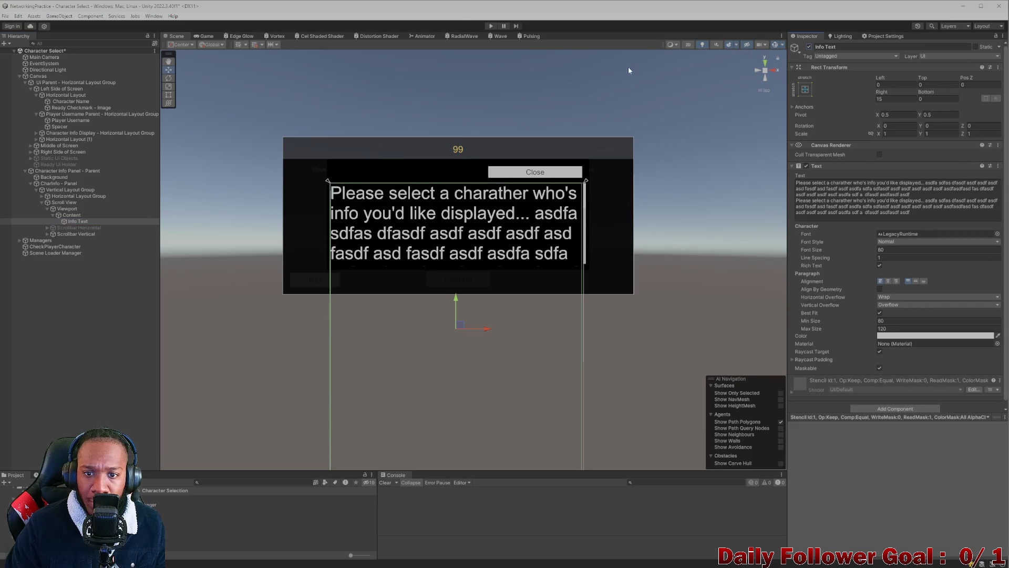
pyautogui.click(490, 26)
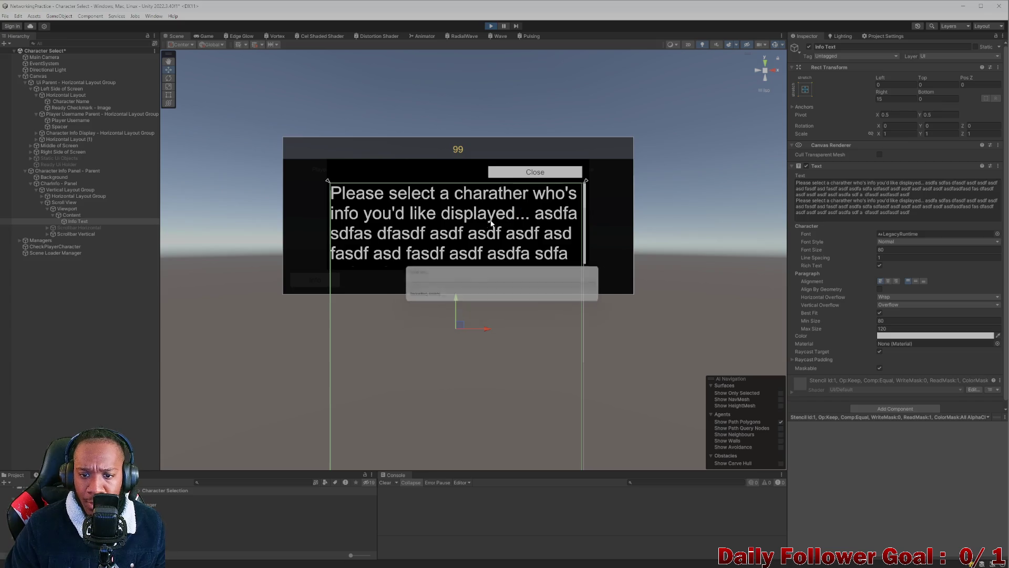
pyautogui.scroll(-5, 449, 268)
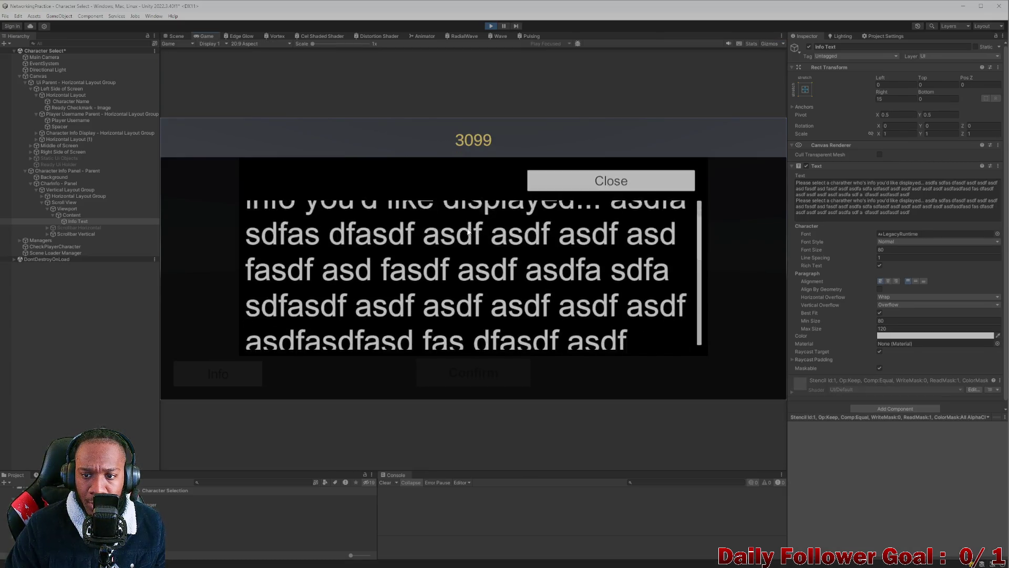
pyautogui.scroll(2, 450, 237)
pyautogui.scroll(-1, 452, 206)
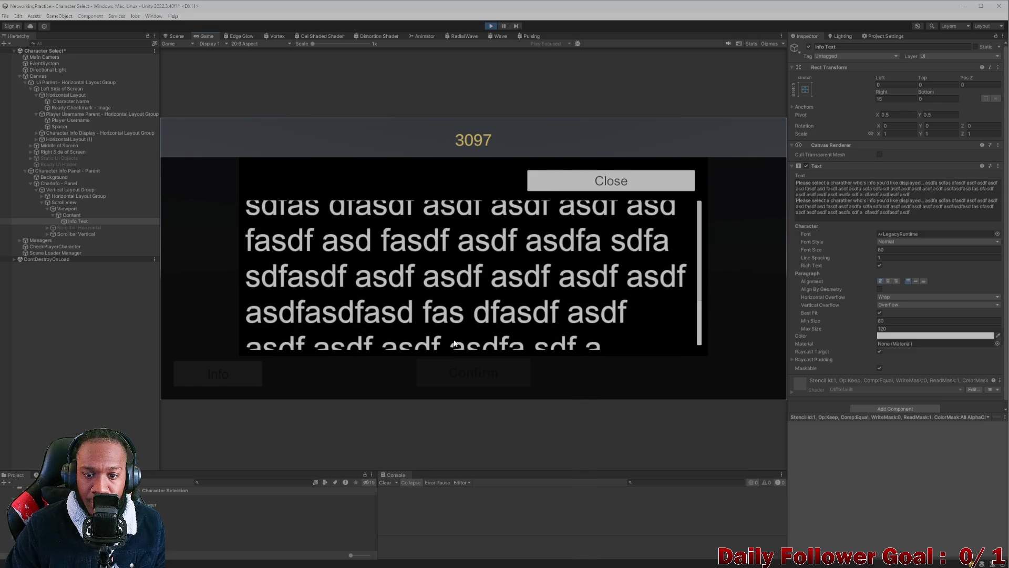
pyautogui.scroll(1, 433, 189)
pyautogui.scroll(-1, 473, 262)
pyautogui.scroll(4, 494, 342)
pyautogui.scroll(-3, 494, 316)
pyautogui.moveTo(868, 200)
pyautogui.mouseDown()
pyautogui.moveTo(854, 222)
pyautogui.moveTo(864, 169)
pyautogui.moveTo(842, 152)
pyautogui.mouseUp()
pyautogui.click(491, 26)
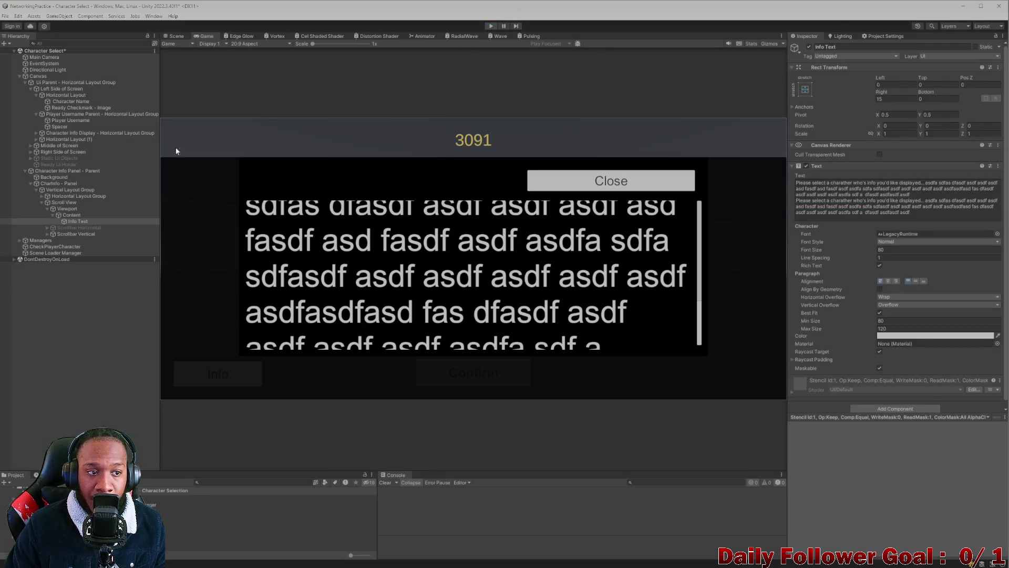
pyautogui.click(66, 217)
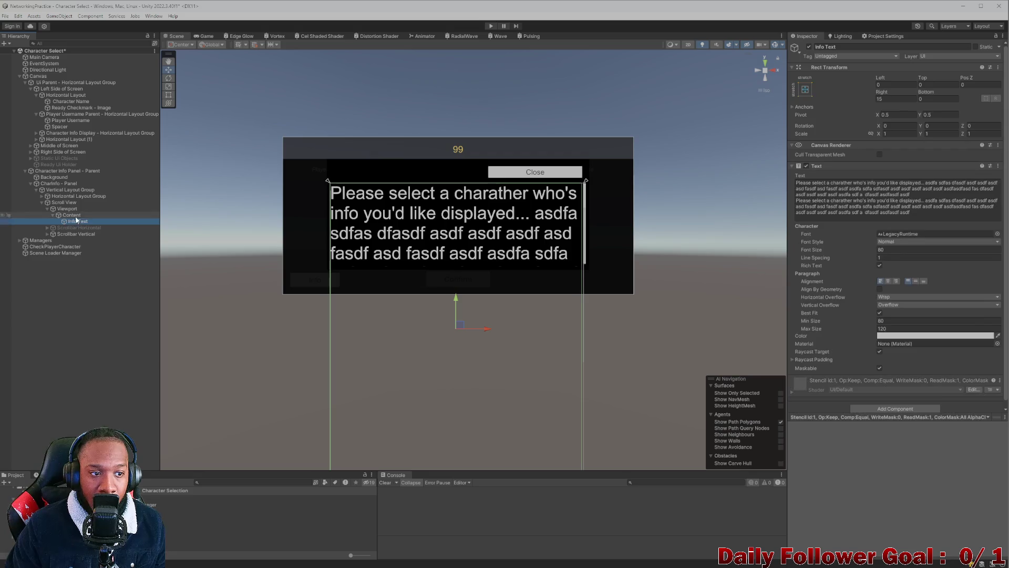
# Set Content's height to 4000, then scroll the info text up and down in play mode
pyautogui.click(72, 215)
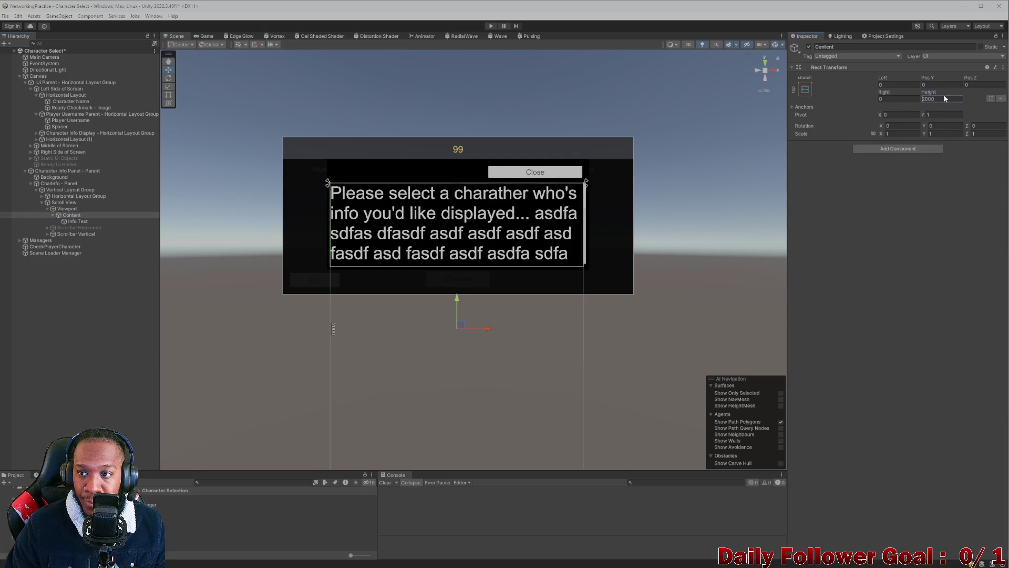
pyautogui.write('4000')
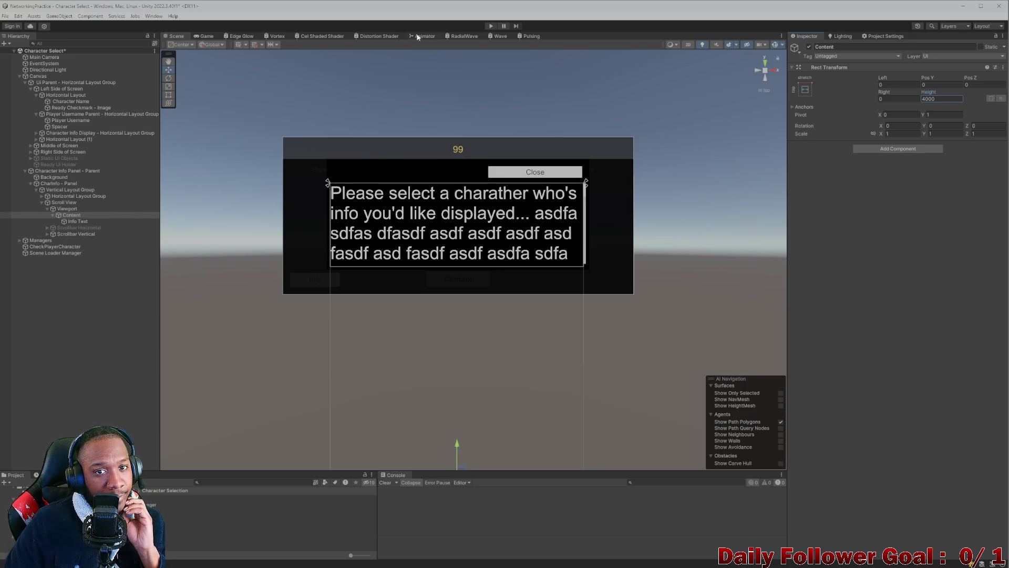
pyautogui.click(490, 26)
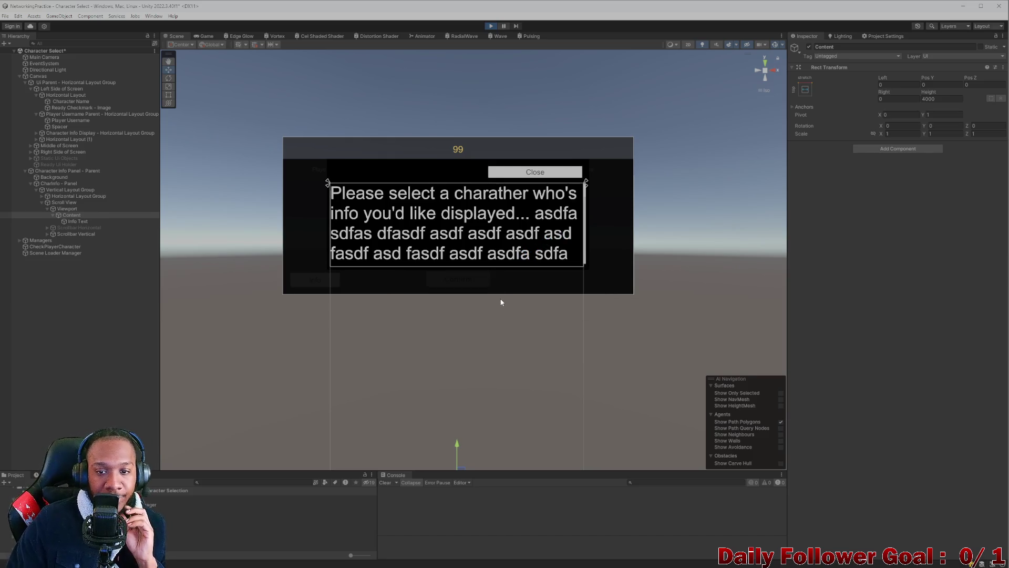
pyautogui.scroll(-10, 488, 297)
pyautogui.scroll(-5, 485, 213)
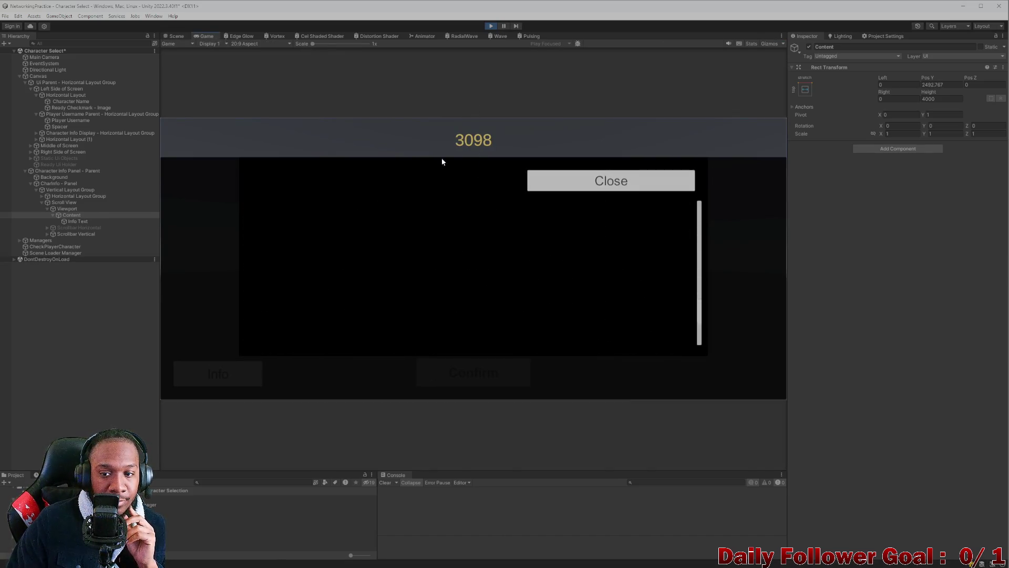
pyautogui.scroll(9, 459, 252)
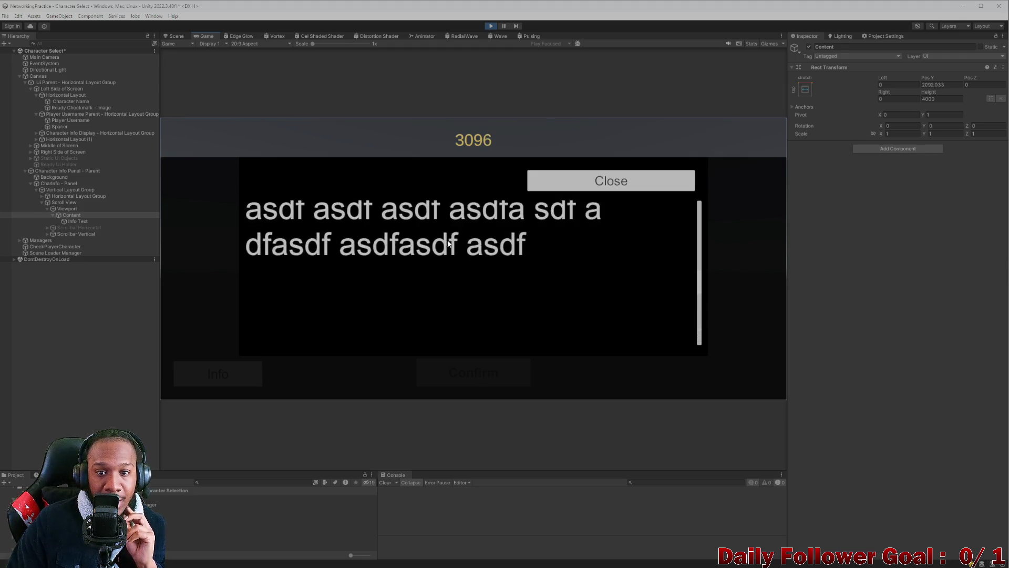
pyautogui.scroll(-10, 451, 274)
pyautogui.scroll(10, 470, 335)
pyautogui.scroll(4, 462, 314)
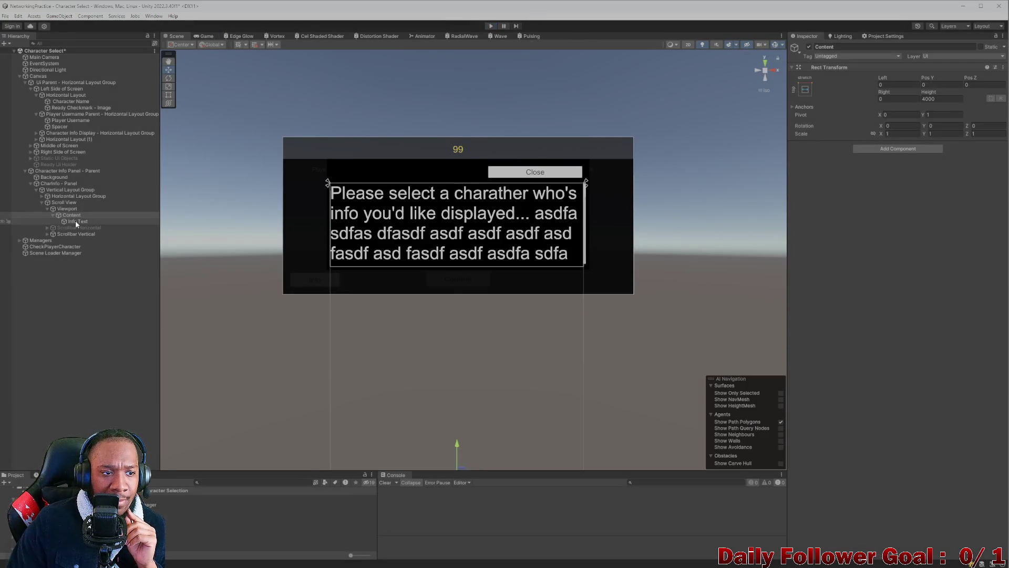
# Move Info Text out, delete the old Scroll View, and add a new Scroll View under Vertical Layout Group
pyautogui.moveTo(75, 221); pyautogui.dragTo(63, 199)
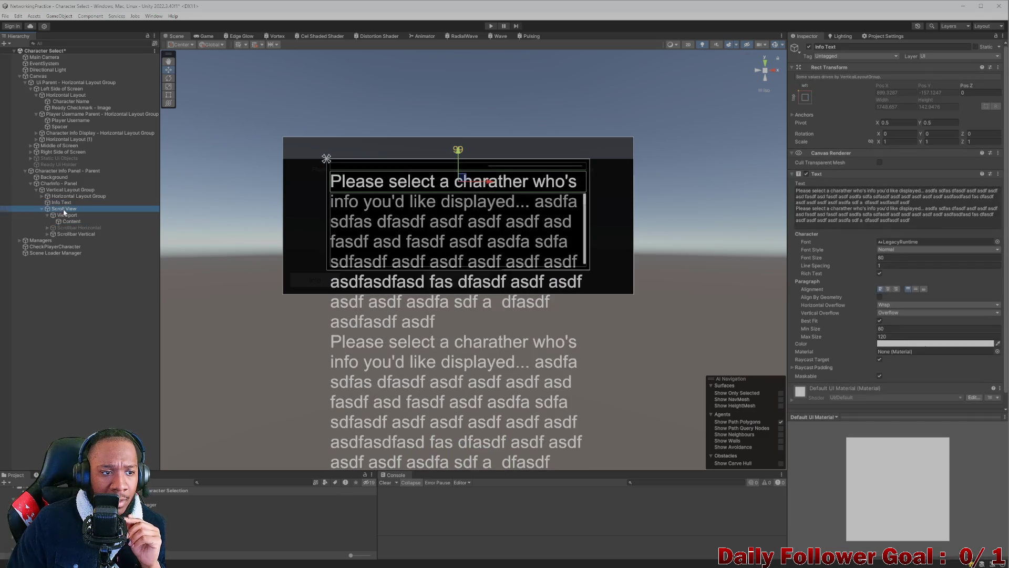
pyautogui.press('Delete')
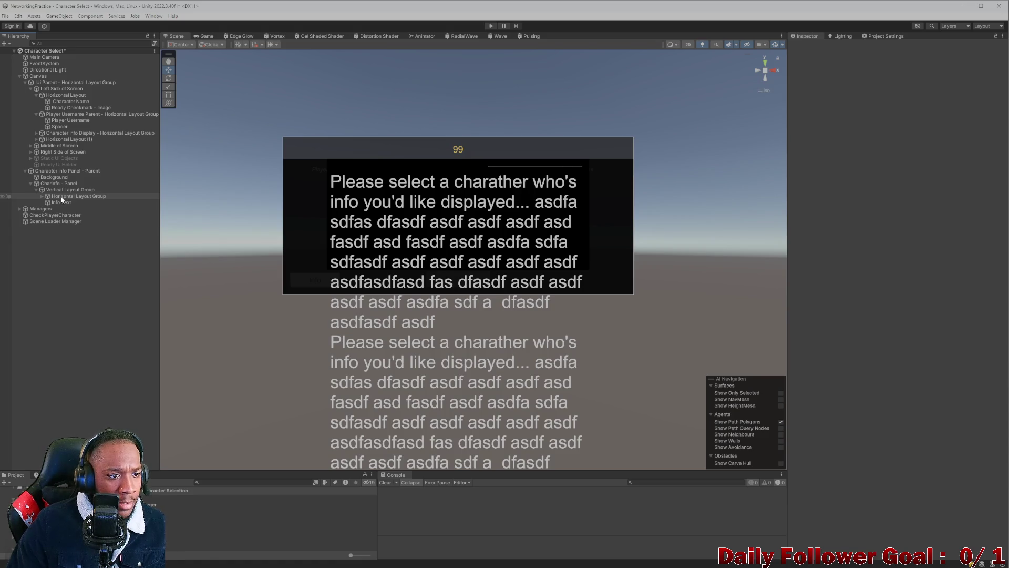
pyautogui.rightClick(61, 190)
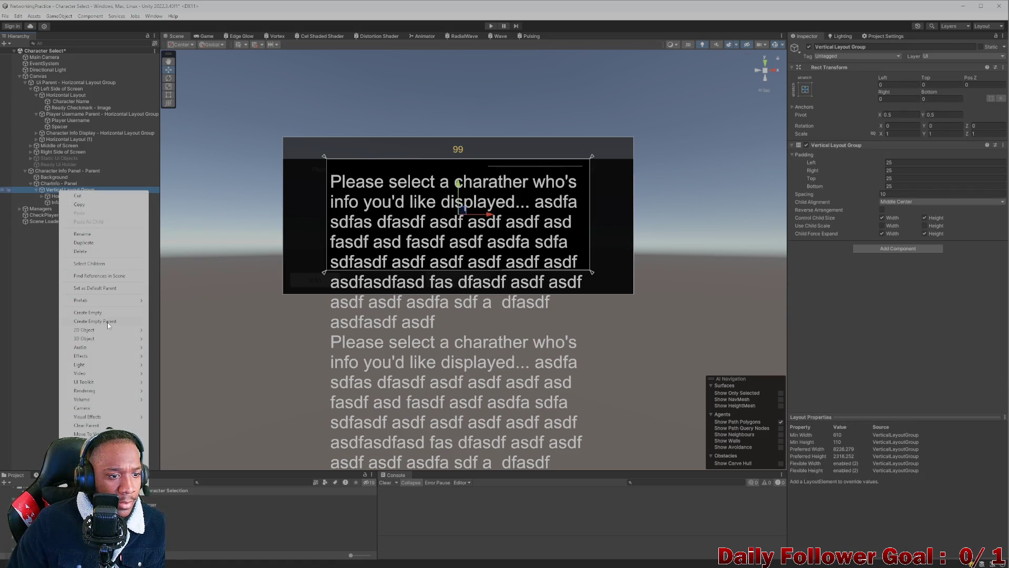
pyautogui.moveTo(134, 462)
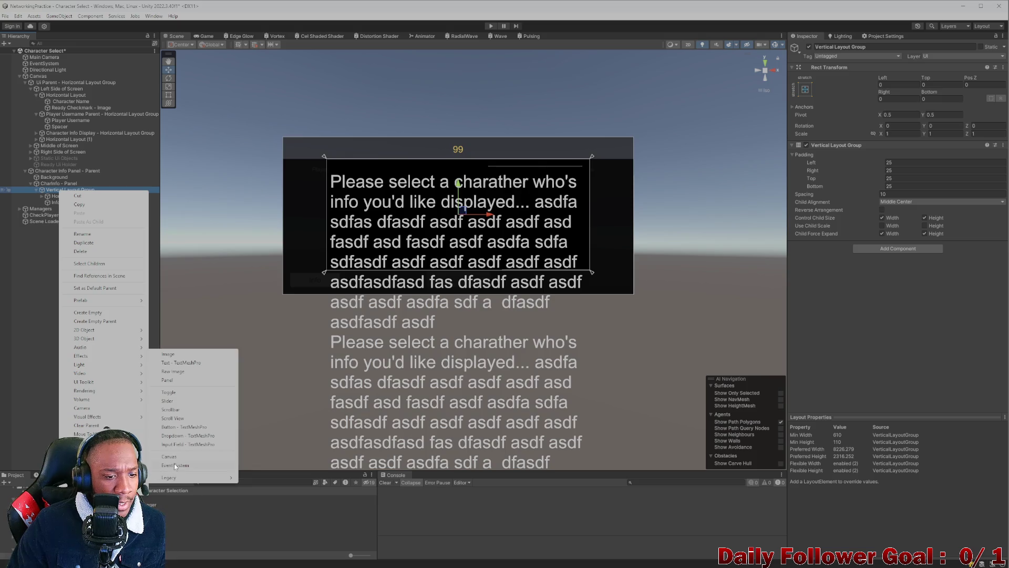
pyautogui.click(172, 417)
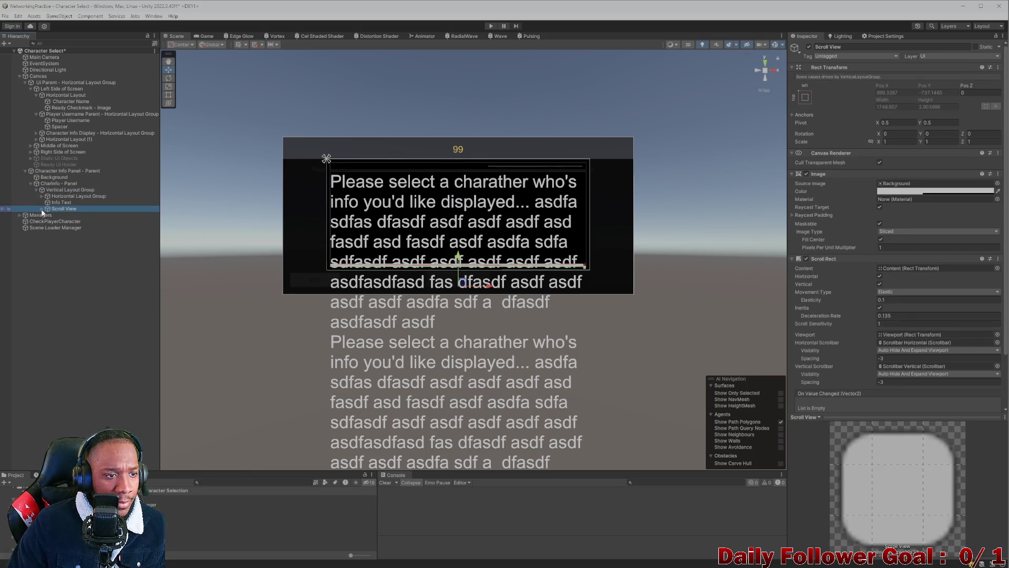
# Place Info Text inside the new Scroll View's Content and select the Viewport
pyautogui.click(42, 210)
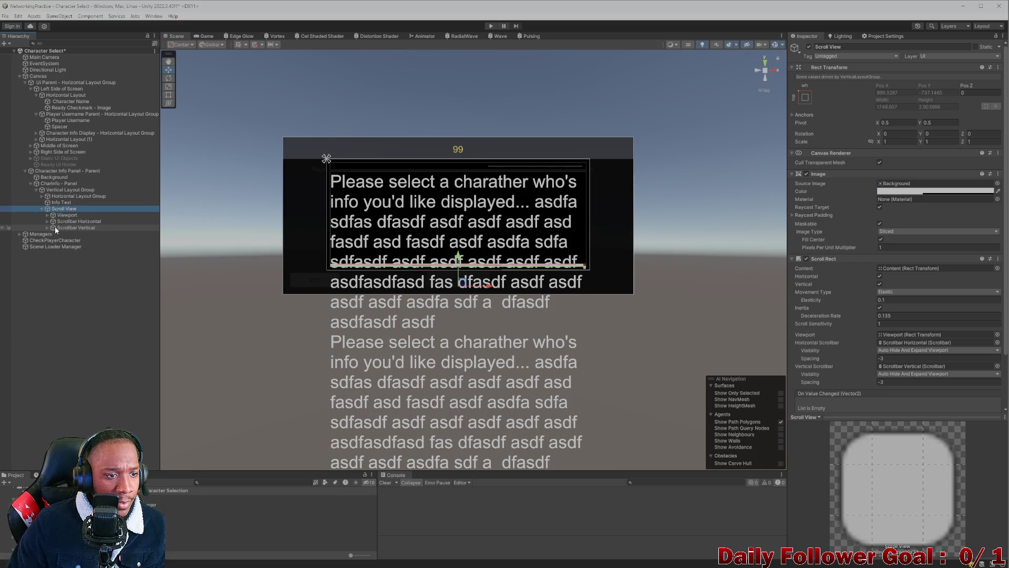
pyautogui.click(47, 215)
pyautogui.click(65, 221)
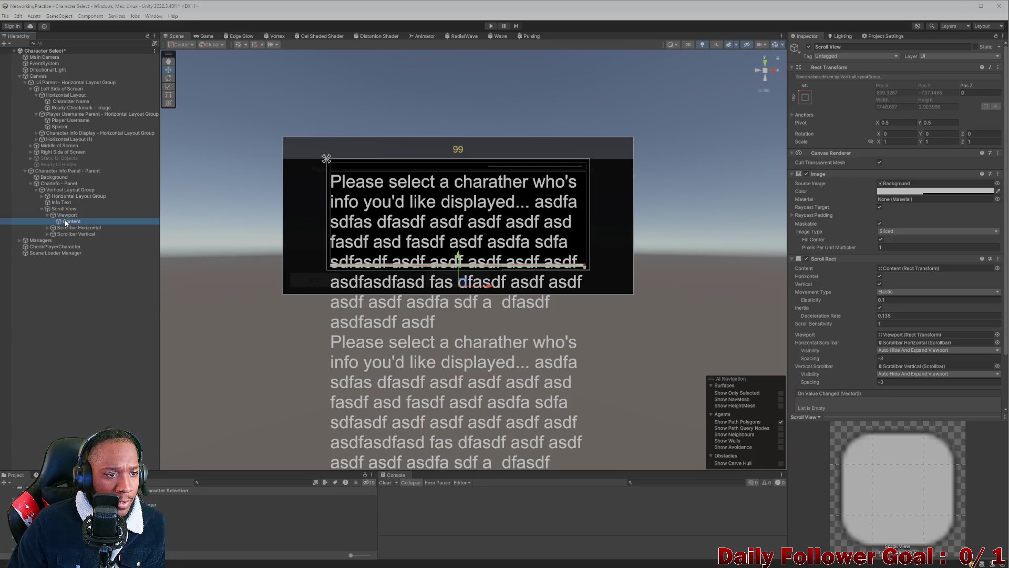
pyautogui.moveTo(63, 203); pyautogui.dragTo(70, 221)
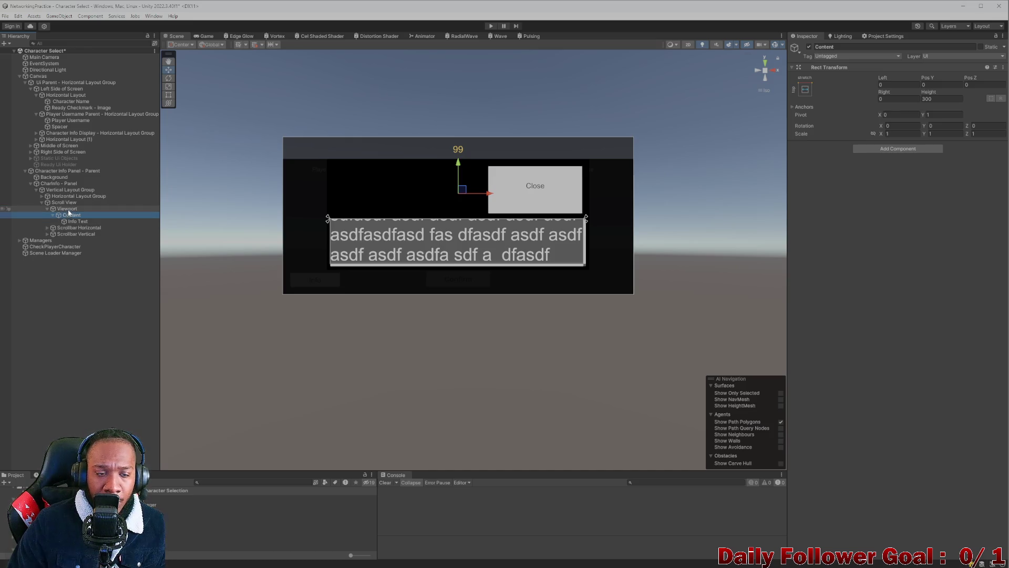
pyautogui.click(68, 209)
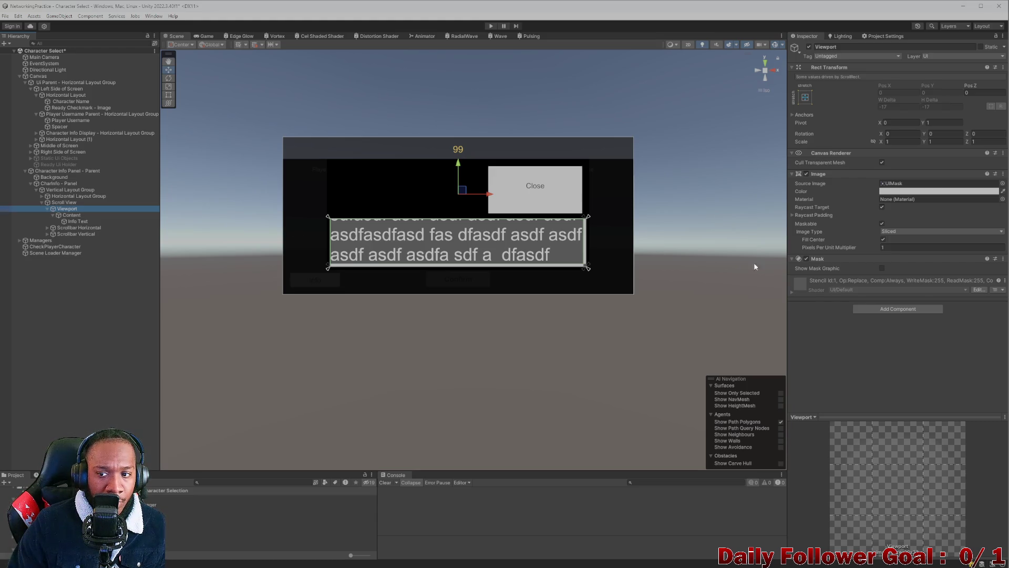
pyautogui.click(875, 309)
# Add a Layout Element to Viewport with Flexible Width 1, Min Height 0 and Preferred Height 500
pyautogui.write('lay')
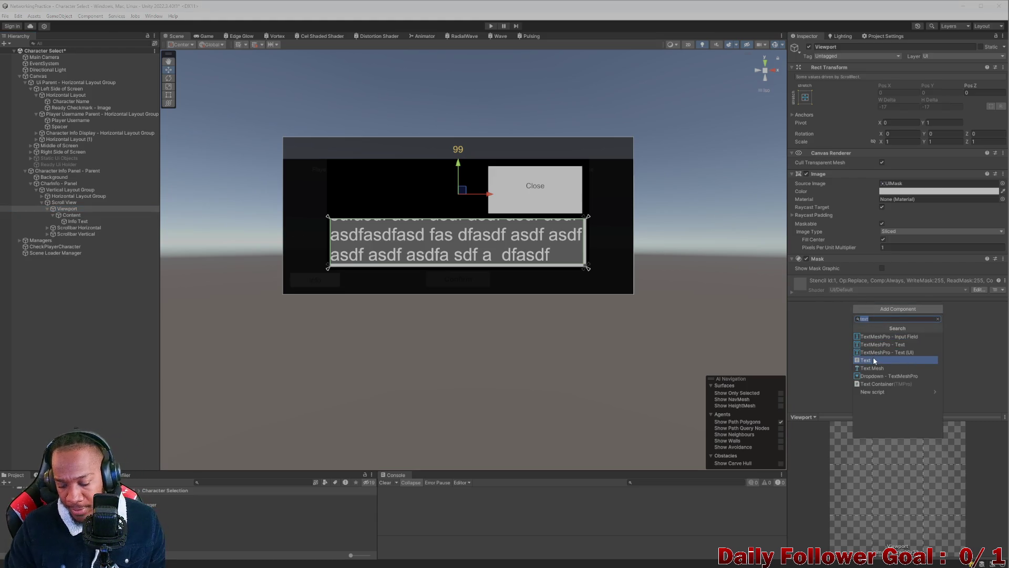
pyautogui.click(874, 336)
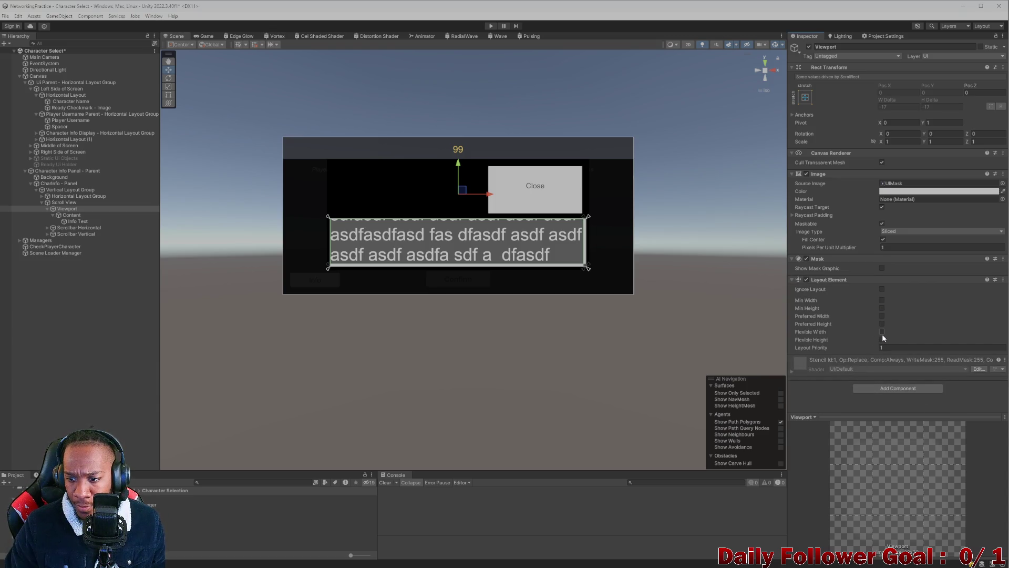
pyautogui.click(882, 332)
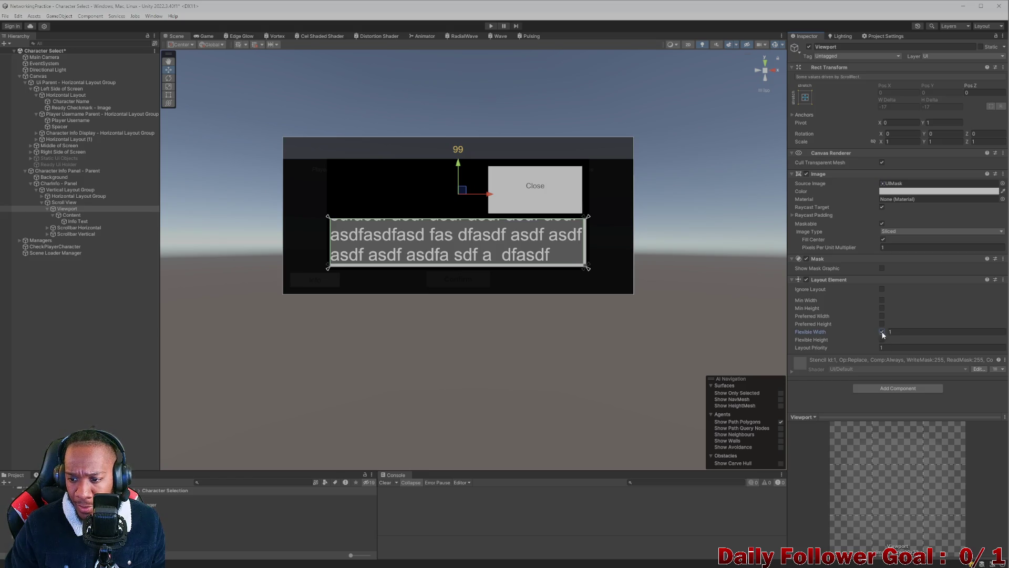
pyautogui.click(882, 323)
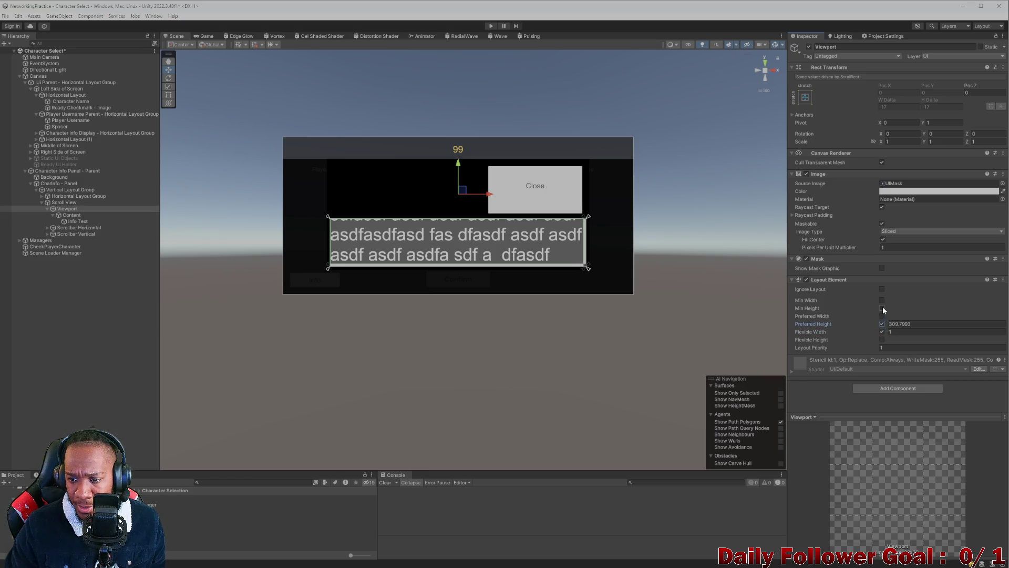
pyautogui.click(882, 308)
pyautogui.click(892, 325)
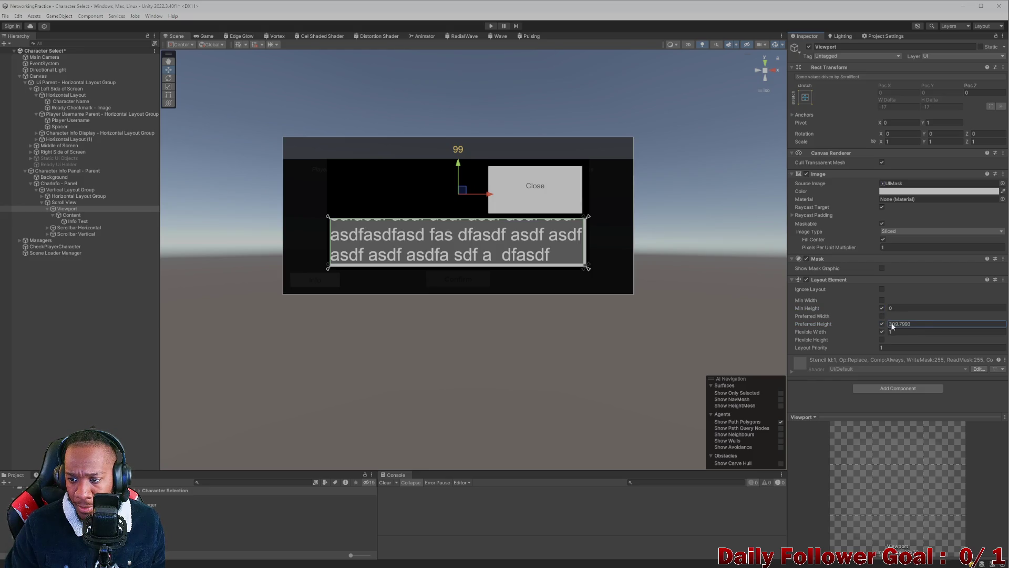
pyautogui.write('336.2500')
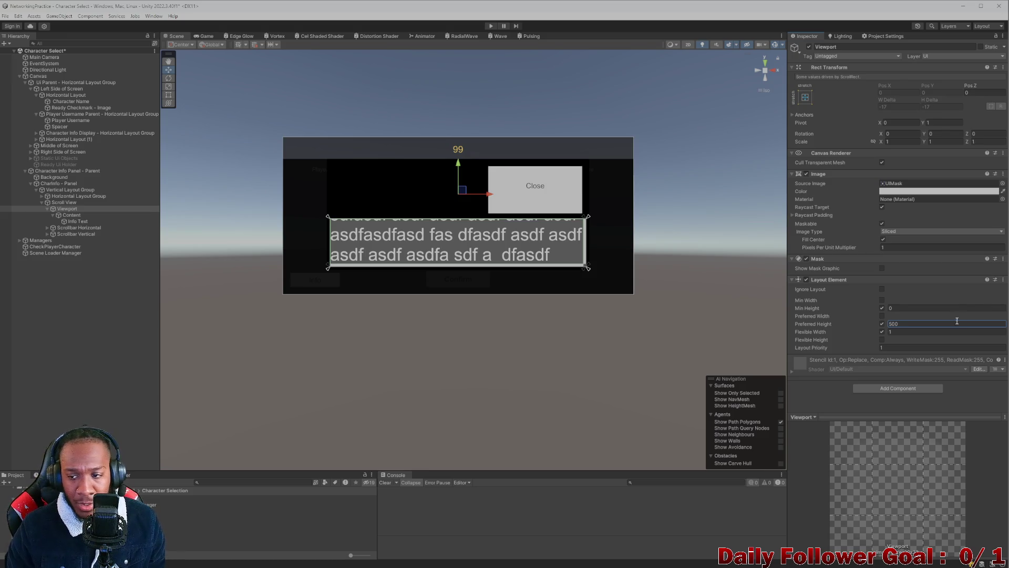
pyautogui.click(1003, 280)
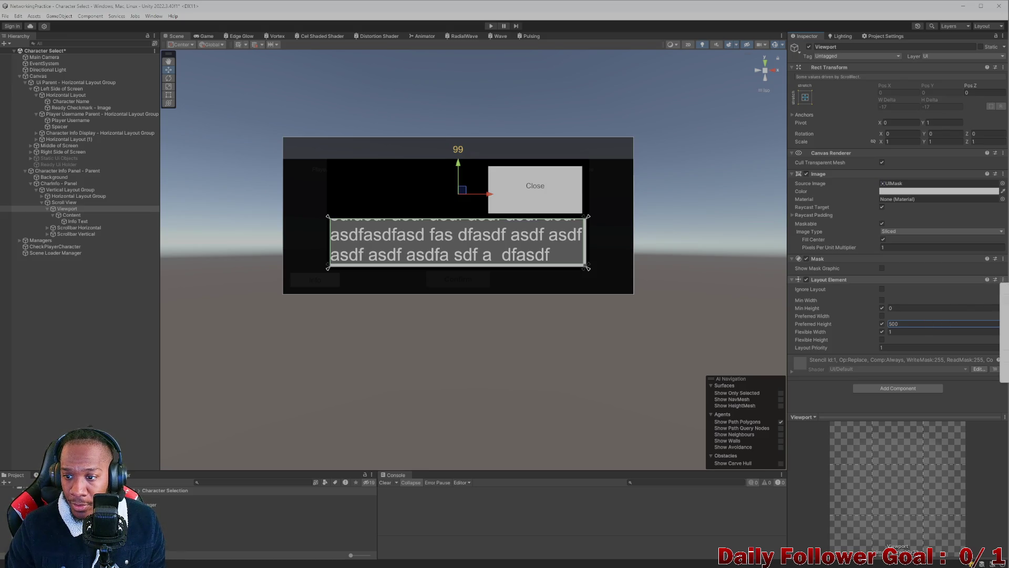
pyautogui.click(70, 204)
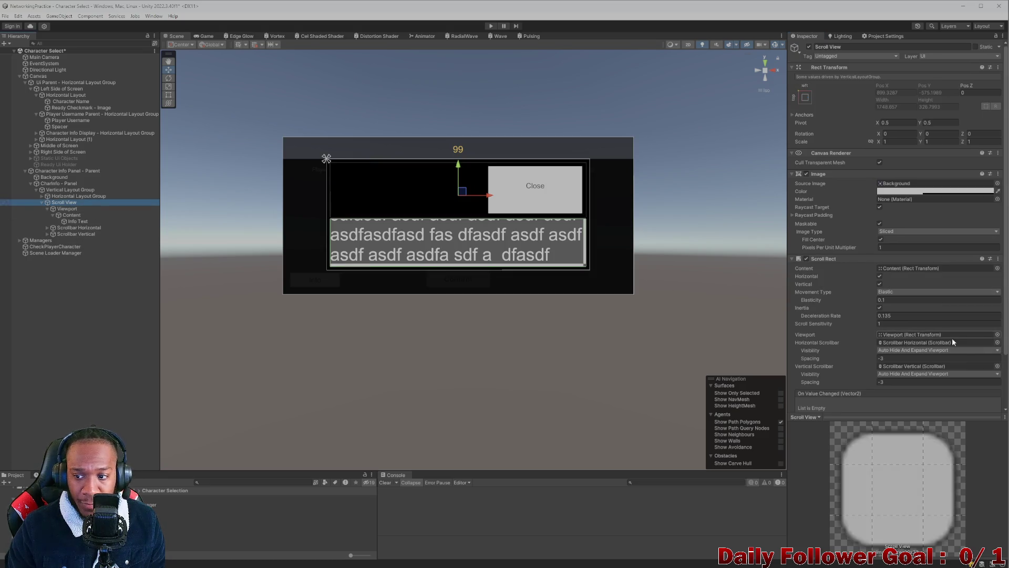
pyautogui.scroll(-3, 854, 384)
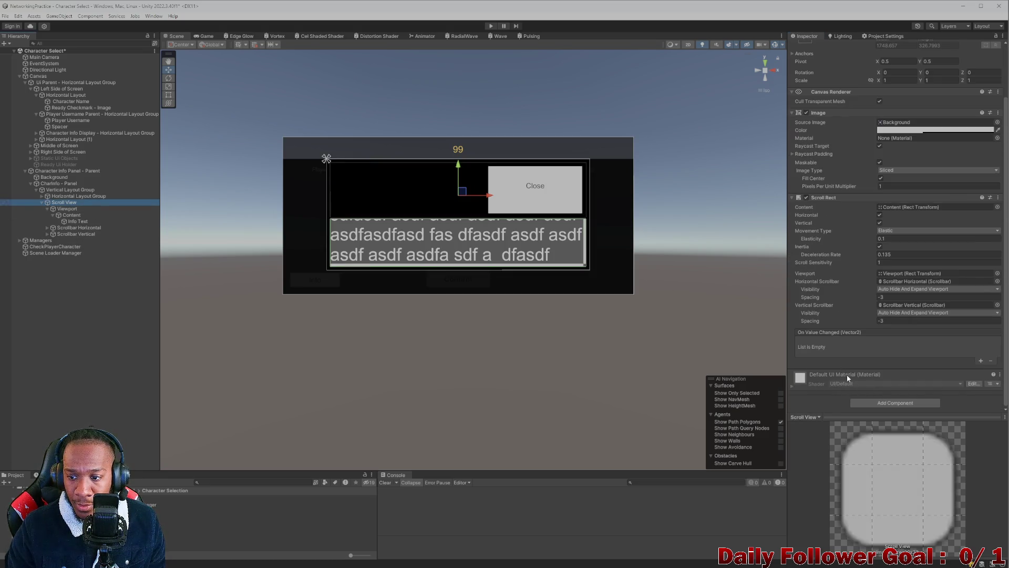
# Add a Layout Element to Scroll View with Flexible Height 1 and Min/Preferred Height 500, then play
pyautogui.click(889, 402)
pyautogui.click(875, 431)
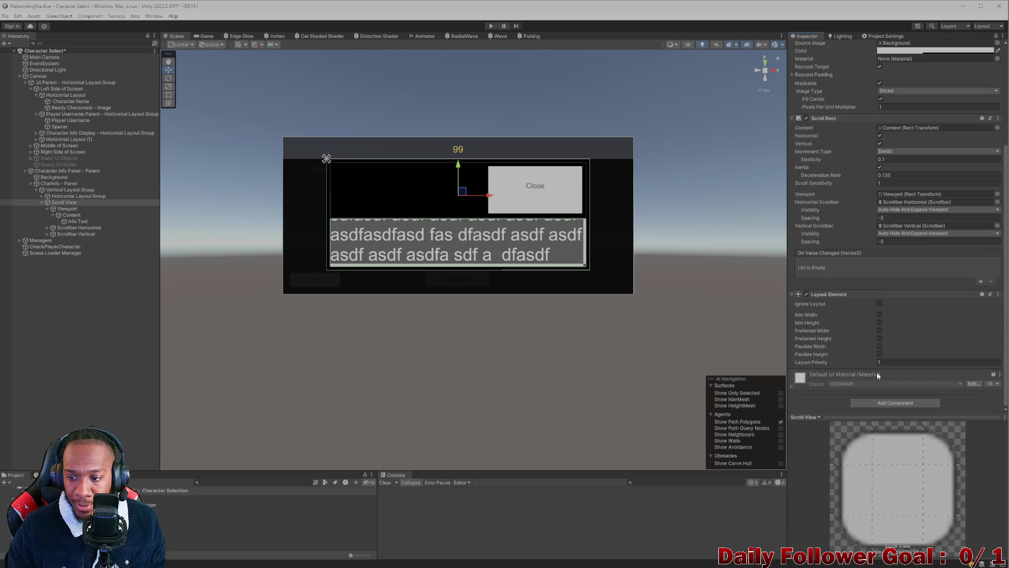
pyautogui.click(880, 354)
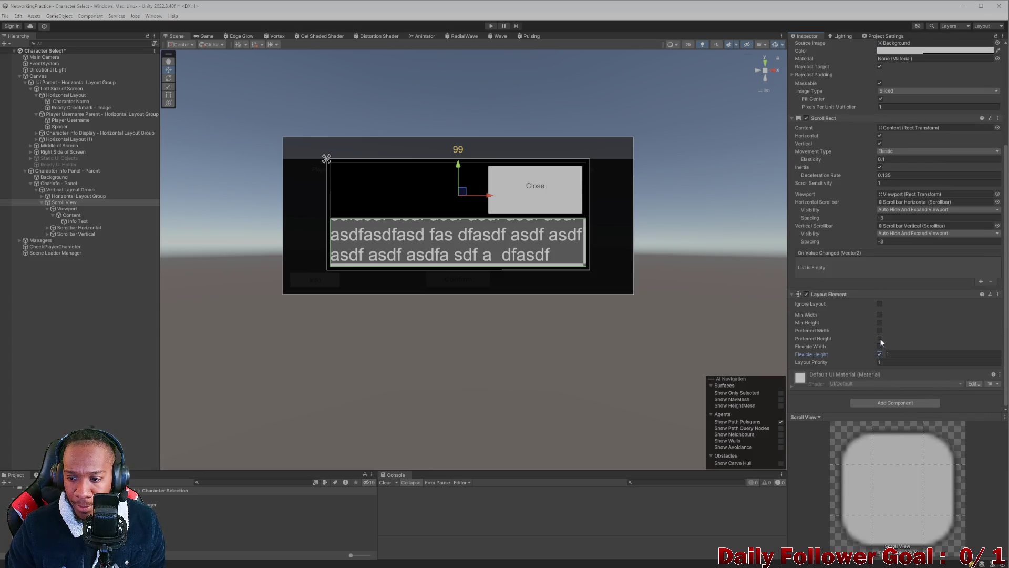
pyautogui.click(880, 338)
pyautogui.click(879, 322)
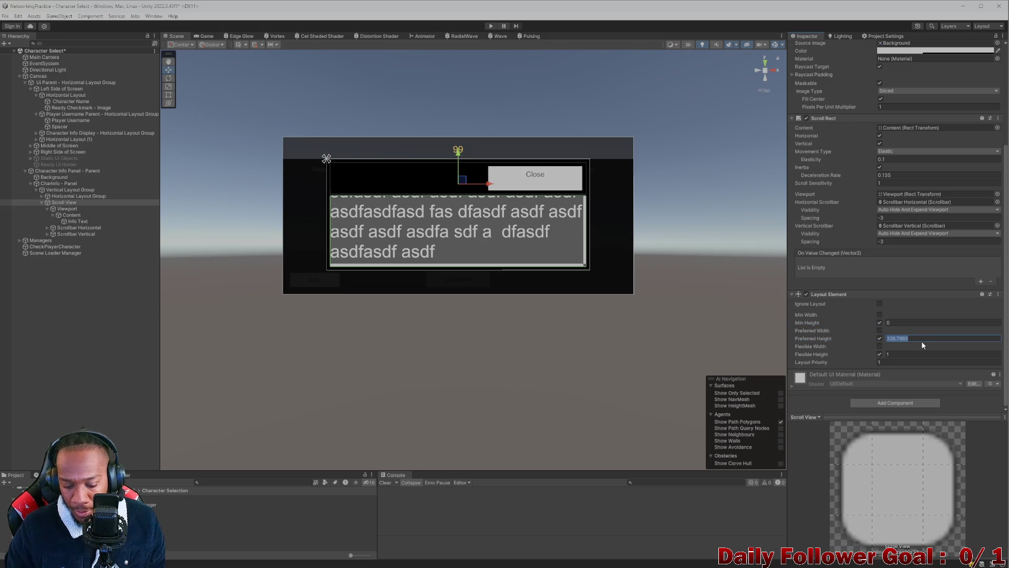
pyautogui.write('500')
pyautogui.click(922, 322)
pyautogui.write('500')
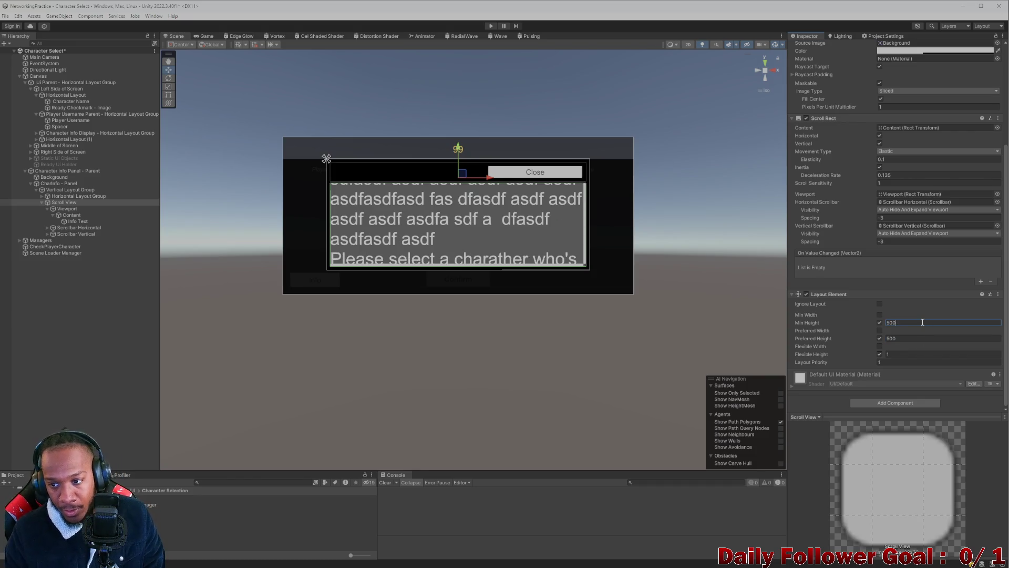
pyautogui.click(491, 26)
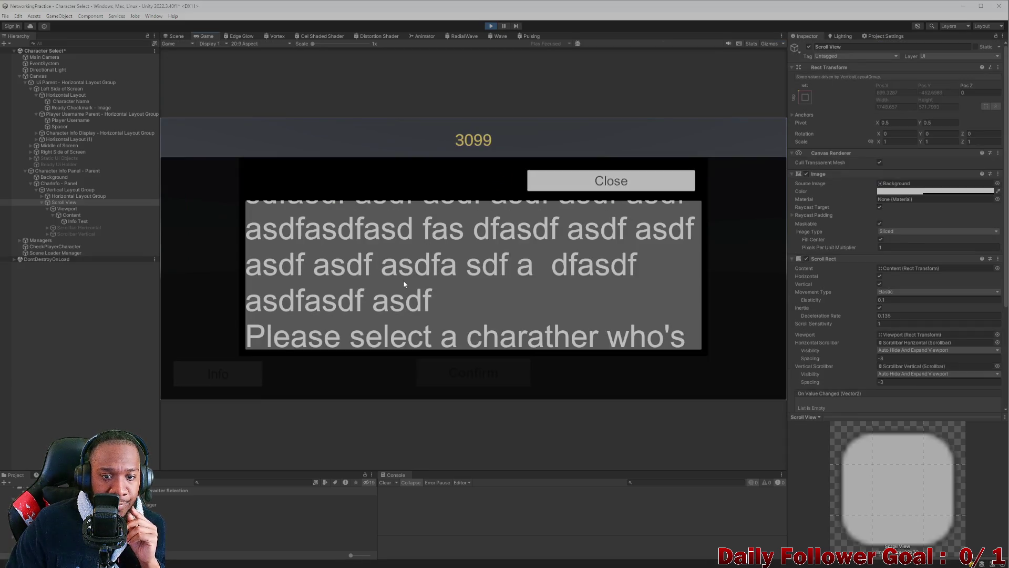
# Drag the info text in Play mode to test scrolling, then stop the game
pyautogui.scroll(2, 403, 280)
pyautogui.moveTo(451, 389)
pyautogui.mouseDown()
pyautogui.moveTo(557, 287)
pyautogui.moveTo(434, 477)
pyautogui.moveTo(442, 370)
pyautogui.mouseUp()
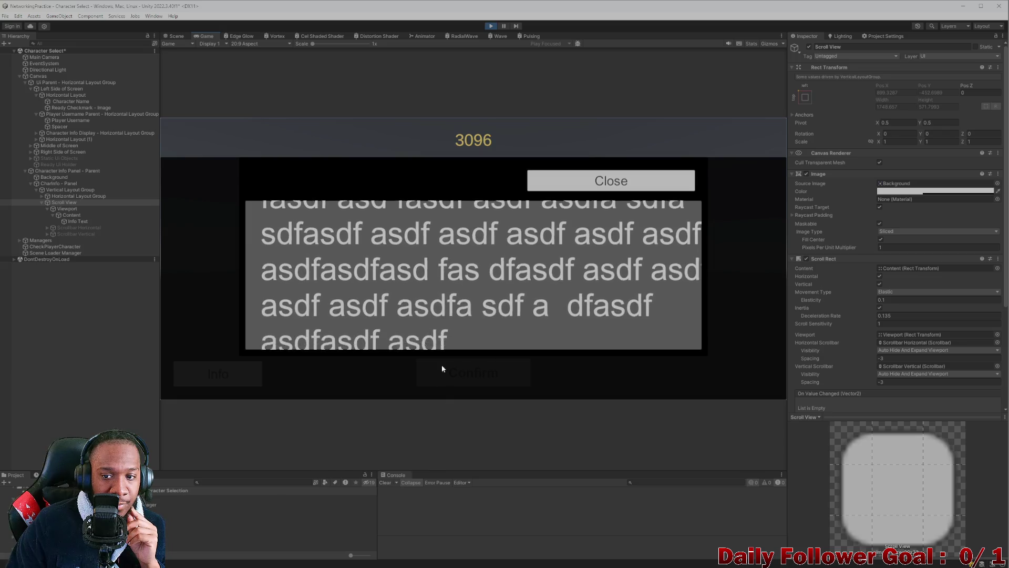
pyautogui.click(492, 26)
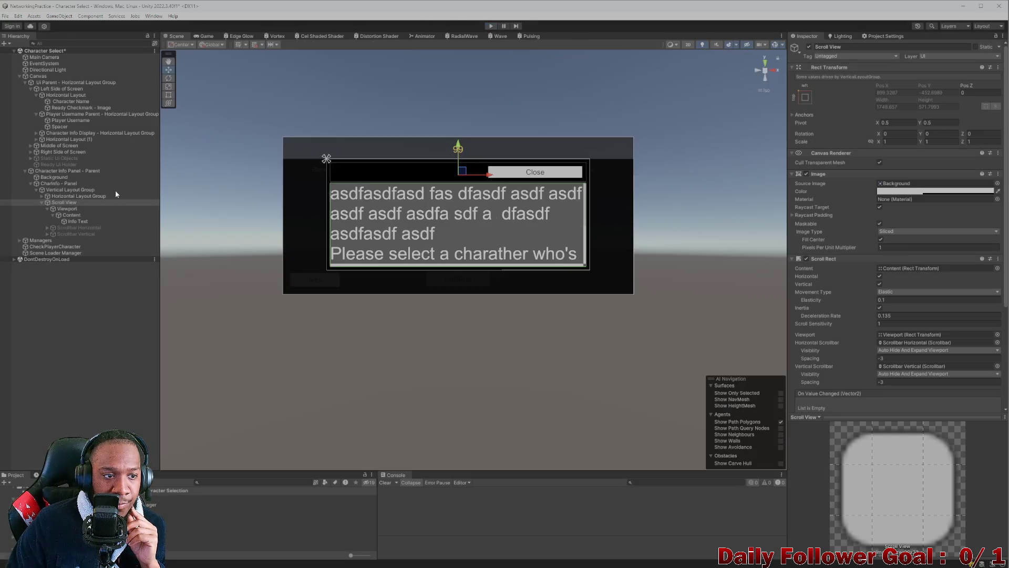
# Untick Horizontal in the Scroll View's Scroll Rect, then recheck Viewport and Content
pyautogui.click(68, 210)
pyautogui.click(71, 215)
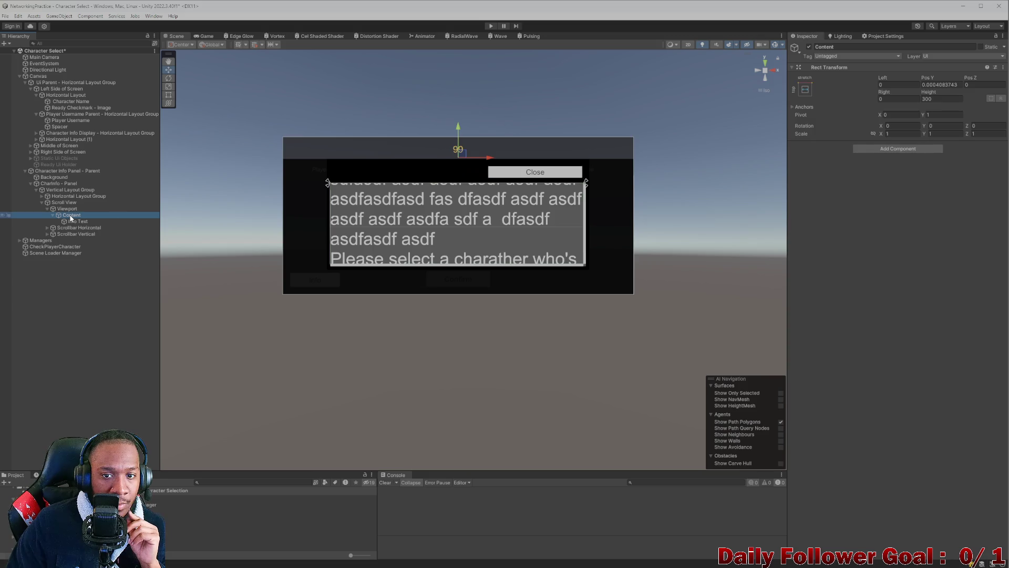
pyautogui.click(65, 203)
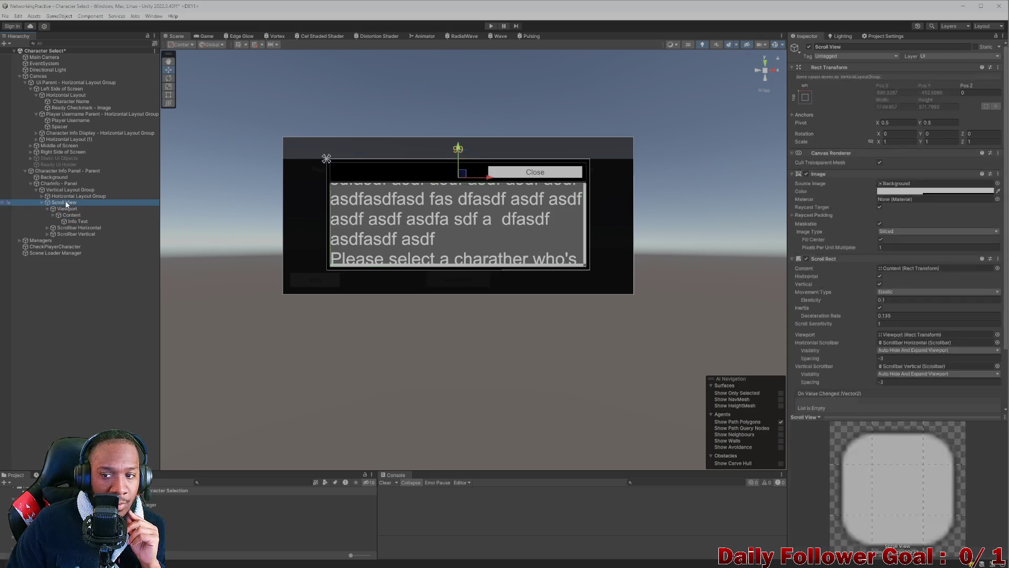
pyautogui.click(880, 276)
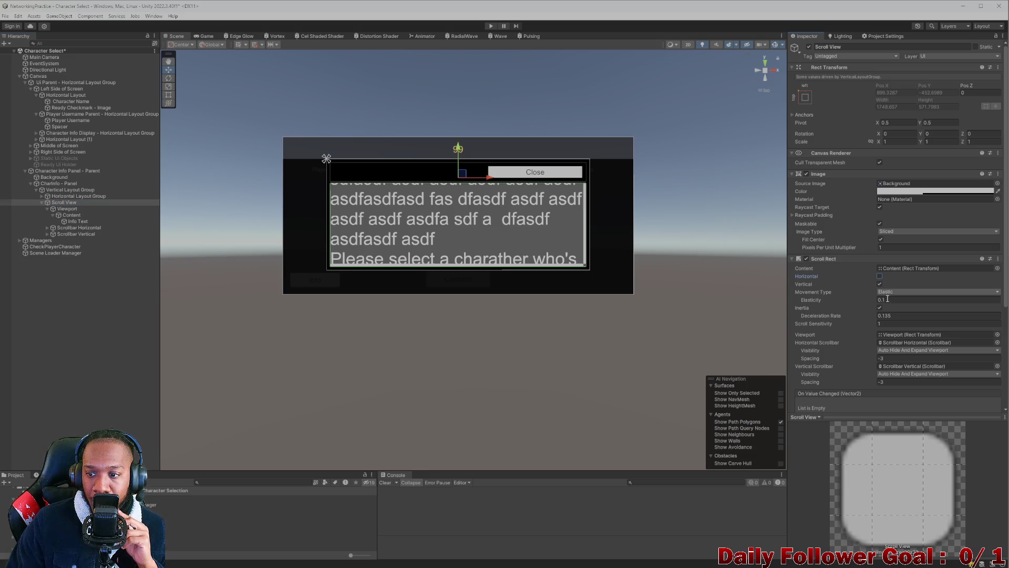
pyautogui.scroll(-5, 883, 294)
pyautogui.scroll(-2, 882, 297)
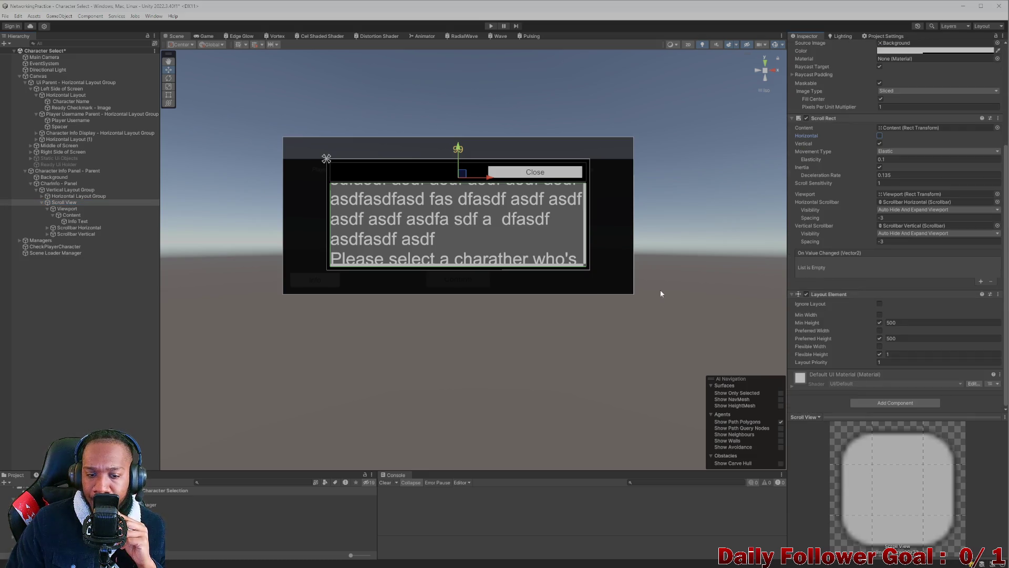
pyautogui.click(67, 209)
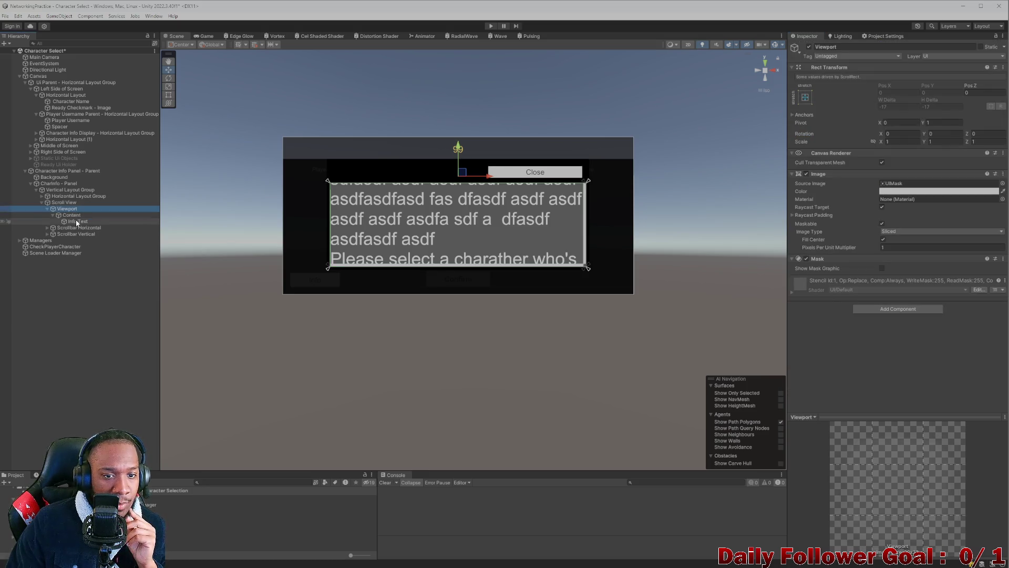
pyautogui.click(78, 216)
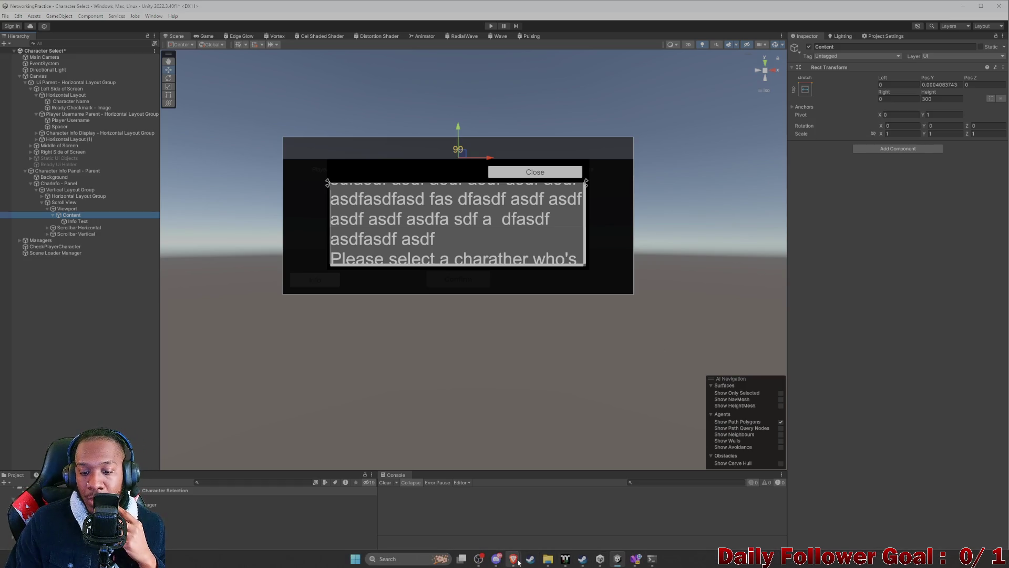
pyautogui.moveTo(513, 558)
pyautogui.click(552, 527)
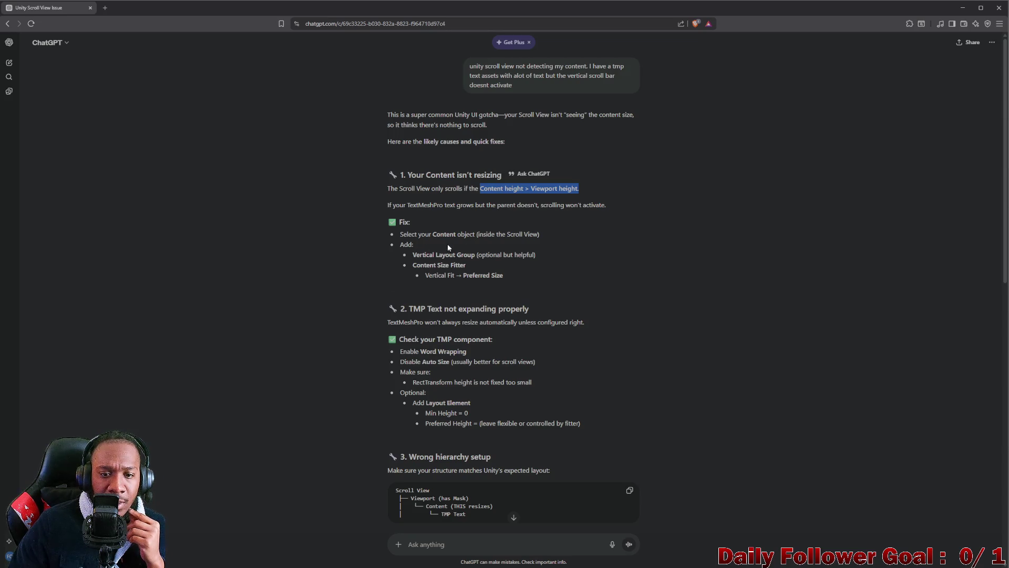
pyautogui.click(963, 8)
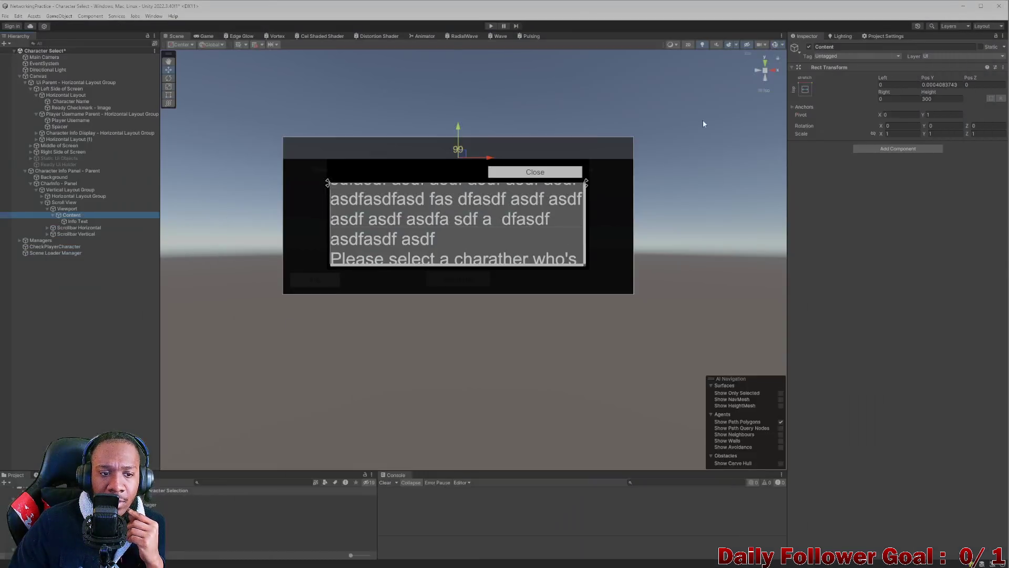
# Add a Content Size Fitter to Content with both fits at Preferred Size and test in Play
pyautogui.click(886, 148)
pyautogui.write('con')
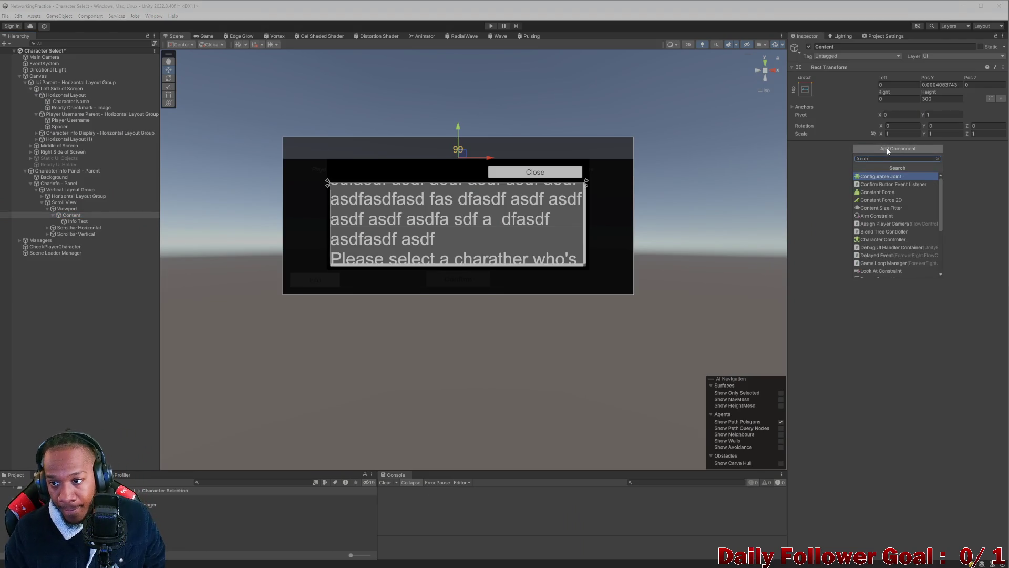
pyautogui.write('te')
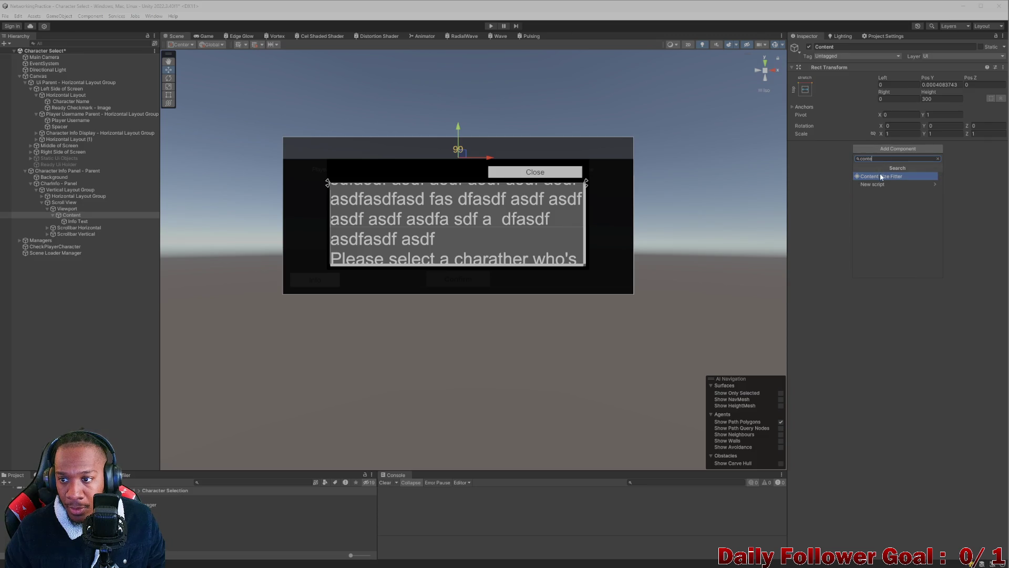
pyautogui.click(881, 177)
pyautogui.click(909, 163)
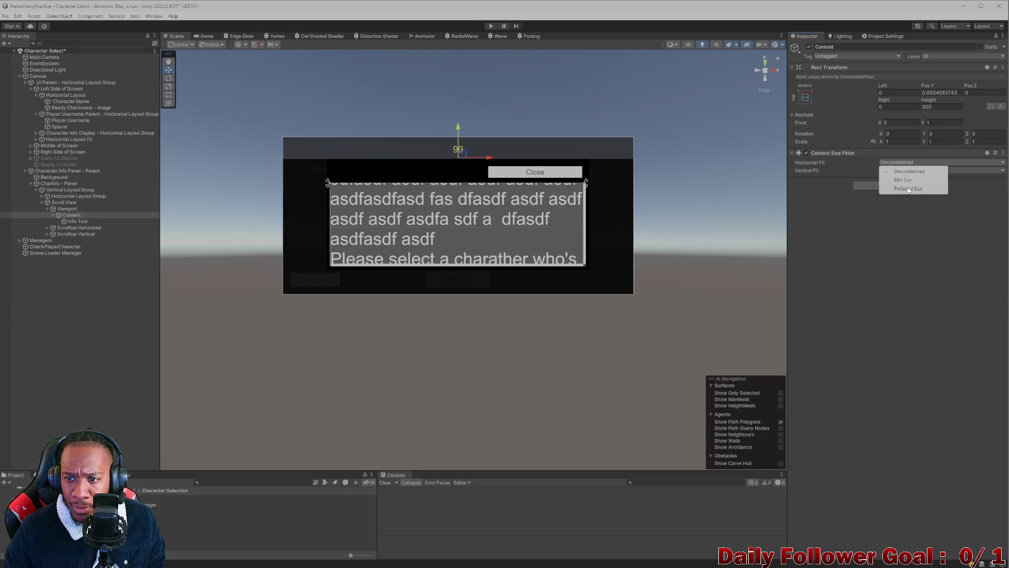
pyautogui.click(909, 188)
pyautogui.click(901, 170)
pyautogui.click(903, 197)
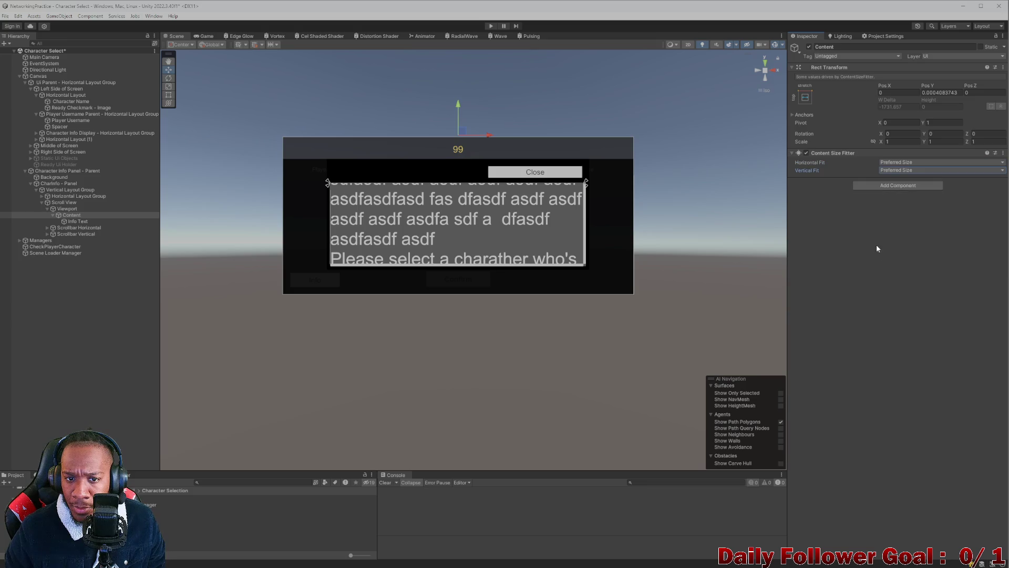
pyautogui.click(491, 26)
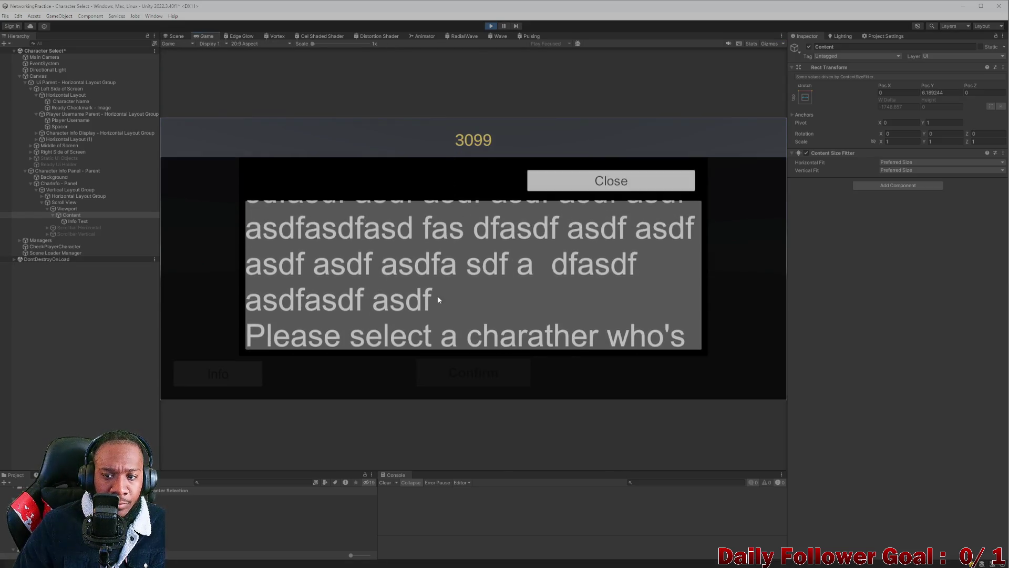
pyautogui.click(491, 27)
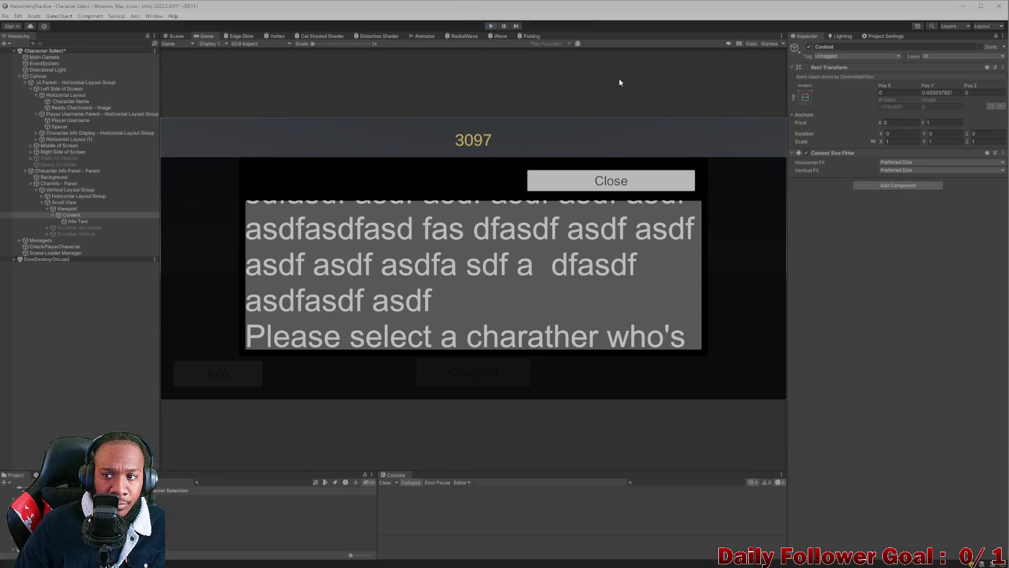
# Set Horizontal Fit to Unconstrained and retest scrolling in Play mode
pyautogui.click(893, 168)
pyautogui.click(893, 167)
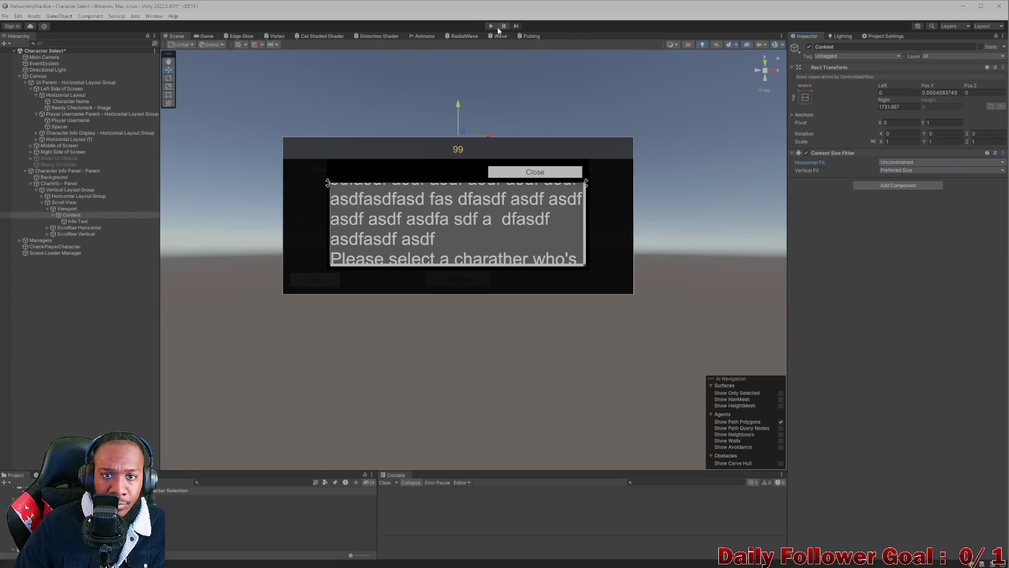
pyautogui.click(491, 26)
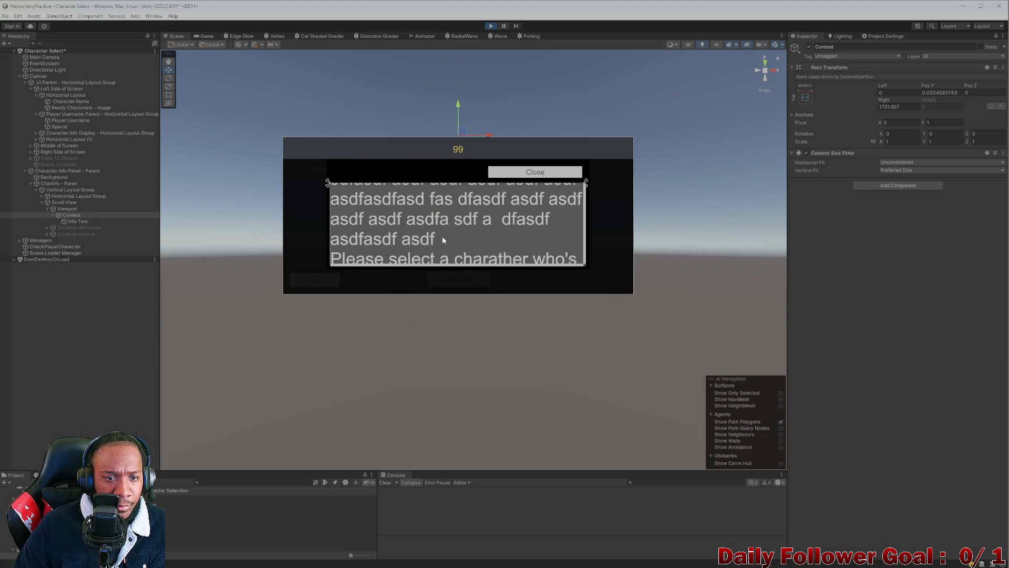
pyautogui.scroll(-2, 443, 236)
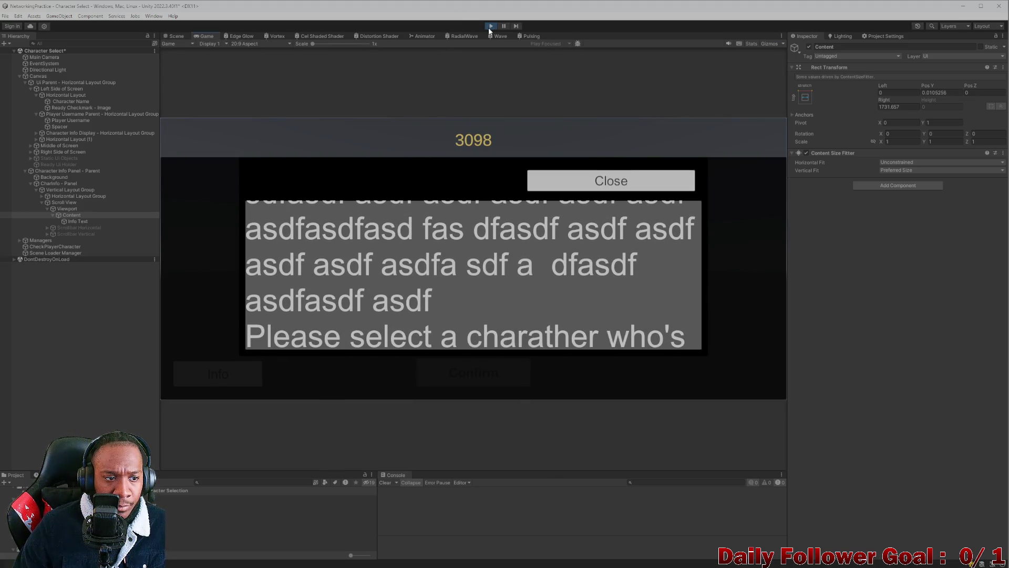
pyautogui.click(490, 26)
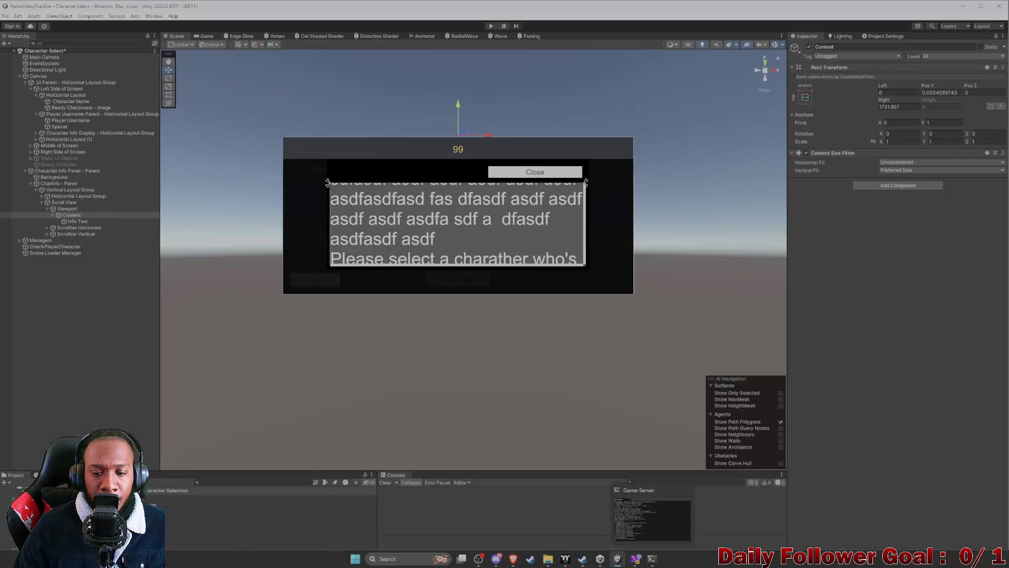
# Apply the stretch-stretch anchor preset to Info Text's Rect Transform
pyautogui.moveTo(619, 562)
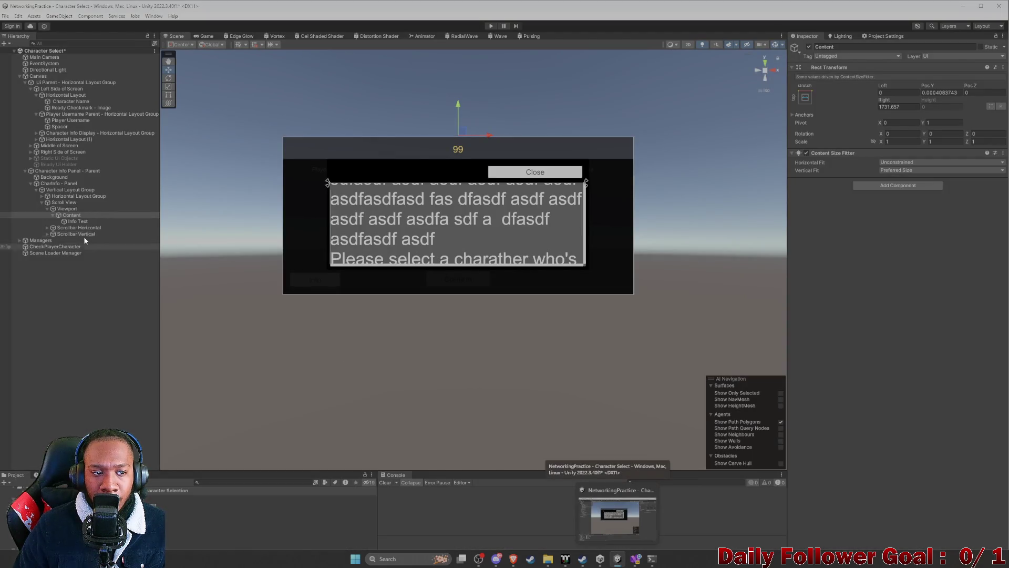
pyautogui.click(82, 221)
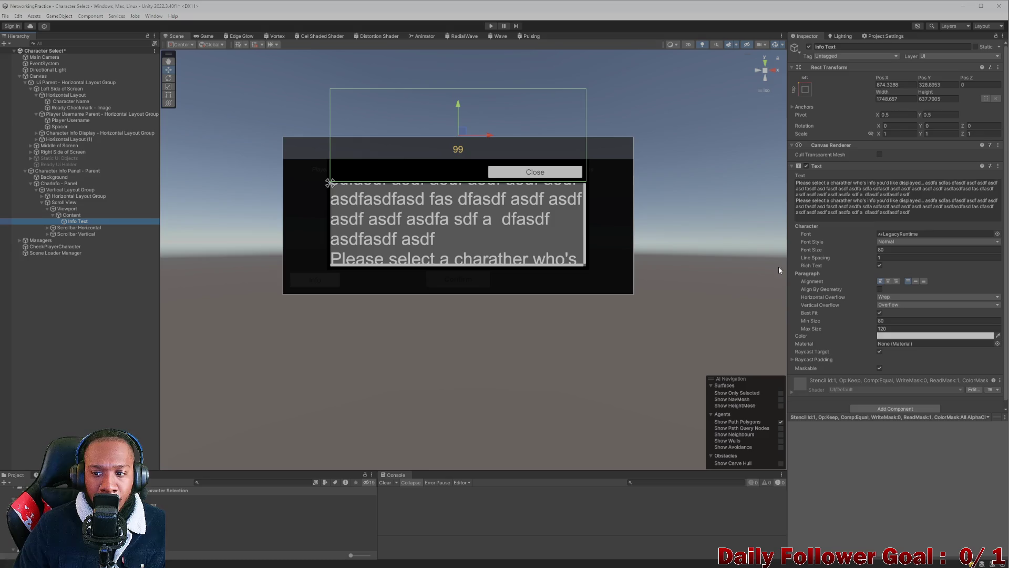
pyautogui.scroll(-1, 851, 238)
pyautogui.moveTo(565, 559)
pyautogui.click(72, 214)
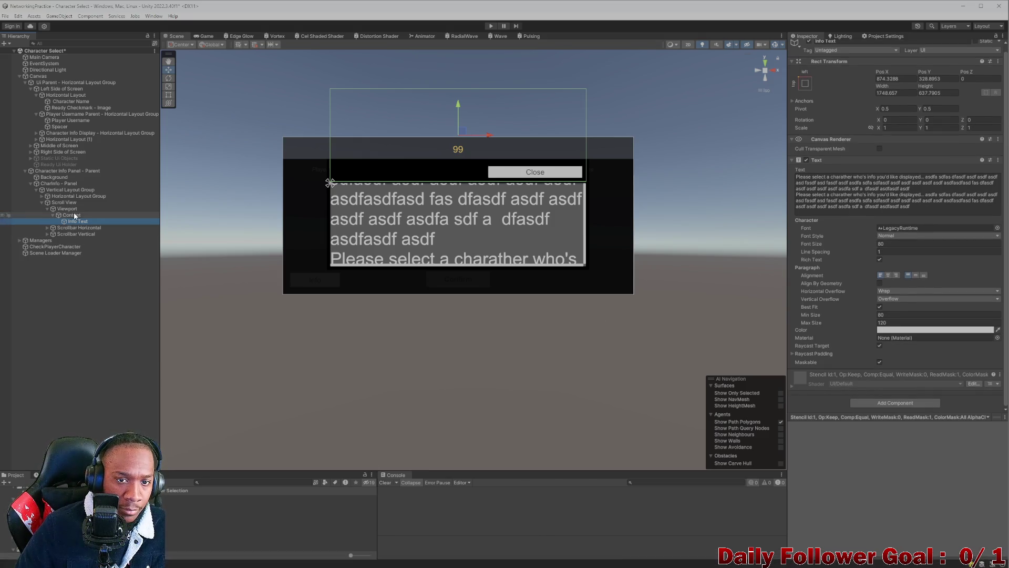
pyautogui.click(78, 222)
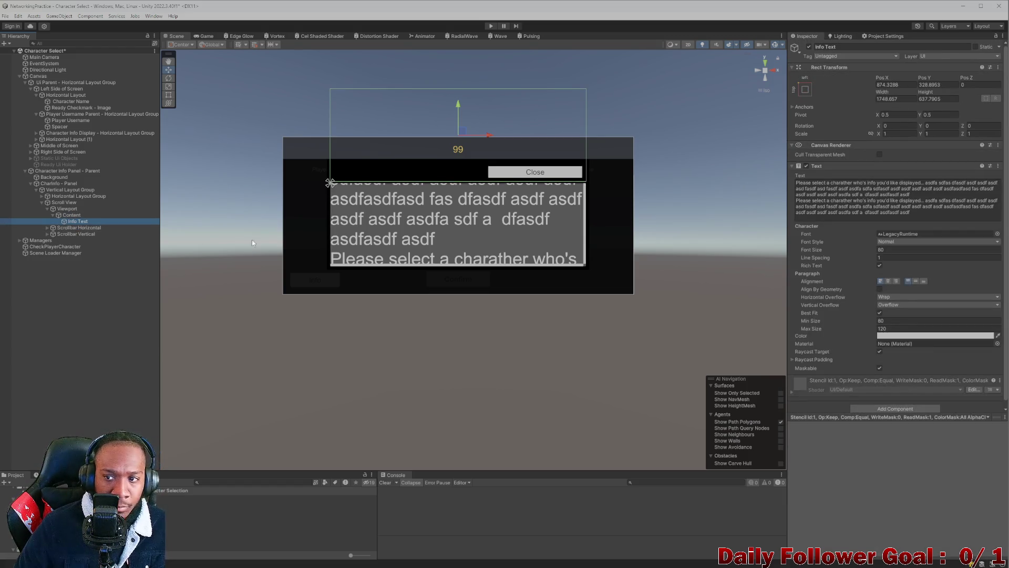
pyautogui.click(803, 90)
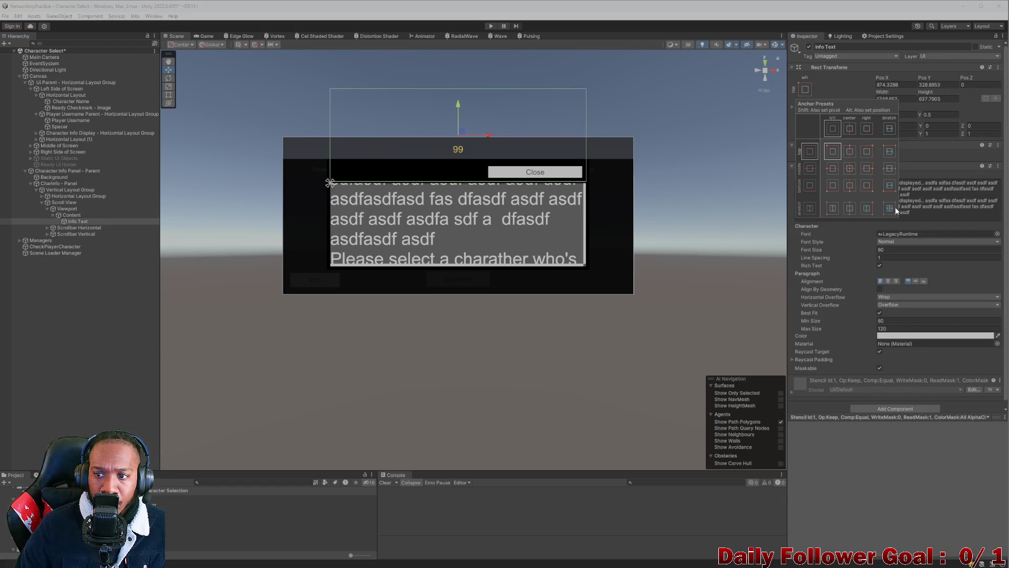
pyautogui.click(890, 209)
# Set Info Text's Left, Top, Right and Bottom offsets all to 0
pyautogui.click(897, 86)
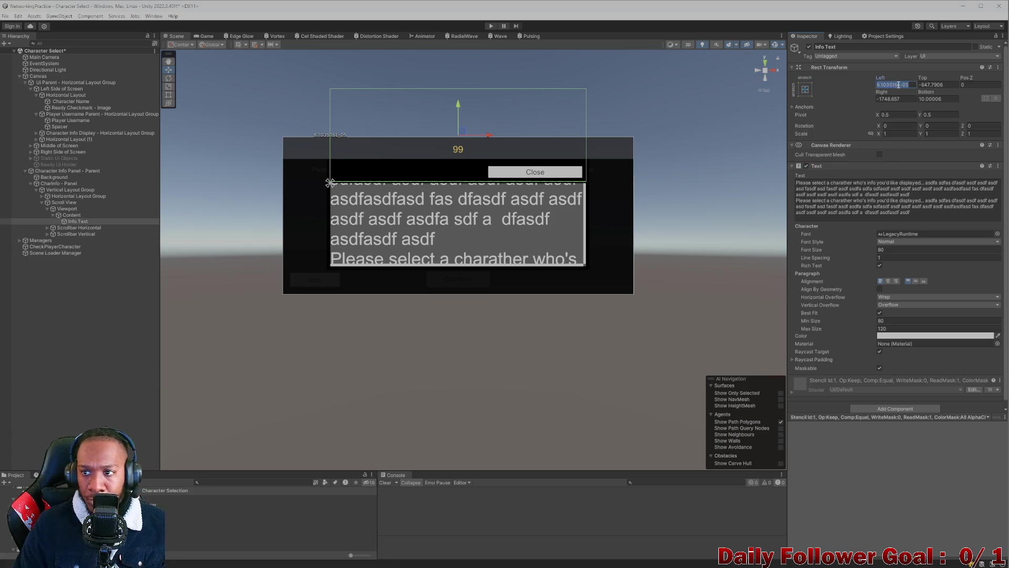
pyautogui.write('0')
pyautogui.click(938, 83)
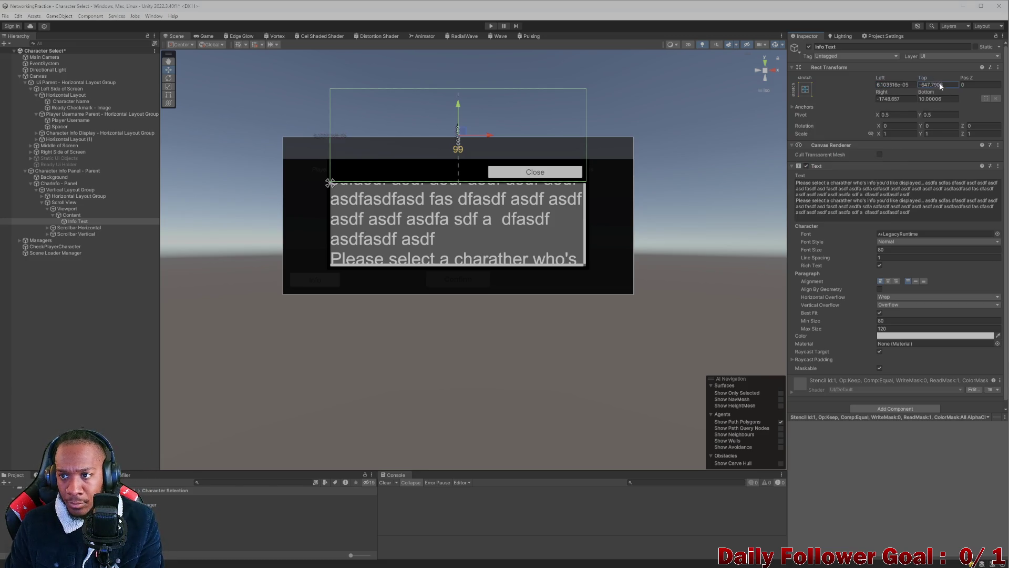
pyautogui.write('0')
pyautogui.press('Tab')
pyautogui.write('0')
pyautogui.press('Tab')
pyautogui.write('0')
pyautogui.press('Return')
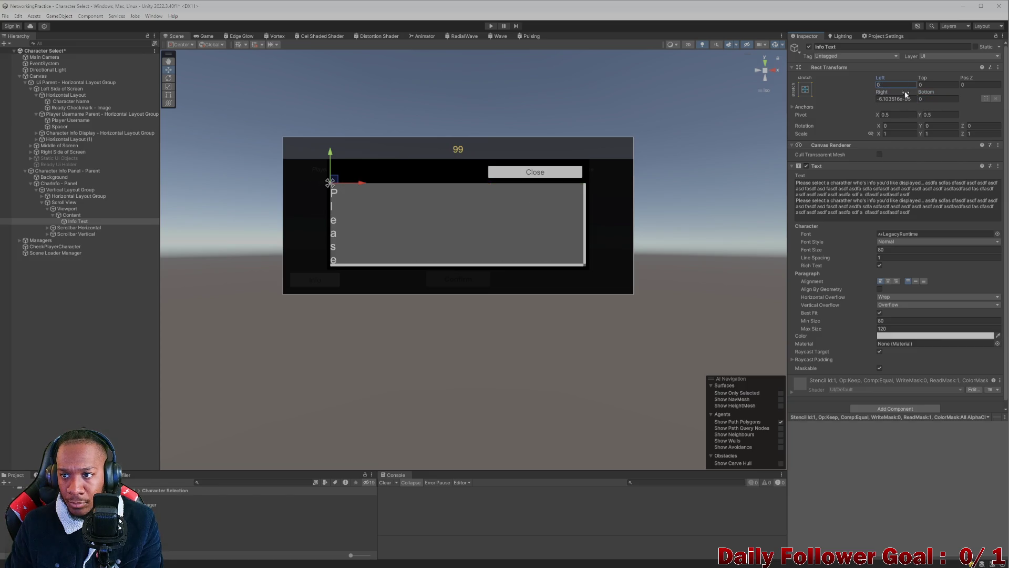
pyautogui.write('0')
pyautogui.click(901, 84)
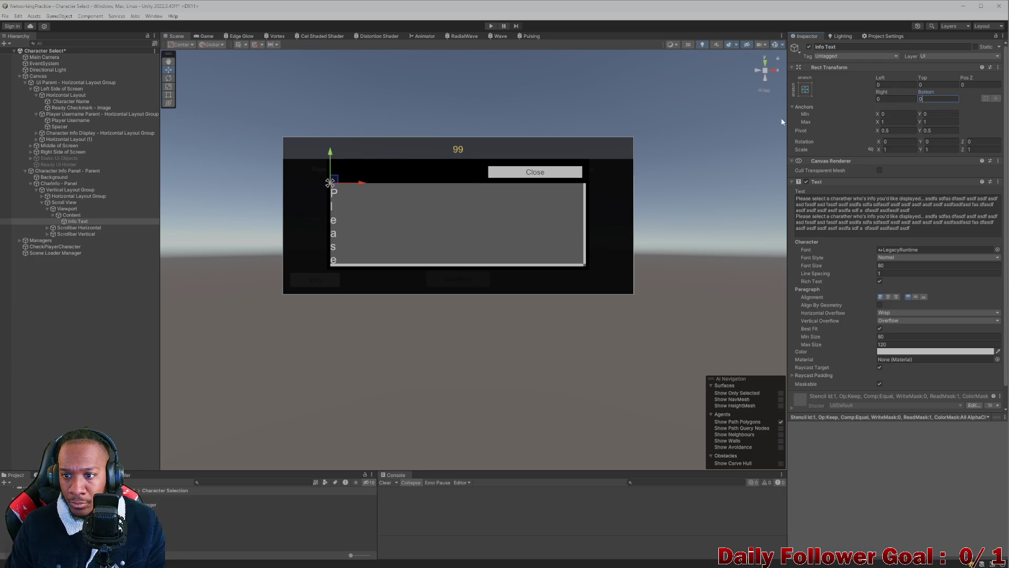
# Enter Play mode with Ctrl+P, scroll the panel, then exit Play mode
pyautogui.hotkey('ctrl', 'p')
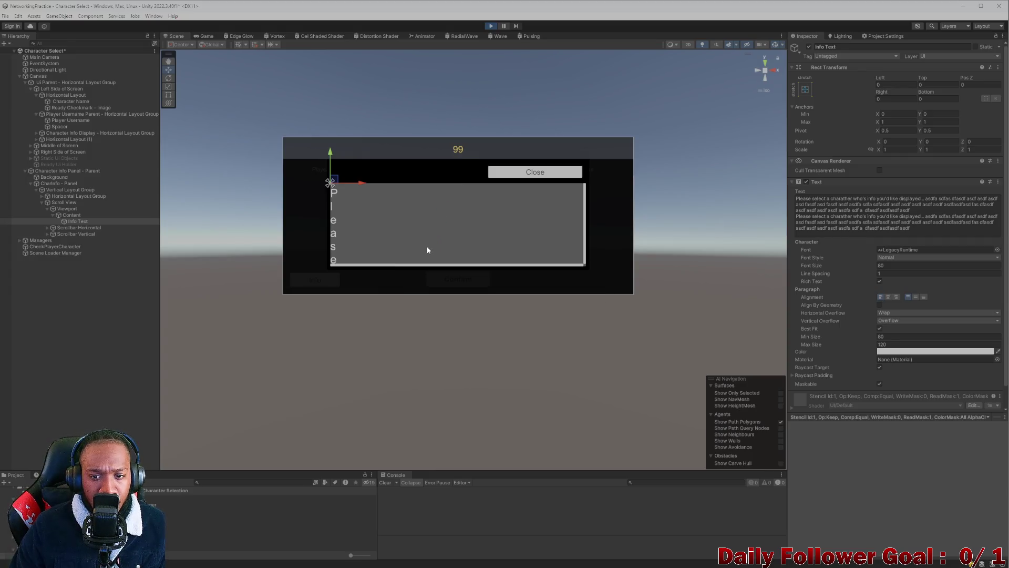
pyautogui.scroll(-1, 338, 317)
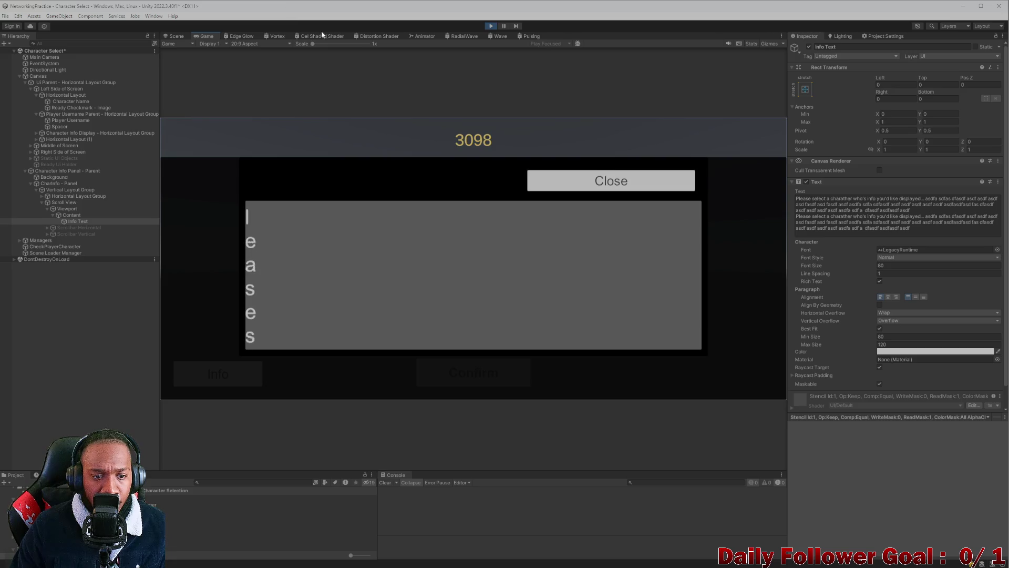
pyautogui.click(490, 26)
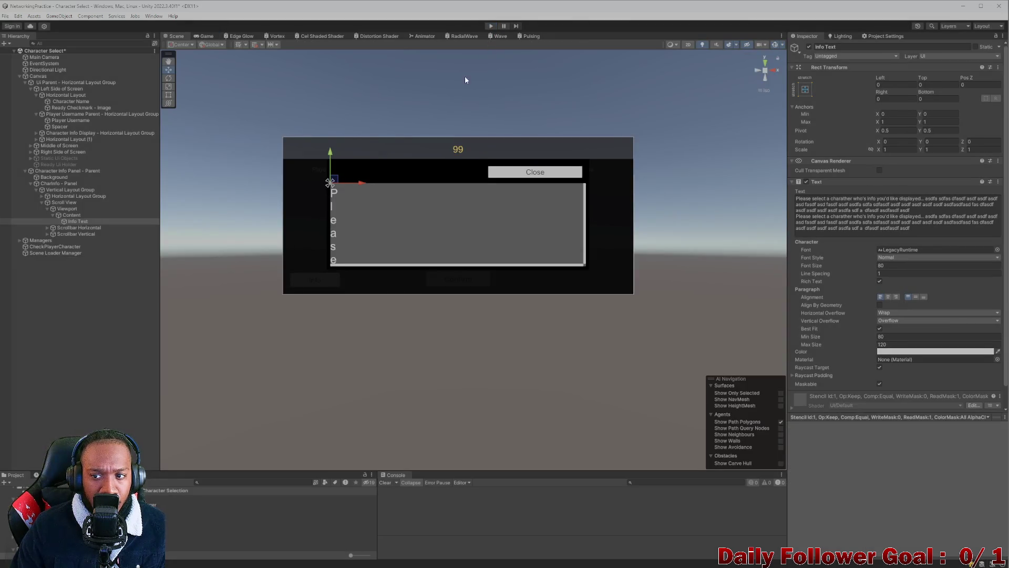
# Set Content's Content Size Fitter Horizontal Fit to Preferred Size
pyautogui.click(68, 213)
pyautogui.click(69, 221)
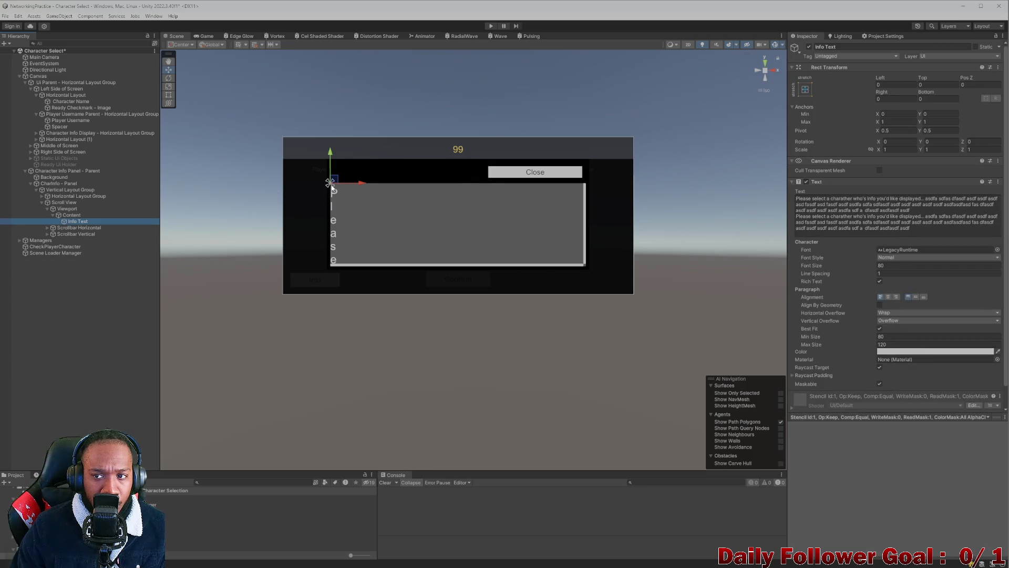
pyautogui.click(332, 186)
pyautogui.click(71, 215)
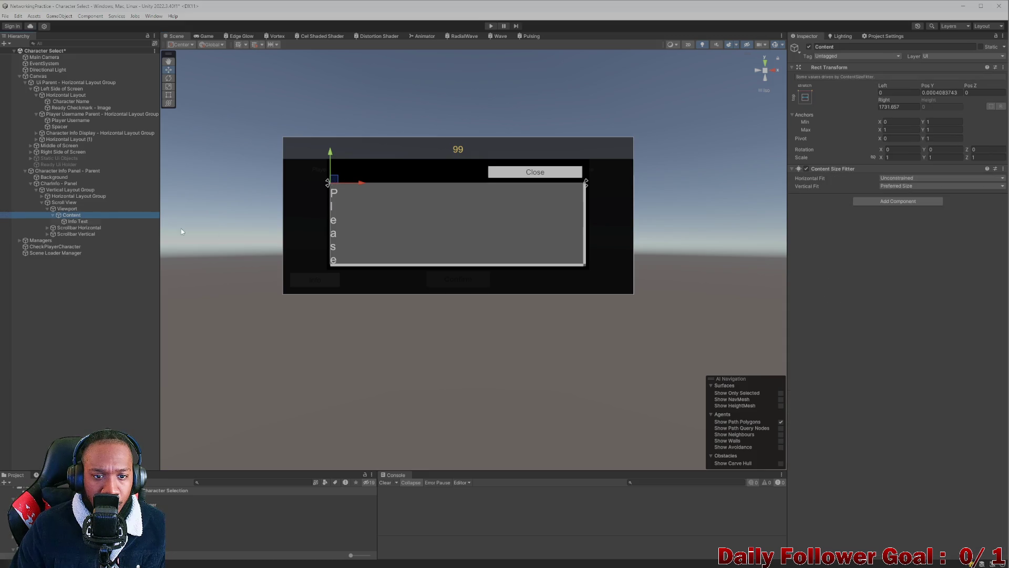
pyautogui.click(919, 179)
pyautogui.click(906, 196)
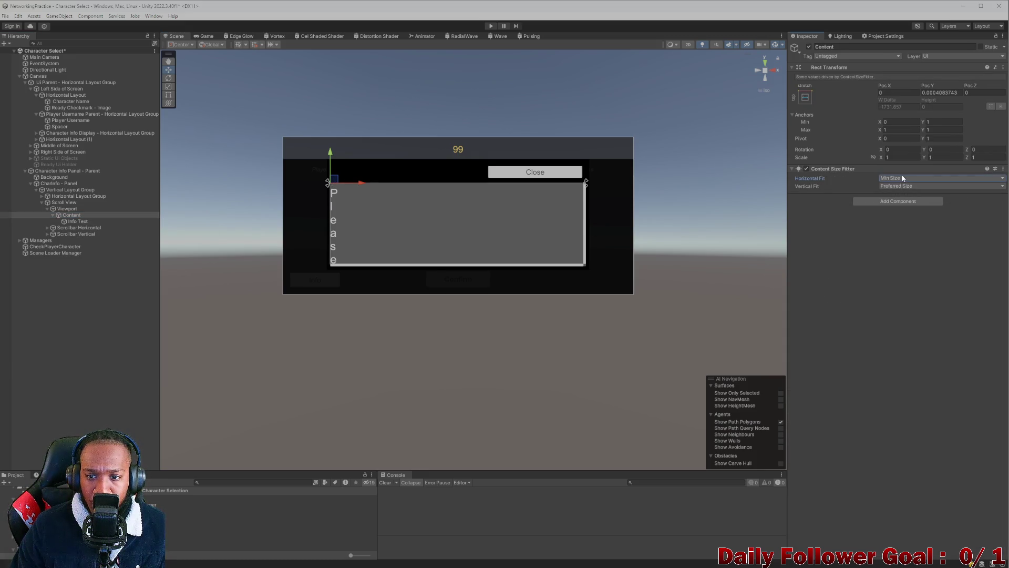
pyautogui.click(902, 178)
pyautogui.click(899, 186)
pyautogui.click(896, 179)
pyautogui.click(893, 204)
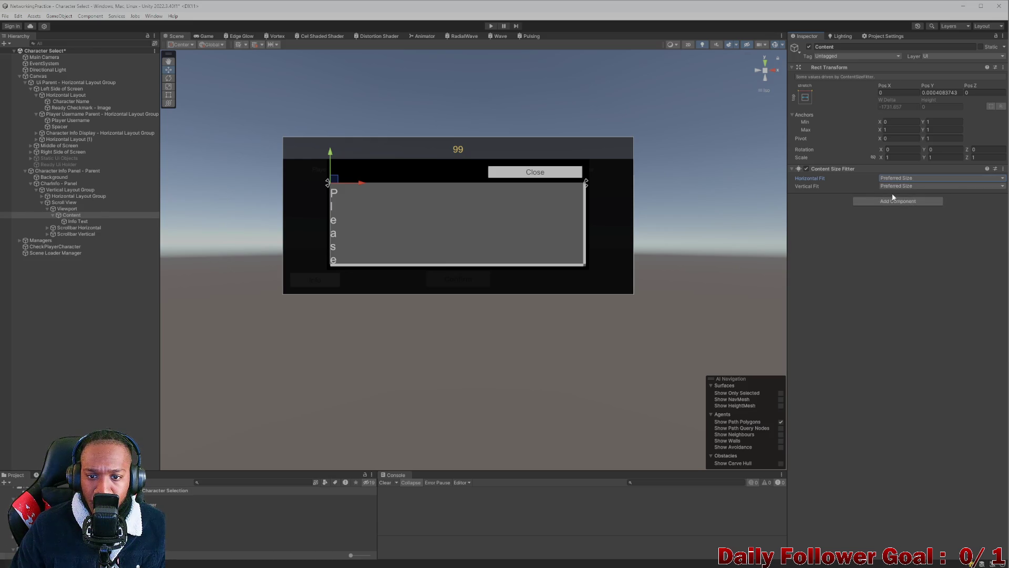
# Set the Content Size Fitter's Vertical Fit to Unconstrained
pyautogui.click(892, 186)
pyautogui.click(900, 203)
pyautogui.click(899, 185)
pyautogui.click(901, 194)
pyautogui.click(901, 188)
pyautogui.click(857, 223)
# Test the layout in Play mode, then reselect Content and open the fitter's options menu
pyautogui.click(488, 25)
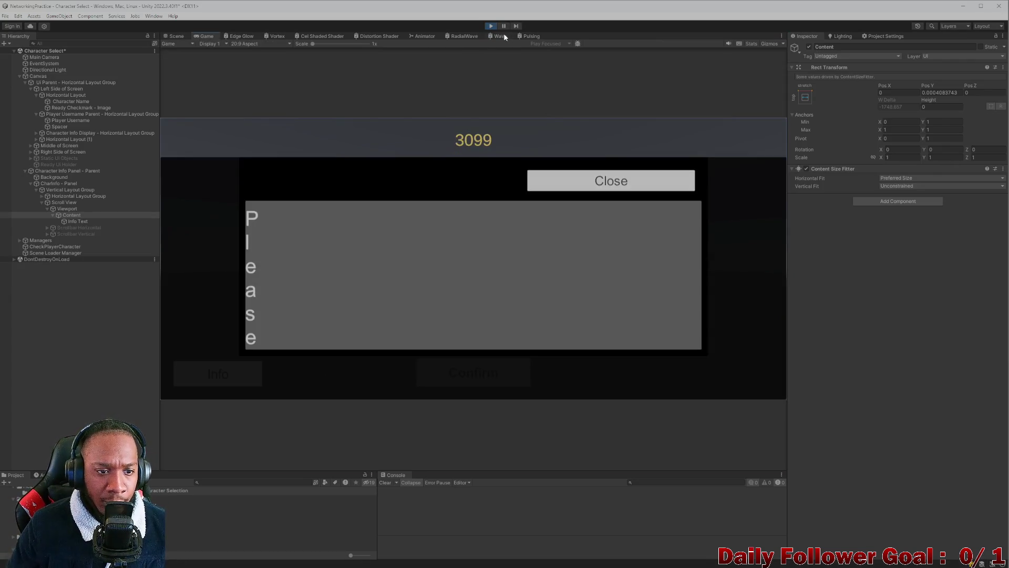
pyautogui.click(490, 26)
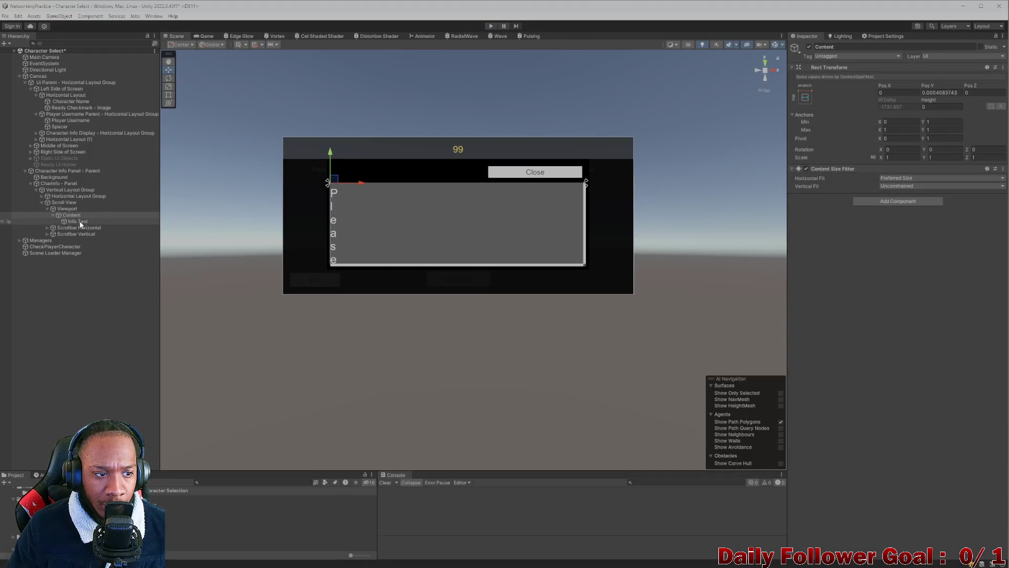
pyautogui.click(78, 221)
pyautogui.click(72, 215)
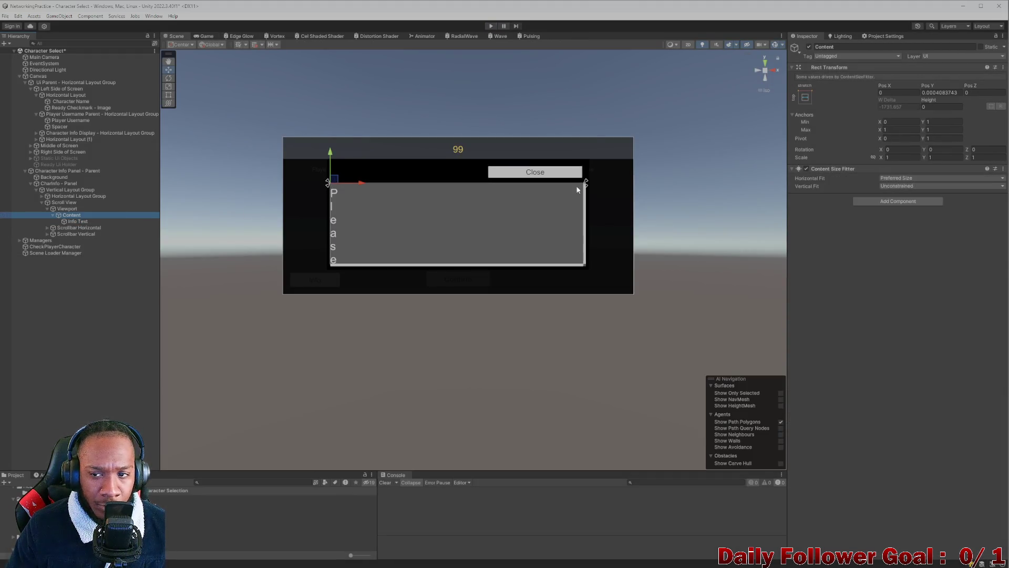
pyautogui.click(1003, 170)
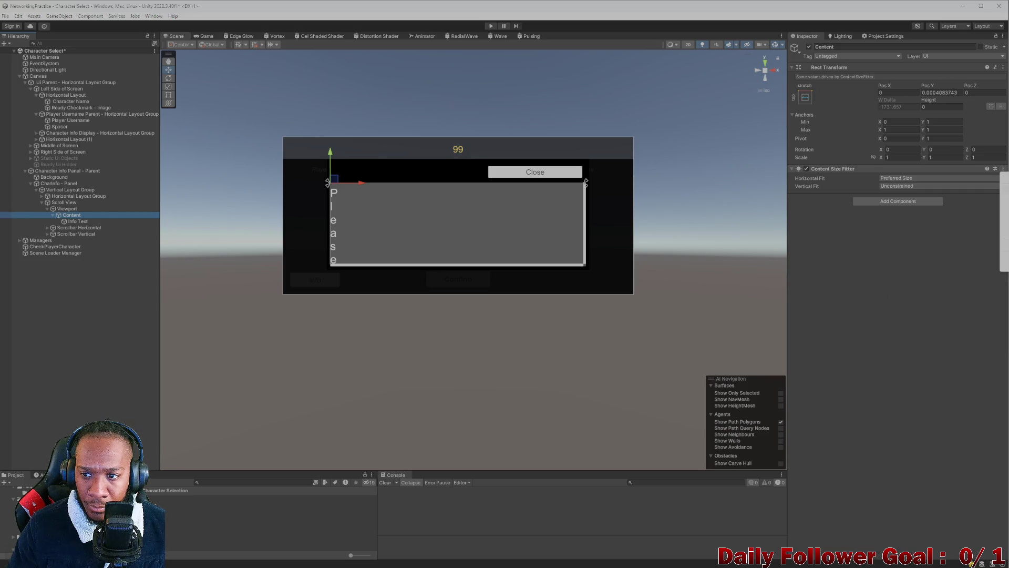
# Select Info Text and reset its Left offset to 0
pyautogui.click(1005, 190)
pyautogui.click(78, 221)
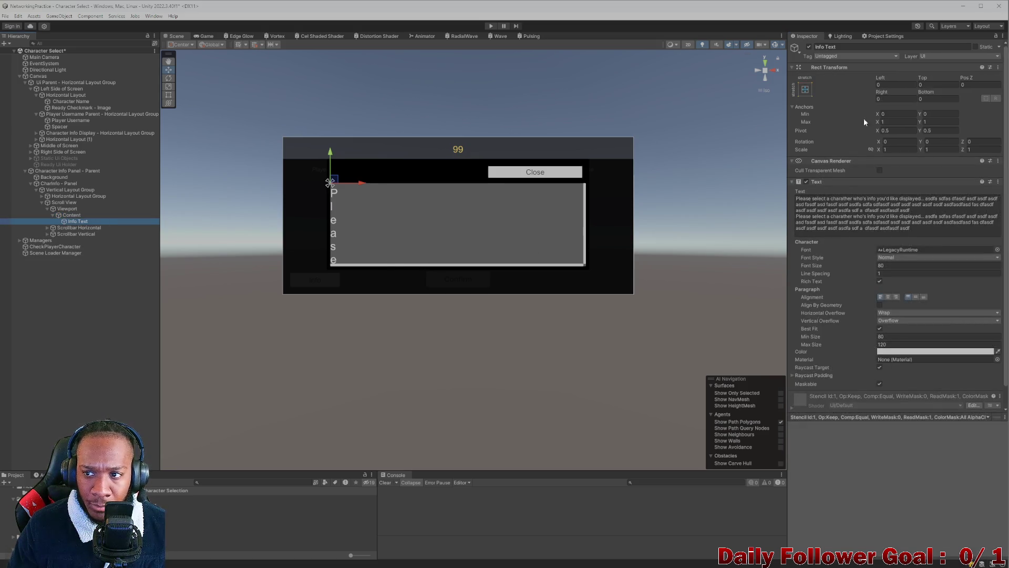
pyautogui.scroll(-1, 912, 251)
pyautogui.scroll(1, 885, 109)
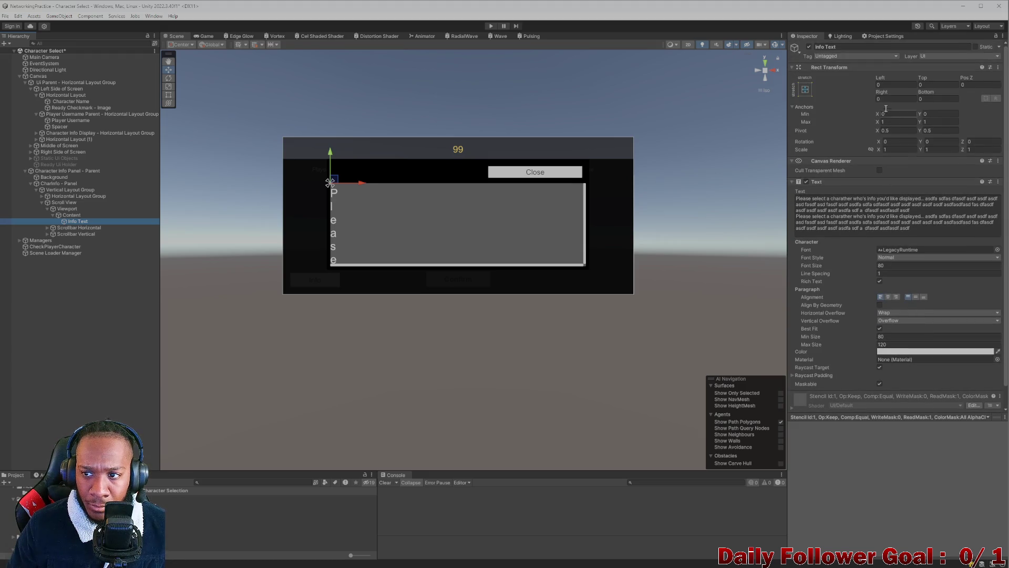
pyautogui.moveTo(881, 78)
pyautogui.mouseDown()
pyautogui.moveTo(451, 65)
pyautogui.moveTo(488, 65)
pyautogui.mouseUp()
pyautogui.doubleClick(894, 82)
pyautogui.write('0')
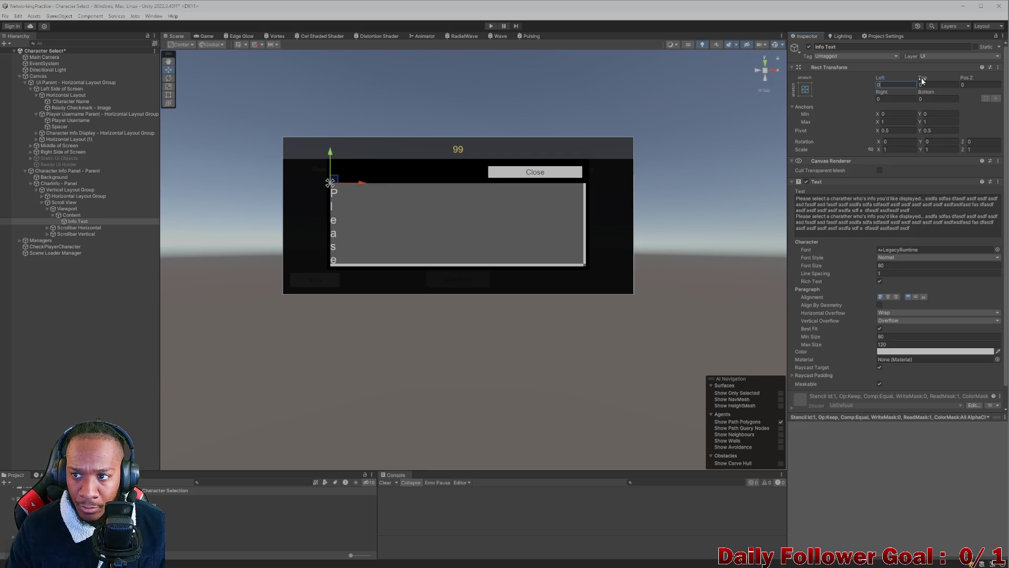
# Try several Right offsets on Info Text (-10000, 5000, 500), settling on -1750
pyautogui.moveTo(888, 92); pyautogui.dragTo(730, 96)
pyautogui.doubleClick(894, 99)
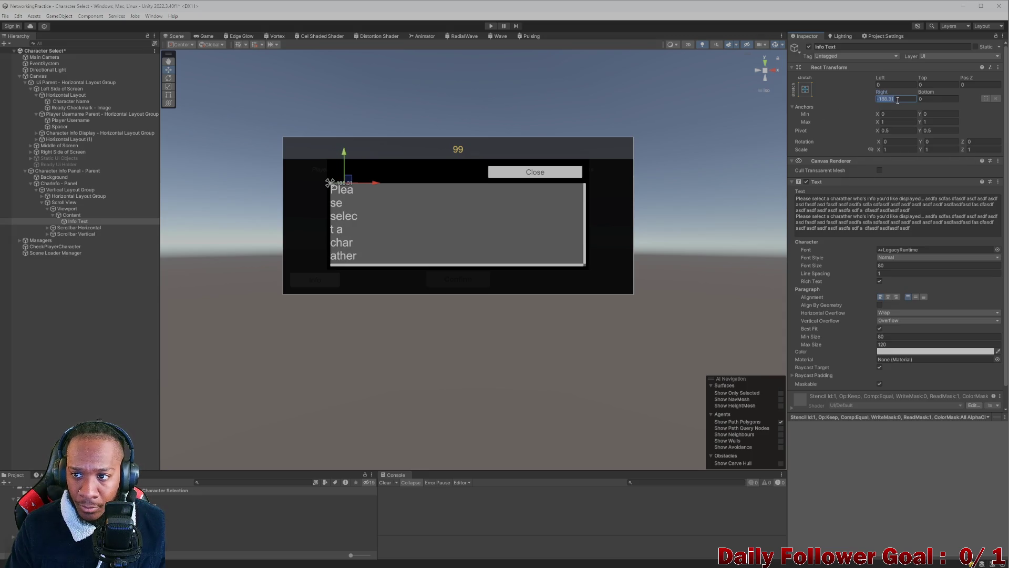
pyautogui.write('-1000')
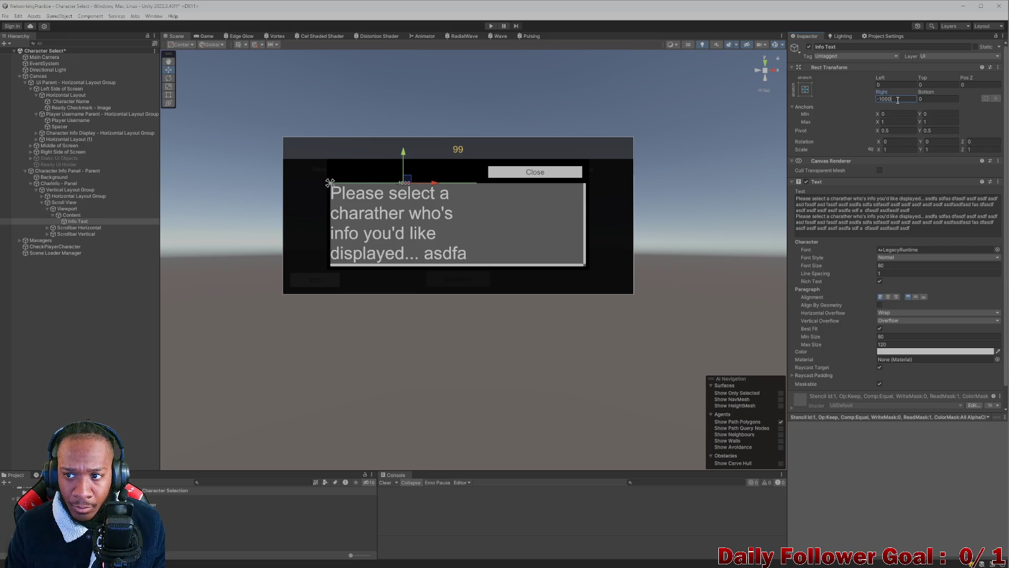
pyautogui.write('0')
pyautogui.press('BackSpace')
pyautogui.press('BackSpace')
pyautogui.press('BackSpace')
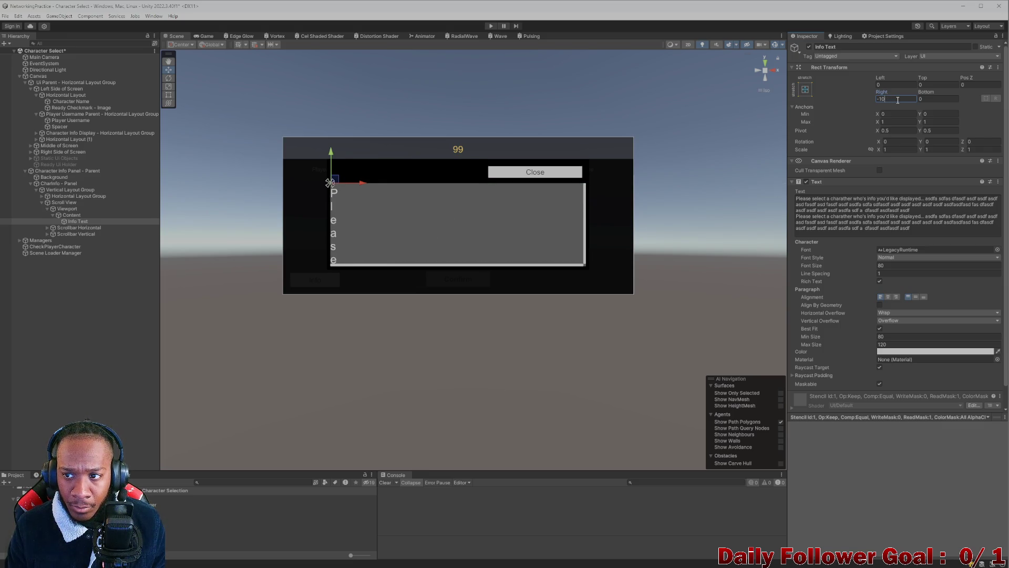
pyautogui.write('5000')
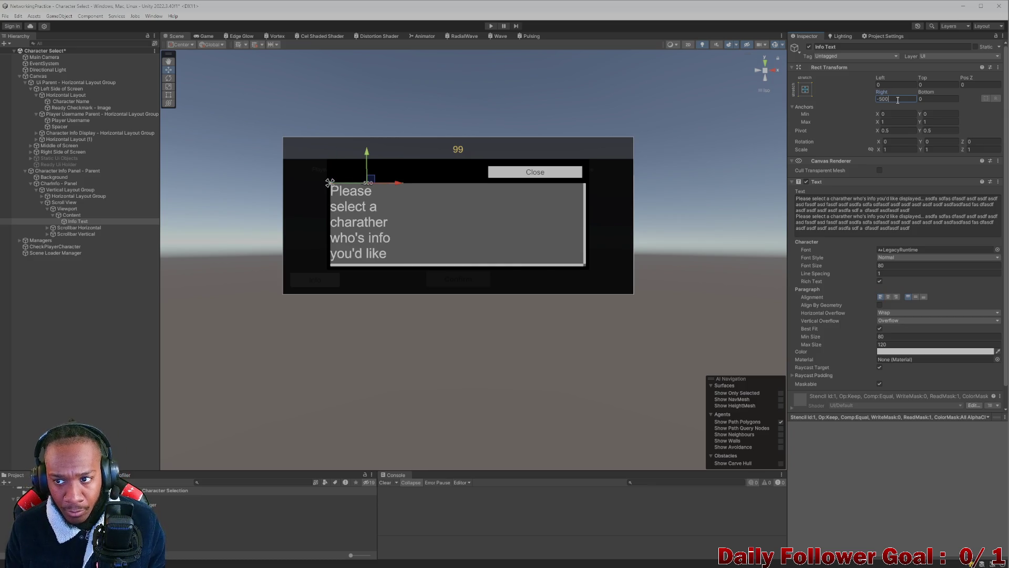
pyautogui.press('BackSpace')
pyautogui.press('BackSpace')
pyautogui.press('BackSpace')
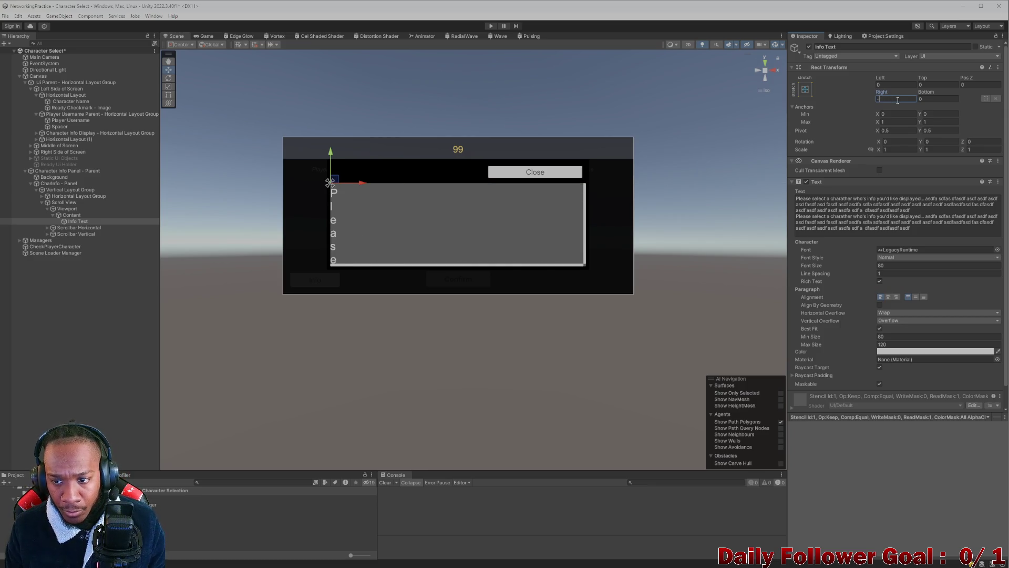
pyautogui.write('2000')
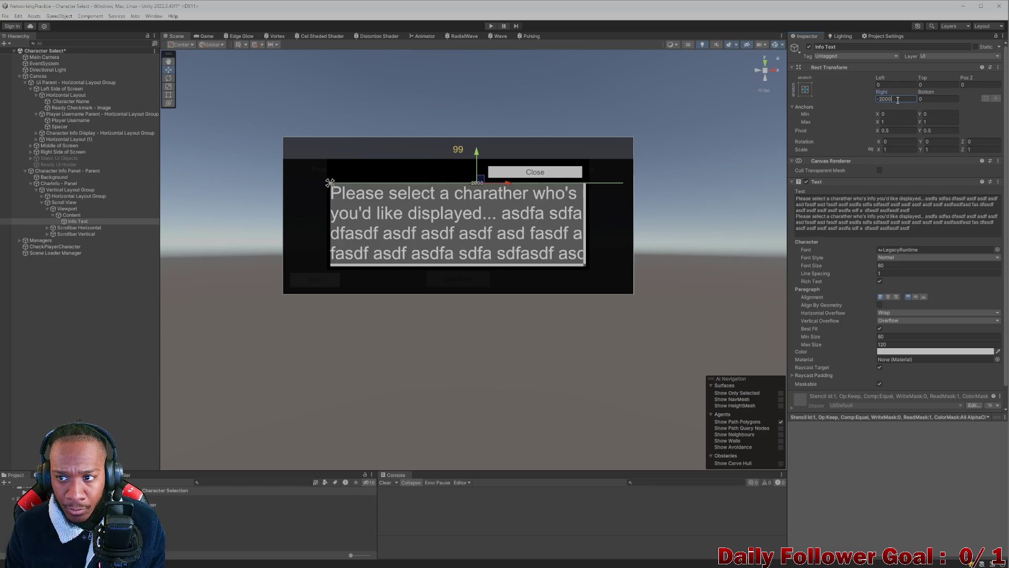
pyautogui.press('BackSpace')
pyautogui.press('BackSpace')
pyautogui.press('BackSpace')
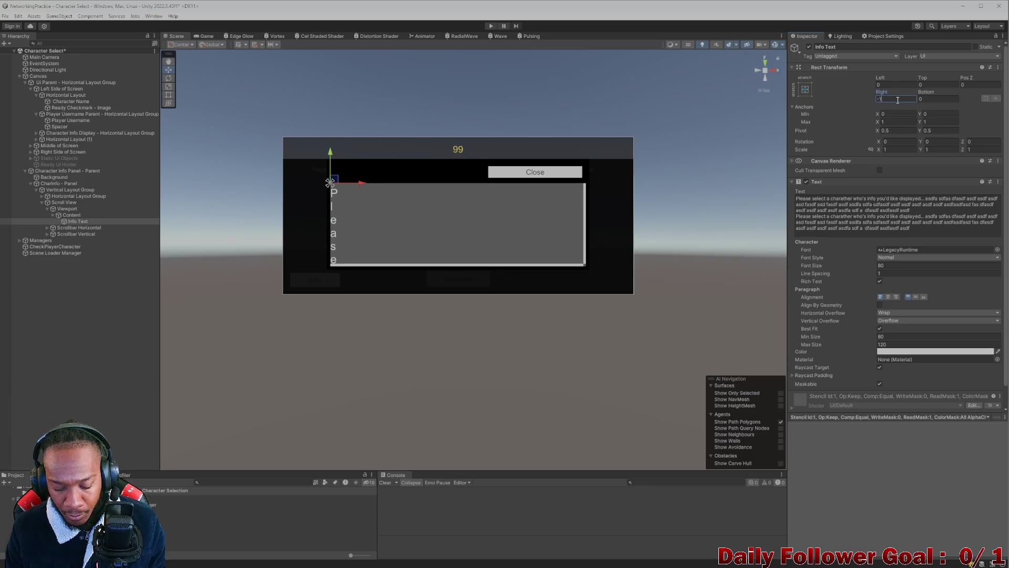
pyautogui.write('500')
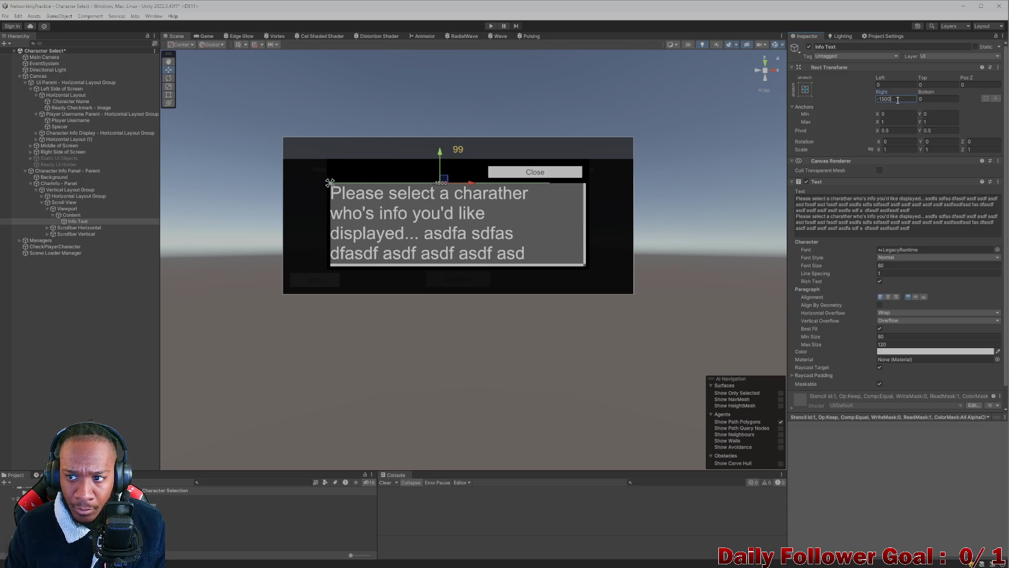
pyautogui.press('BackSpace')
pyautogui.press('BackSpace')
pyautogui.press('BackSpace')
pyautogui.write('7')
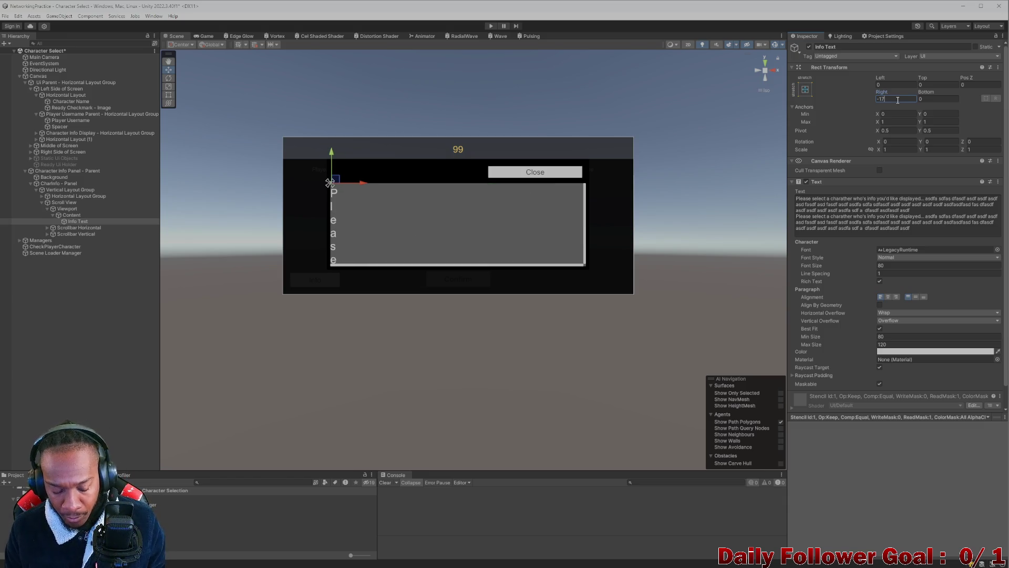
pyautogui.write('50')
# Clear Info Text's Left offset value and nudge its Top offset
pyautogui.click(895, 84)
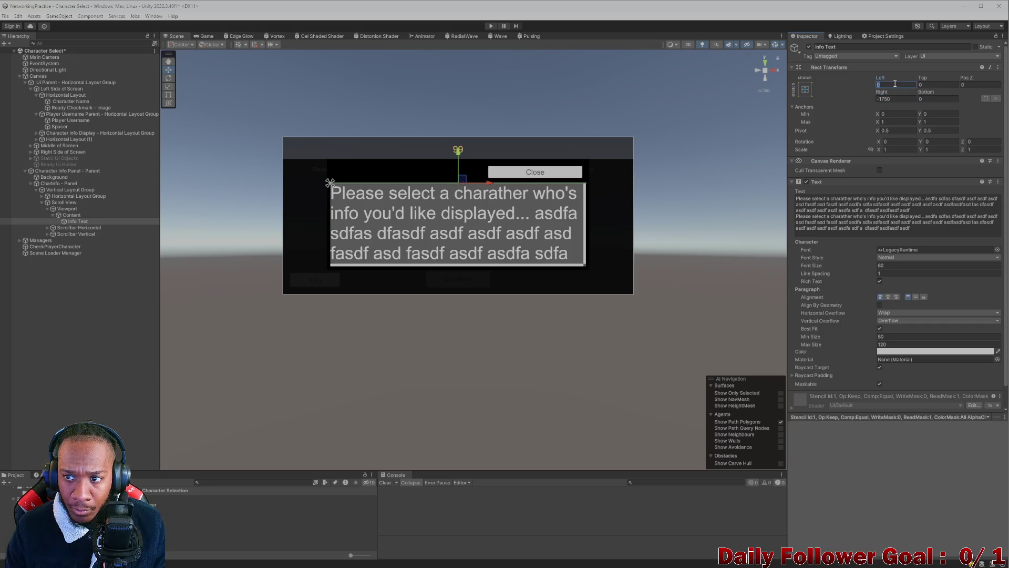
pyautogui.write('750')
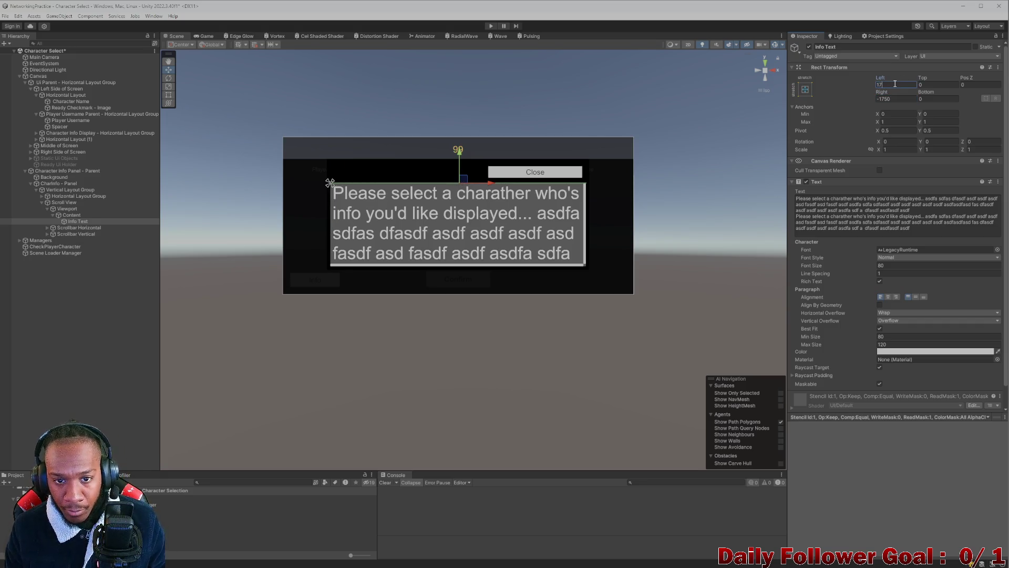
pyautogui.press('BackSpace')
pyautogui.press('BackSpace')
pyautogui.press('BackSpace')
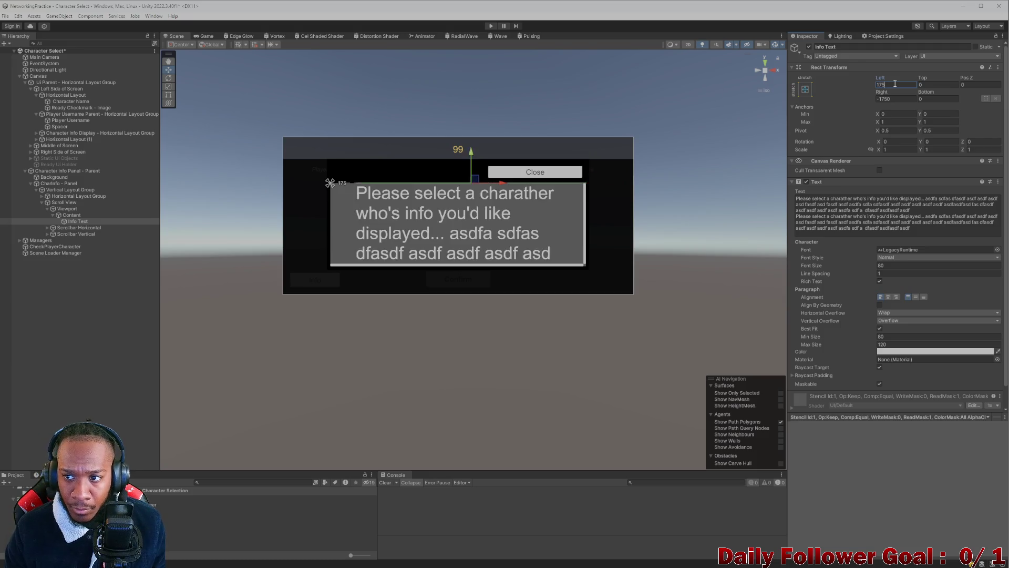
pyautogui.moveTo(928, 82)
pyautogui.mouseDown()
pyautogui.moveTo(962, 79)
pyautogui.moveTo(925, 80)
pyautogui.mouseUp()
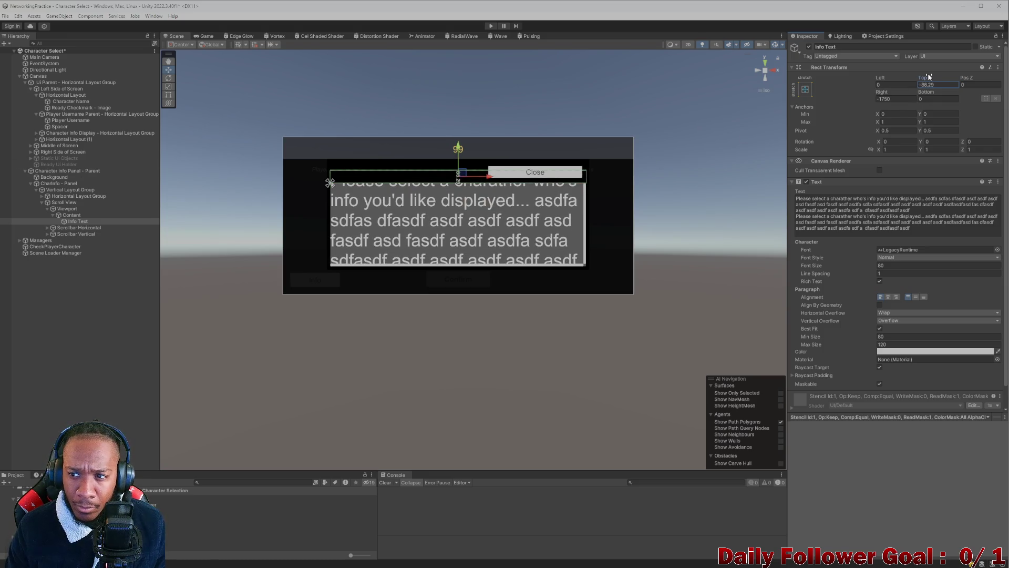
# Scrub Info Text's Top offset and check the text in Play mode
pyautogui.moveTo(929, 79); pyautogui.dragTo(972, 64)
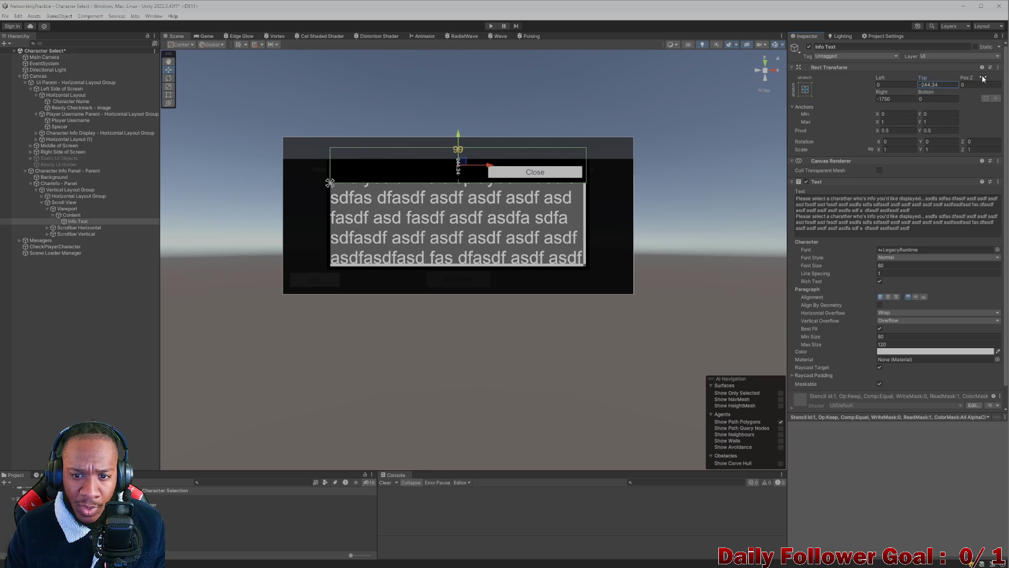
pyautogui.click(491, 26)
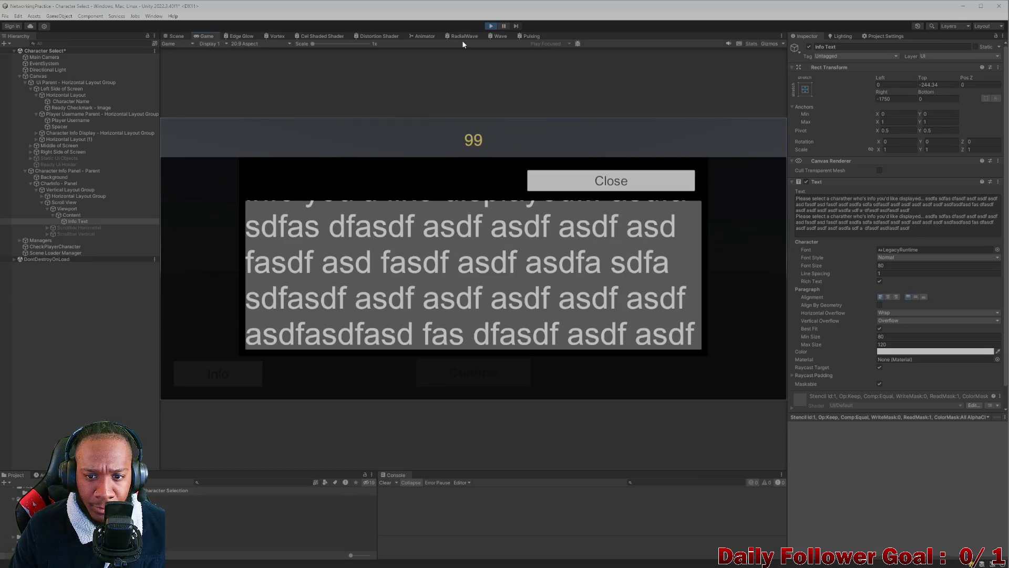
pyautogui.scroll(-2, 473, 236)
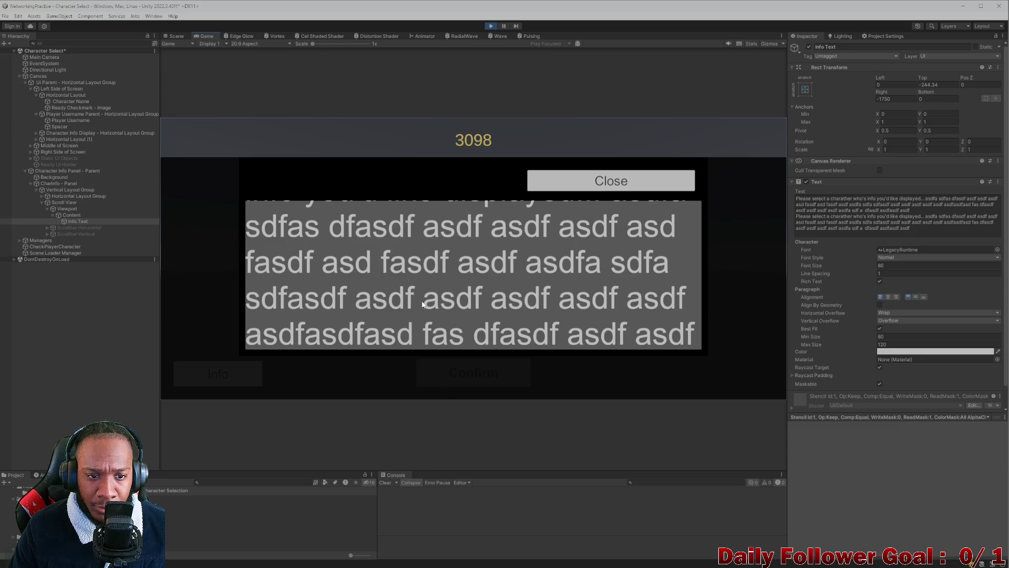
pyautogui.click(491, 26)
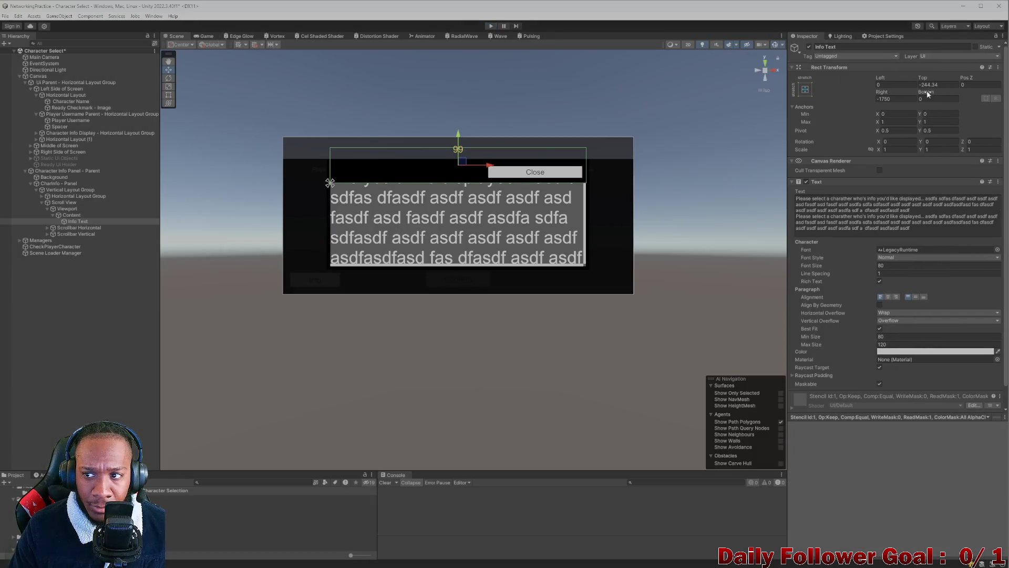
# Set Info Text's Top offset to 0 and select Content
pyautogui.click(943, 83)
pyautogui.write('0')
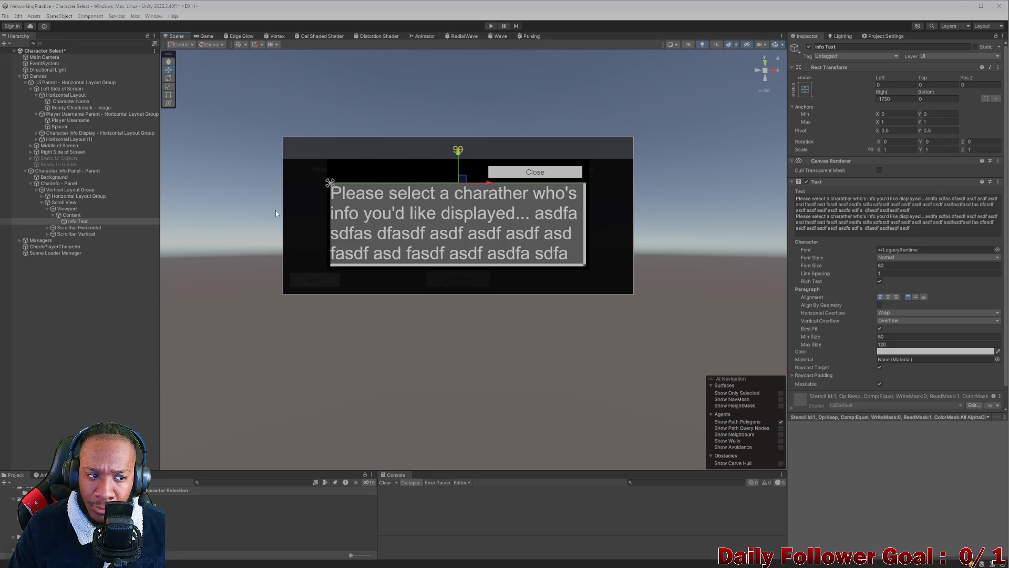
pyautogui.click(72, 216)
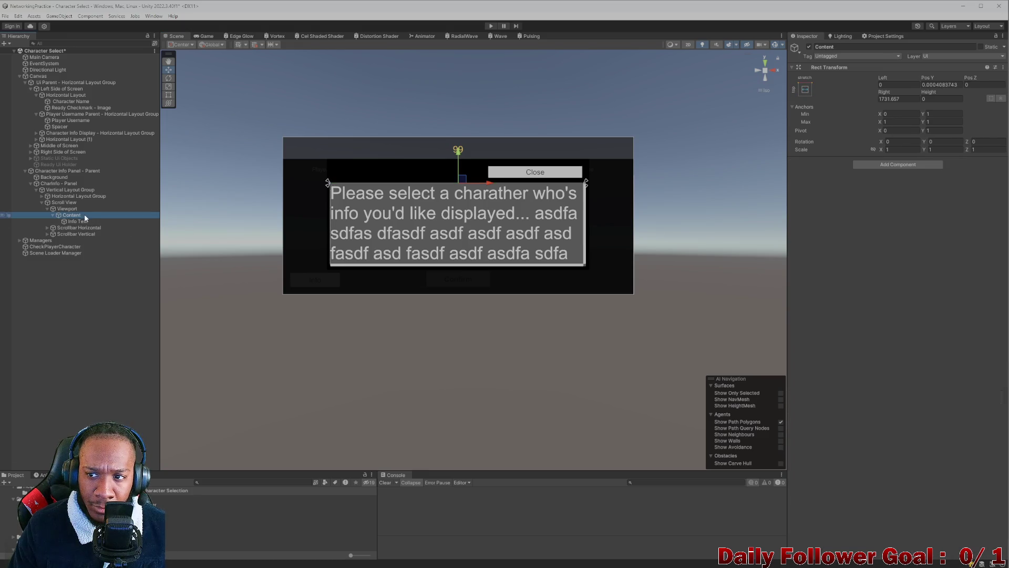
# Clear Content's Right offset, set its Pos Y to 0, and set Info Text's Right to 0
pyautogui.click(903, 100)
pyautogui.press('BackSpace')
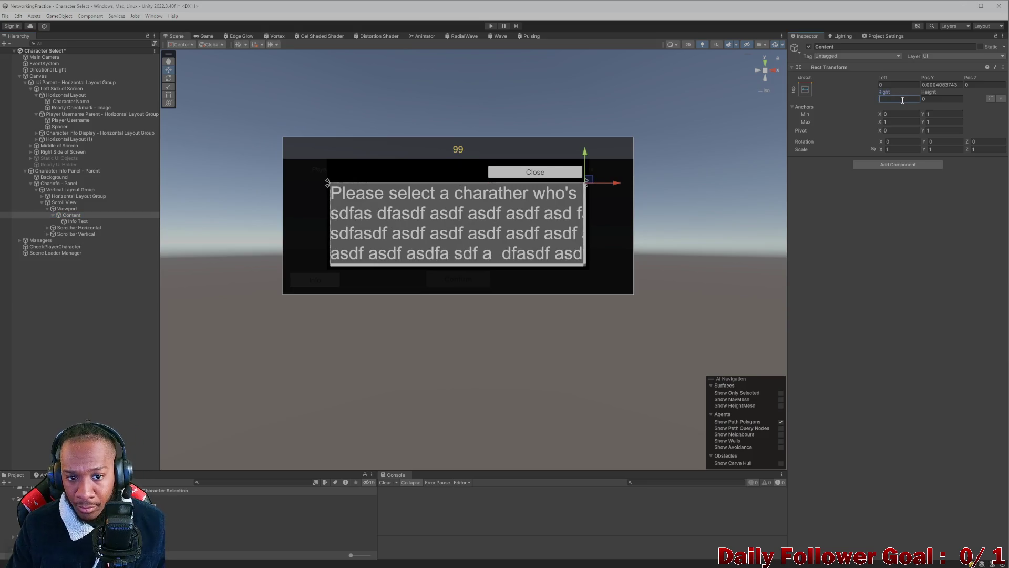
pyautogui.click(941, 84)
pyautogui.write('0')
pyautogui.click(78, 222)
pyautogui.click(891, 99)
pyautogui.write('0')
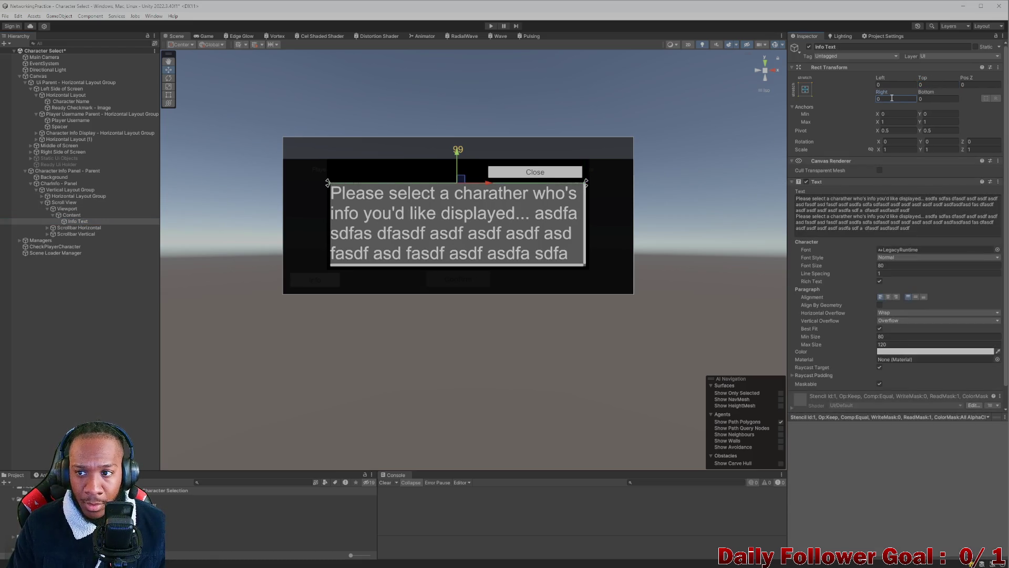
# Add a Content Size Fitter to Content: Horizontal Unconstrained, Vertical Preferred Size, Right offset 0
pyautogui.click(72, 215)
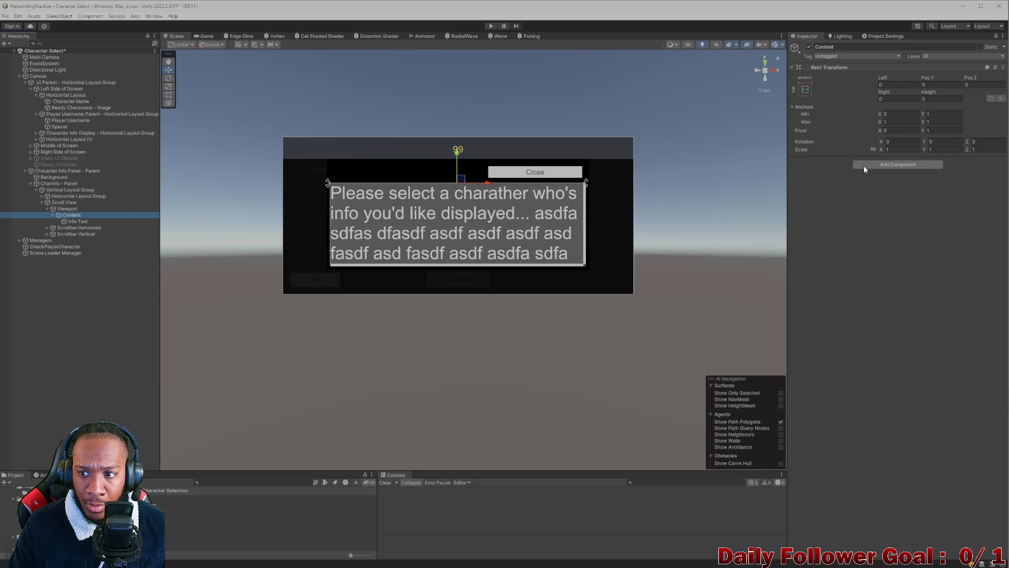
pyautogui.click(865, 166)
pyautogui.write('conte')
pyautogui.click(881, 193)
pyautogui.click(898, 178)
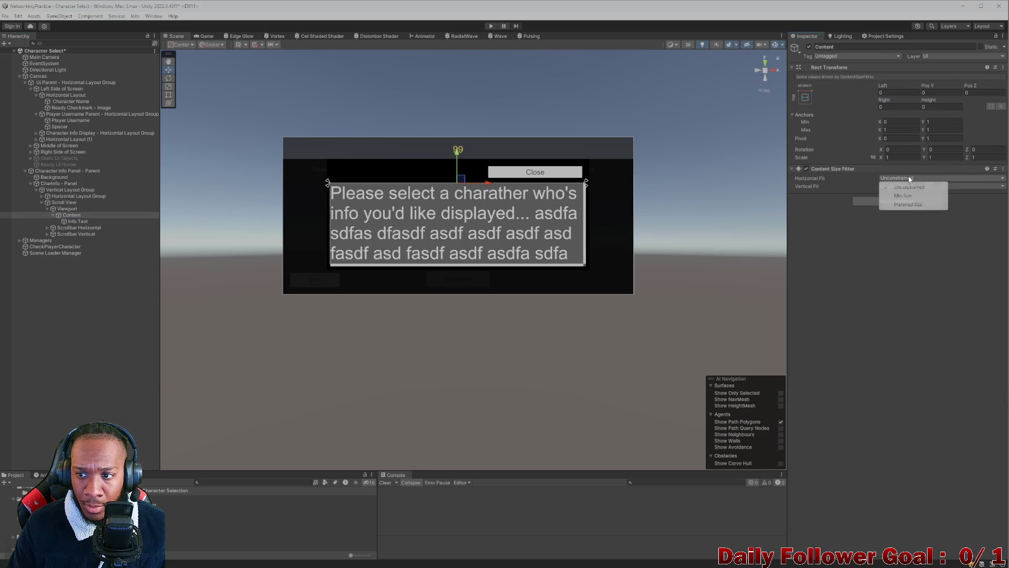
pyautogui.click(902, 202)
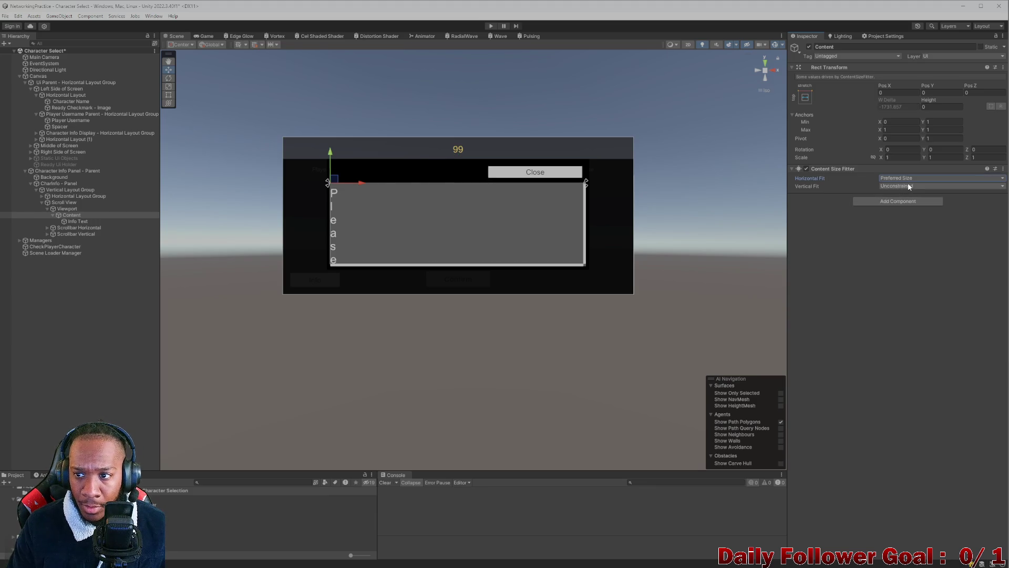
pyautogui.click(912, 178)
pyautogui.click(912, 188)
pyautogui.click(895, 107)
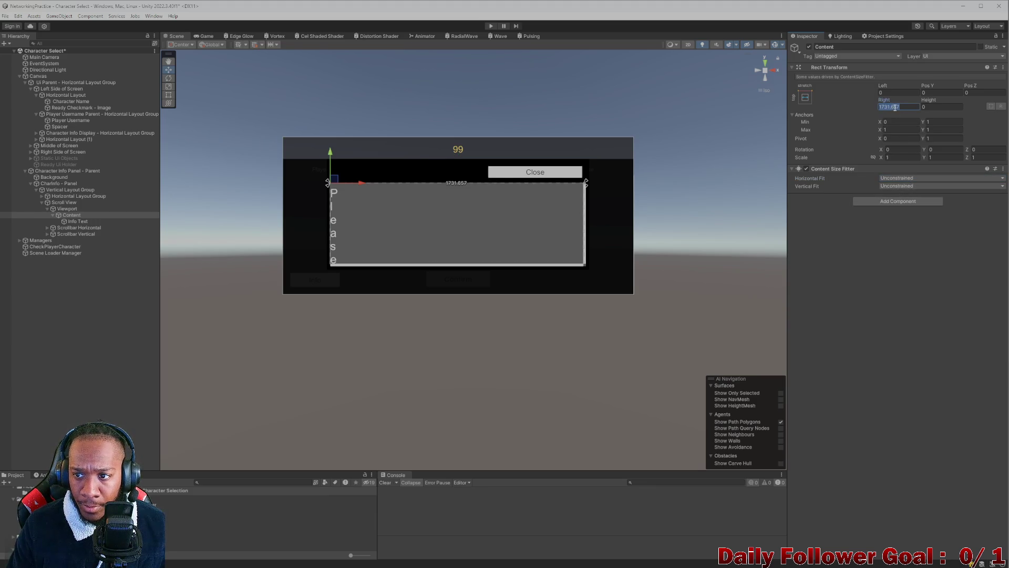
pyautogui.write('0')
pyautogui.click(903, 186)
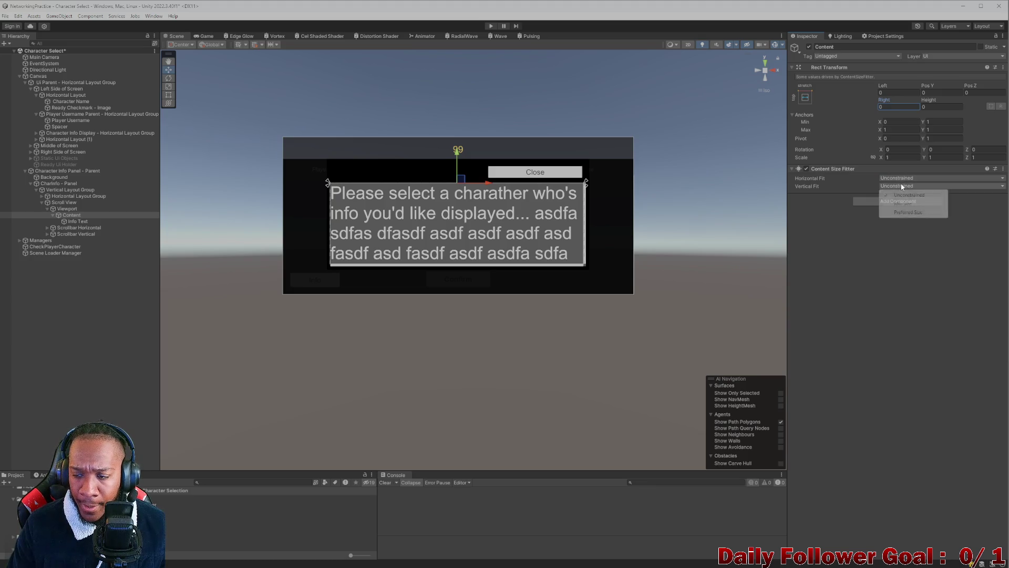
pyautogui.click(909, 213)
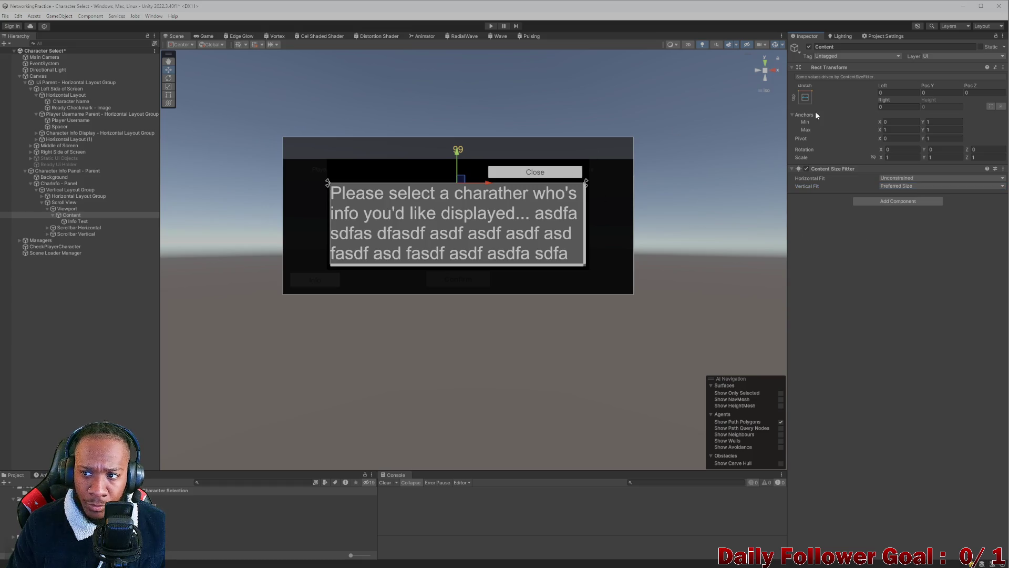
# Select Info Text and review its settings in the Inspector
pyautogui.click(77, 221)
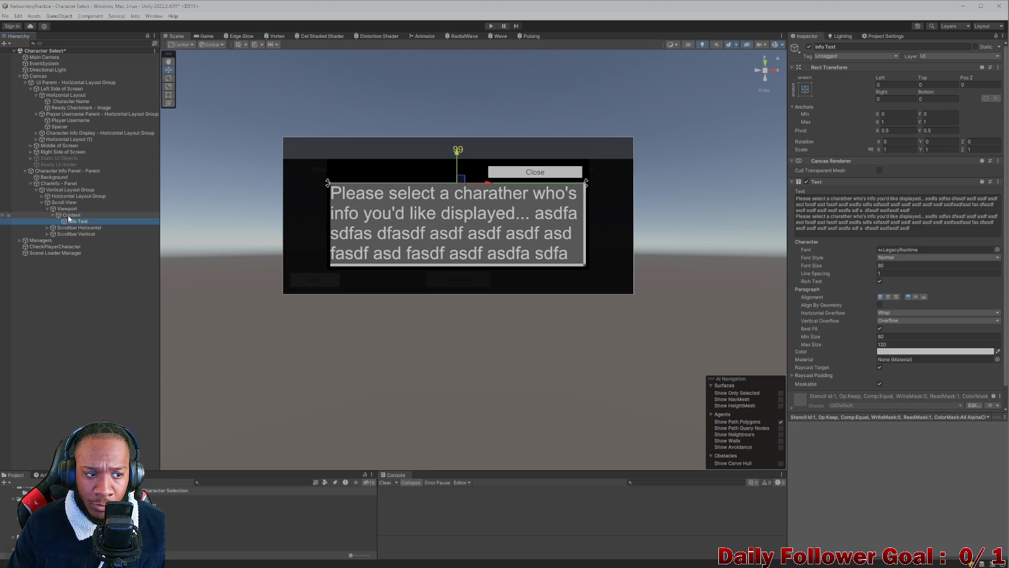
pyautogui.scroll(-1, 864, 290)
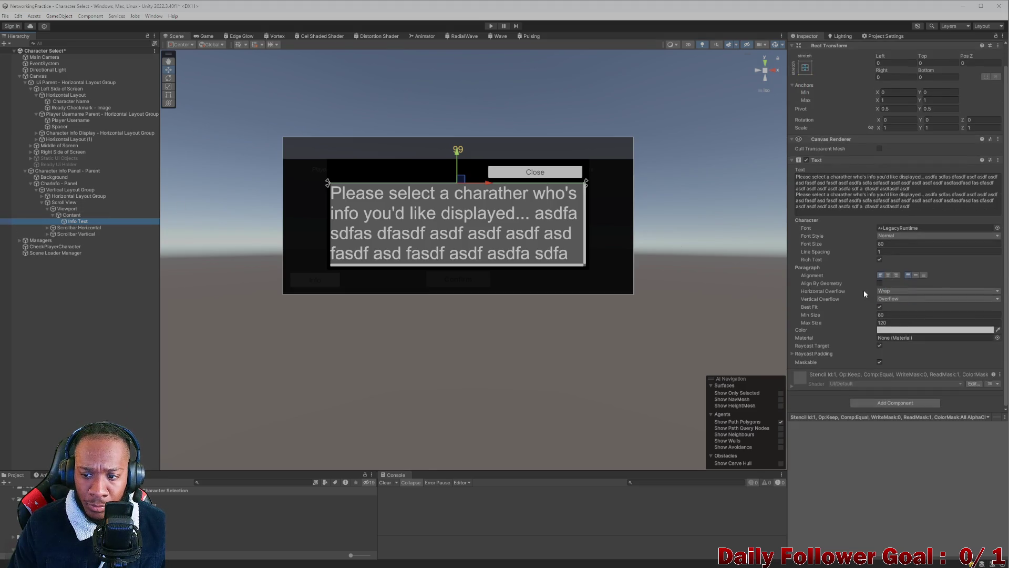
pyautogui.scroll(1, 801, 280)
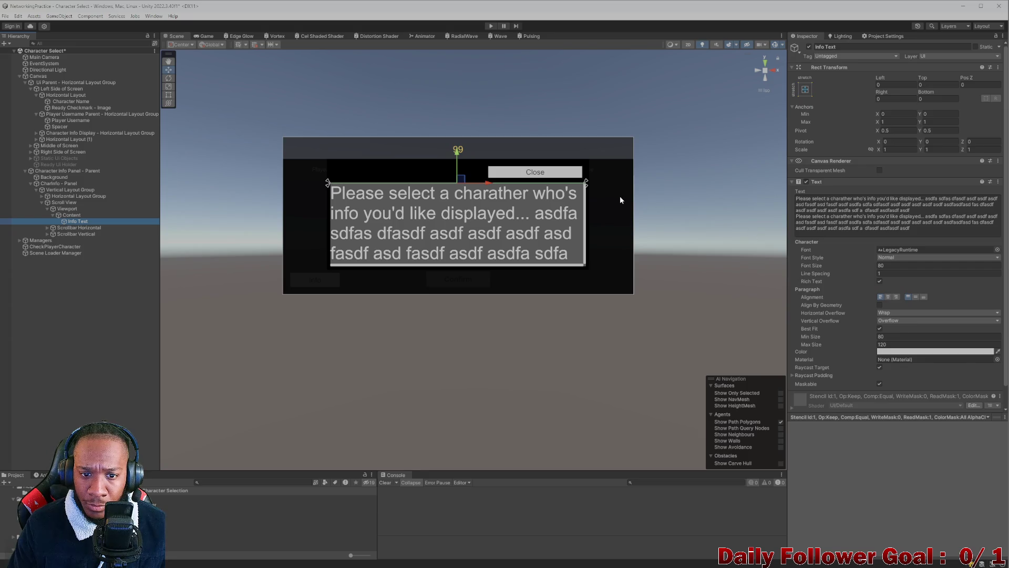
pyautogui.moveTo(514, 563)
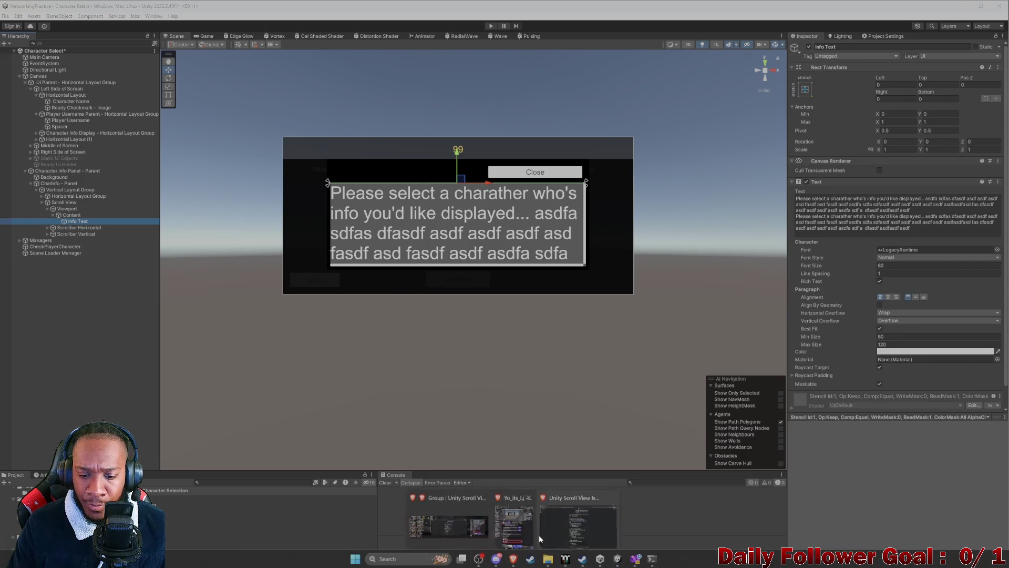
pyautogui.click(561, 516)
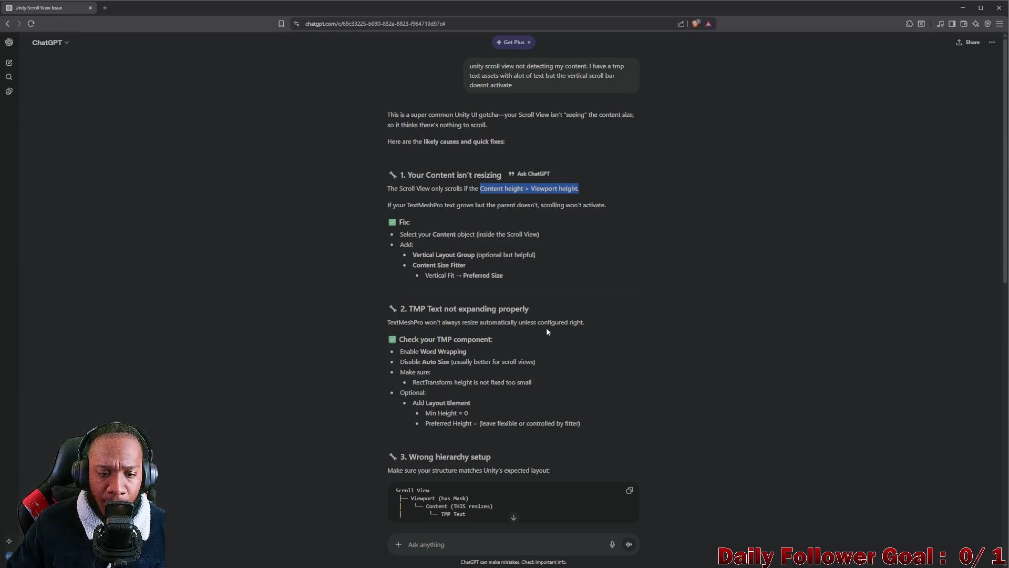
pyautogui.moveTo(541, 7)
pyautogui.mouseDown()
pyautogui.moveTo(631, 7)
pyautogui.moveTo(672, 36)
pyautogui.moveTo(280, 272)
pyautogui.mouseUp()
pyautogui.click(841, 304)
pyautogui.scroll(-2, 858, 250)
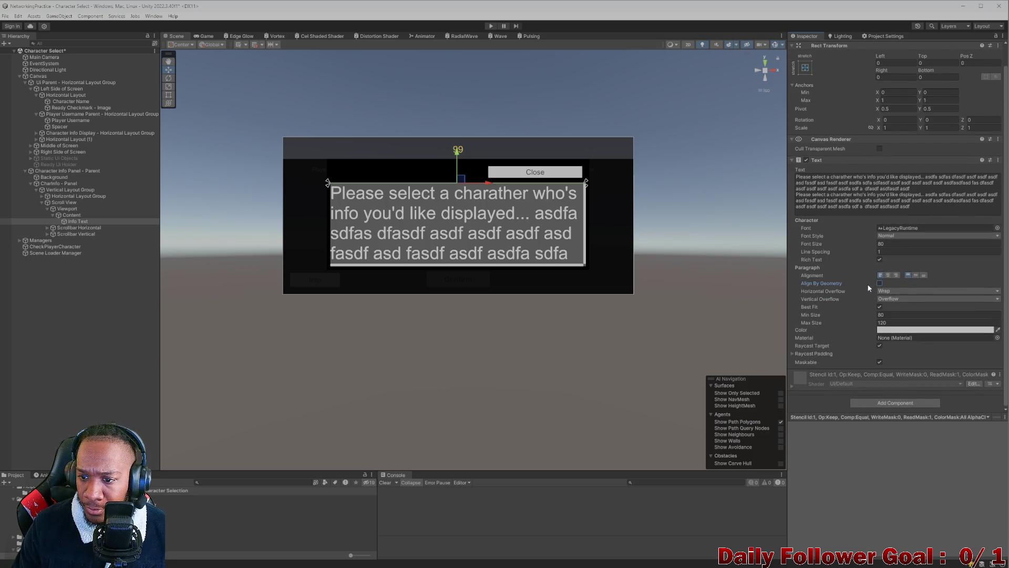
# Disable Best Fit on the Info Text so its prompt renders at size 60 and wraps
pyautogui.scroll(2, 818, 263)
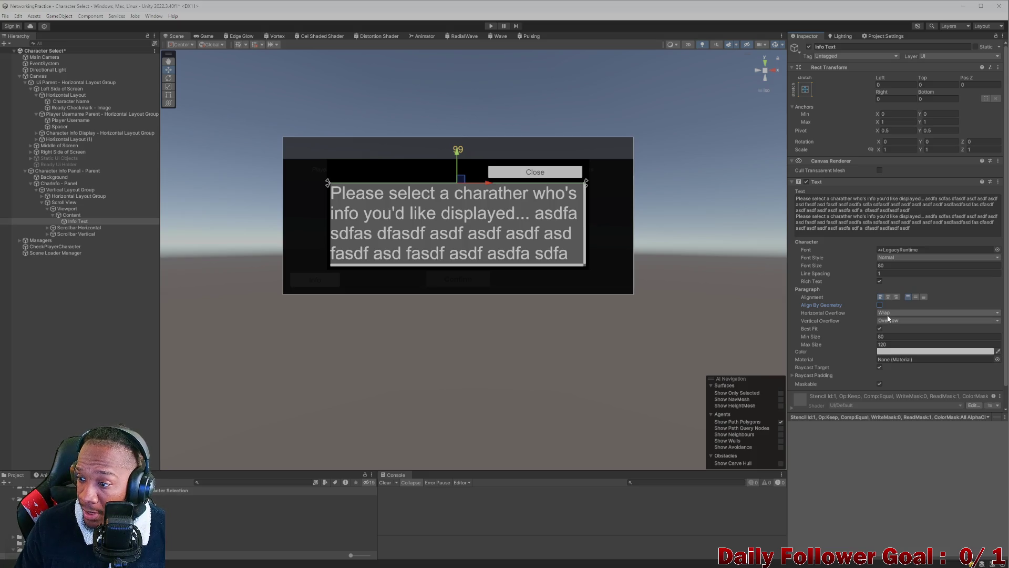
pyautogui.click(880, 329)
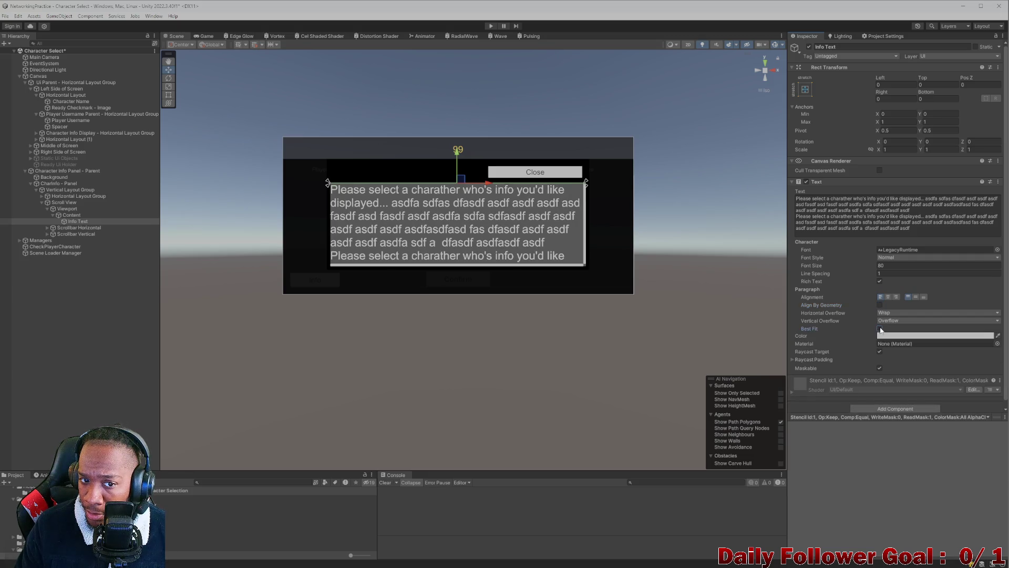
pyautogui.click(880, 329)
pyautogui.click(879, 328)
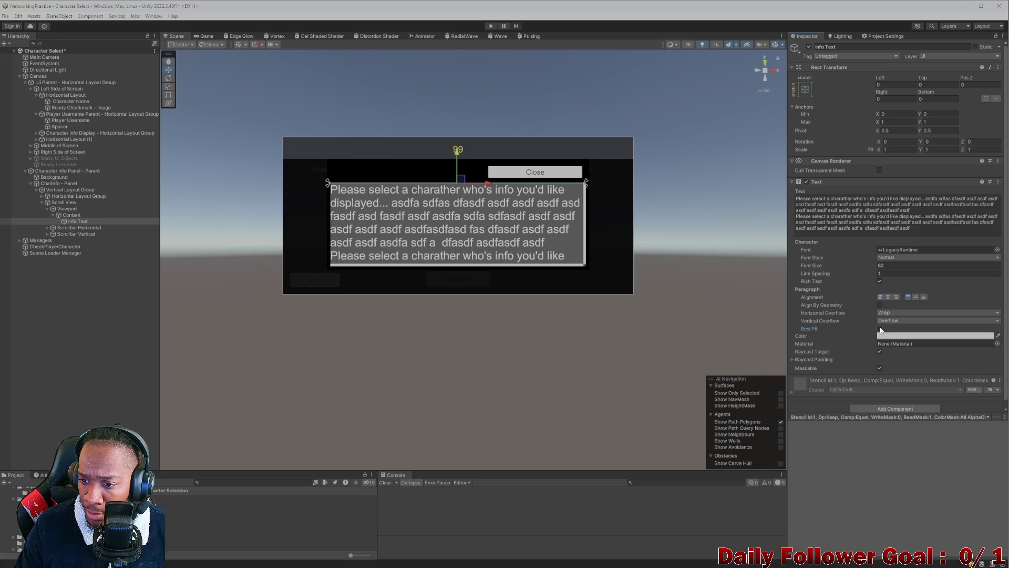
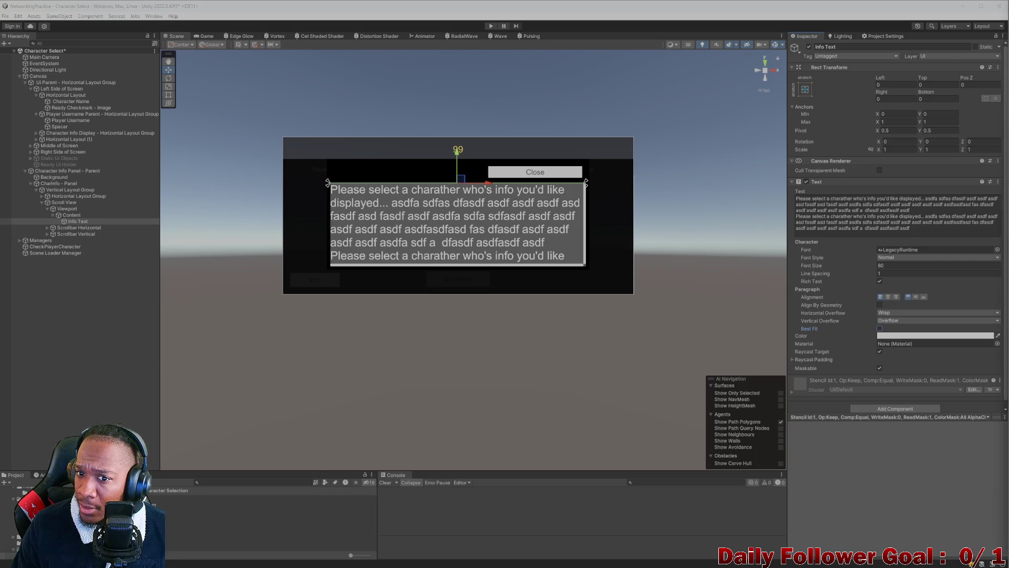
# Move the ChatGPT window aside and return to Unity
pyautogui.hotkey('alt', 'Tab')
pyautogui.moveTo(678, 8); pyautogui.dragTo(655, 41)
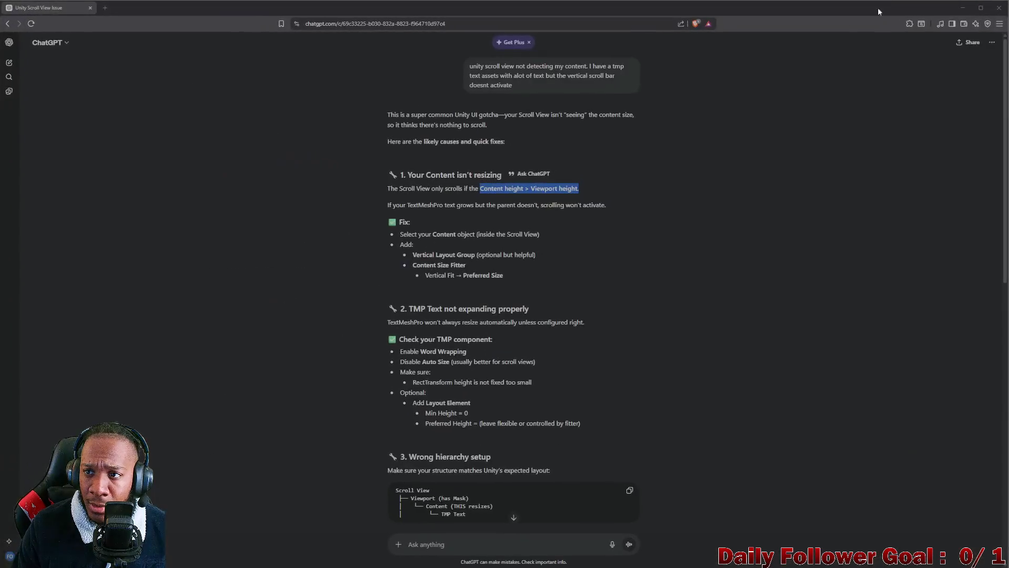
pyautogui.click(957, 8)
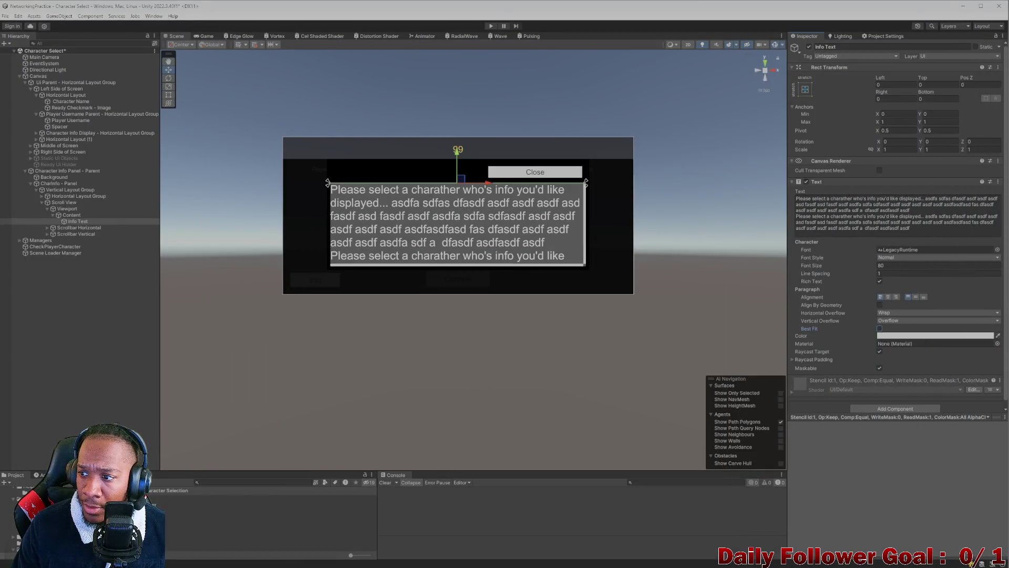
# Set the scroll Content's Pos Y to exactly 0 and enter play mode to test
pyautogui.click(73, 215)
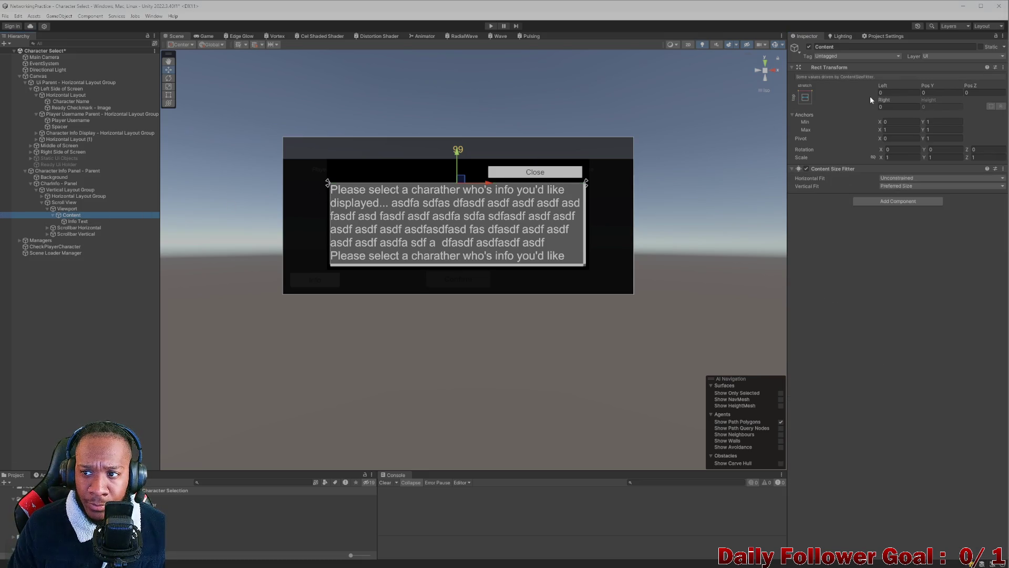
pyautogui.moveTo(923, 86)
pyautogui.mouseDown()
pyautogui.moveTo(547, 63)
pyautogui.moveTo(640, 83)
pyautogui.moveTo(931, 90)
pyautogui.mouseUp()
pyautogui.click(931, 93)
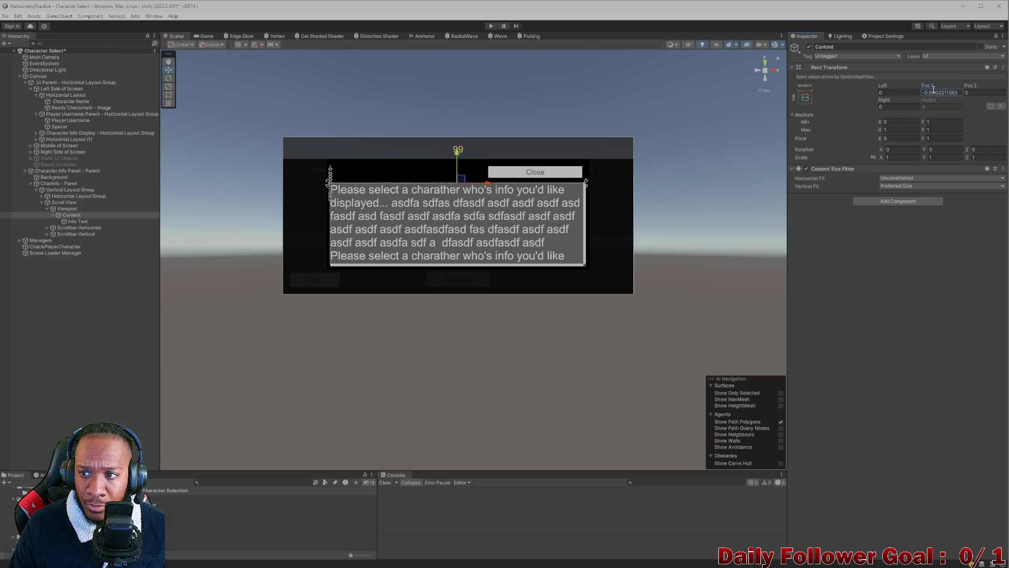
pyautogui.write('0')
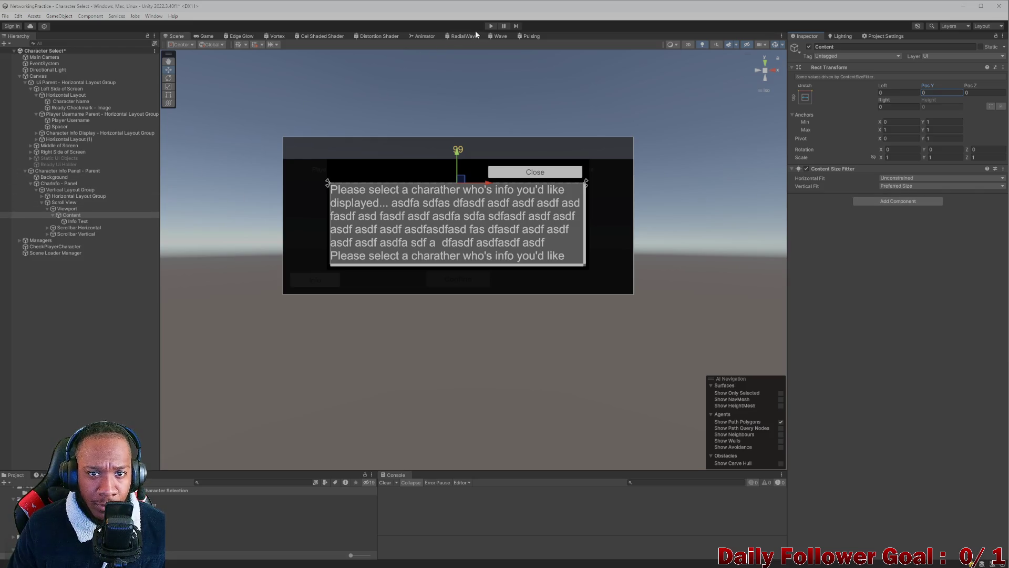
pyautogui.click(488, 26)
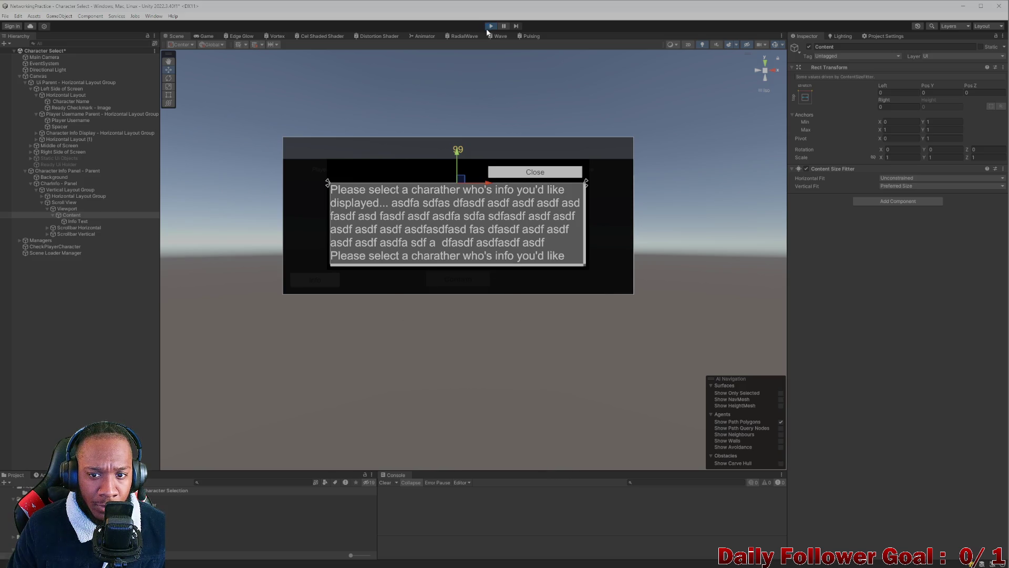
pyautogui.scroll(-2, 417, 226)
# Scroll the ability text up and down in the Game view to test scrolling
pyautogui.scroll(1, 417, 226)
pyautogui.scroll(-1, 379, 210)
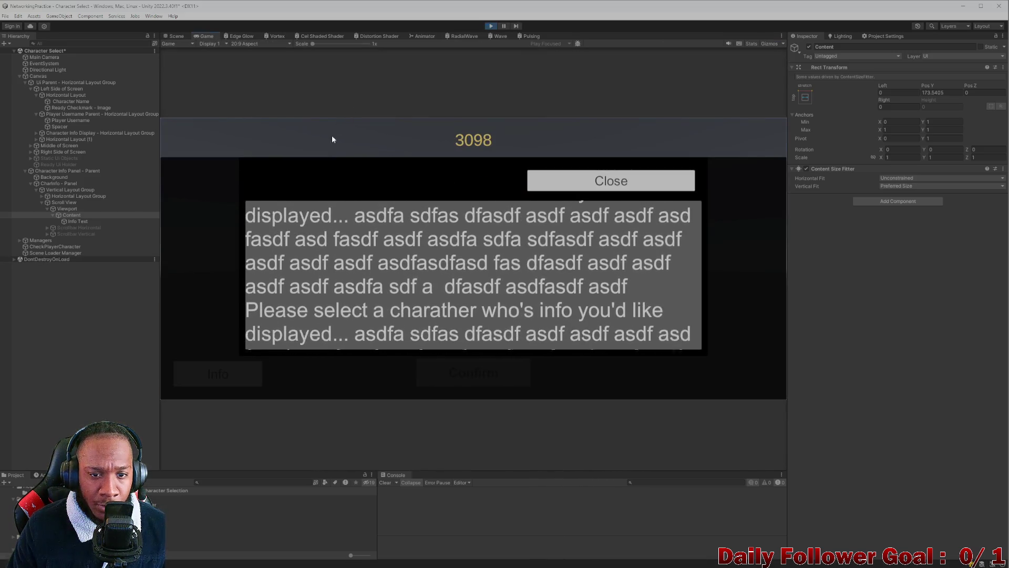
pyautogui.scroll(1, 269, 221)
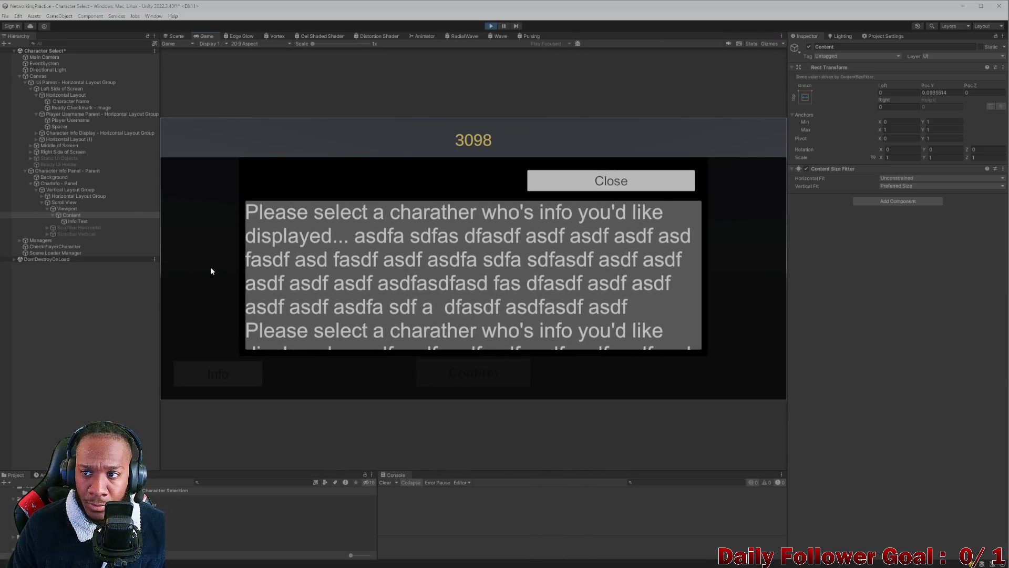
# Try the middle-centre anchor preset on Info Text and stop play mode
pyautogui.click(74, 222)
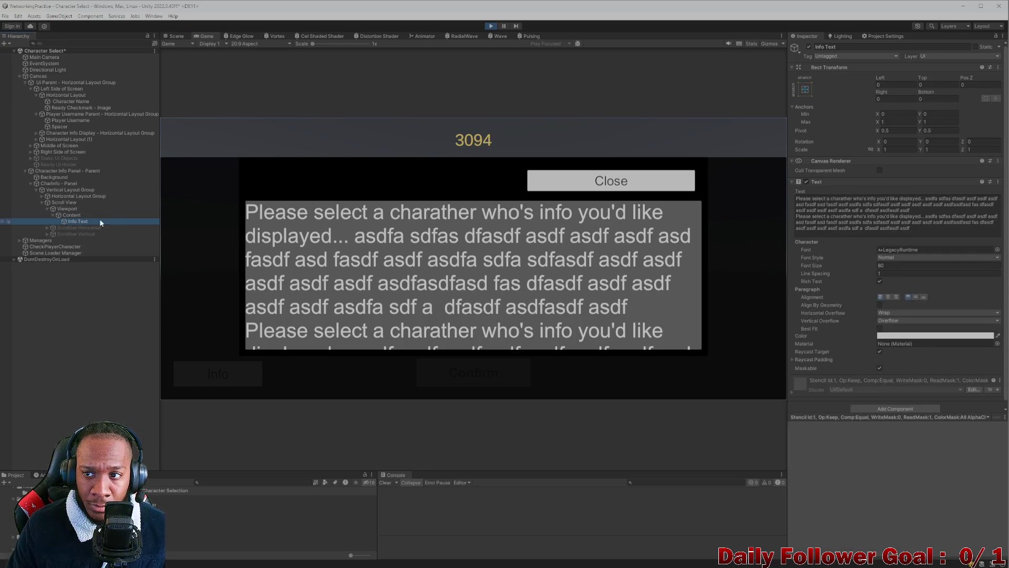
pyautogui.click(803, 90)
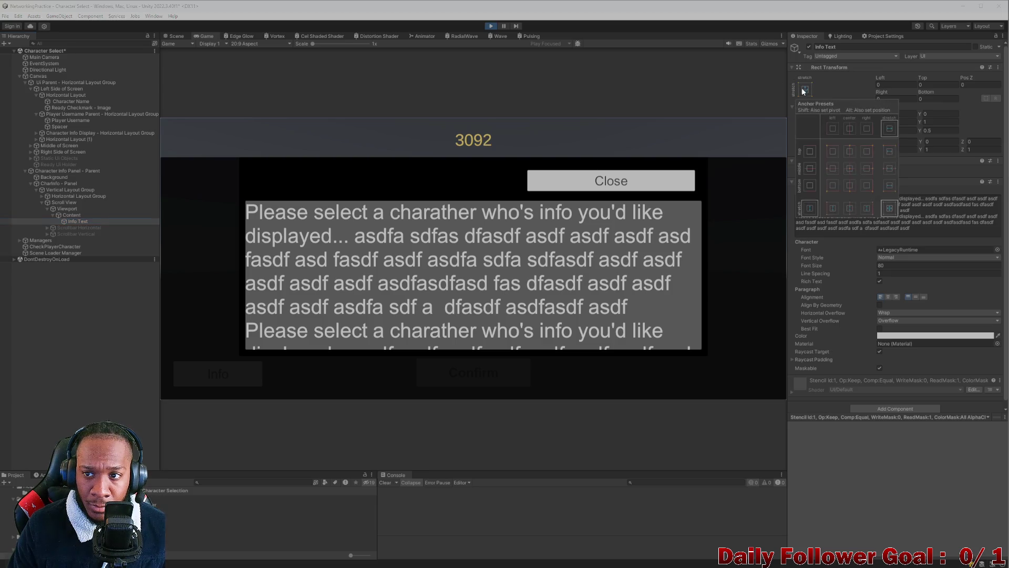
pyautogui.click(850, 167)
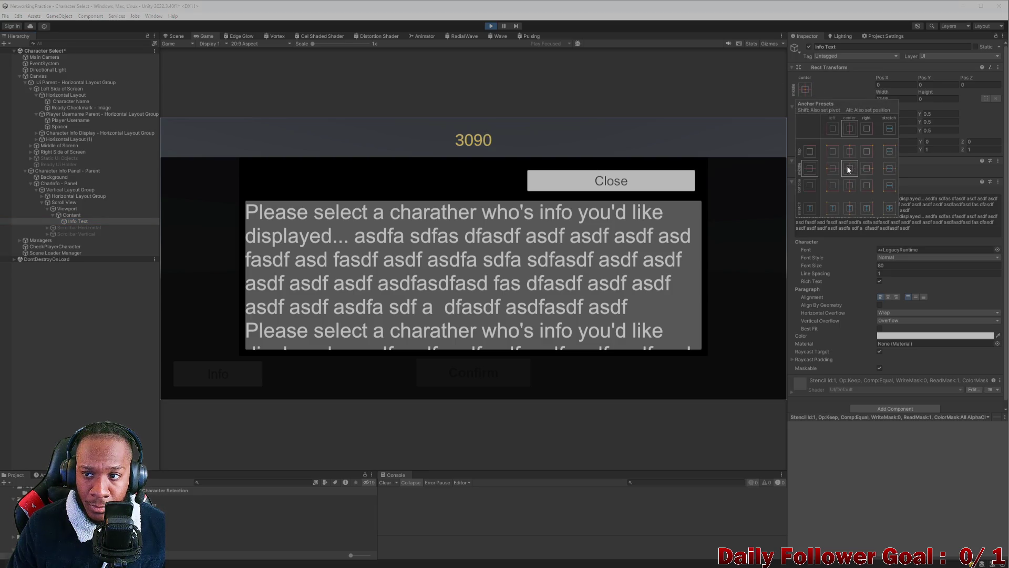
pyautogui.click(805, 87)
pyautogui.click(491, 26)
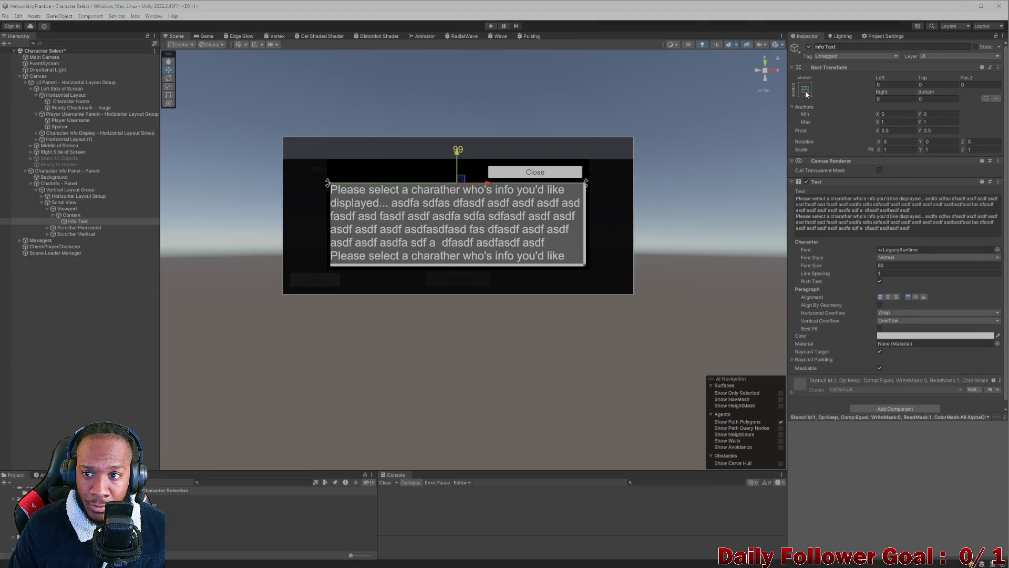
pyautogui.click(805, 91)
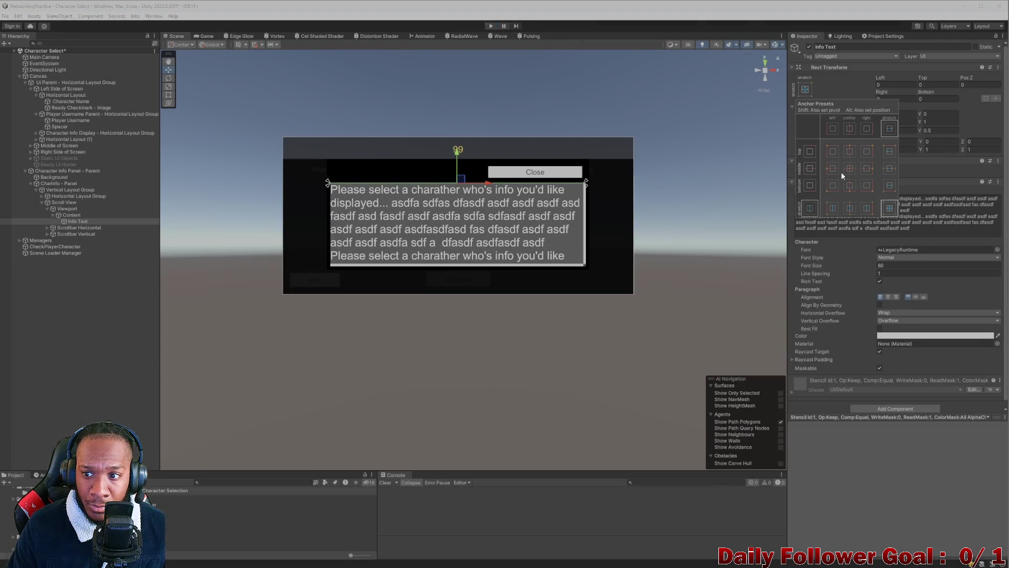
# Anchor Info Text to middle centre with width 1732, first trying height 5000
pyautogui.click(850, 167)
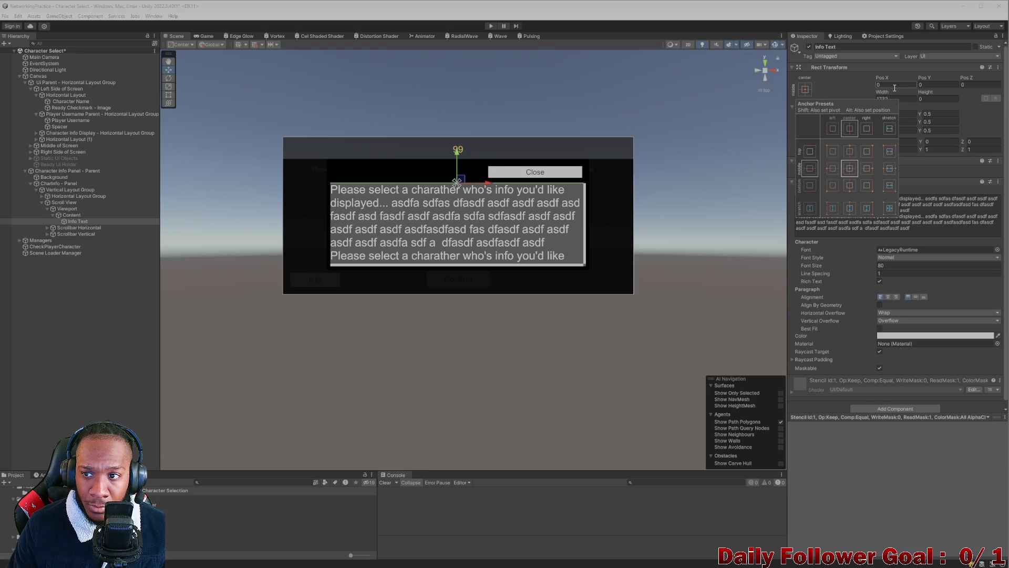
pyautogui.click(868, 98)
pyautogui.click(891, 99)
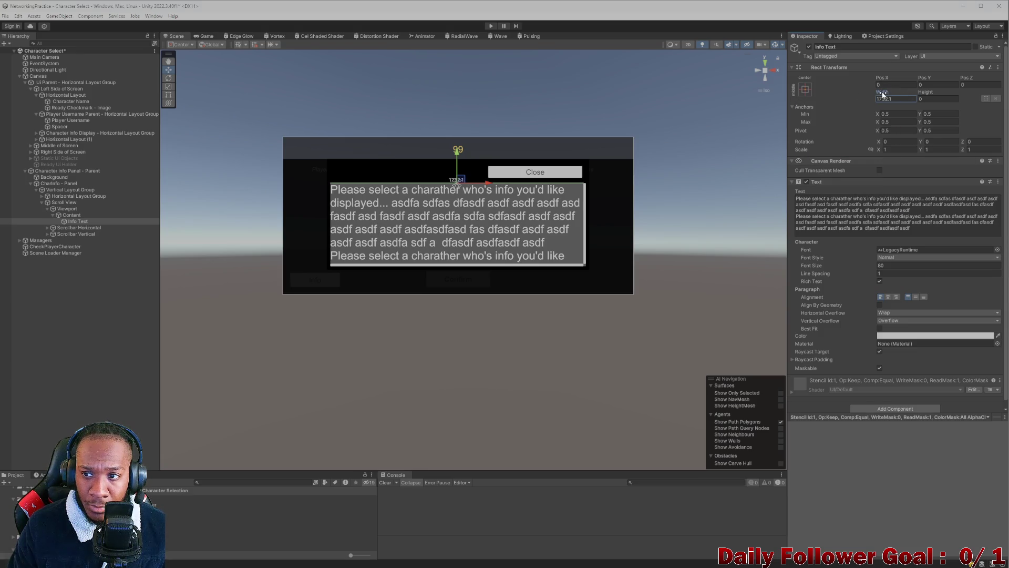
pyautogui.write('1732')
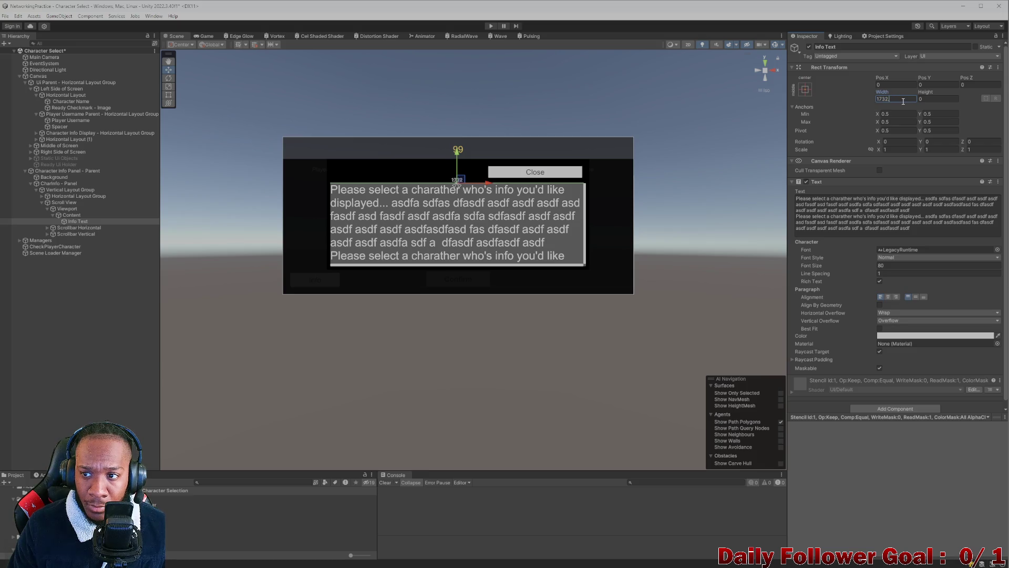
pyautogui.moveTo(925, 92)
pyautogui.mouseDown()
pyautogui.moveTo(886, 92)
pyautogui.moveTo(966, 99)
pyautogui.mouseUp()
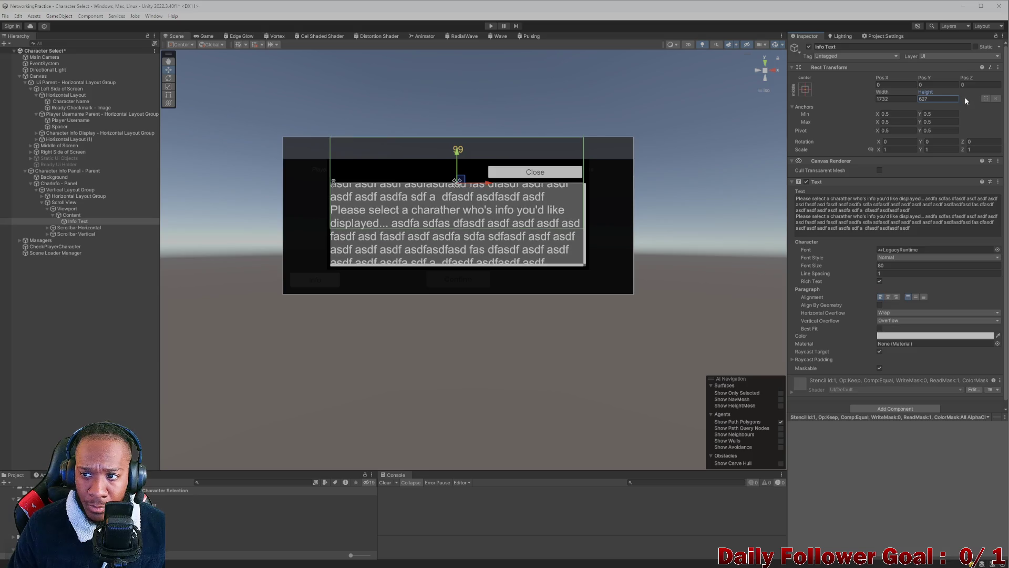
pyautogui.click(926, 100)
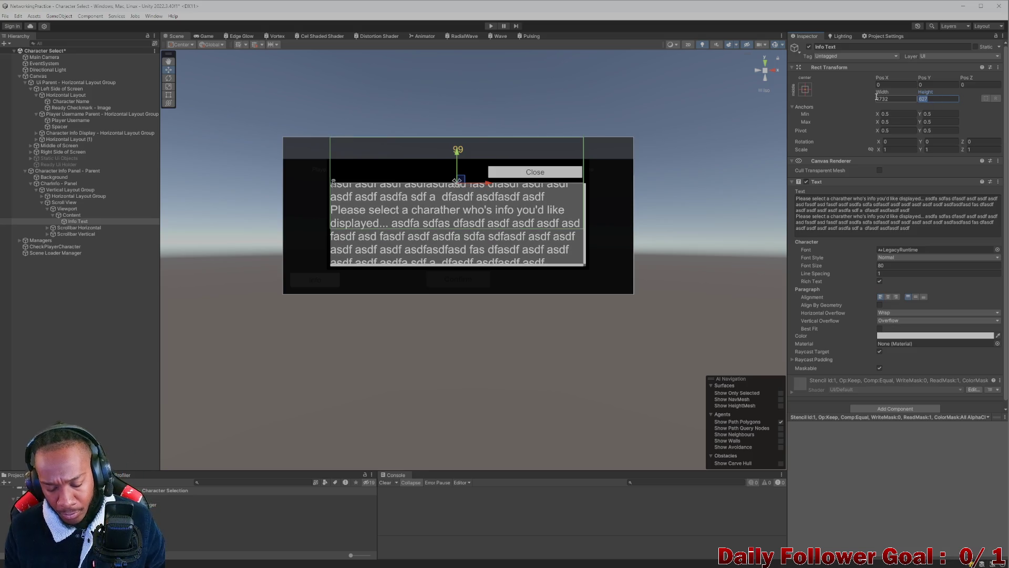
pyautogui.write('5')
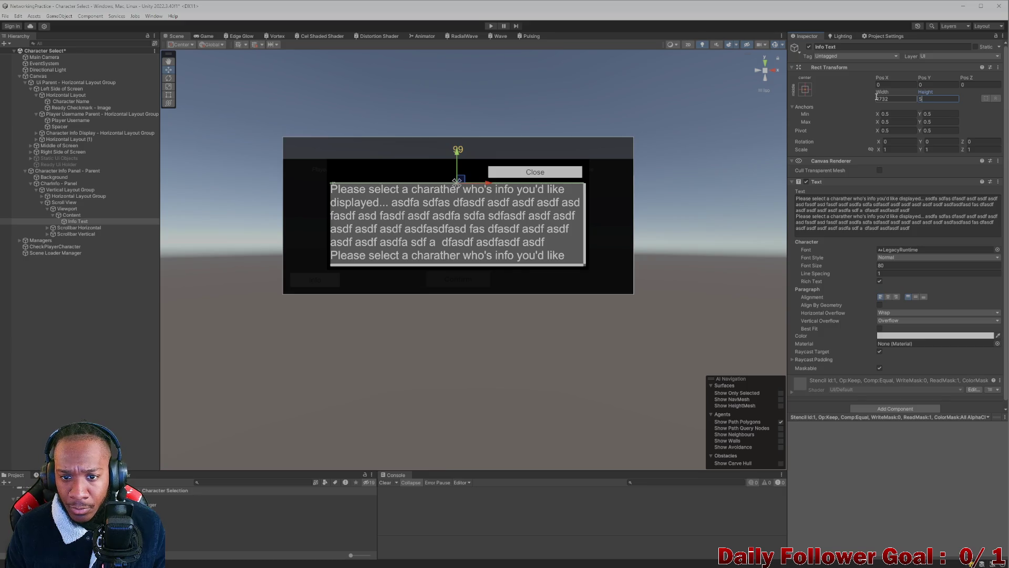
pyautogui.write('00')
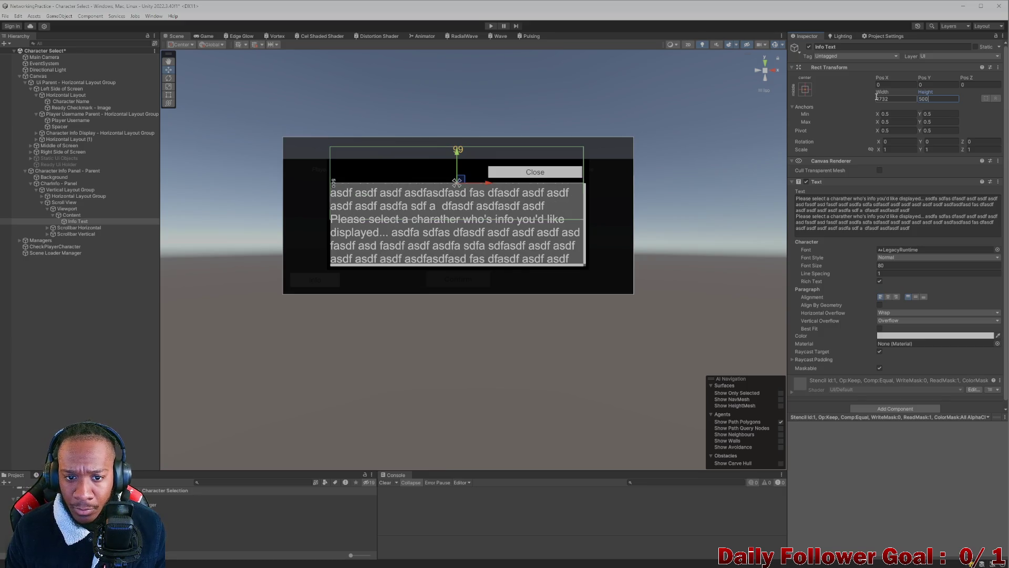
pyautogui.write('0')
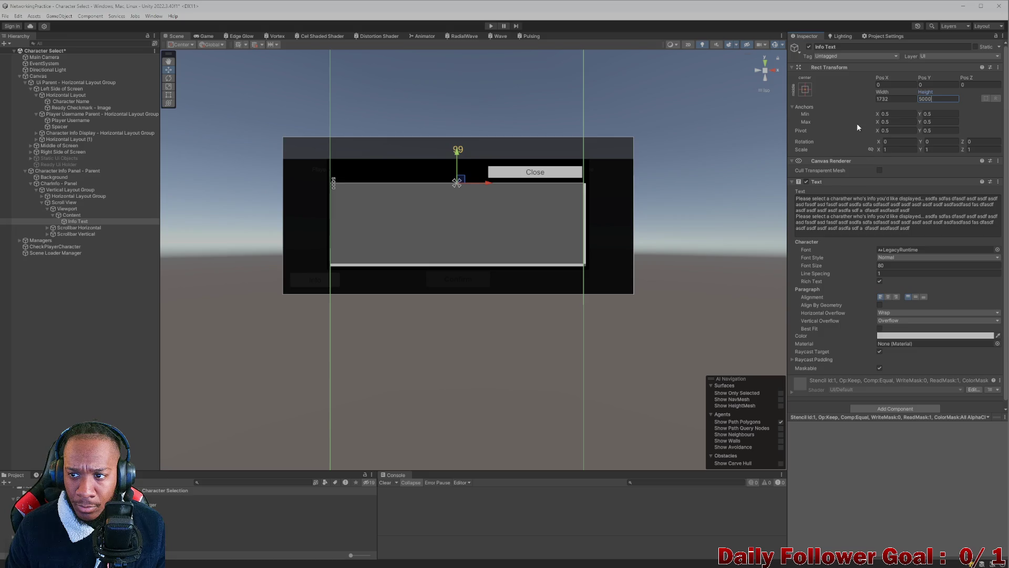
# Set Info Text height to 1000, lower its Pos Y to about -497, and run play mode
pyautogui.moveTo(921, 78)
pyautogui.mouseDown()
pyautogui.moveTo(976, 78)
pyautogui.moveTo(841, 89)
pyautogui.moveTo(673, 128)
pyautogui.moveTo(955, 130)
pyautogui.mouseUp()
pyautogui.write('1000')
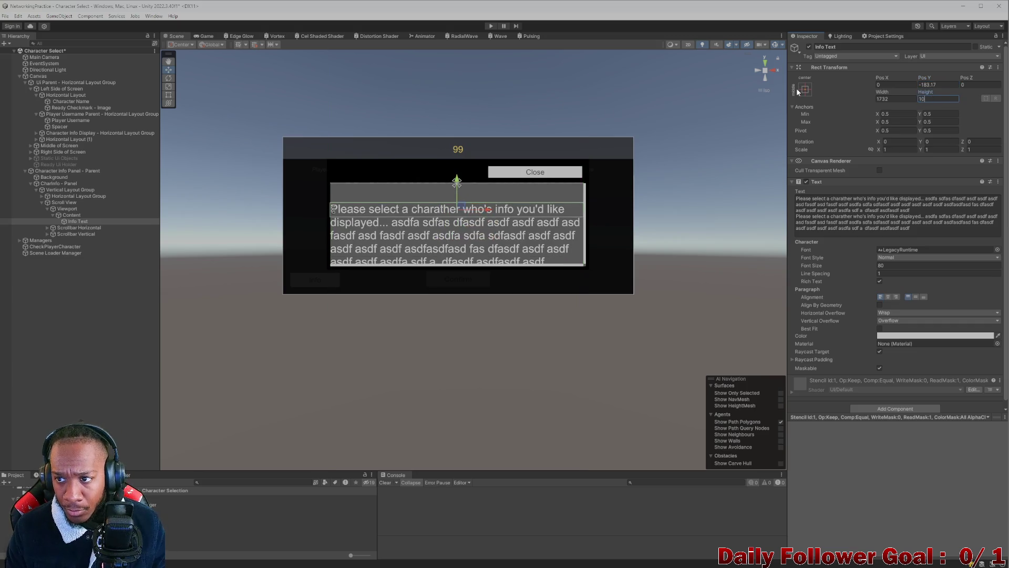
pyautogui.moveTo(928, 77)
pyautogui.mouseDown()
pyautogui.moveTo(702, 67)
pyautogui.moveTo(649, 93)
pyautogui.mouseUp()
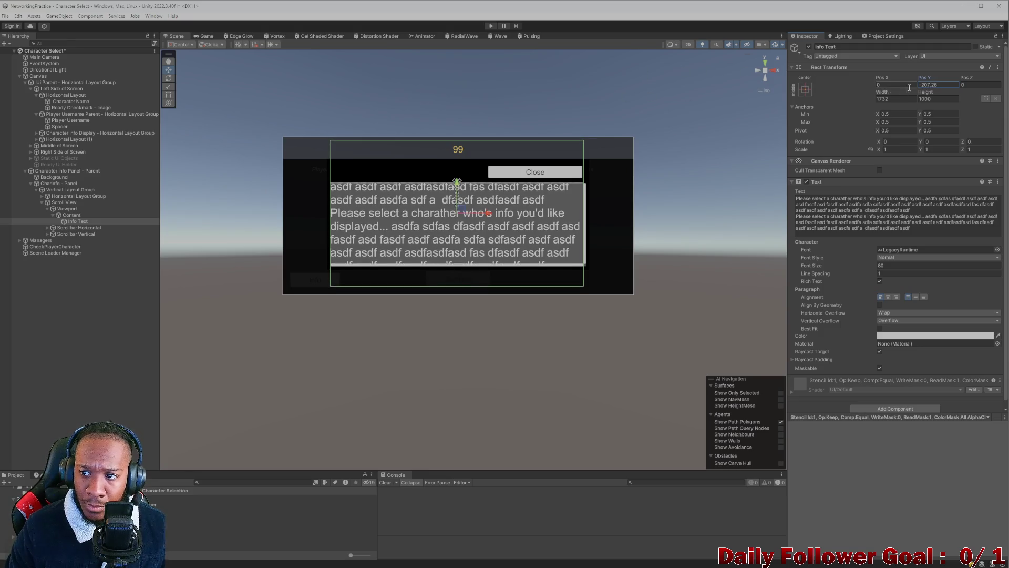
pyautogui.moveTo(930, 78)
pyautogui.mouseDown()
pyautogui.moveTo(577, 63)
pyautogui.moveTo(649, 64)
pyautogui.mouseUp()
pyautogui.click(491, 27)
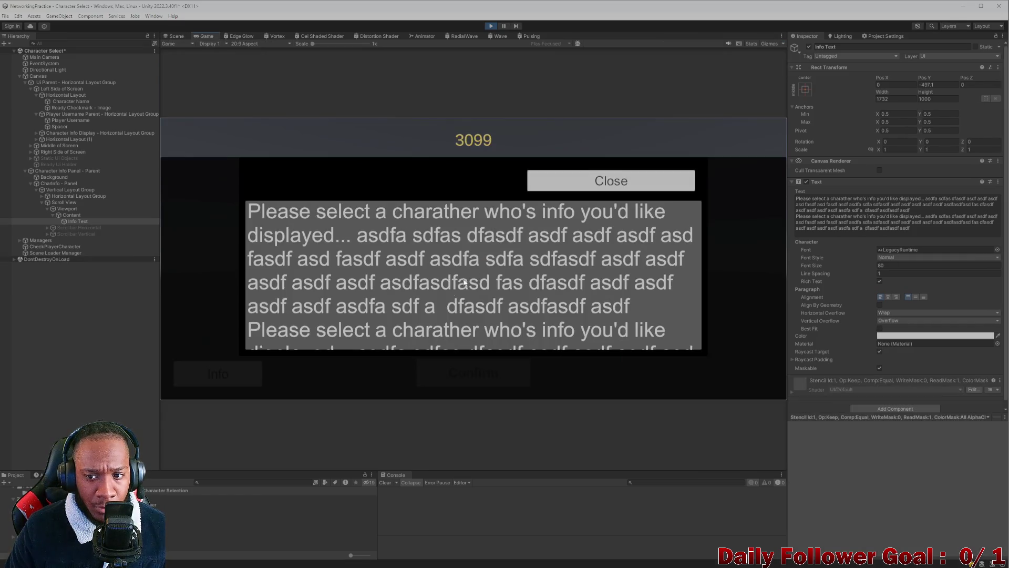
# Stop play mode and stretch-anchor Info Text to fill its parent
pyautogui.click(71, 214)
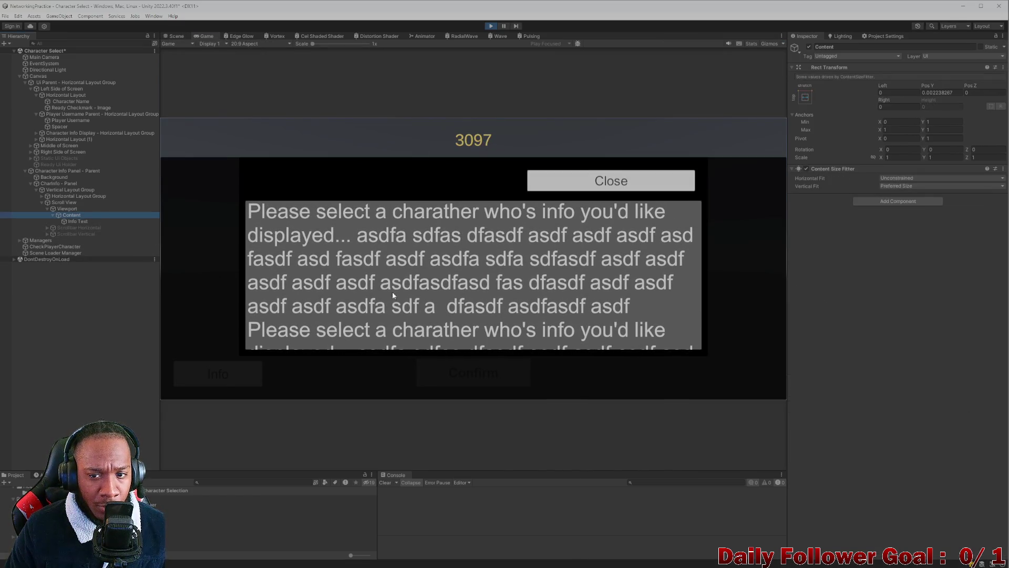
pyautogui.click(492, 25)
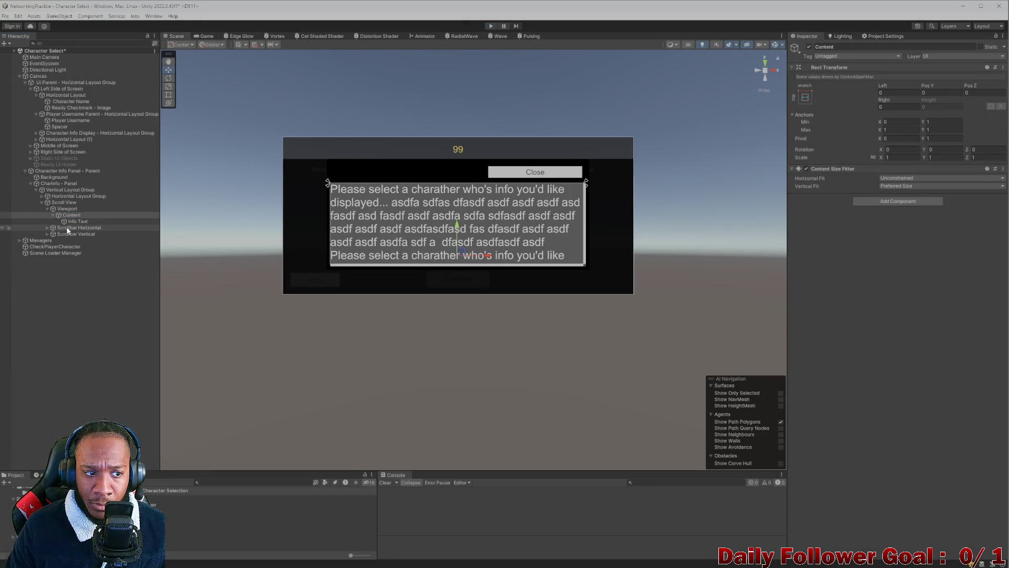
pyautogui.click(79, 223)
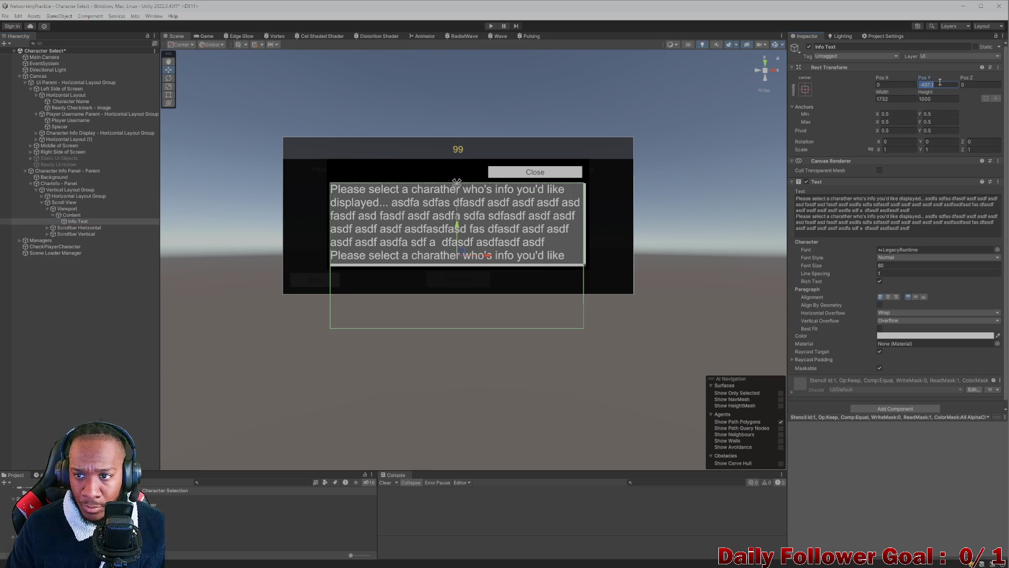
pyautogui.click(805, 89)
pyautogui.click(889, 208)
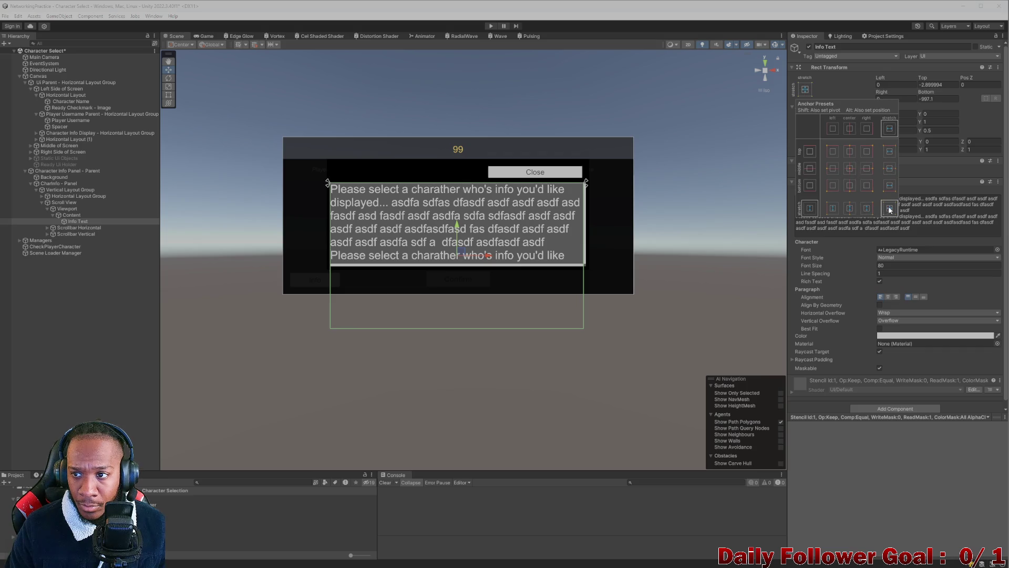
# Set Info Text's Top and Bottom offsets to 0, reselect Content, and start a screen capture
pyautogui.click(947, 86)
pyautogui.write('0')
pyautogui.click(941, 99)
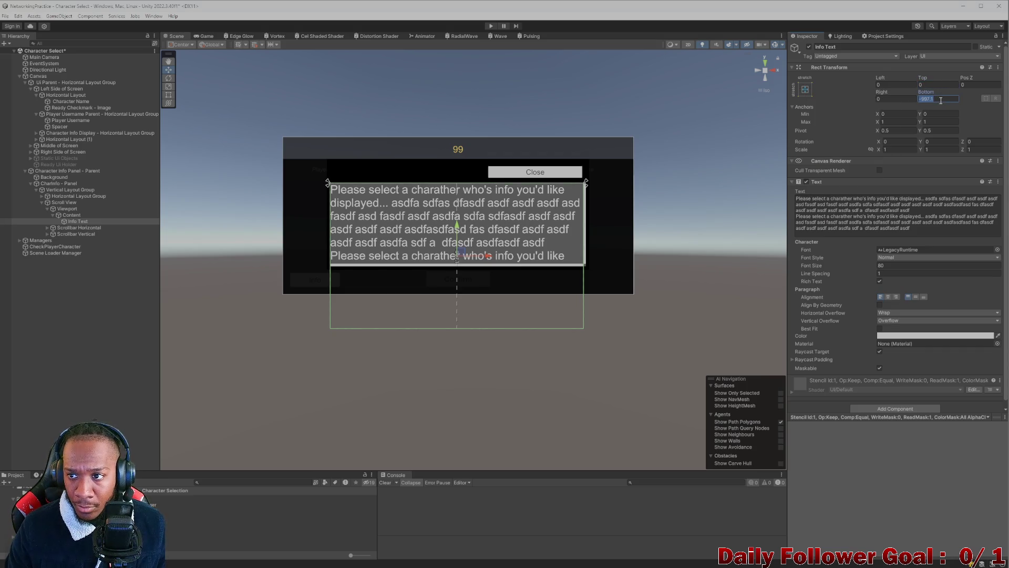
pyautogui.write('0')
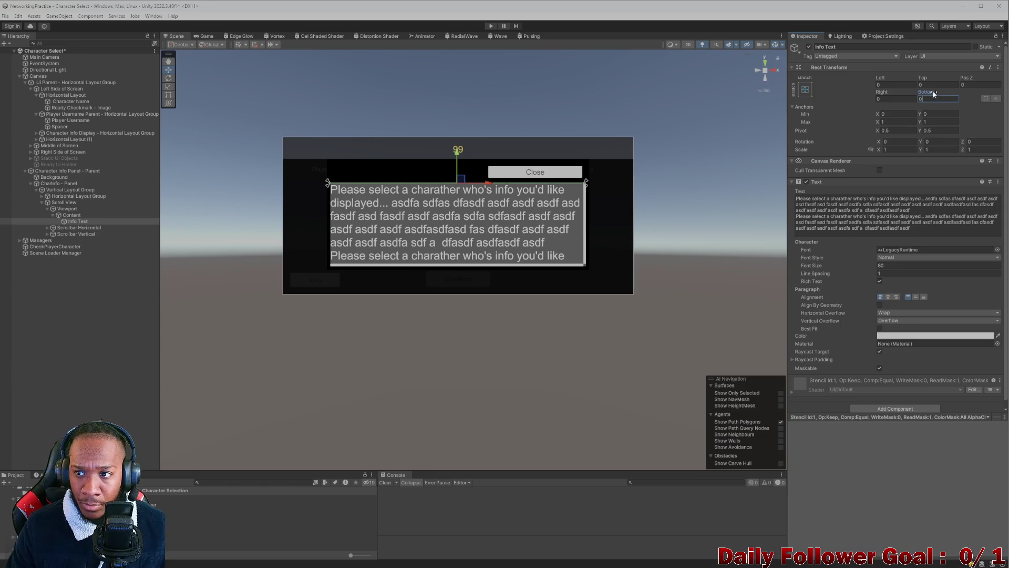
pyautogui.click(105, 216)
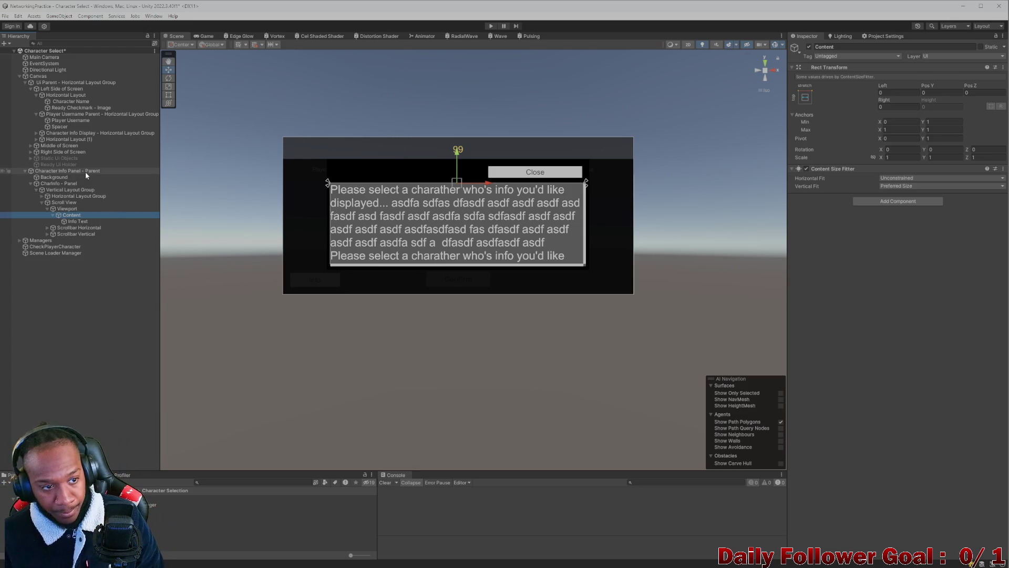
pyautogui.press('super+shift+s')
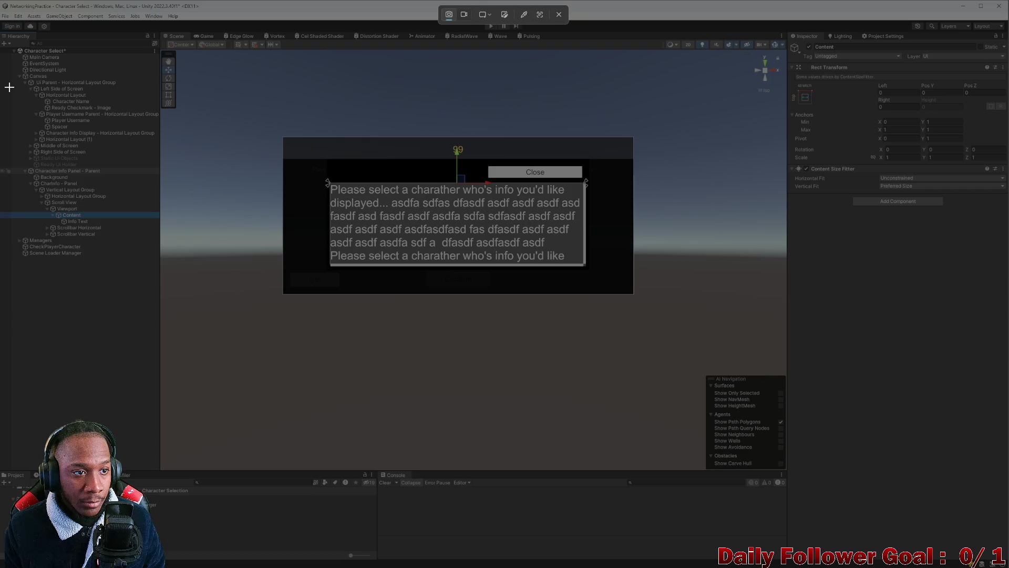
# Capture the editor region as a screenshot and bring up the ChatGPT conversation in Brave
pyautogui.moveTo(10, 92)
pyautogui.mouseDown()
pyautogui.moveTo(1008, 314)
pyautogui.moveTo(1008, 331)
pyautogui.moveTo(1008, 315)
pyautogui.mouseUp()
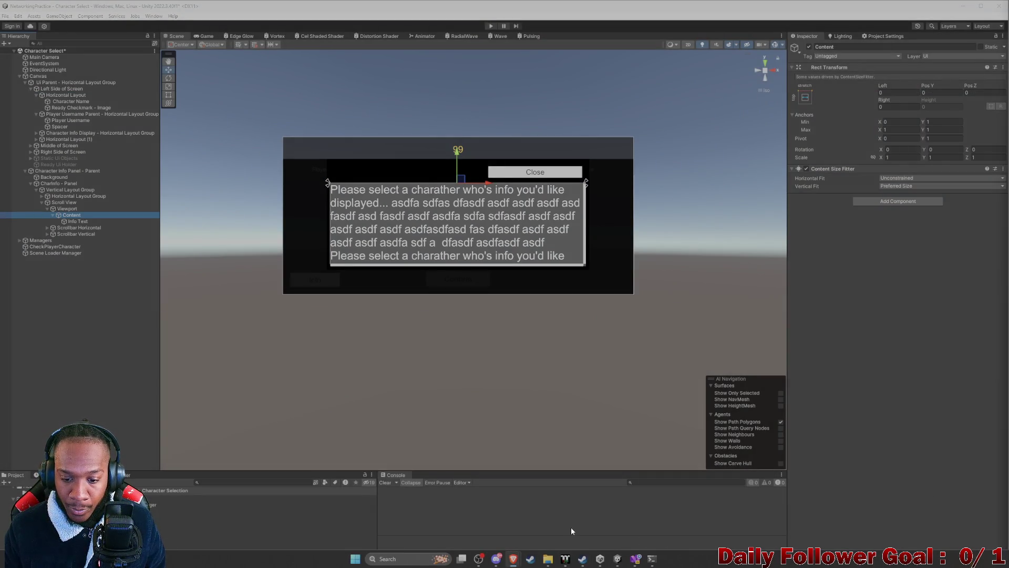
pyautogui.click(513, 558)
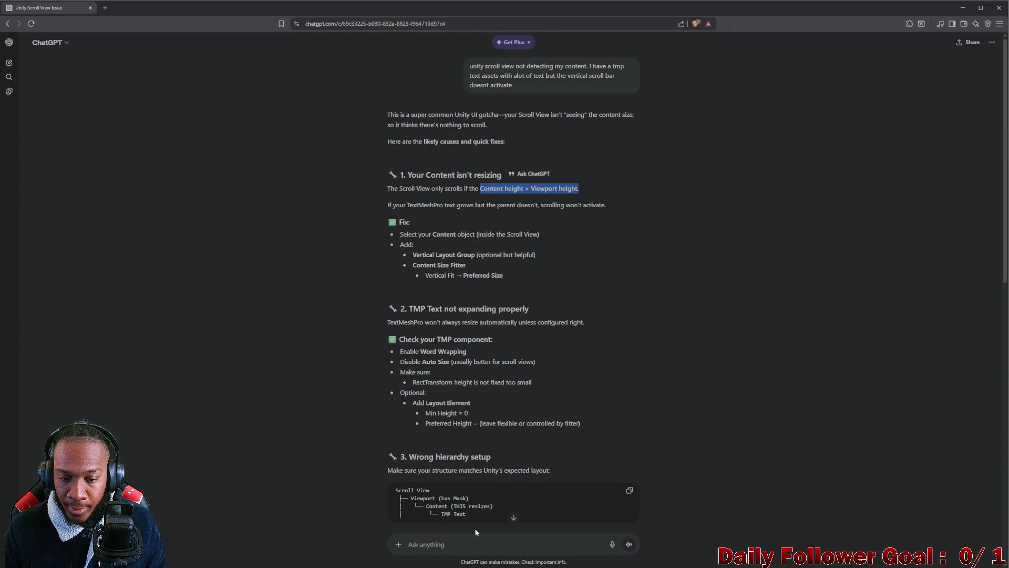
# Ask ChatGPT why the content size fitter height stays 0, attaching the editor screenshot
pyautogui.scroll(-3, 468, 531)
pyautogui.write('conent si')
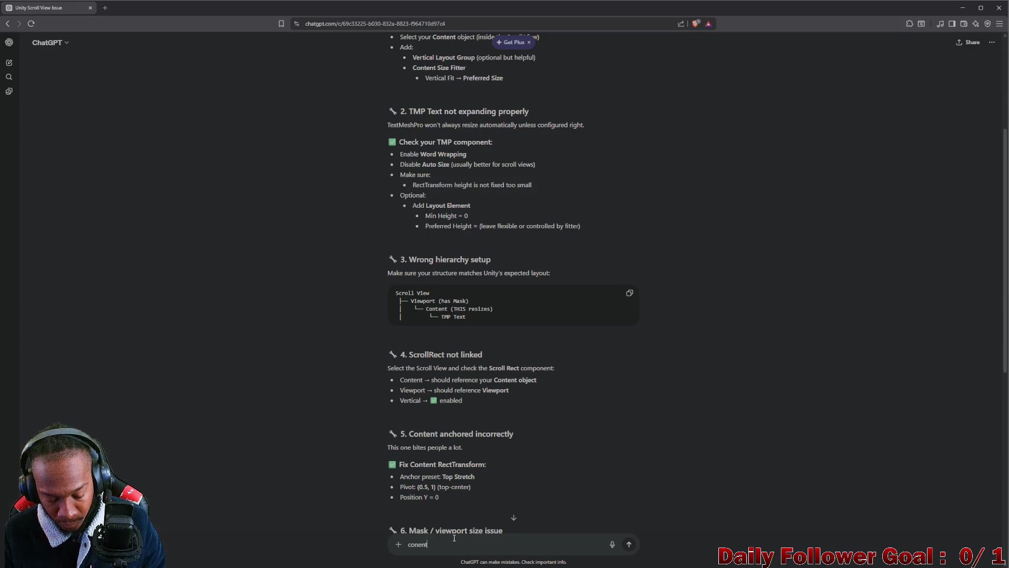
pyautogui.write('zxe')
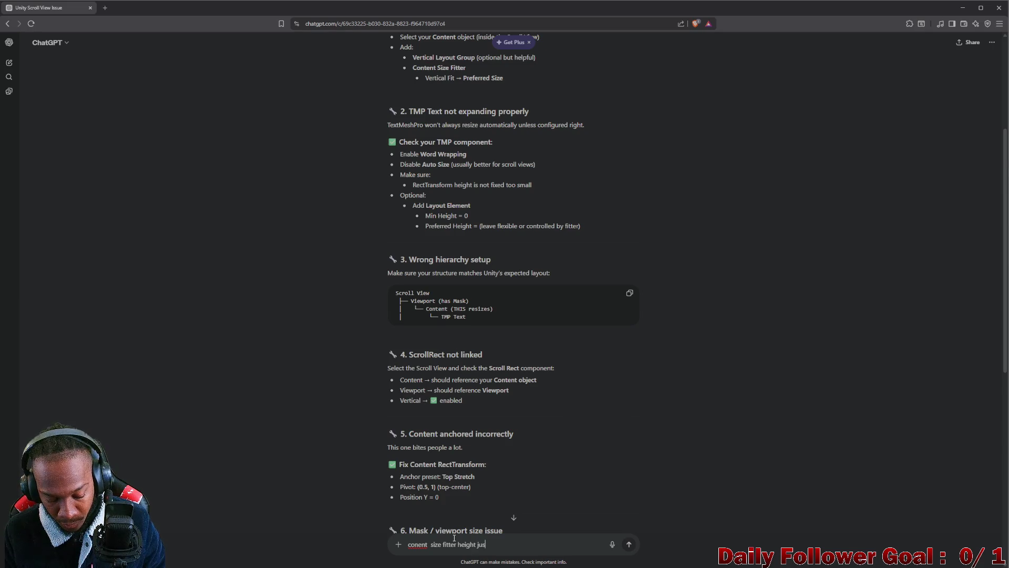
pyautogui.write('ays 0')
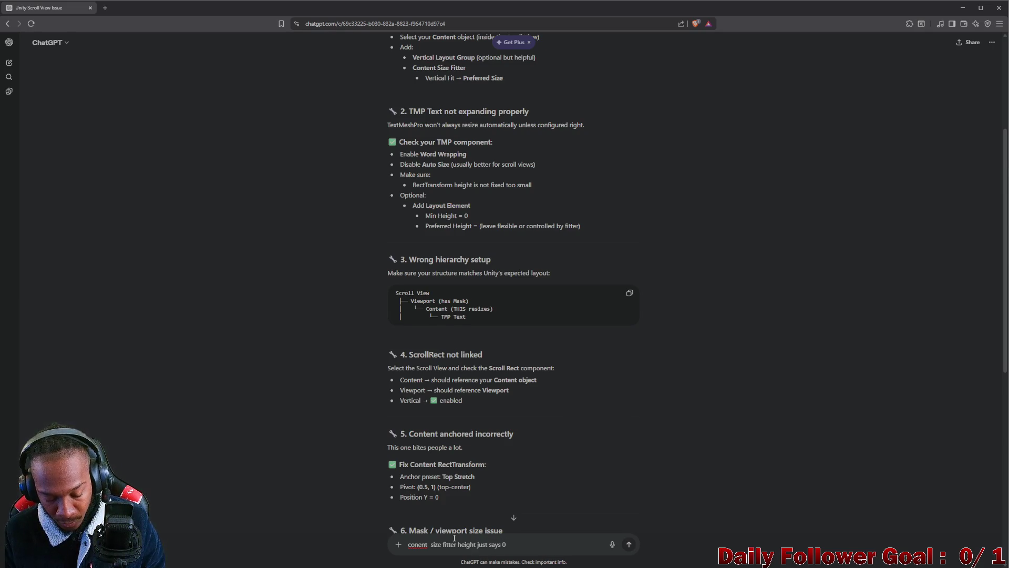
pyautogui.hotkey('ctrl', 'v')
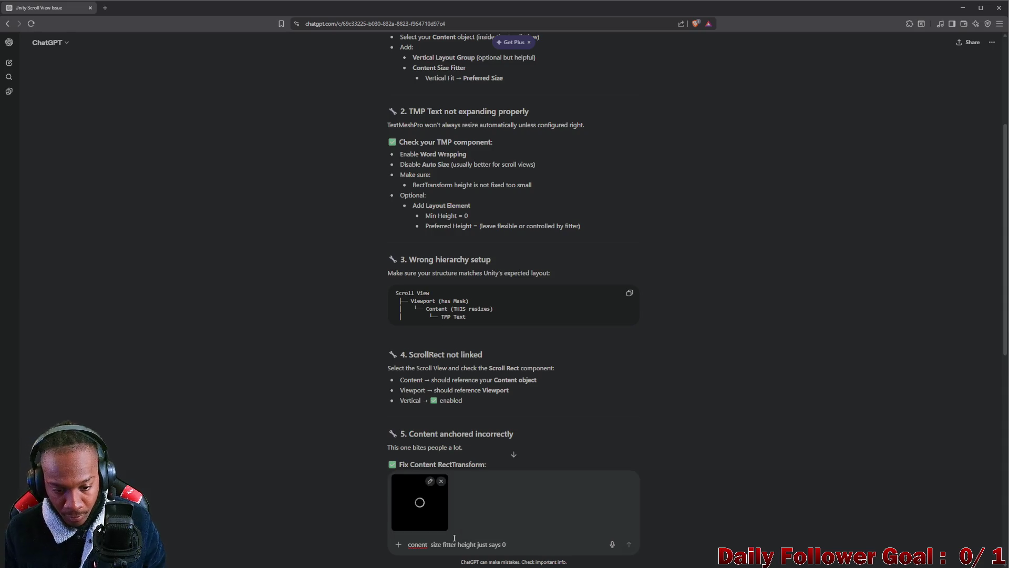
pyautogui.press('Return')
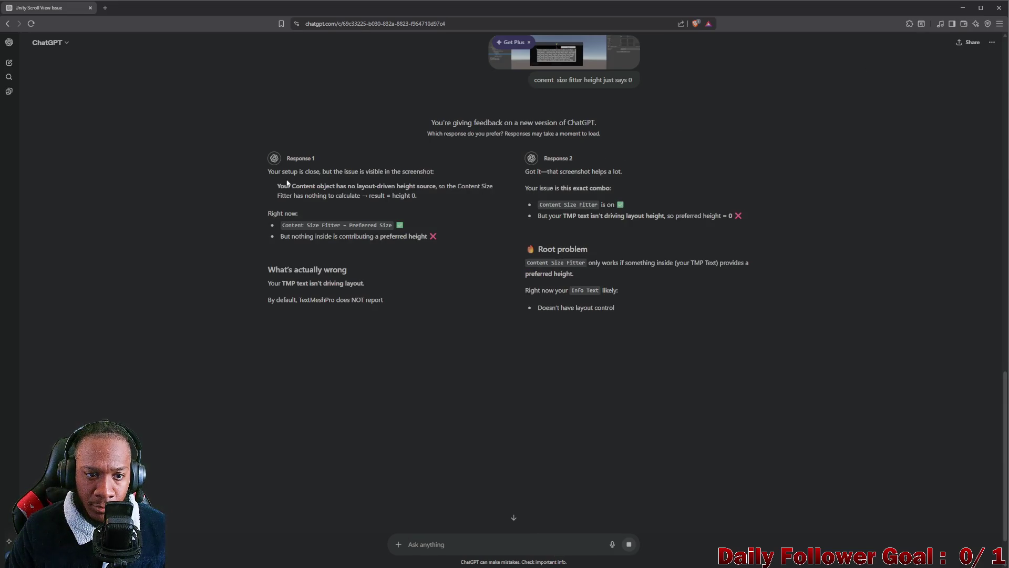
pyautogui.hotkey('alt', 'Tab')
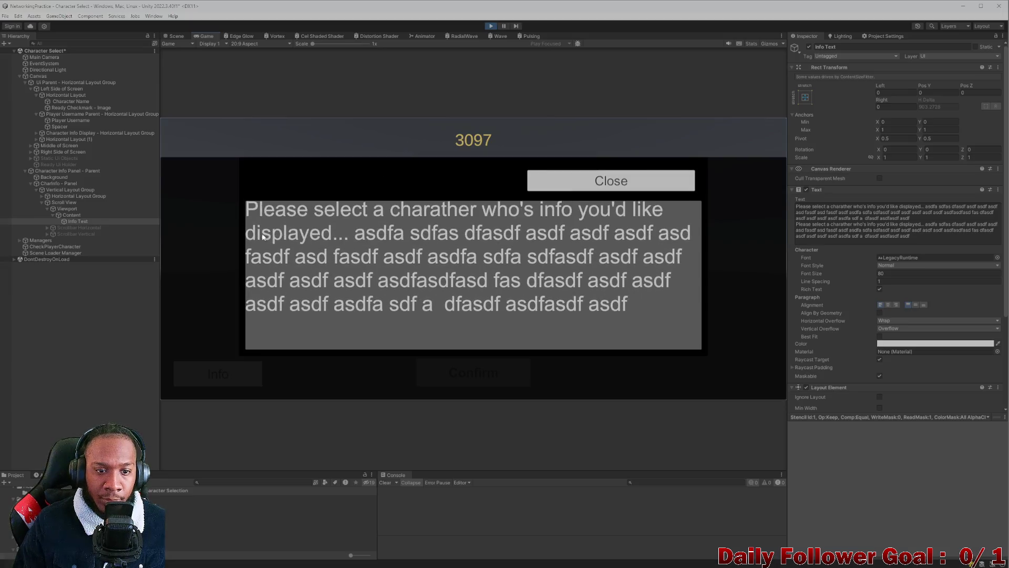
# Inspect the Content and Info Text layout components, then stop play mode
pyautogui.click(69, 215)
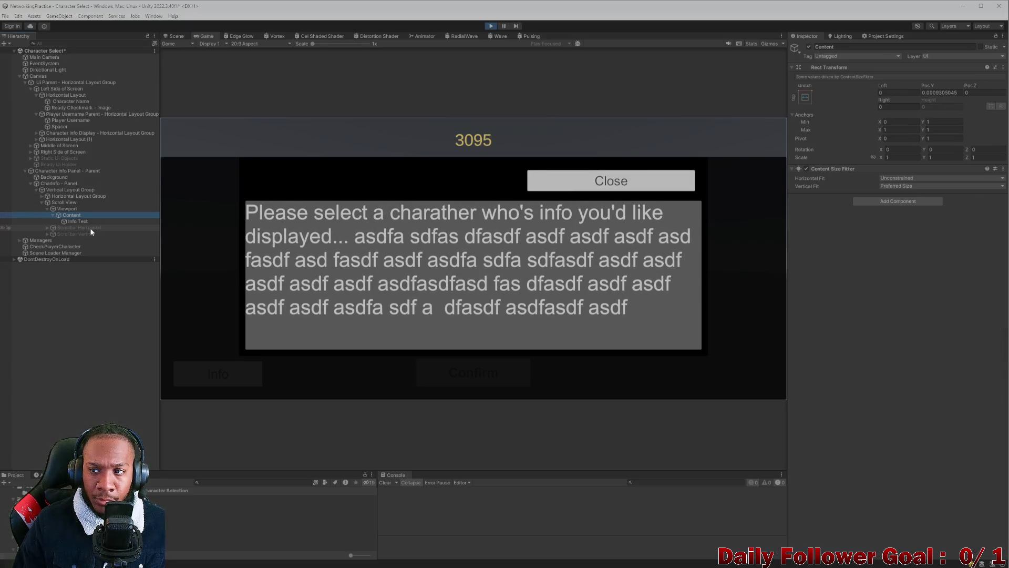
pyautogui.click(86, 221)
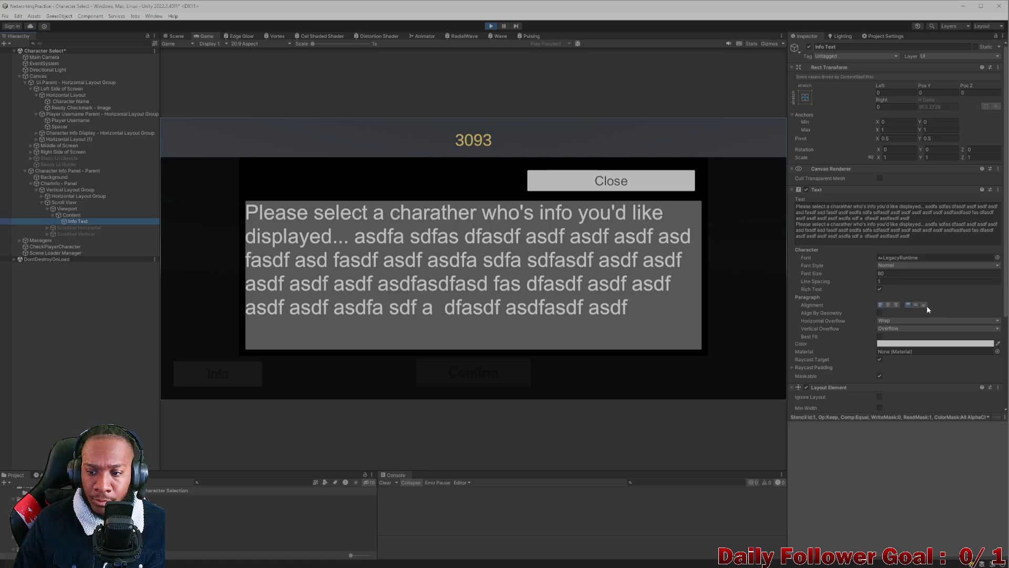
pyautogui.scroll(-5, 929, 304)
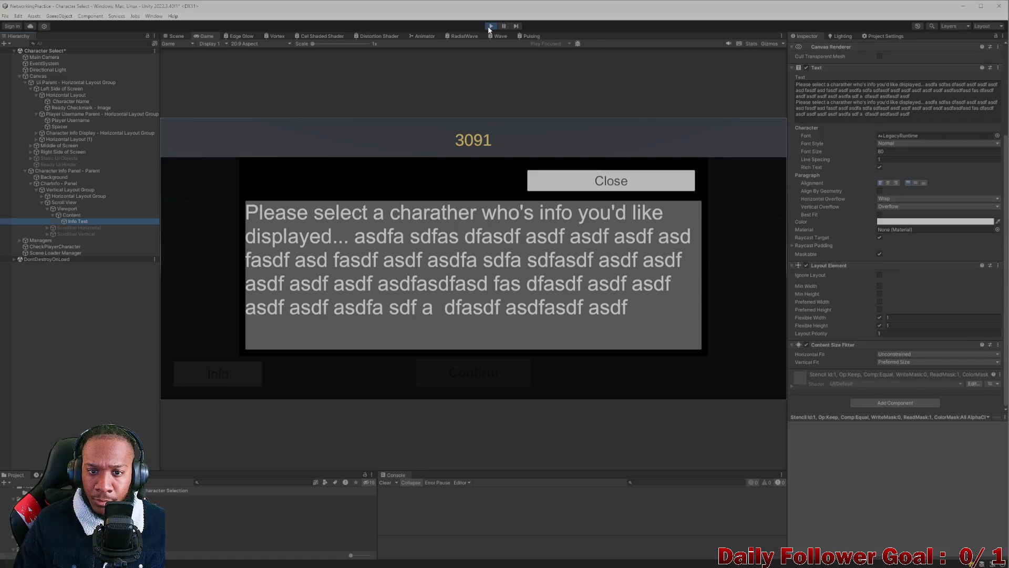
pyautogui.click(490, 26)
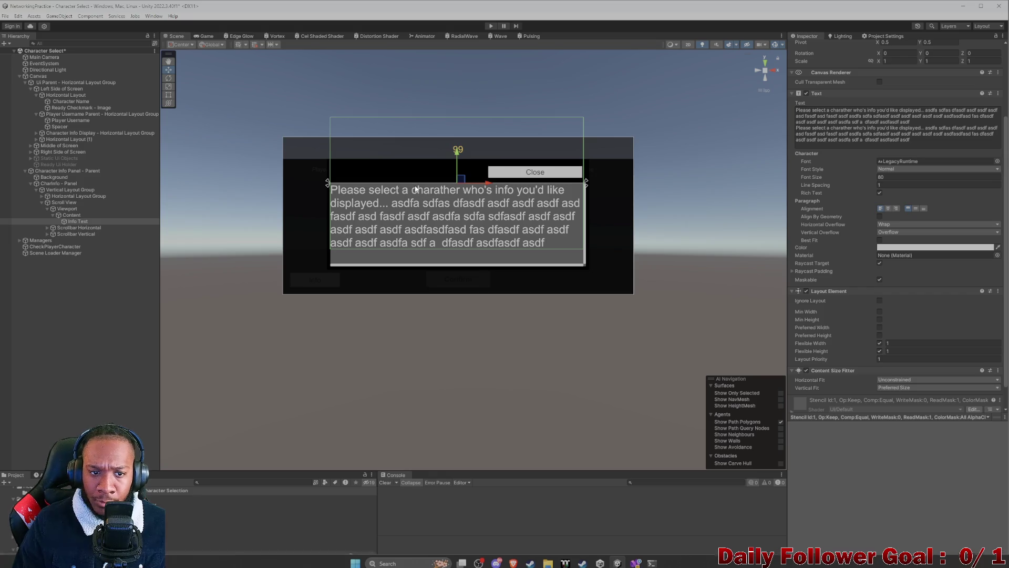
pyautogui.click(938, 141)
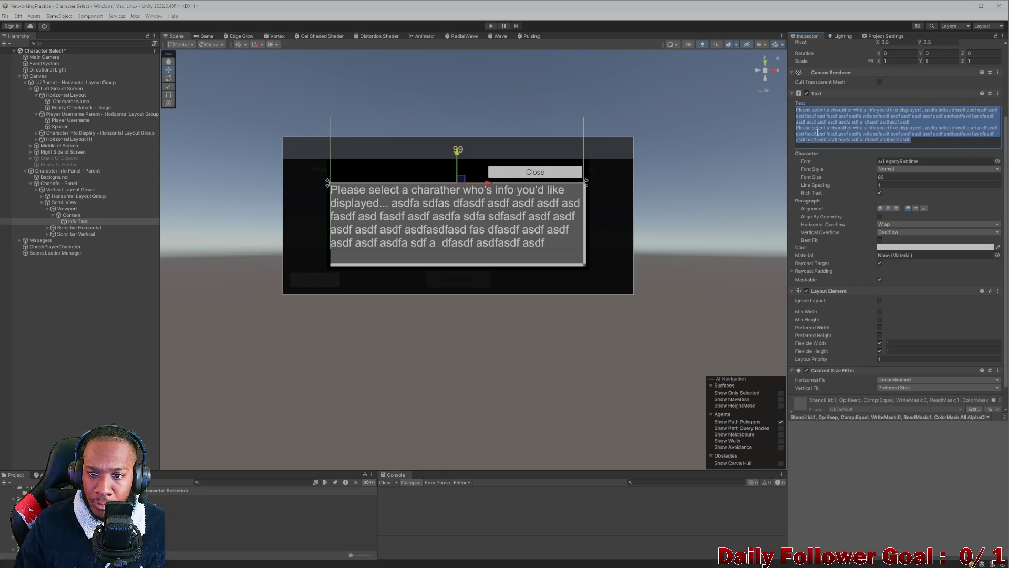
pyautogui.scroll(-1, 500, 227)
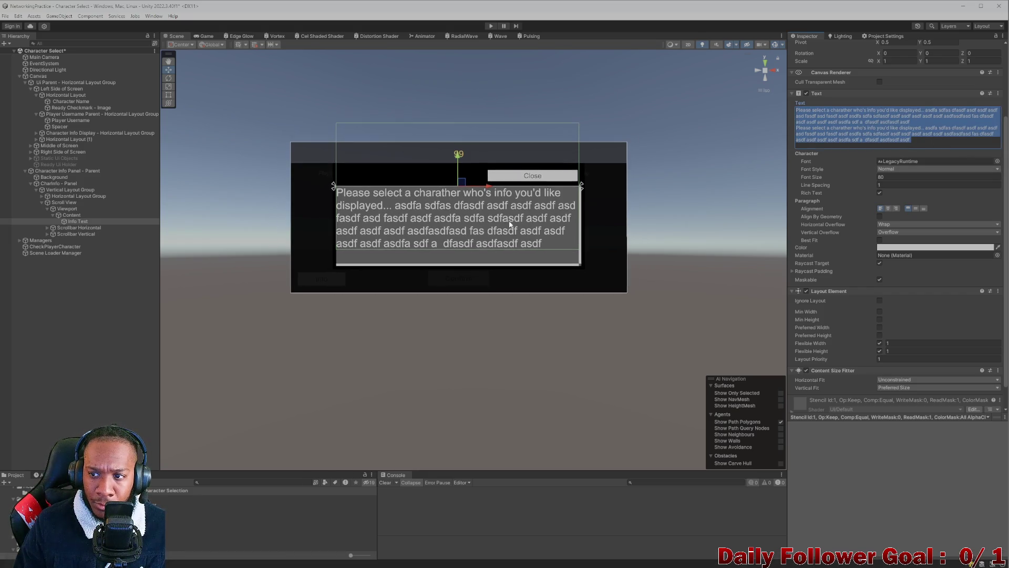
# Delete Info Text's Layout Element through its Inspector context menu's Remove Component
pyautogui.click(924, 135)
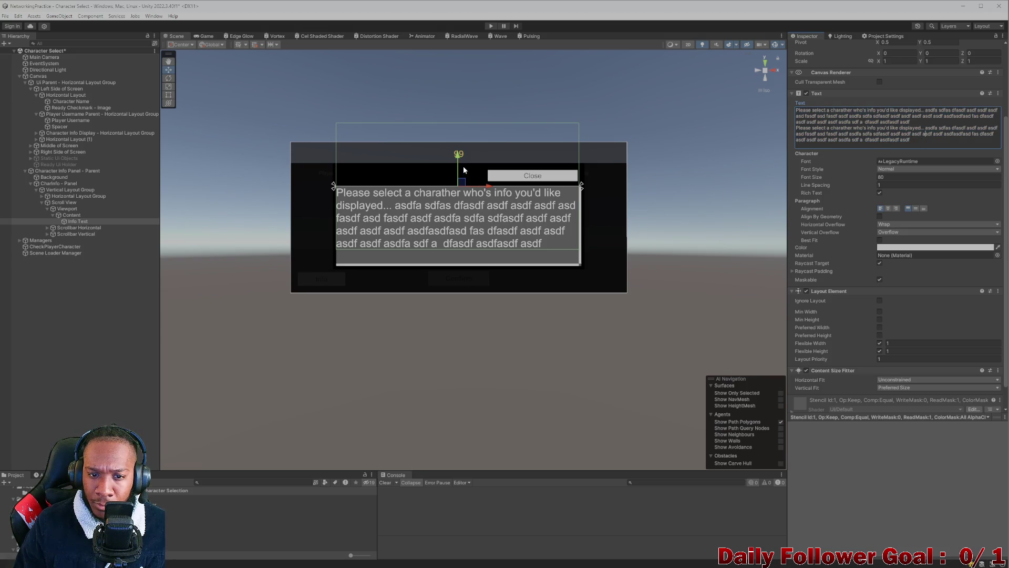
pyautogui.scroll(-1, 893, 237)
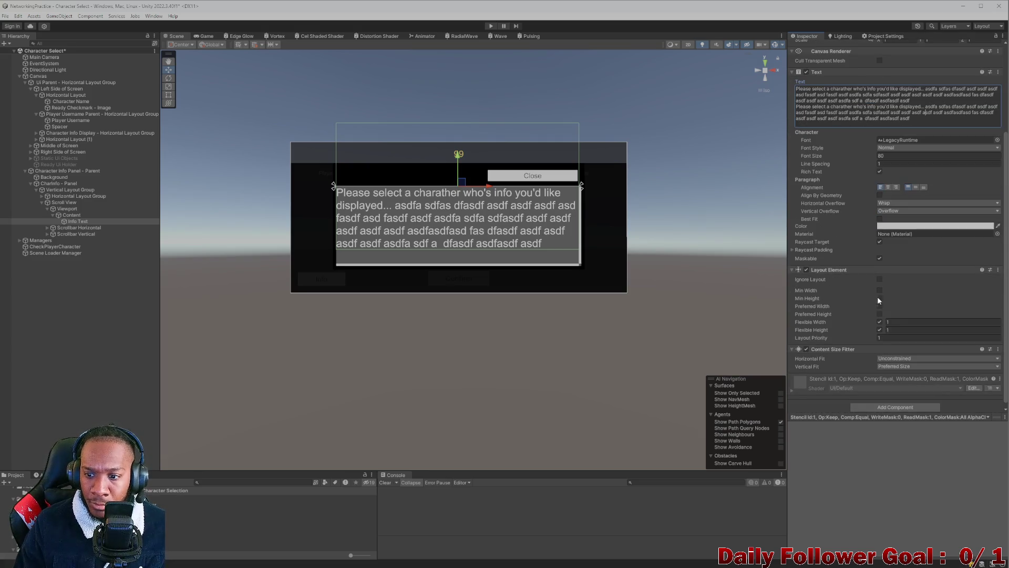
pyautogui.scroll(4, 875, 271)
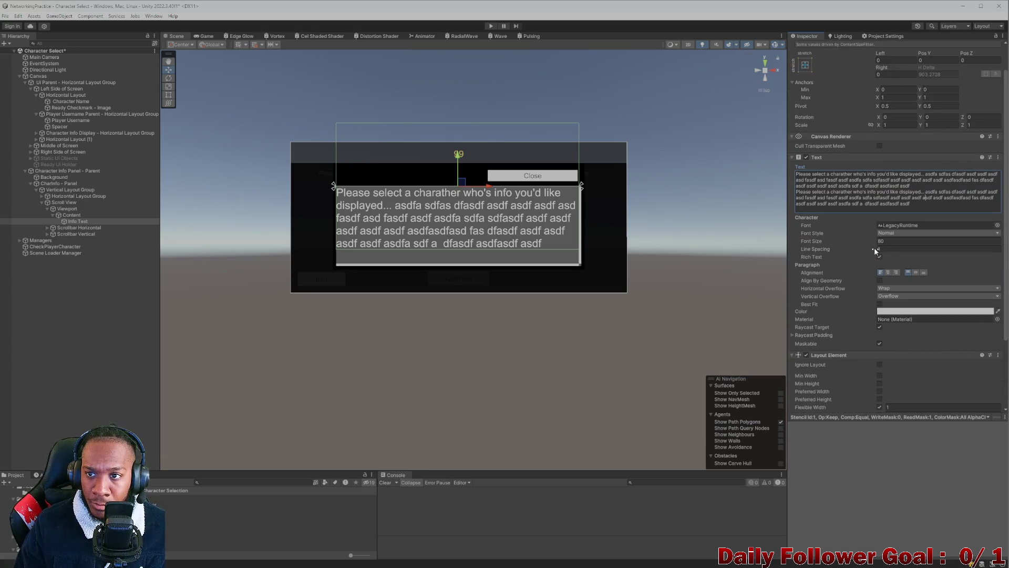
pyautogui.scroll(2, 875, 247)
pyautogui.scroll(-2, 915, 260)
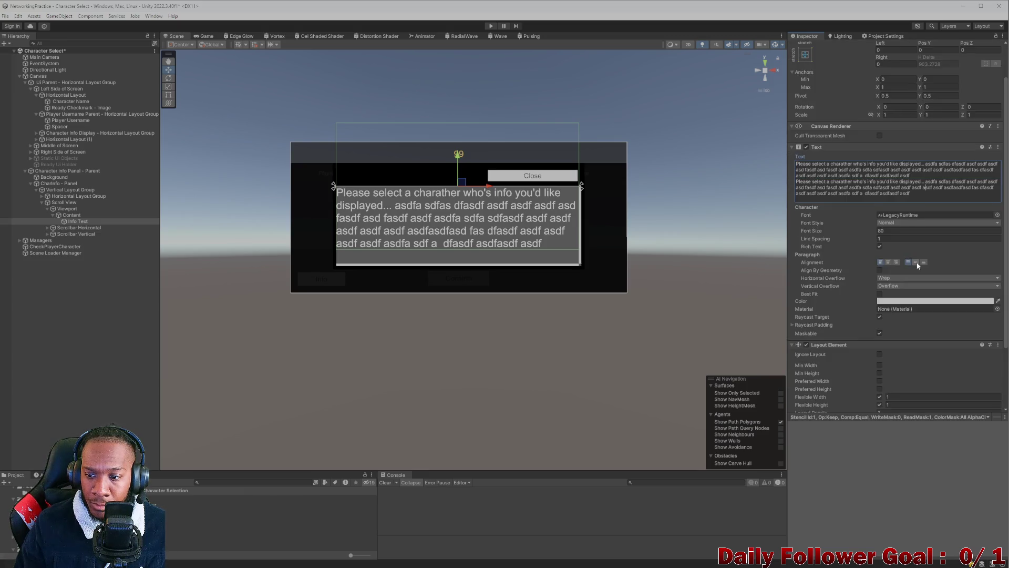
pyautogui.scroll(-3, 918, 265)
pyautogui.rightClick(862, 300)
pyautogui.click(888, 314)
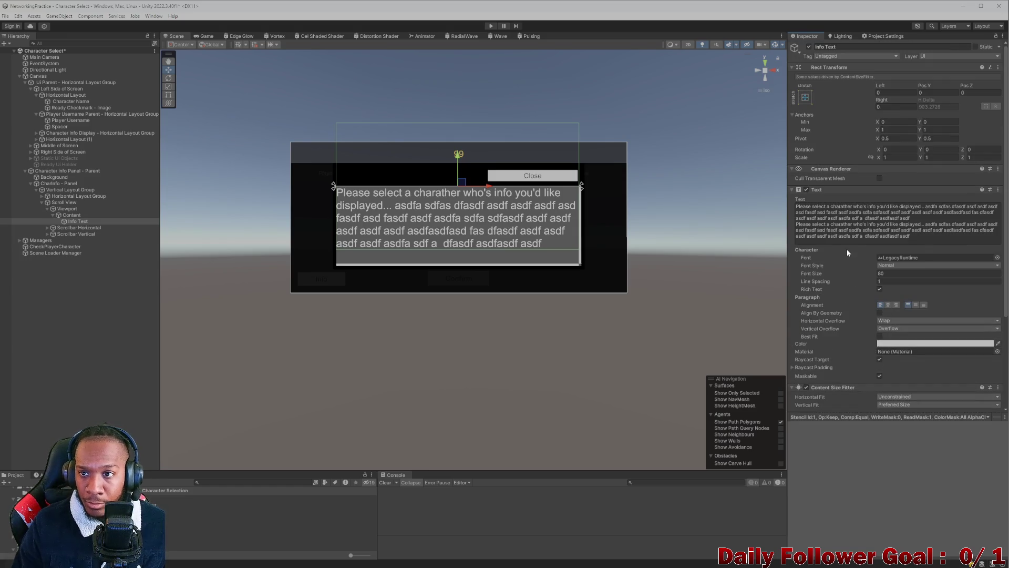
pyautogui.press('super+shift+s')
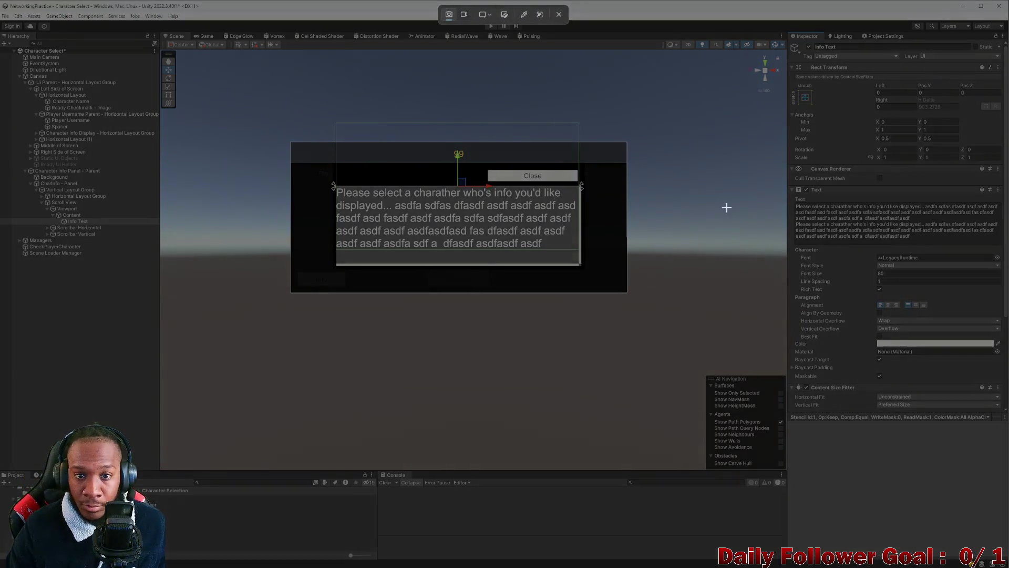
# Screenshot the Scene view and Info Text Inspector, retaking it once, and return to ChatGPT
pyautogui.moveTo(300, 50)
pyautogui.mouseDown()
pyautogui.moveTo(915, 224)
pyautogui.moveTo(955, 269)
pyautogui.moveTo(1005, 416)
pyautogui.mouseUp()
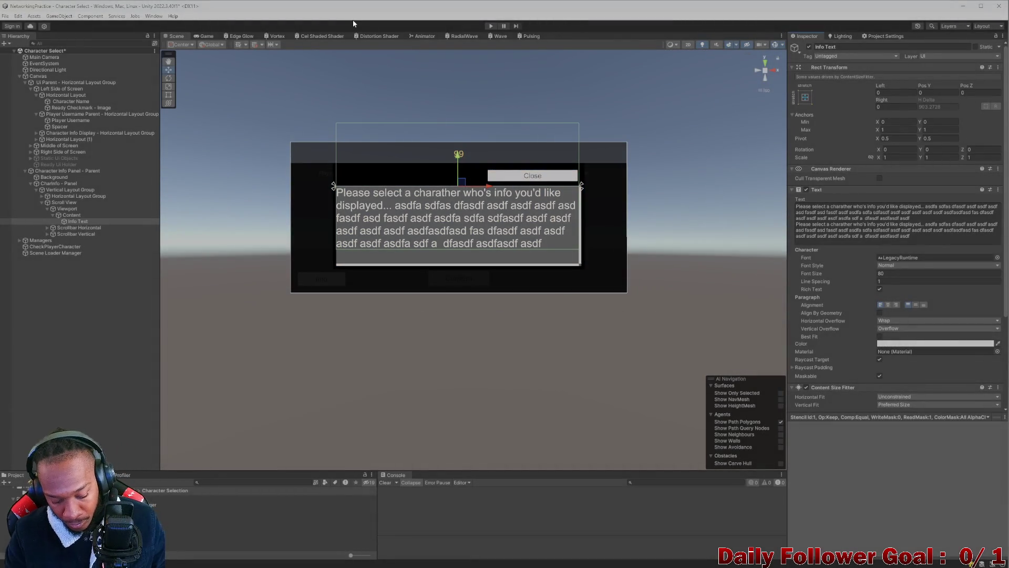
pyautogui.press('super+shift+s')
pyautogui.moveTo(263, 18)
pyautogui.mouseDown()
pyautogui.moveTo(577, 147)
pyautogui.moveTo(970, 352)
pyautogui.moveTo(1008, 413)
pyautogui.mouseUp()
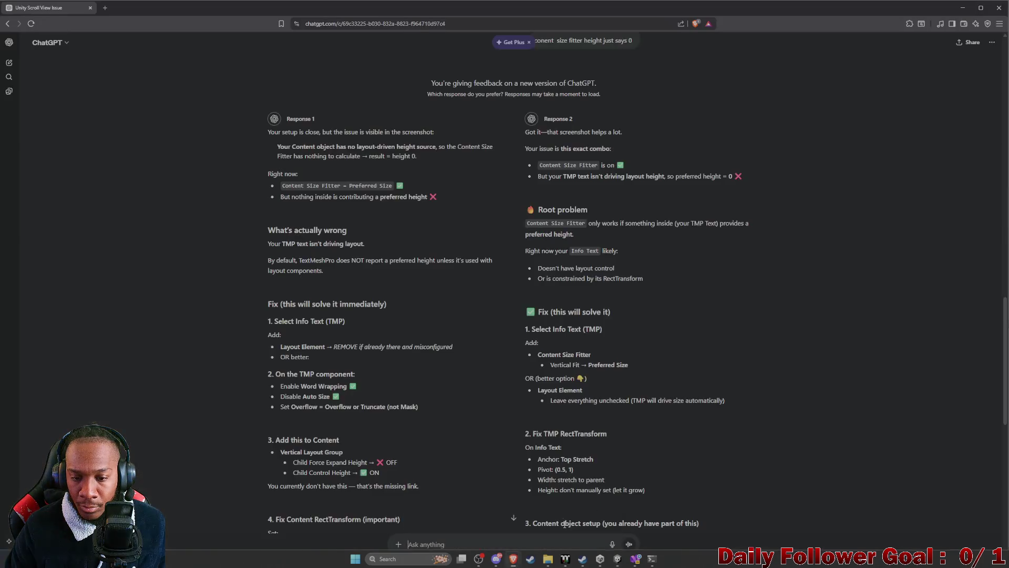
pyautogui.click(513, 559)
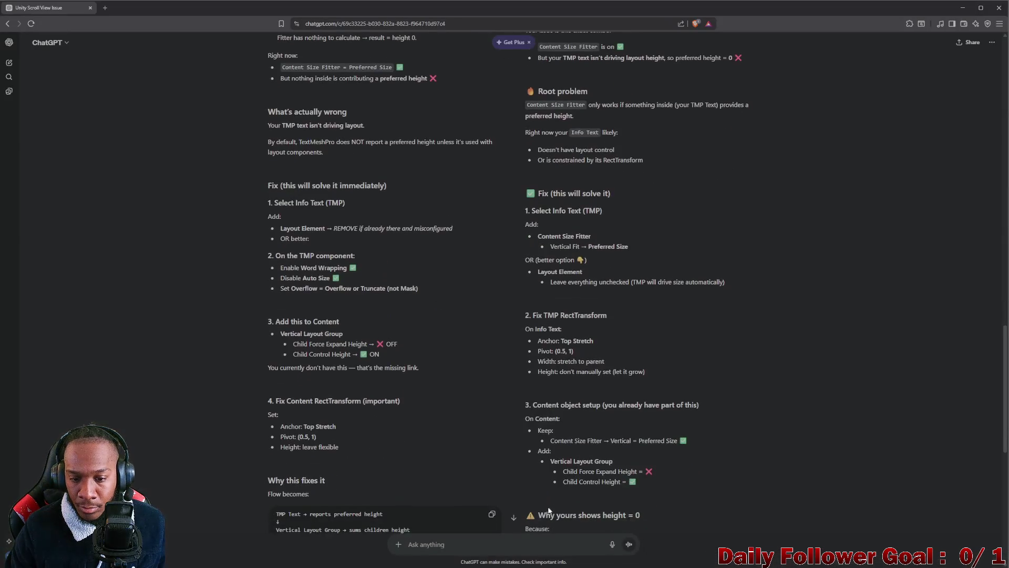
# Paste the new editor screenshot into ChatGPT and send it
pyautogui.scroll(-1, 524, 534)
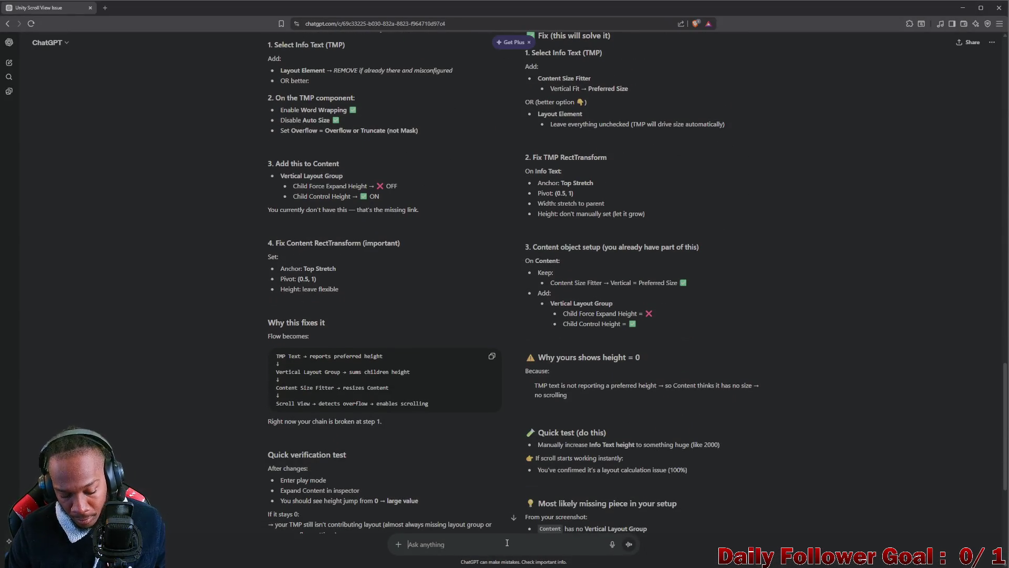
pyautogui.hotkey('ctrl', 'v')
pyautogui.press('Return')
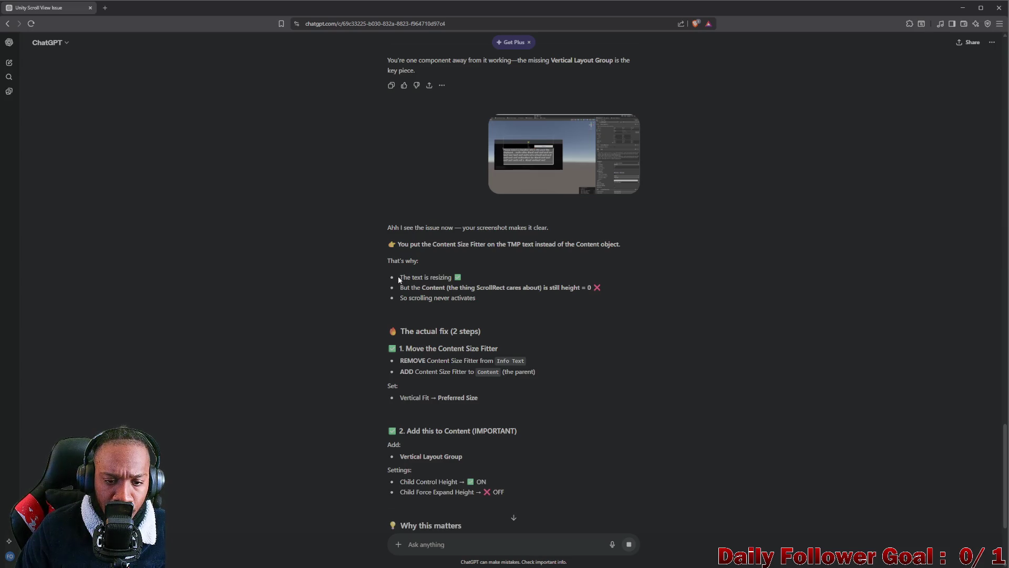
# Highlight the fix: move Content Size Fitter to Content, Preferred Size, add Vertical Layout Group
pyautogui.moveTo(403, 288); pyautogui.dragTo(573, 292)
pyautogui.scroll(-2, 423, 295)
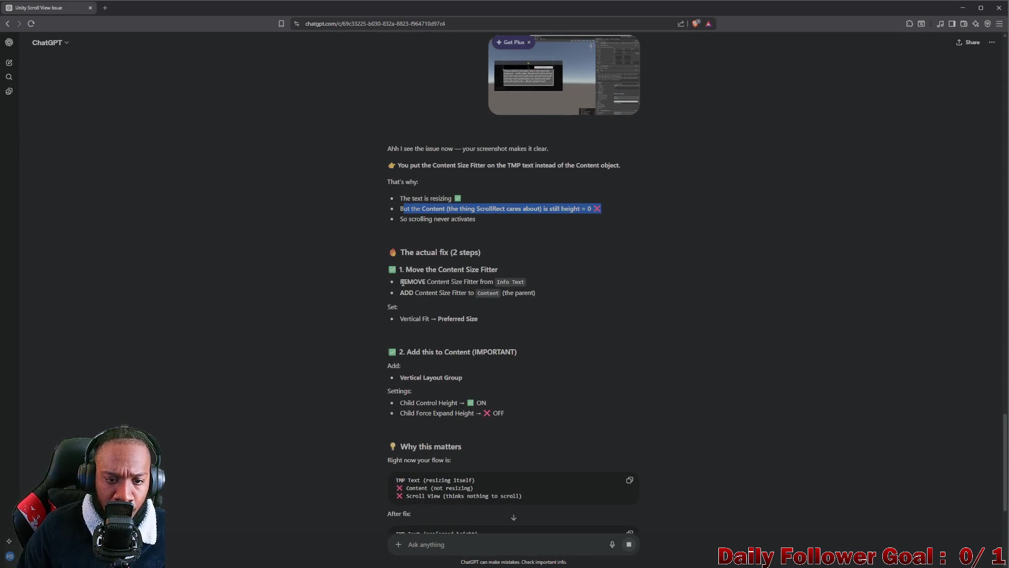
pyautogui.moveTo(405, 270)
pyautogui.mouseDown()
pyautogui.moveTo(522, 269)
pyautogui.moveTo(523, 283)
pyautogui.moveTo(543, 297)
pyautogui.mouseUp()
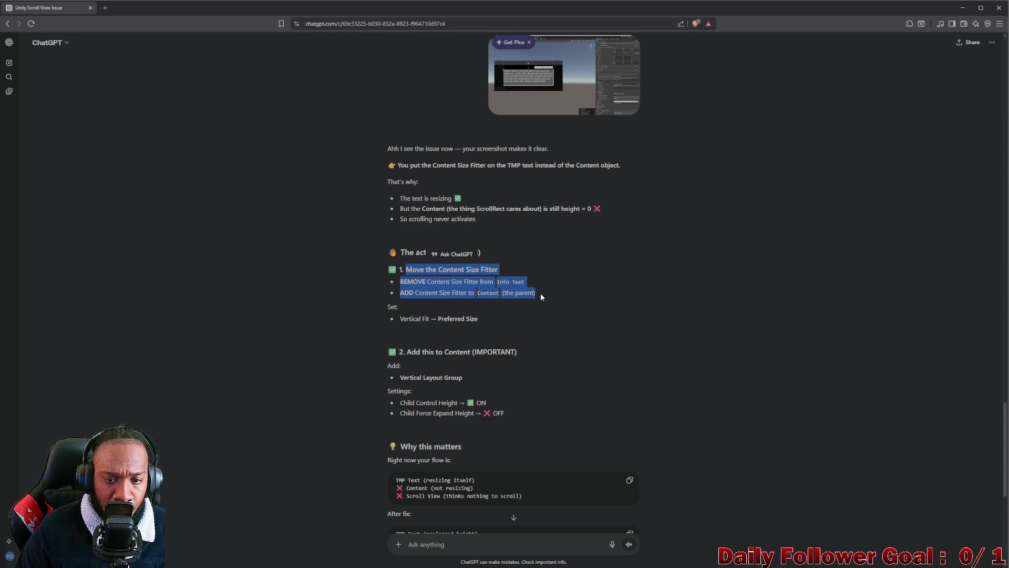
pyautogui.scroll(-1, 450, 302)
pyautogui.moveTo(402, 277); pyautogui.dragTo(492, 302)
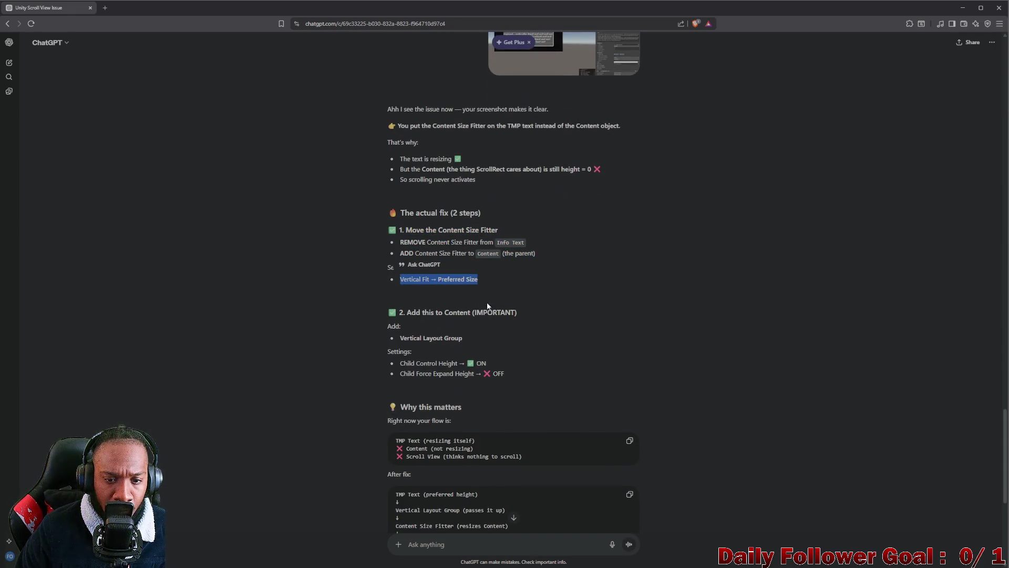
pyautogui.moveTo(410, 315)
pyautogui.mouseDown()
pyautogui.moveTo(474, 313)
pyautogui.moveTo(484, 330)
pyautogui.moveTo(462, 337)
pyautogui.mouseUp()
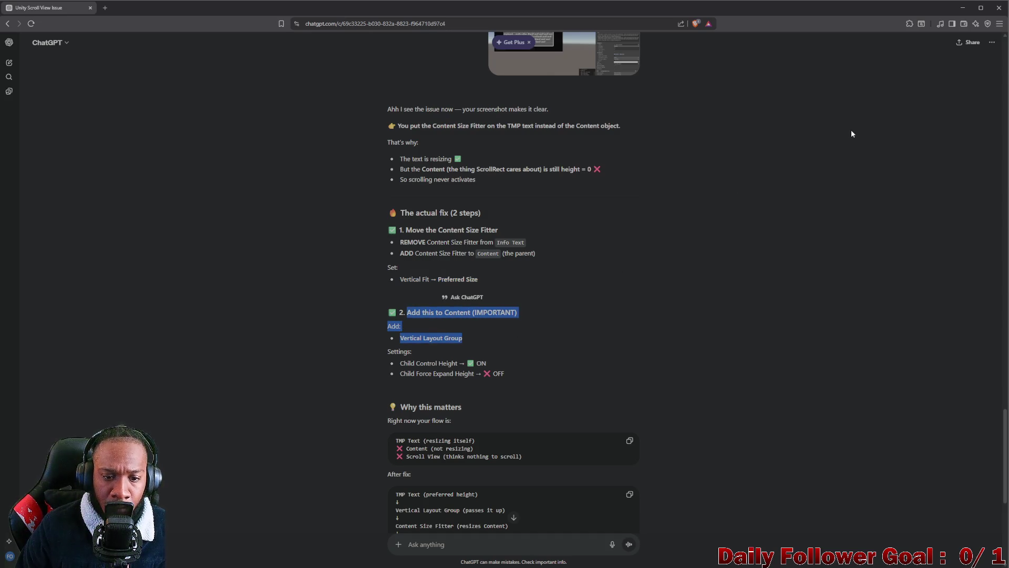
pyautogui.click(963, 8)
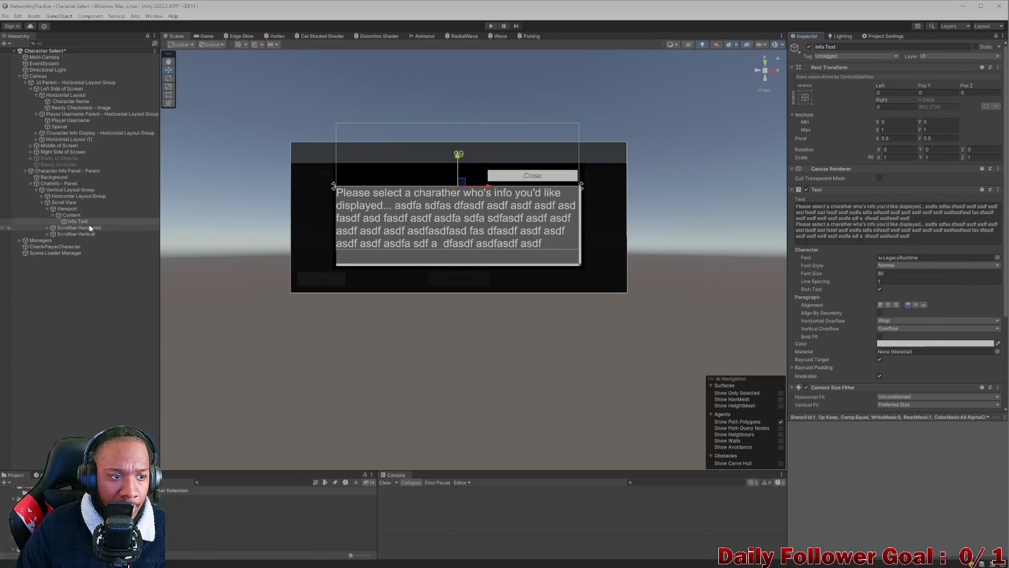
# Remove the Content Size Fitter from the Info Text
pyautogui.scroll(-5, 913, 323)
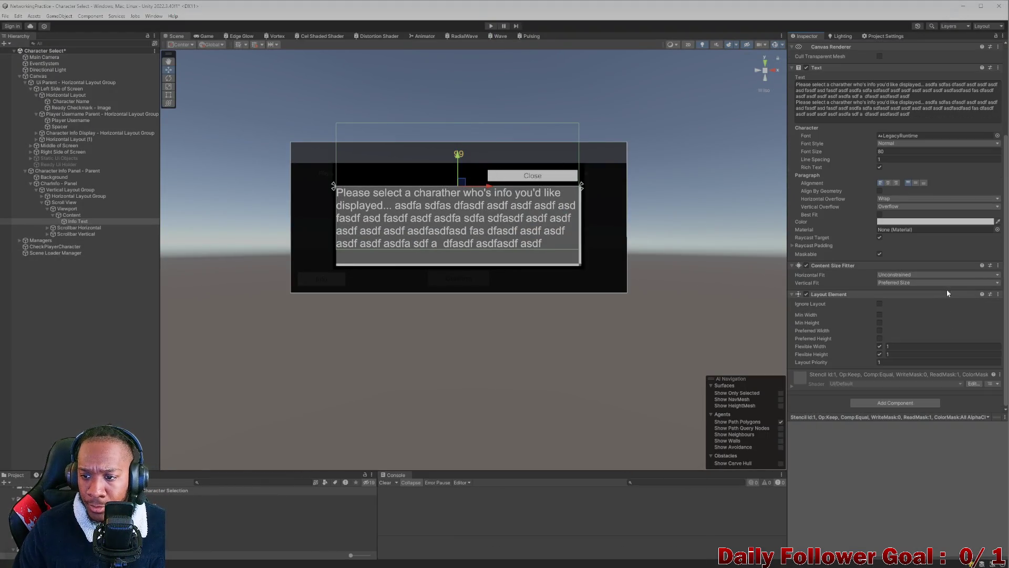
pyautogui.click(998, 266)
pyautogui.click(999, 287)
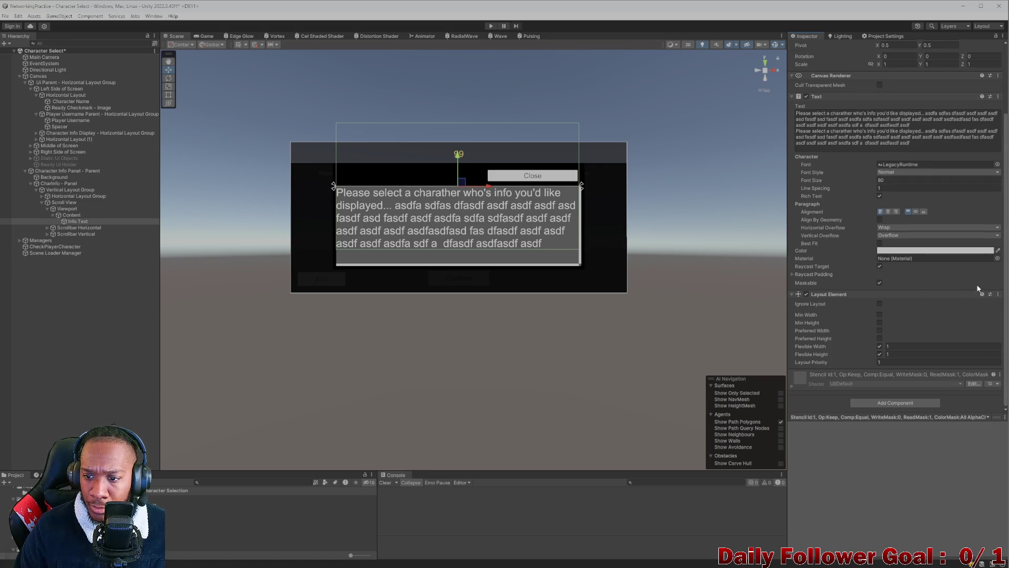
# Give Content a Vertical Layout Group controlling child width and height, then enter play mode
pyautogui.click(71, 215)
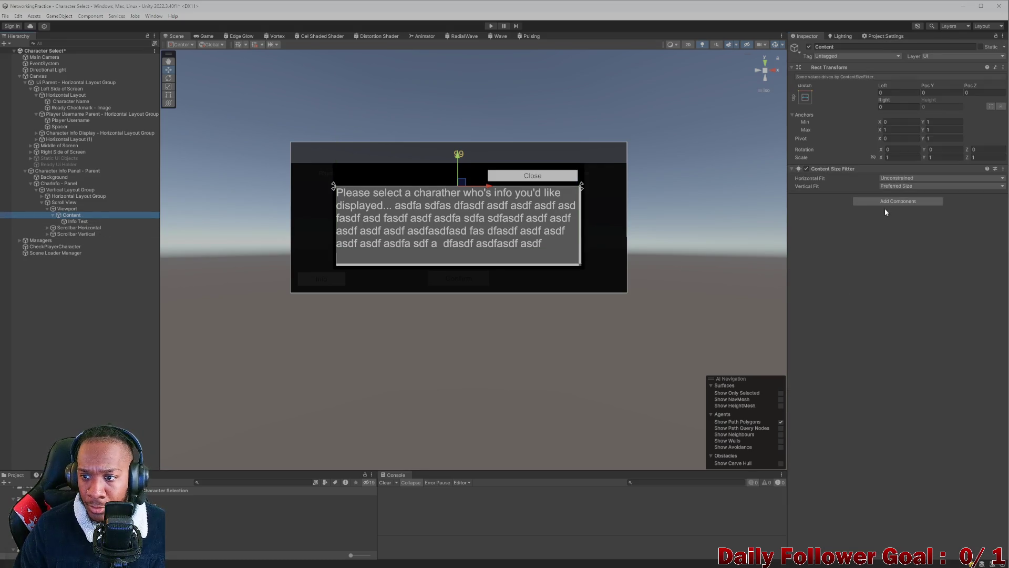
pyautogui.click(887, 202)
pyautogui.write('verti')
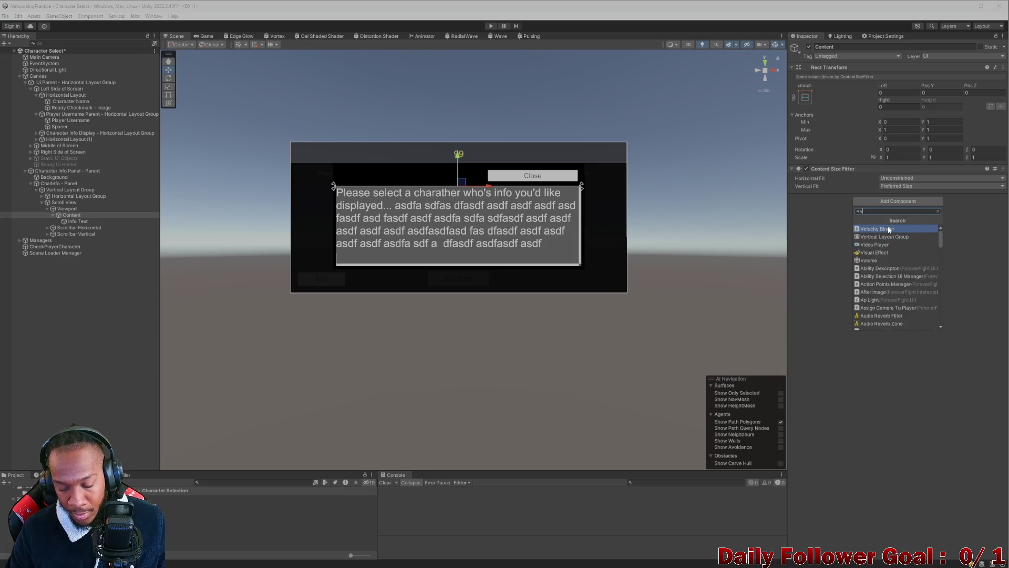
pyautogui.click(888, 229)
pyautogui.moveTo(877, 198); pyautogui.dragTo(884, 166)
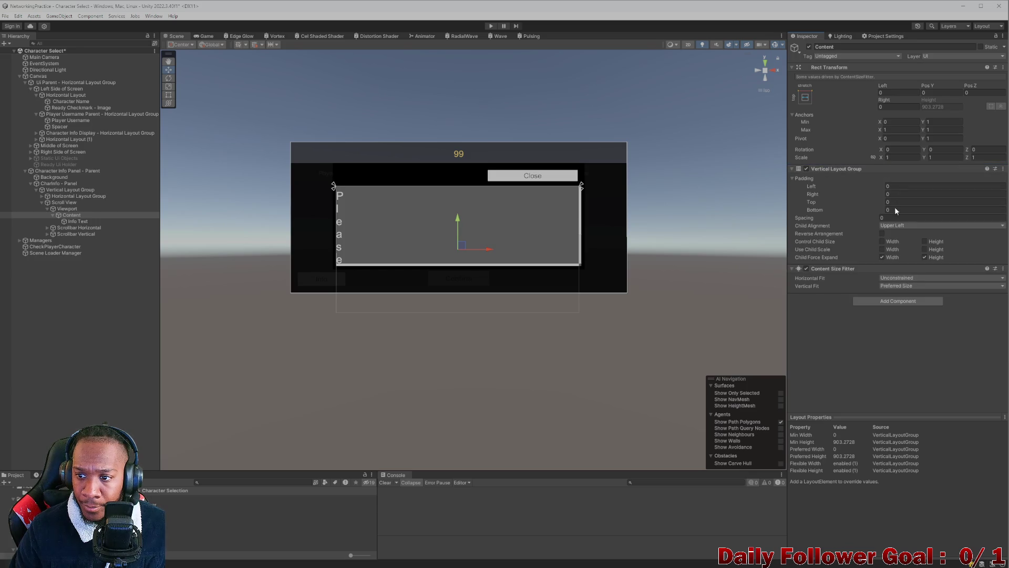
pyautogui.click(882, 242)
pyautogui.click(925, 241)
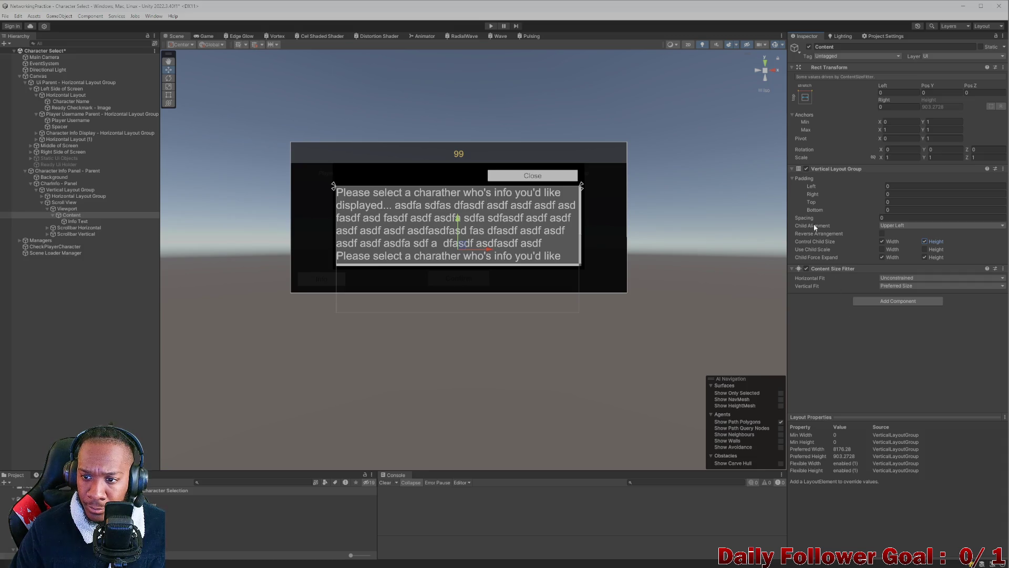
pyautogui.click(489, 26)
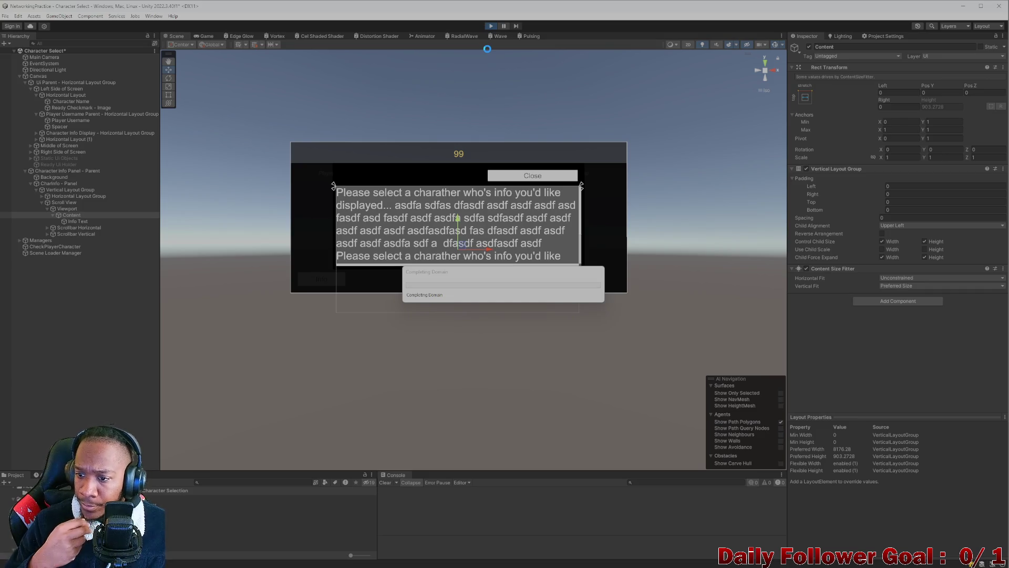
# Scroll the ability text down and up in the Game view, then stop play mode
pyautogui.scroll(-3, 454, 210)
pyautogui.scroll(4, 453, 236)
pyautogui.scroll(-3, 489, 210)
pyautogui.scroll(3, 475, 287)
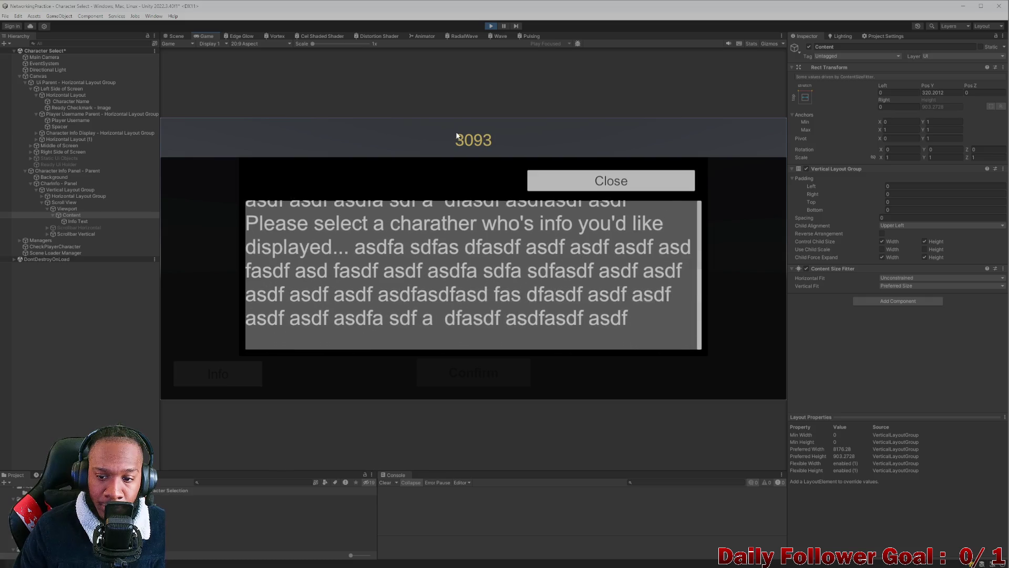
pyautogui.scroll(-3, 466, 294)
pyautogui.click(491, 27)
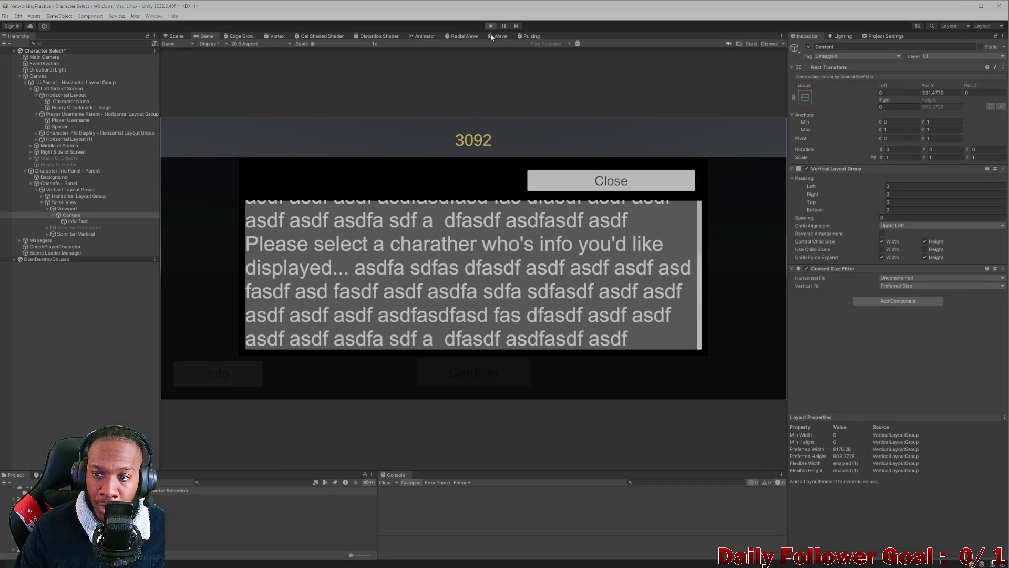
pyautogui.click(911, 187)
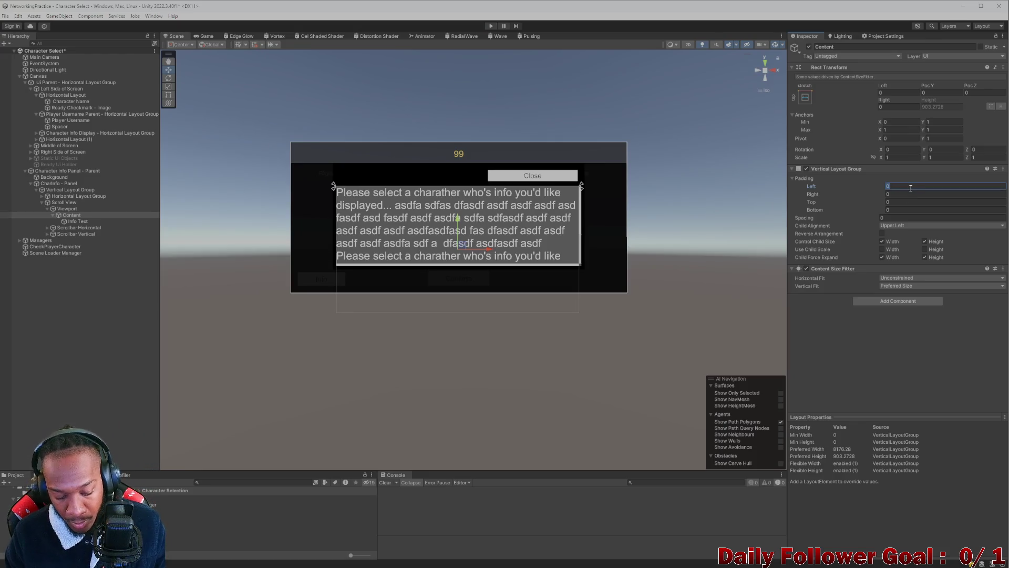
# Set the Vertical Layout Group padding to 25 for left, right, top and bottom
pyautogui.write('25')
pyautogui.press('Tab')
pyautogui.write('25')
pyautogui.press('Tab')
pyautogui.write('25')
pyautogui.press('Tab')
pyautogui.write('25')
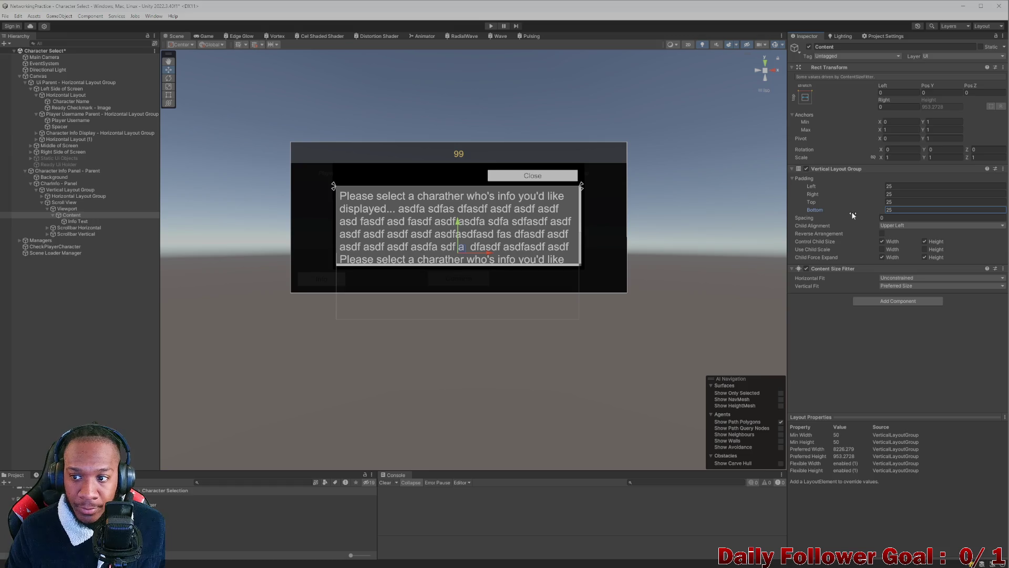
# Check in play mode that the padded text still scrolls, then select Scrollbar Vertical
pyautogui.click(490, 26)
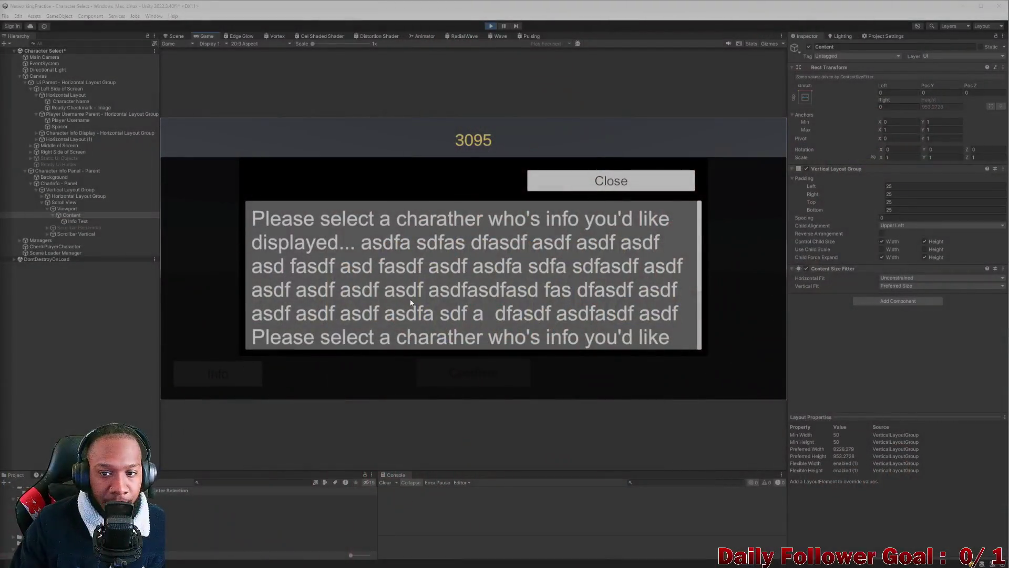
pyautogui.scroll(-2, 419, 225)
pyautogui.scroll(3, 419, 225)
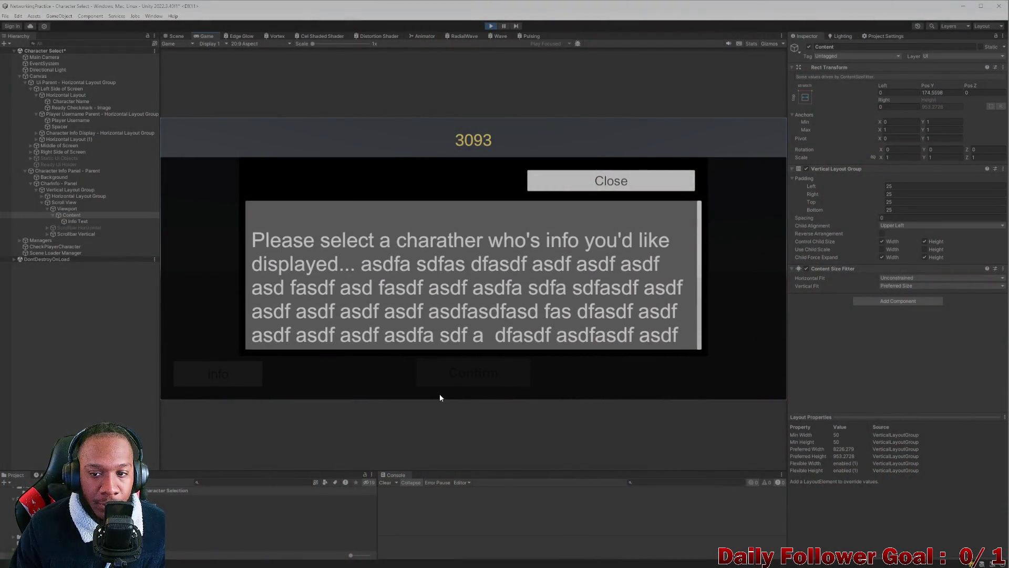
pyautogui.scroll(-5, 437, 342)
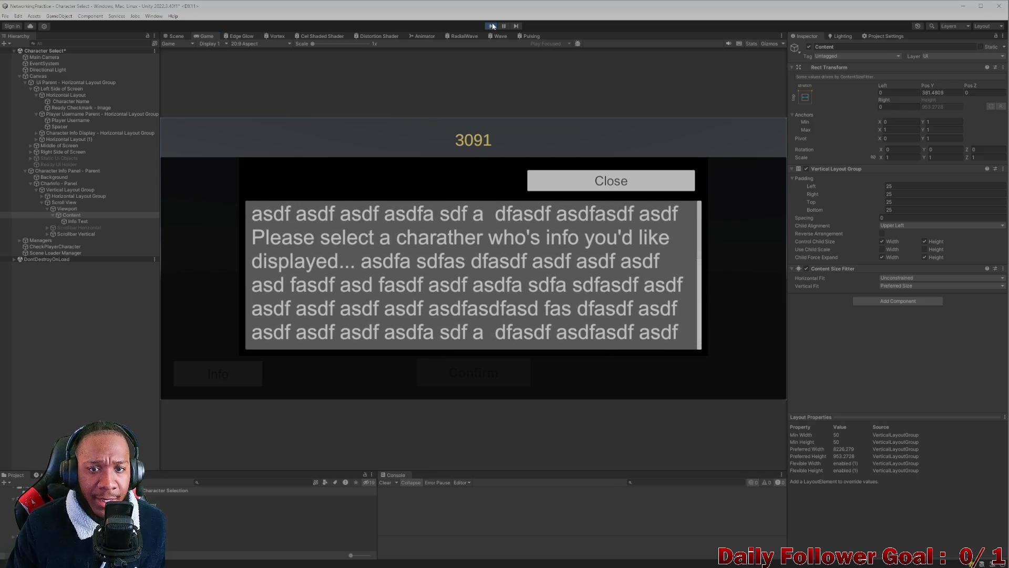
pyautogui.click(492, 26)
pyautogui.click(53, 221)
pyautogui.click(52, 228)
pyautogui.click(53, 234)
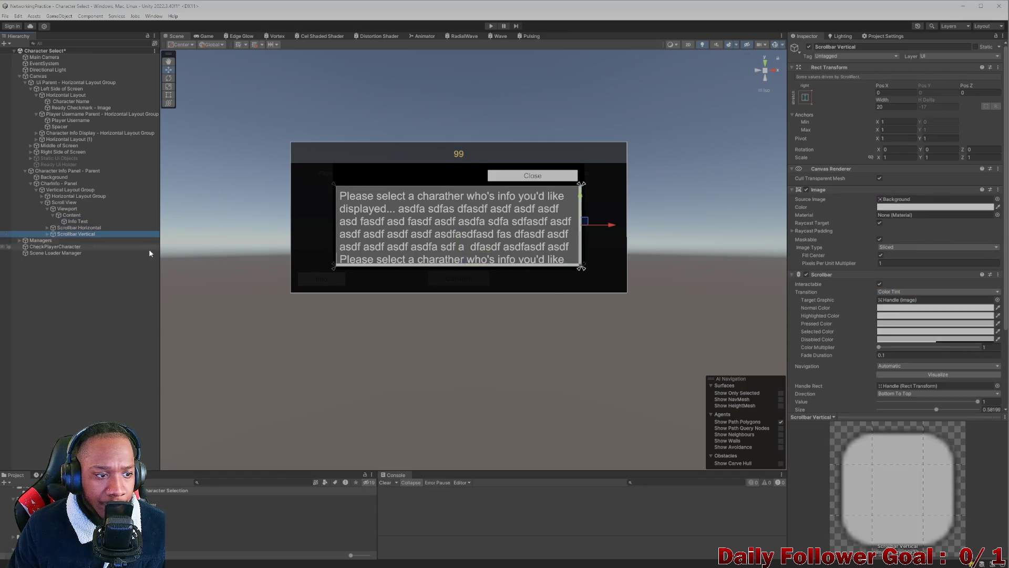
# Change the vertical scrollbar's Normal Color to yellow (FFC704)
pyautogui.scroll(-3, 939, 271)
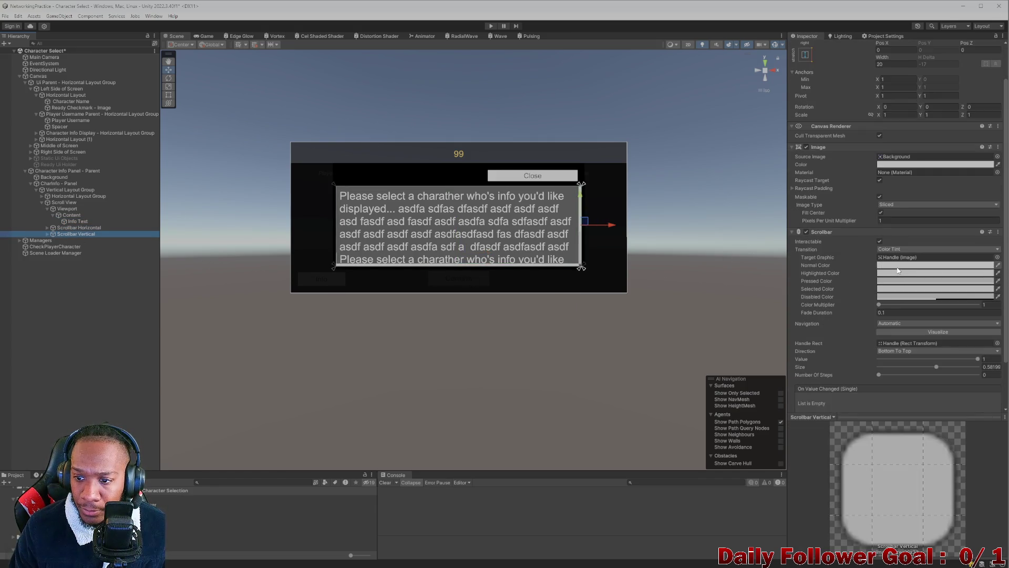
pyautogui.click(899, 270)
pyautogui.moveTo(947, 312)
pyautogui.mouseDown()
pyautogui.moveTo(954, 327)
pyautogui.moveTo(980, 313)
pyautogui.moveTo(967, 304)
pyautogui.moveTo(967, 313)
pyautogui.moveTo(975, 318)
pyautogui.moveTo(976, 302)
pyautogui.mouseUp()
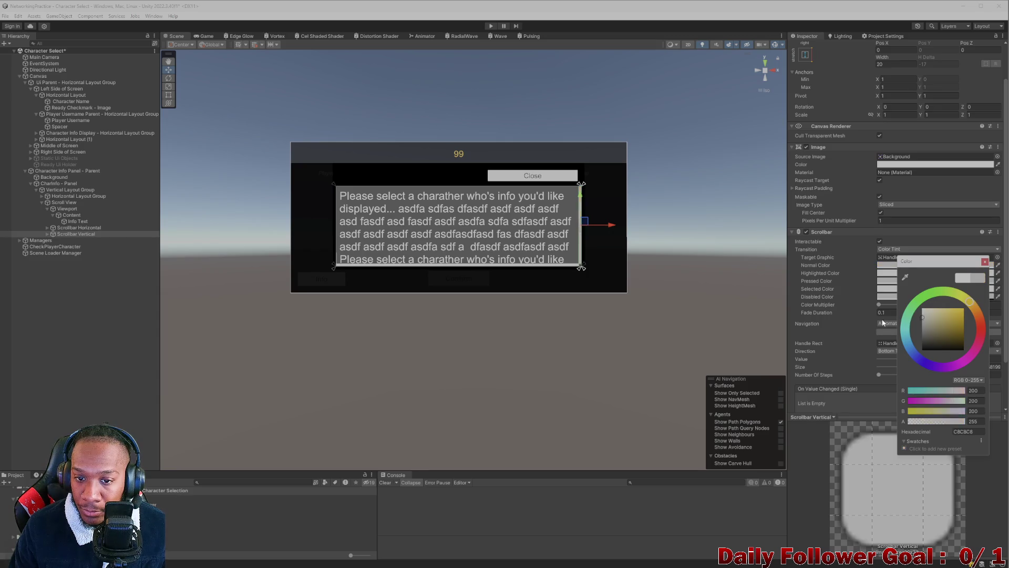
pyautogui.click(964, 312)
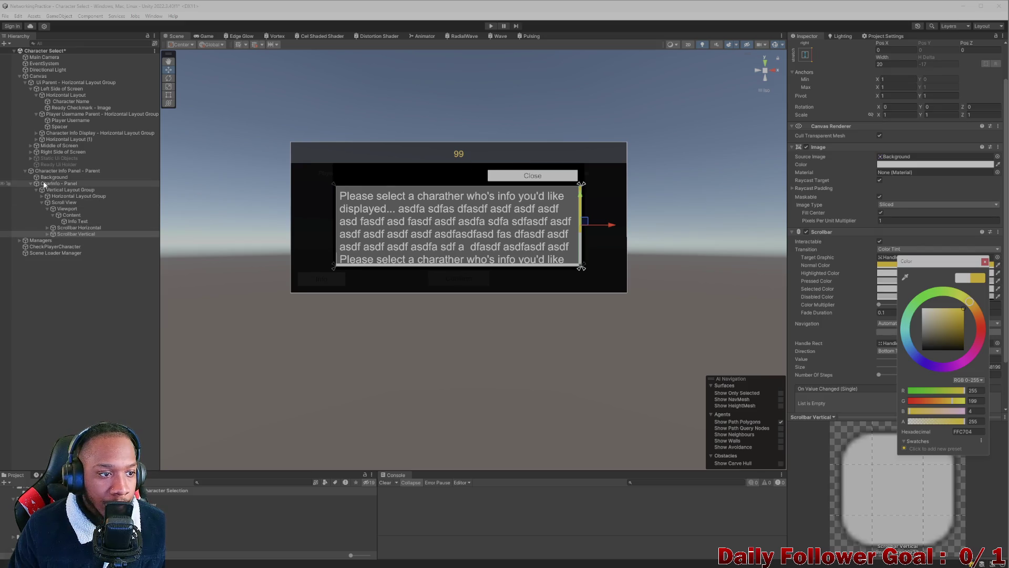
pyautogui.click(24, 170)
pyautogui.click(47, 171)
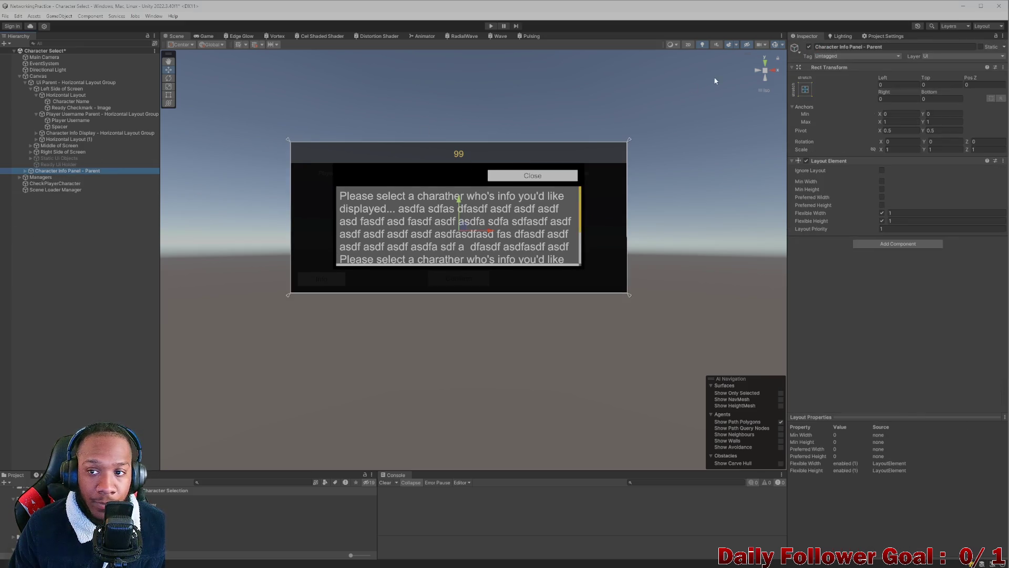
# Deactivate the character info panel and trim the Info Text to its first sentence
pyautogui.click(810, 46)
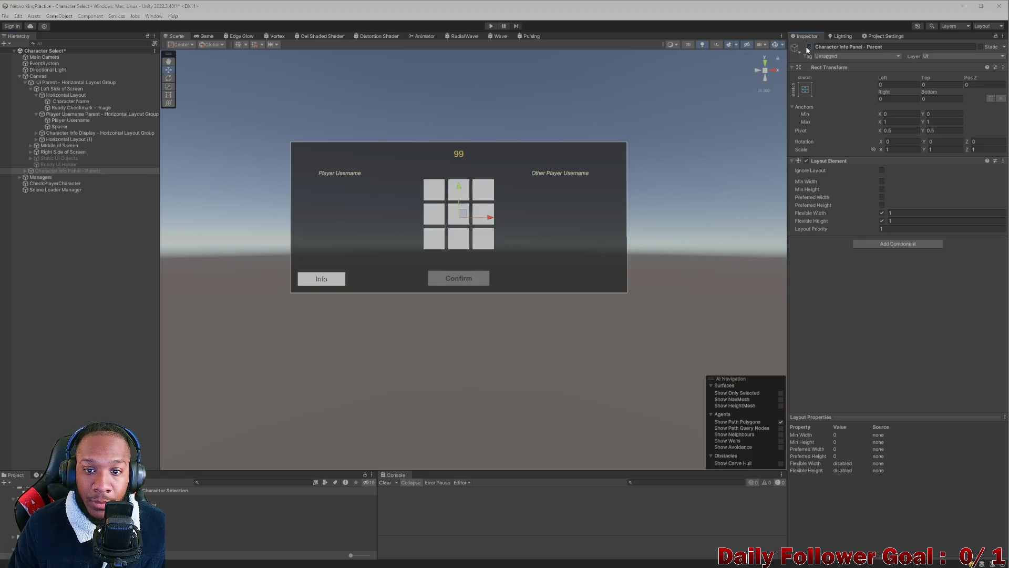
pyautogui.click(25, 171)
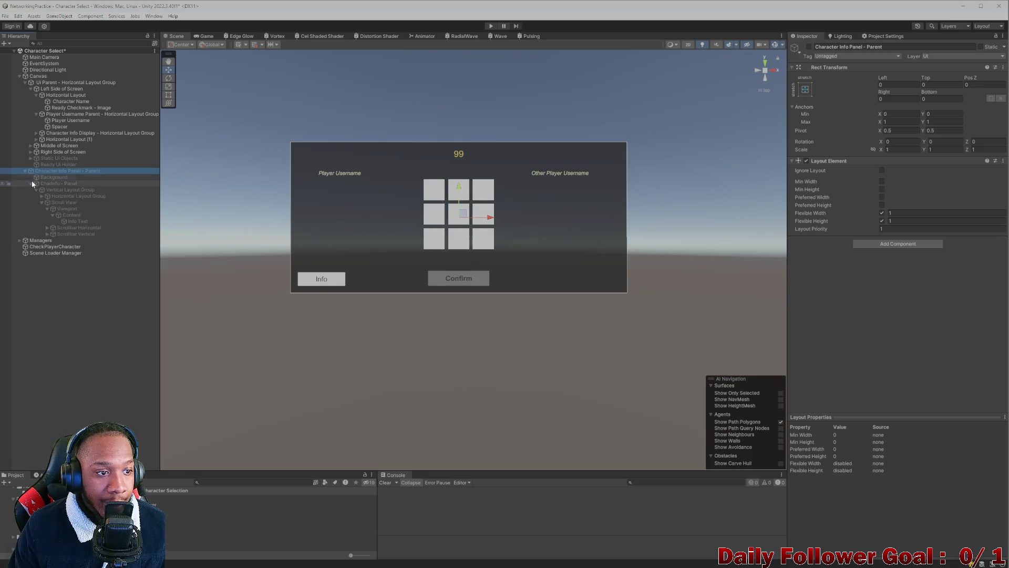
pyautogui.click(76, 222)
pyautogui.click(920, 211)
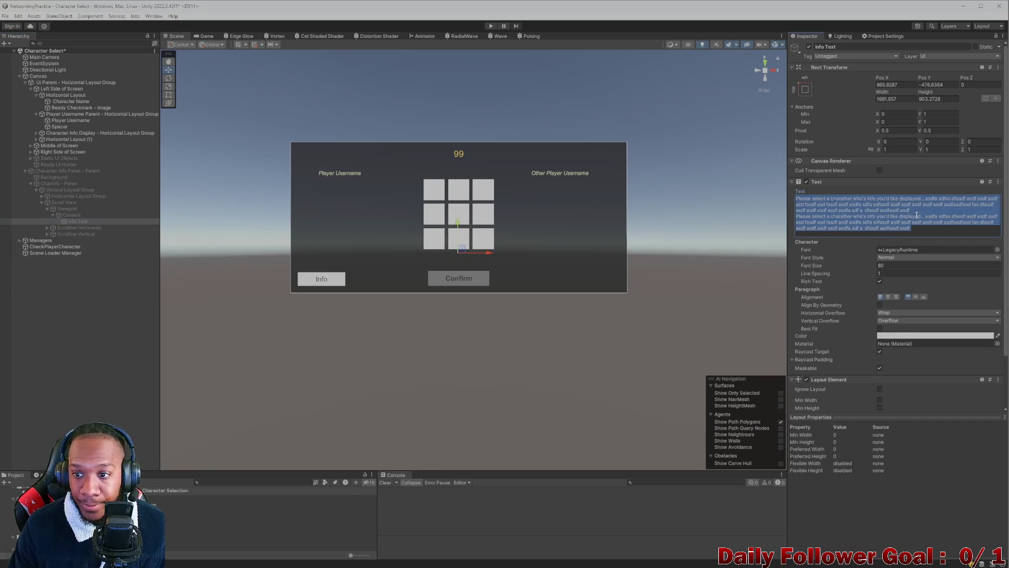
pyautogui.press('BackSpace')
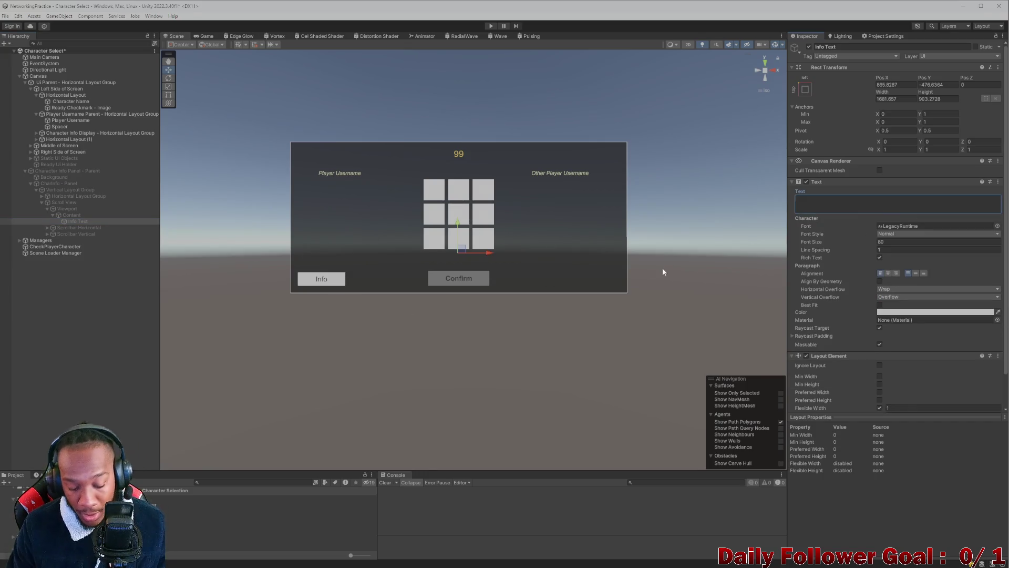
pyautogui.hotkey('ctrl', 'v')
pyautogui.hotkey('ctrl', 'a')
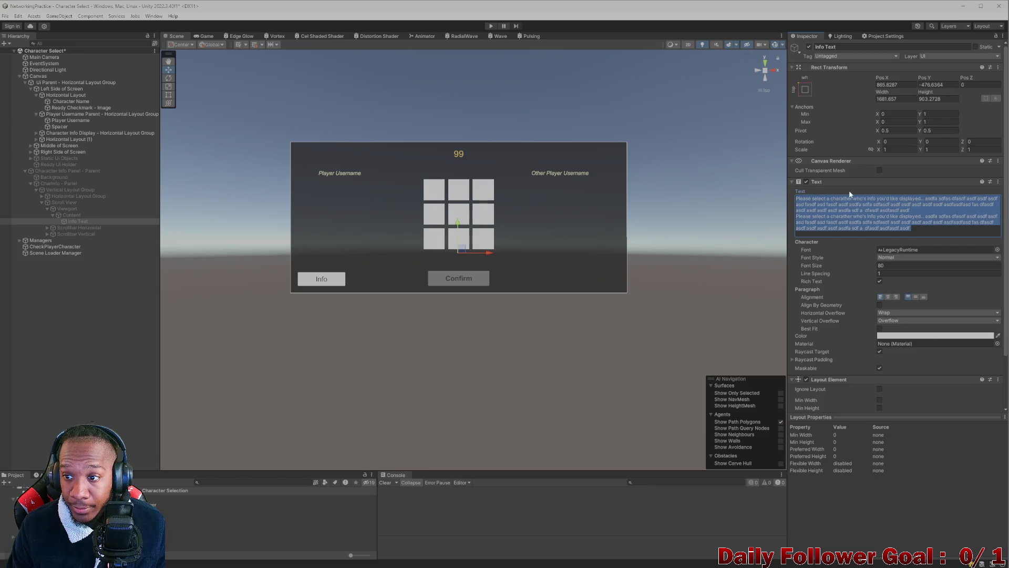
pyautogui.press('BackSpace')
# Collapse the panel's hierarchy and dock the restored editor window on the screen's left side
pyautogui.click(242, 338)
pyautogui.click(25, 171)
pyautogui.doubleClick(386, 6)
pyautogui.moveTo(293, 25); pyautogui.dragTo(228, 6)
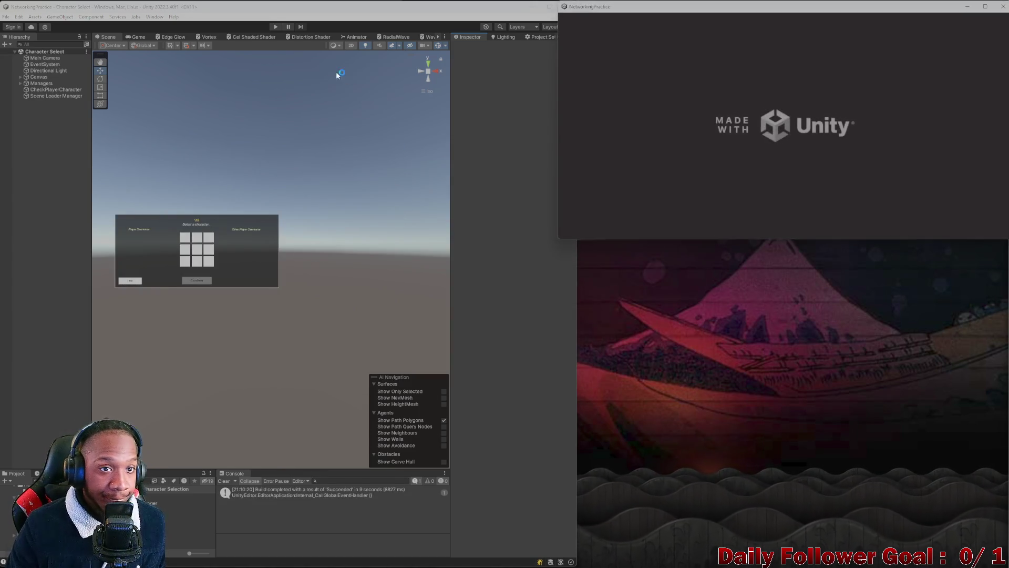
# Enter play mode, check the info popup, and choose The Speedster
pyautogui.click(276, 27)
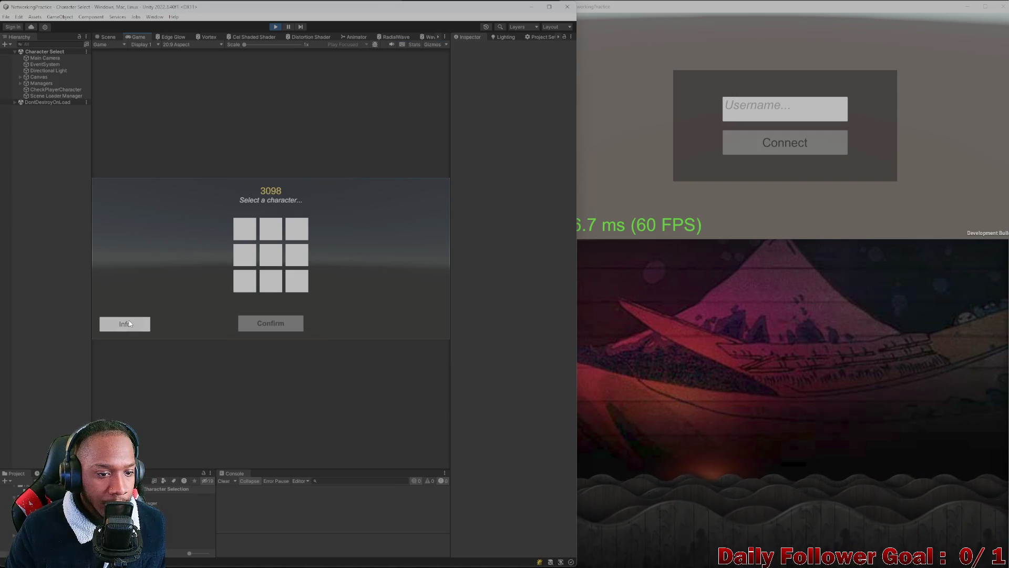
pyautogui.click(128, 321)
pyautogui.moveTo(235, 279)
pyautogui.mouseDown()
pyautogui.moveTo(230, 228)
pyautogui.moveTo(227, 331)
pyautogui.moveTo(216, 230)
pyautogui.moveTo(299, 231)
pyautogui.mouseUp()
pyautogui.click(336, 216)
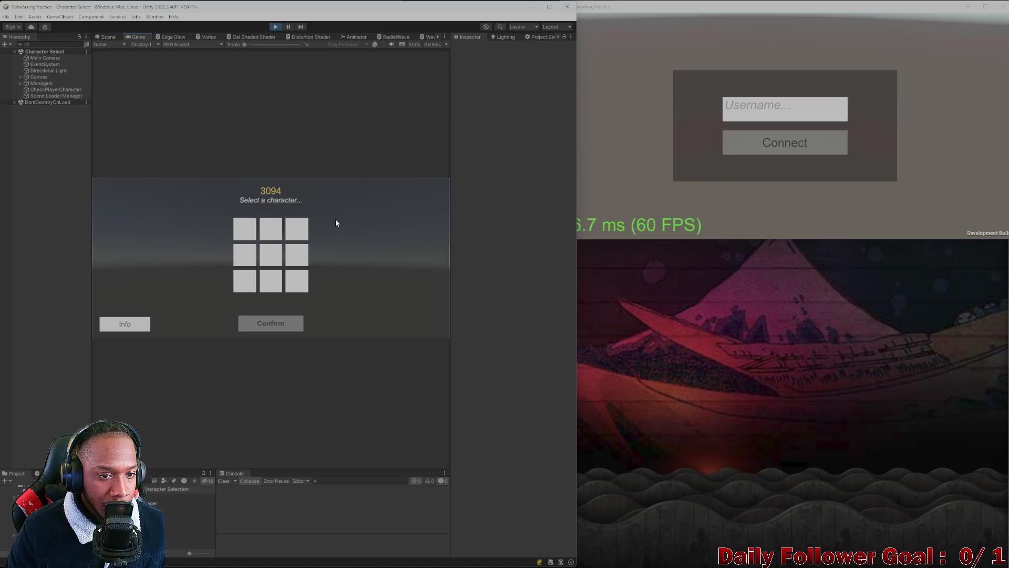
pyautogui.click(246, 235)
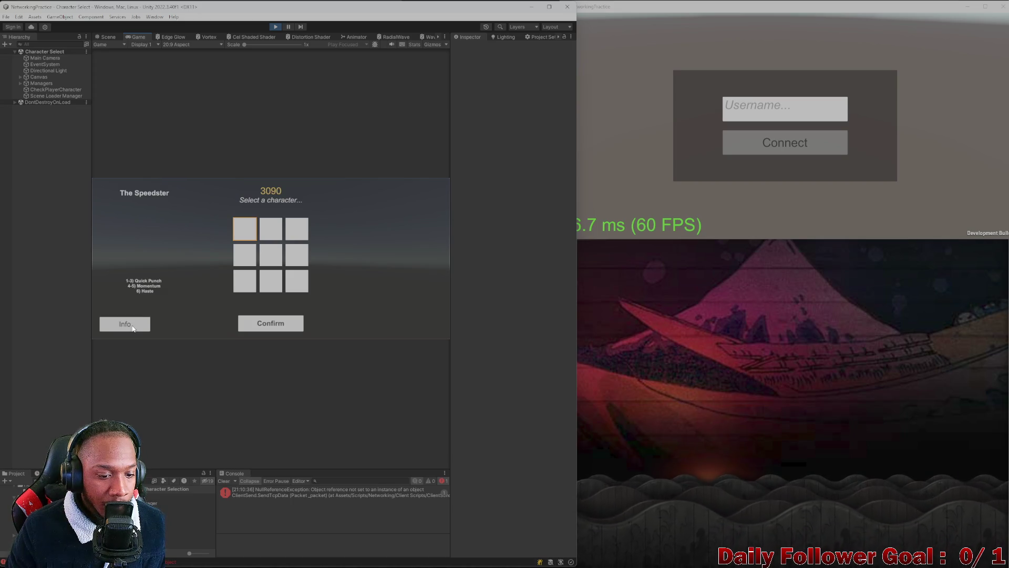
# Scroll The Speedster's ability info fully, then show the console error's stack trace
pyautogui.click(133, 328)
pyautogui.scroll(-5, 250, 286)
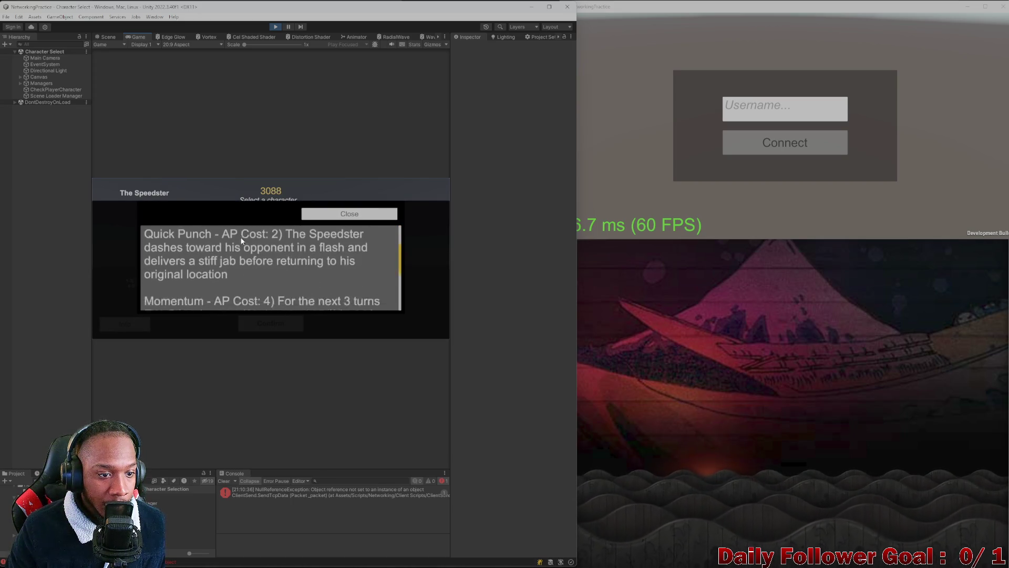
pyautogui.scroll(5, 238, 263)
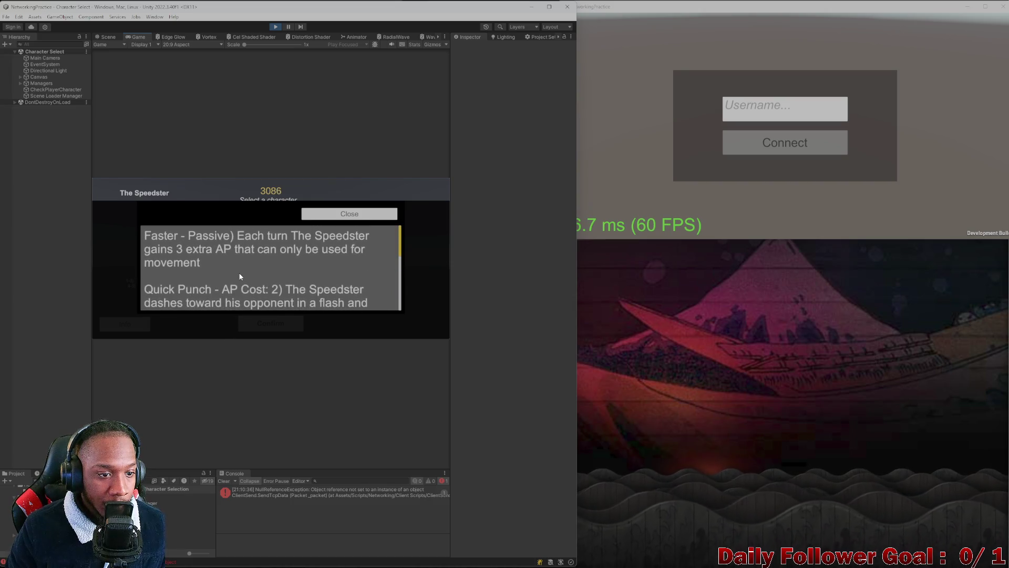
pyautogui.scroll(-3, 240, 276)
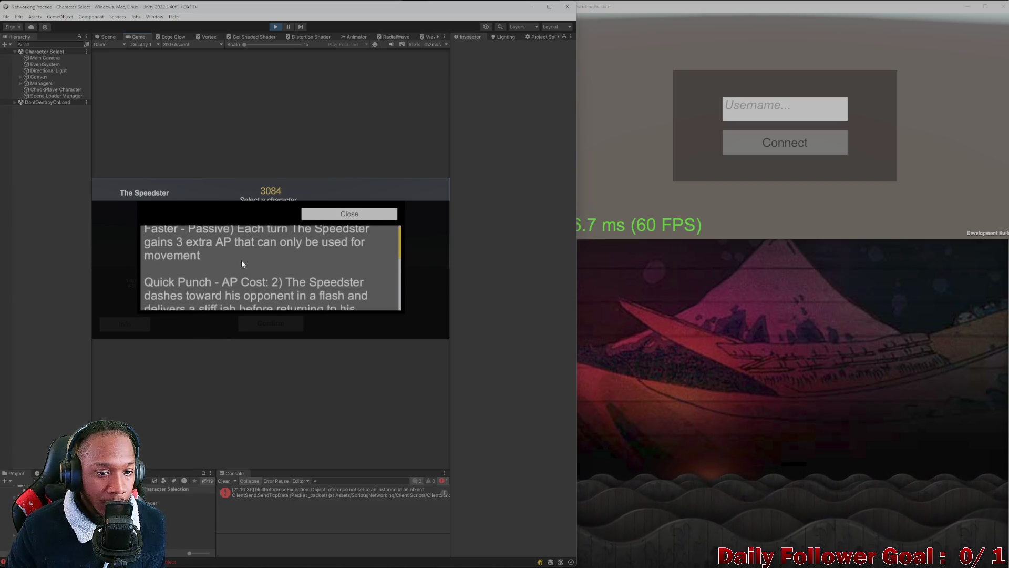
pyautogui.scroll(-5, 241, 278)
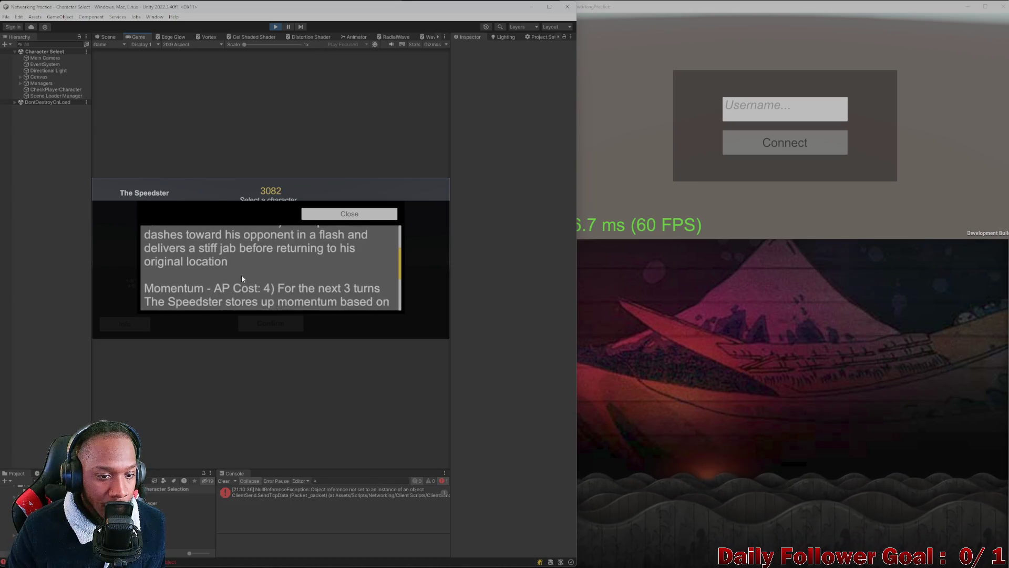
pyautogui.scroll(-1, 249, 279)
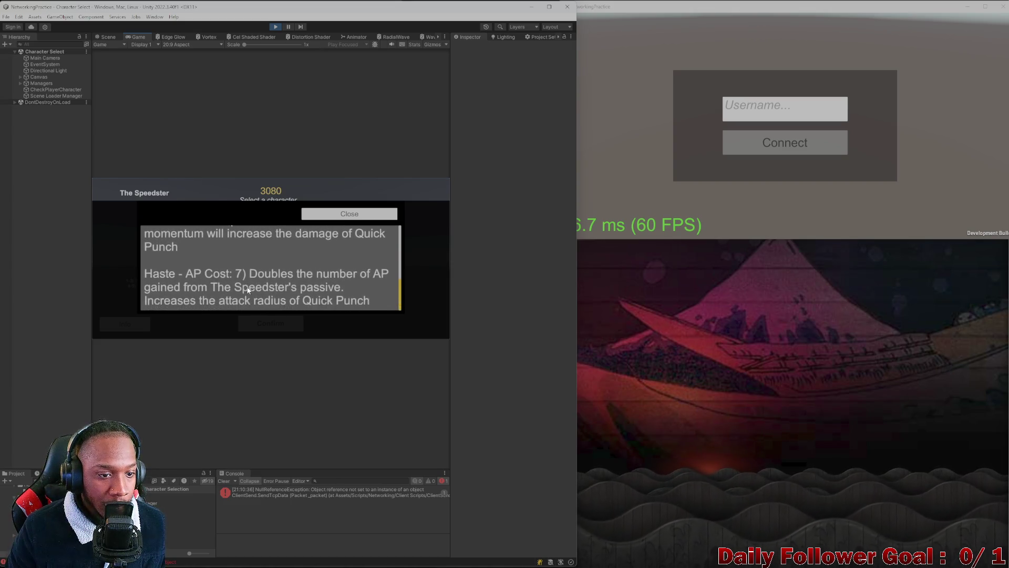
pyautogui.scroll(3, 289, 300)
pyautogui.scroll(4, 326, 274)
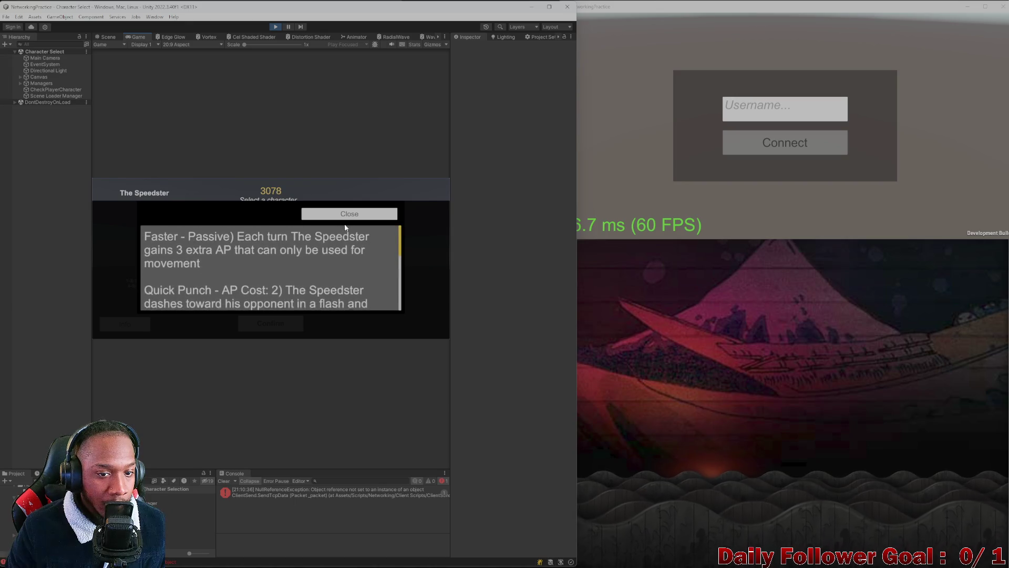
pyautogui.click(323, 495)
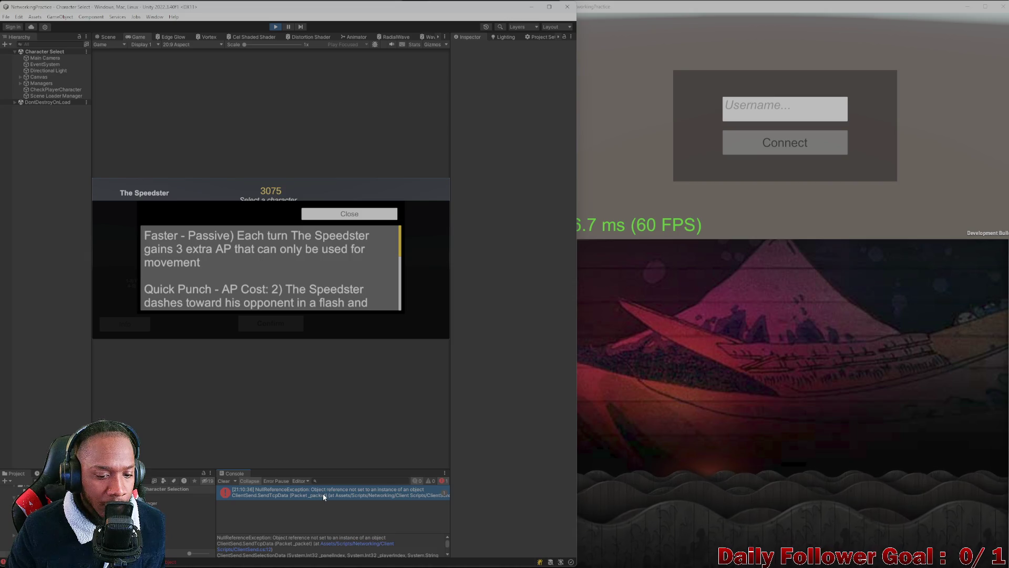
# Open the failing ClientSend.cs line in Visual Studio, then return to Unity and close the info panel
pyautogui.doubleClick(324, 496)
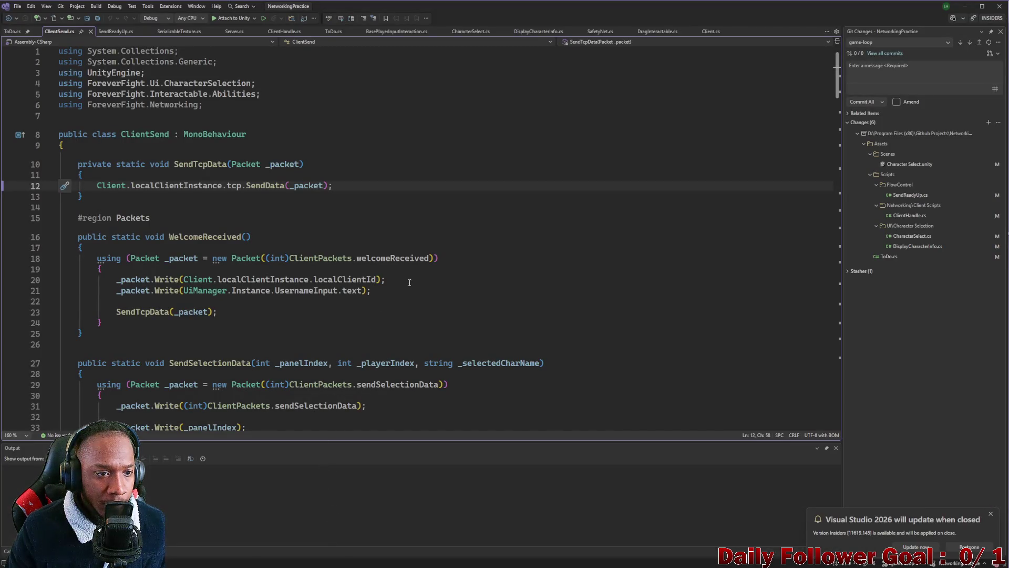
pyautogui.click(965, 6)
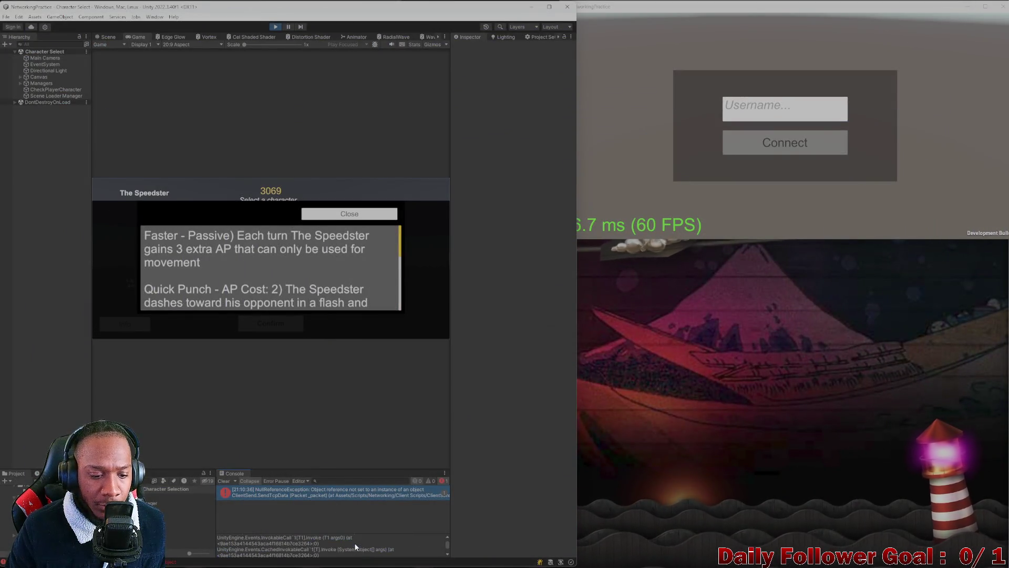
pyautogui.click(337, 215)
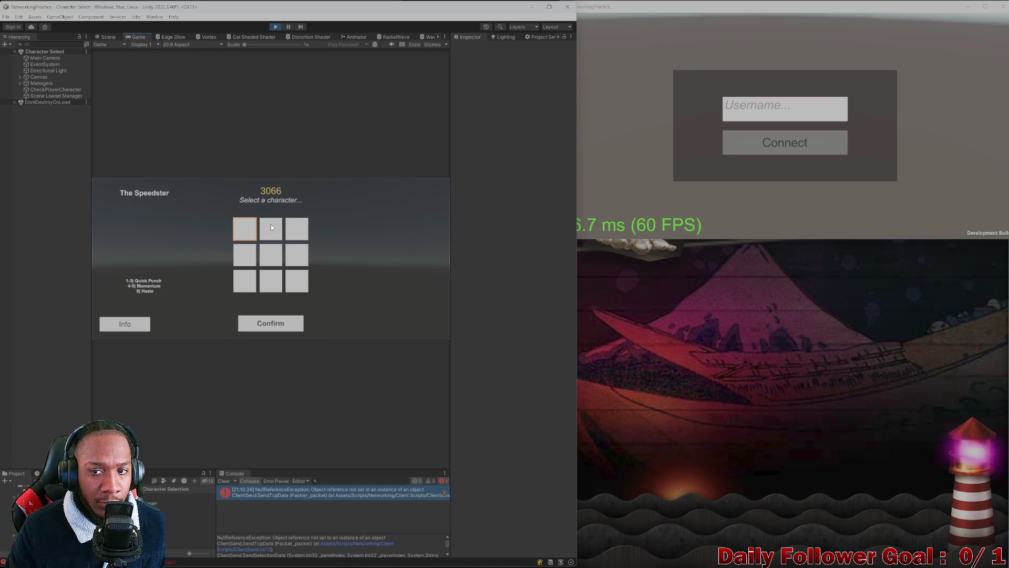
# Stop and restart play mode a few times, inspecting the Lobby scene, then pull the editor window free
pyautogui.click(275, 27)
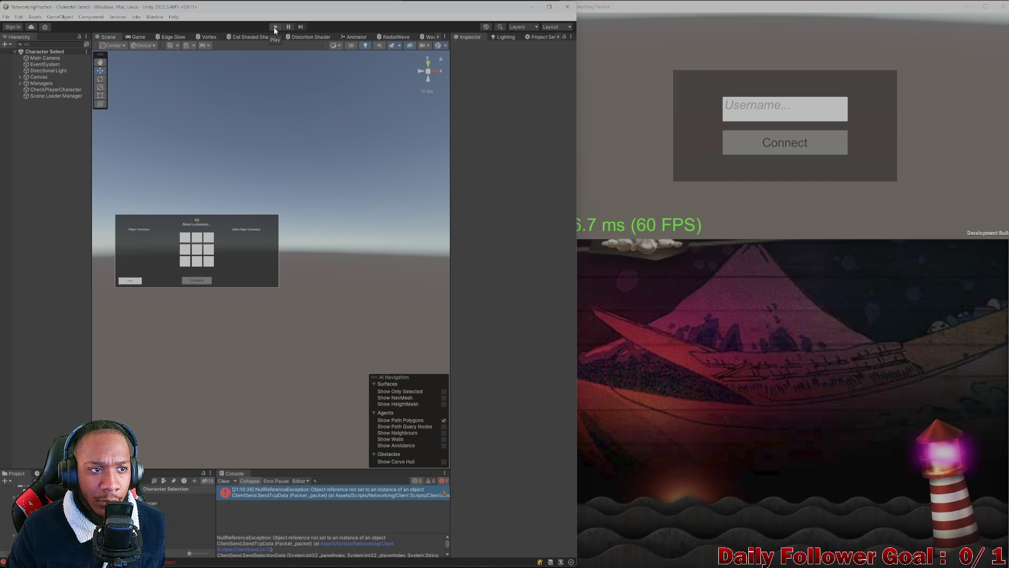
pyautogui.click(275, 28)
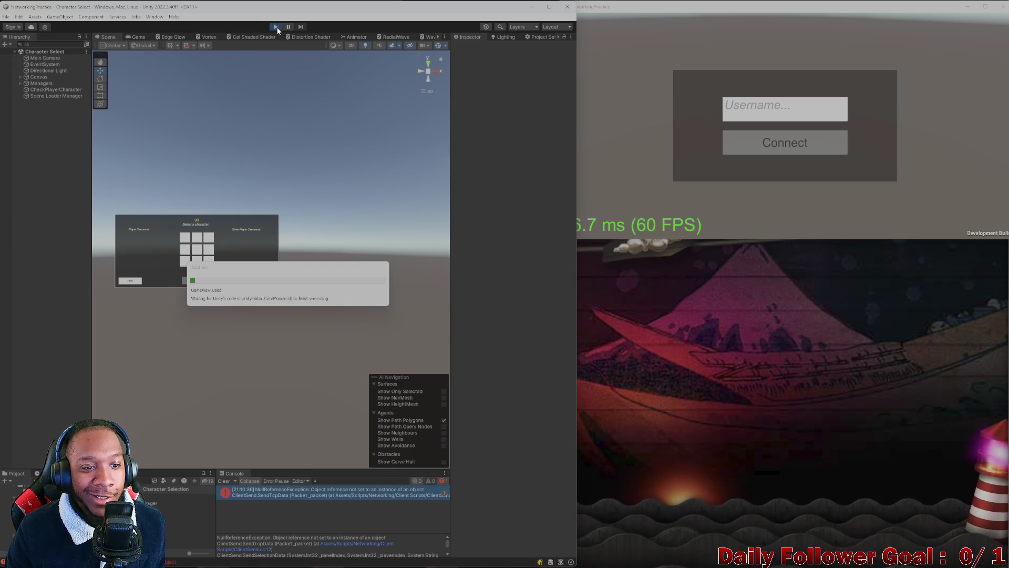
pyautogui.click(275, 27)
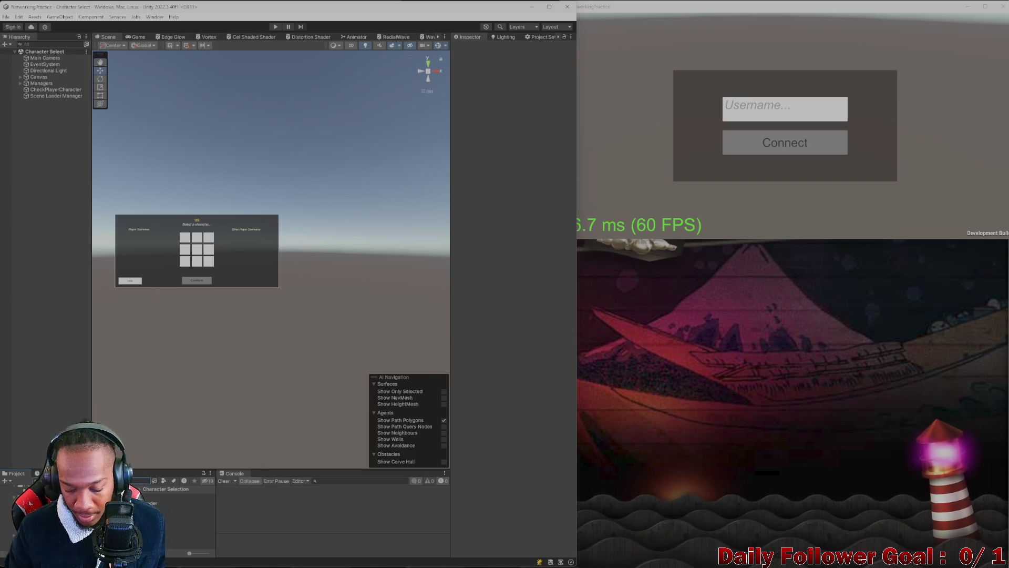
pyautogui.click(179, 502)
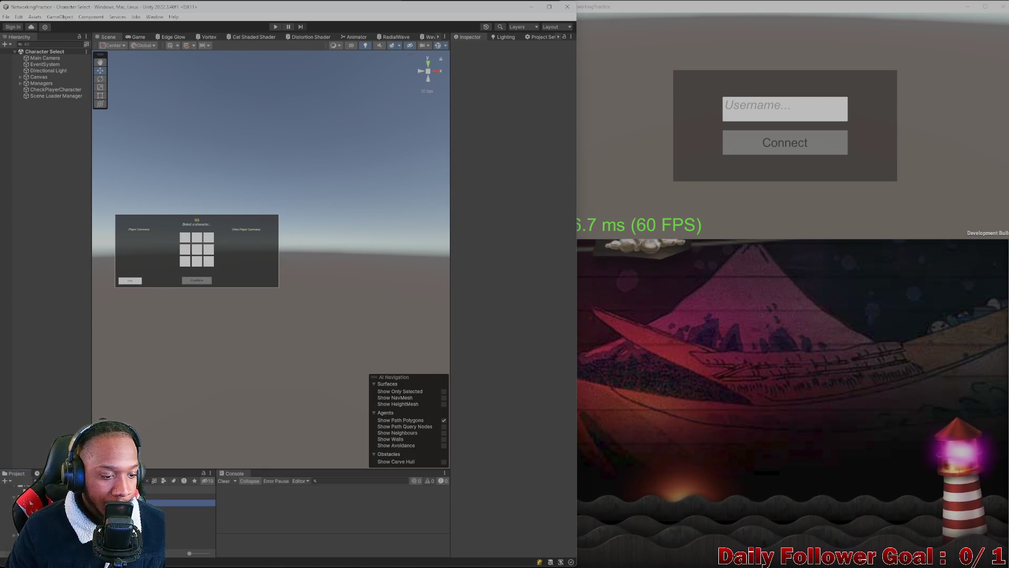
pyautogui.click(276, 27)
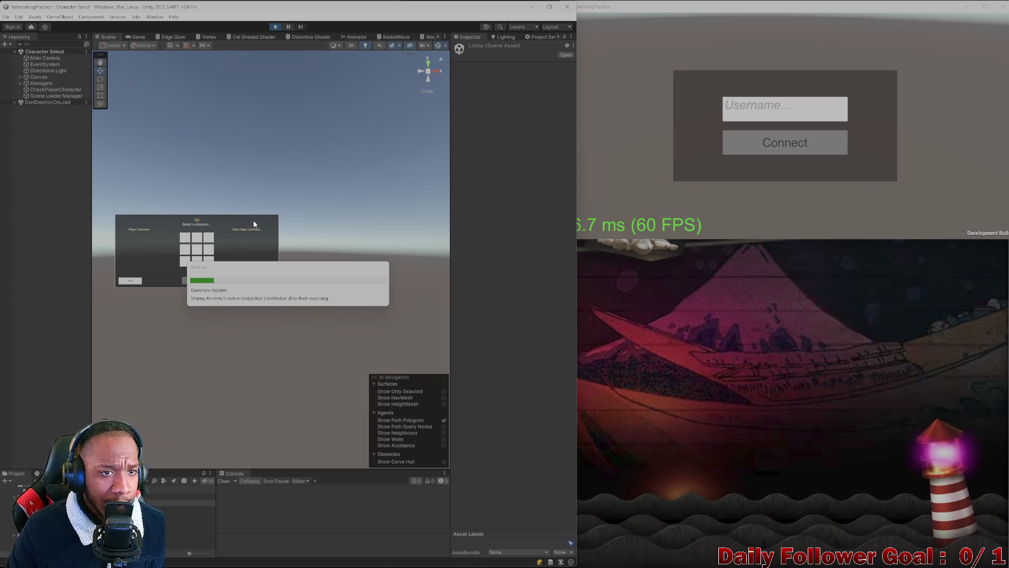
pyautogui.click(277, 26)
pyautogui.moveTo(345, 8)
pyautogui.mouseDown()
pyautogui.moveTo(474, 40)
pyautogui.moveTo(594, 23)
pyautogui.moveTo(655, 30)
pyautogui.mouseUp()
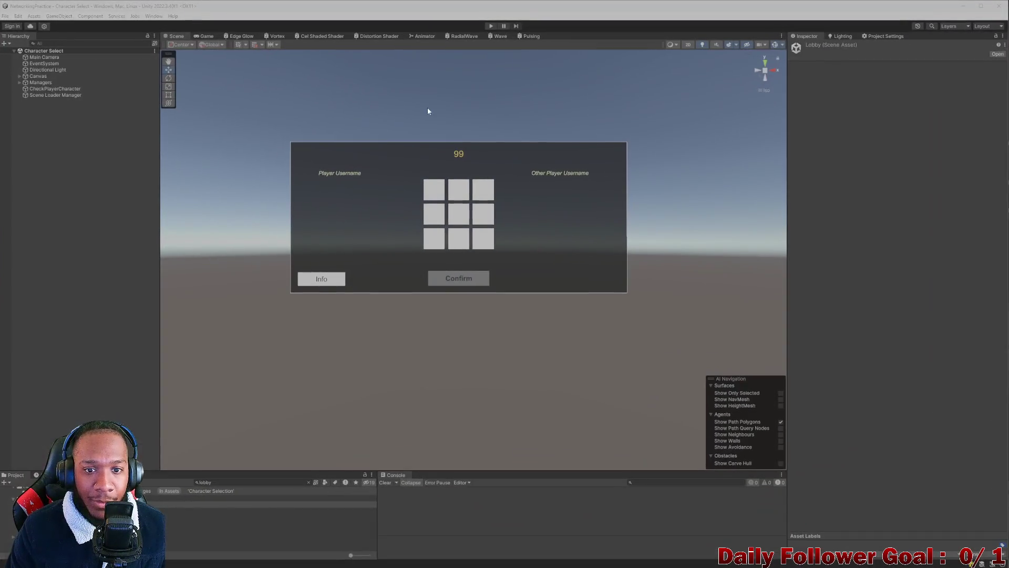
# Enter play mode and scroll through The Speedster's ability info, checking the panel in the Scene
pyautogui.click(491, 26)
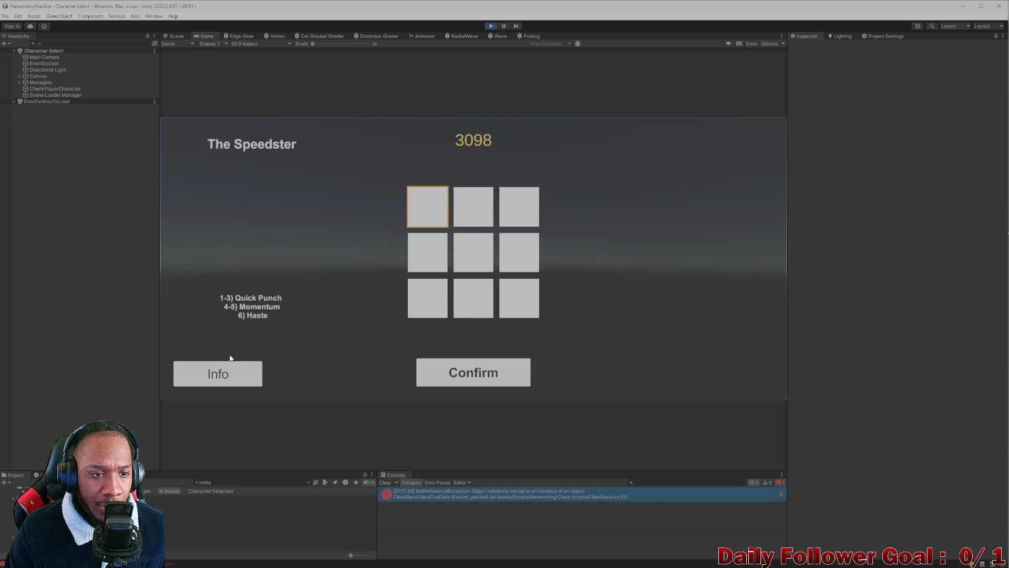
pyautogui.click(231, 368)
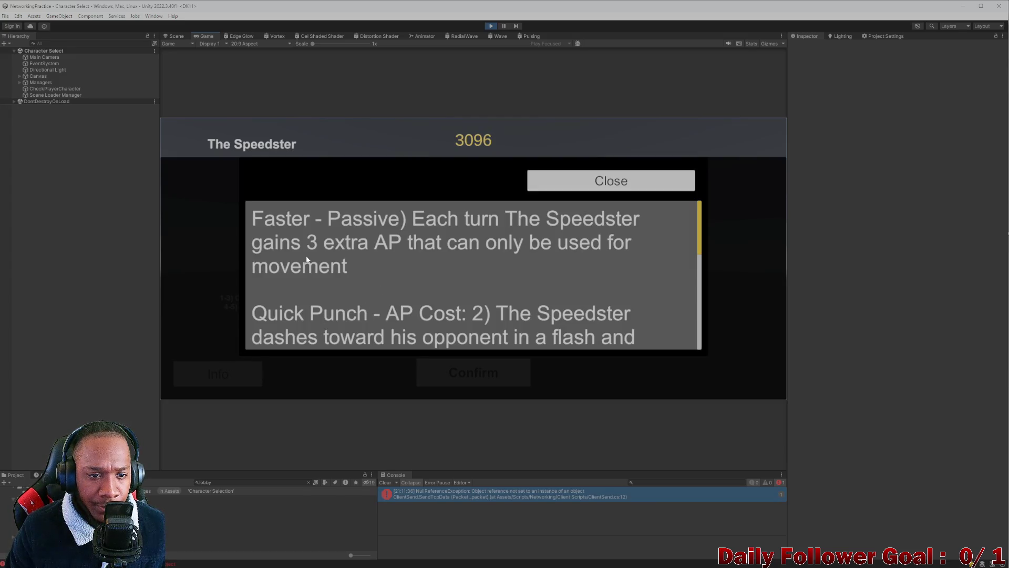
pyautogui.scroll(-6, 409, 276)
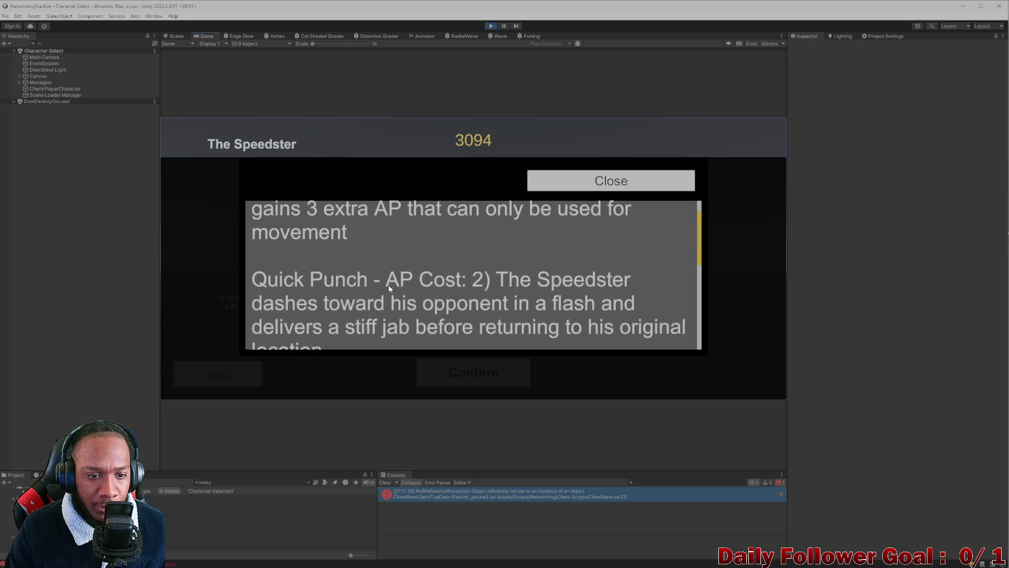
pyautogui.scroll(-4, 399, 289)
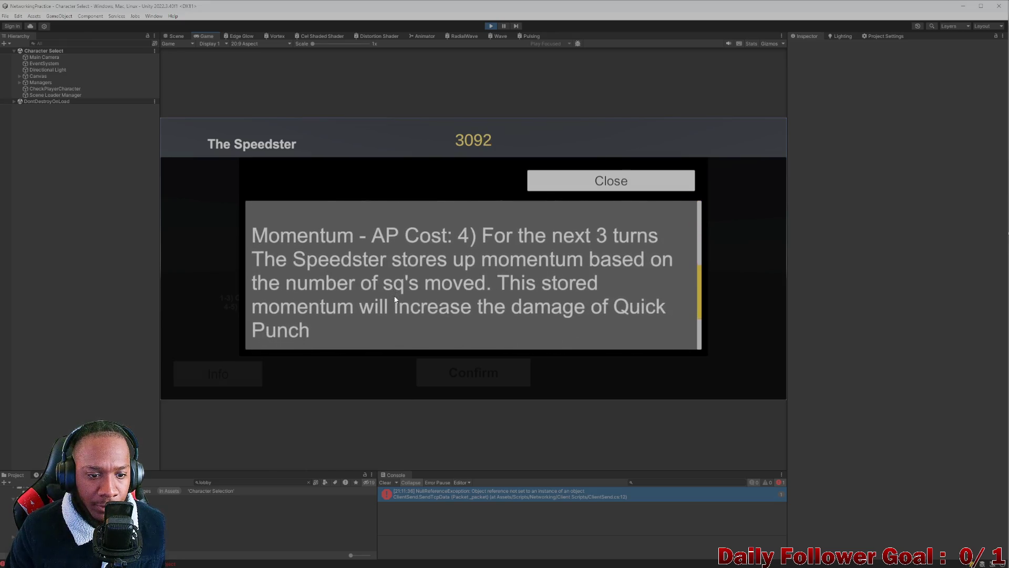
pyautogui.scroll(-1, 426, 289)
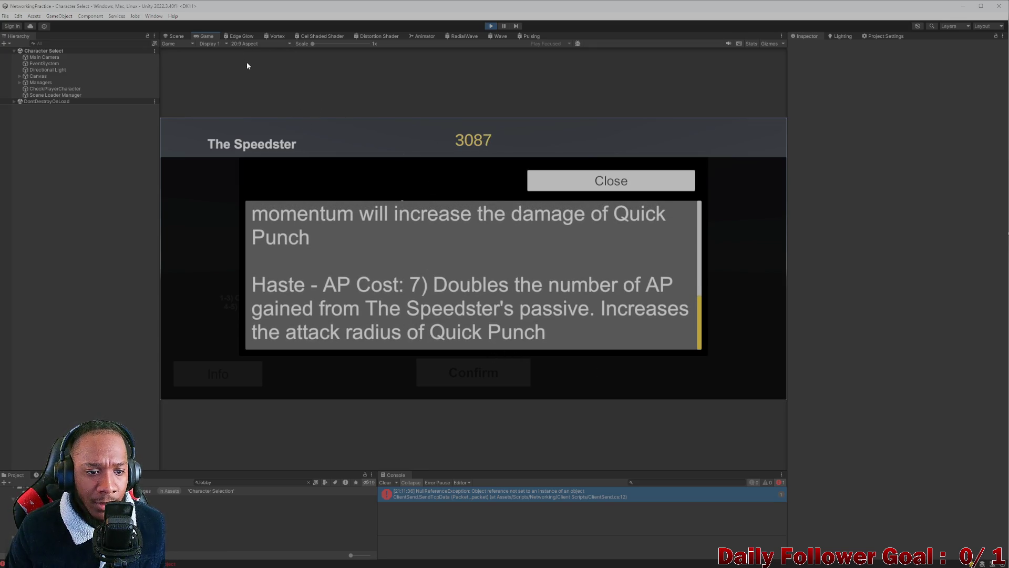
pyautogui.scroll(10, 426, 288)
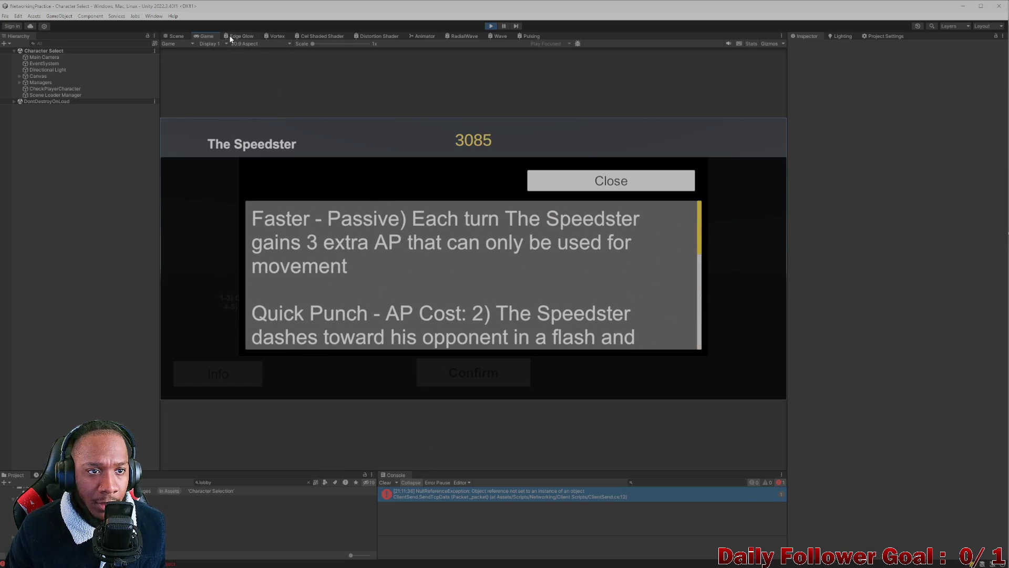
pyautogui.click(177, 37)
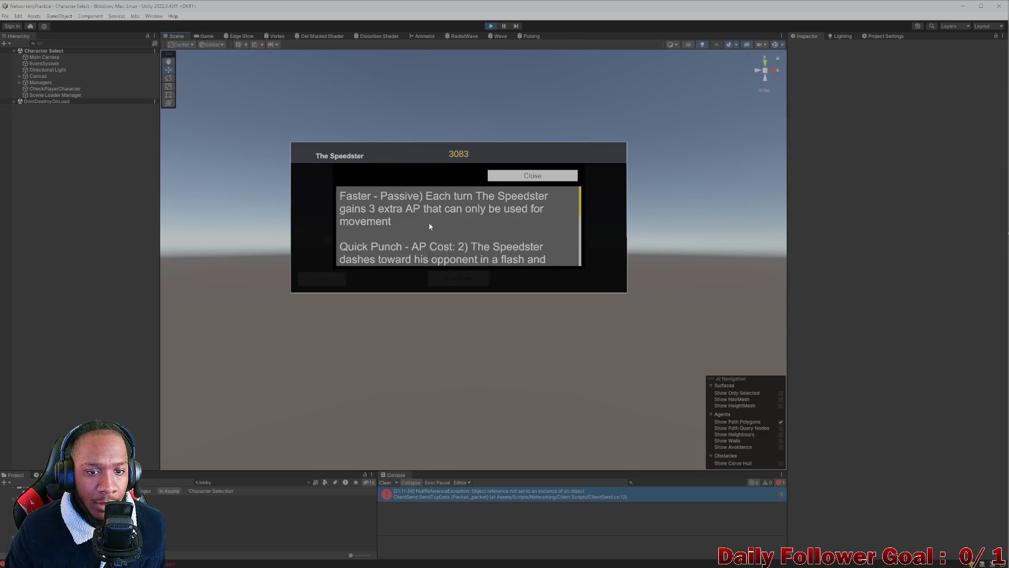
pyautogui.click(519, 177)
pyautogui.click(214, 36)
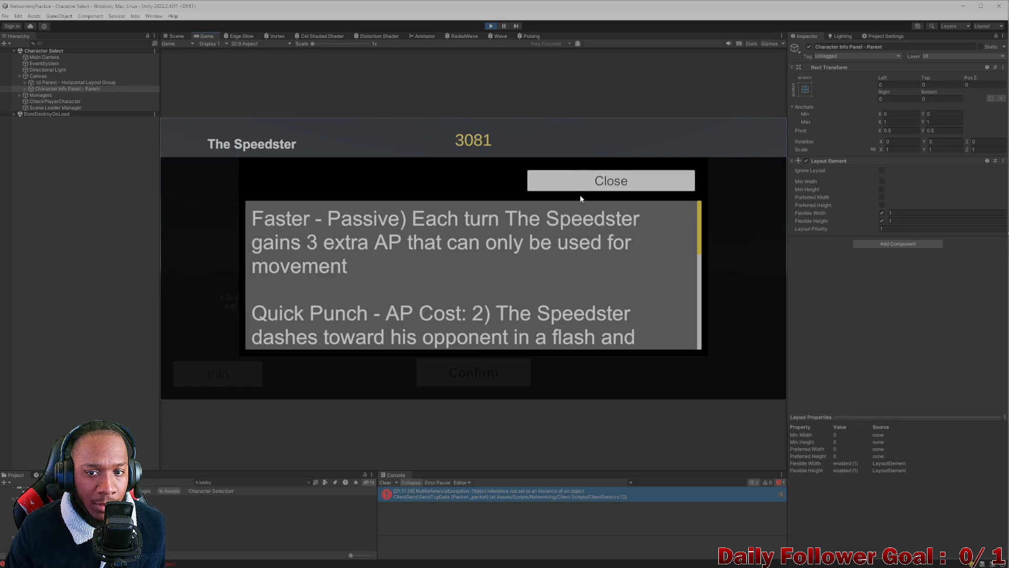
# Open The Brawn's ability info, scroll to its end, close it, and stop play mode
pyautogui.click(580, 185)
pyautogui.click(211, 378)
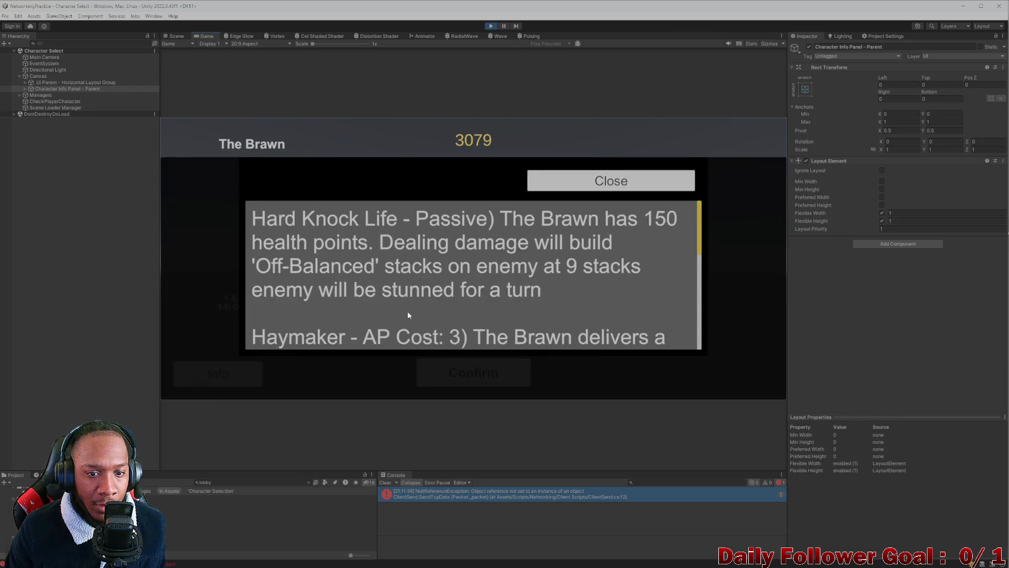
pyautogui.scroll(-3, 439, 300)
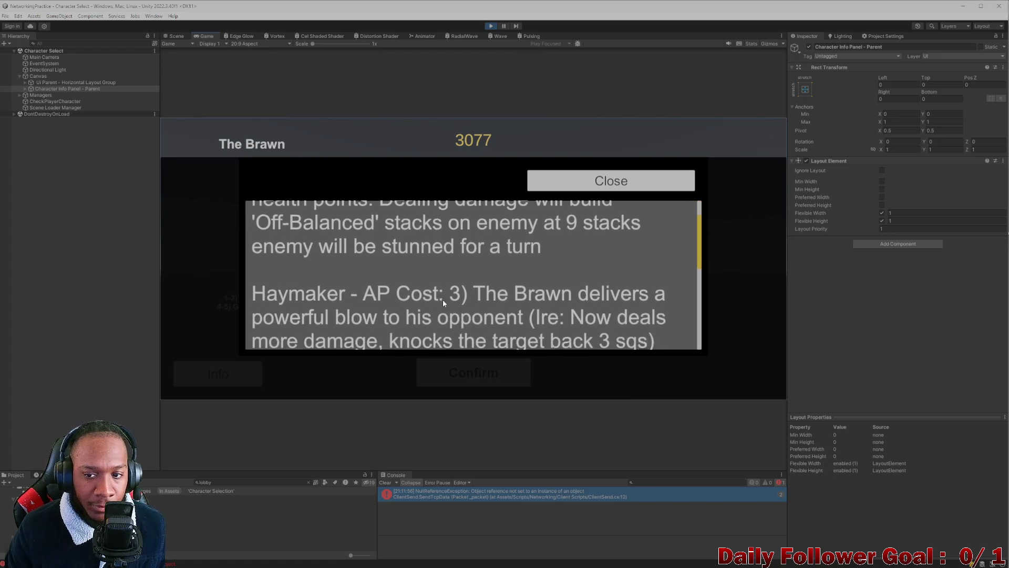
pyautogui.scroll(-3, 440, 303)
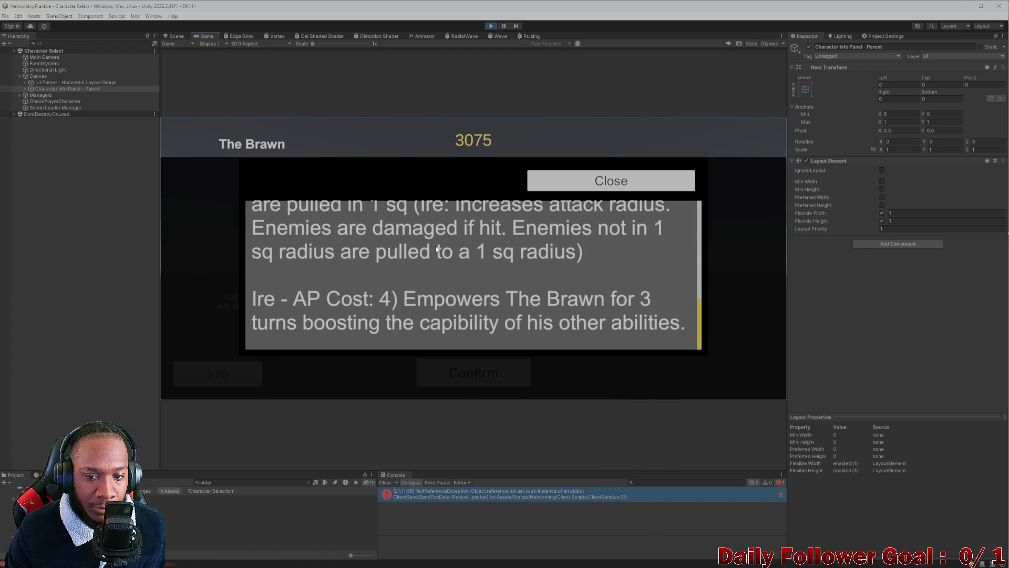
pyautogui.click(563, 183)
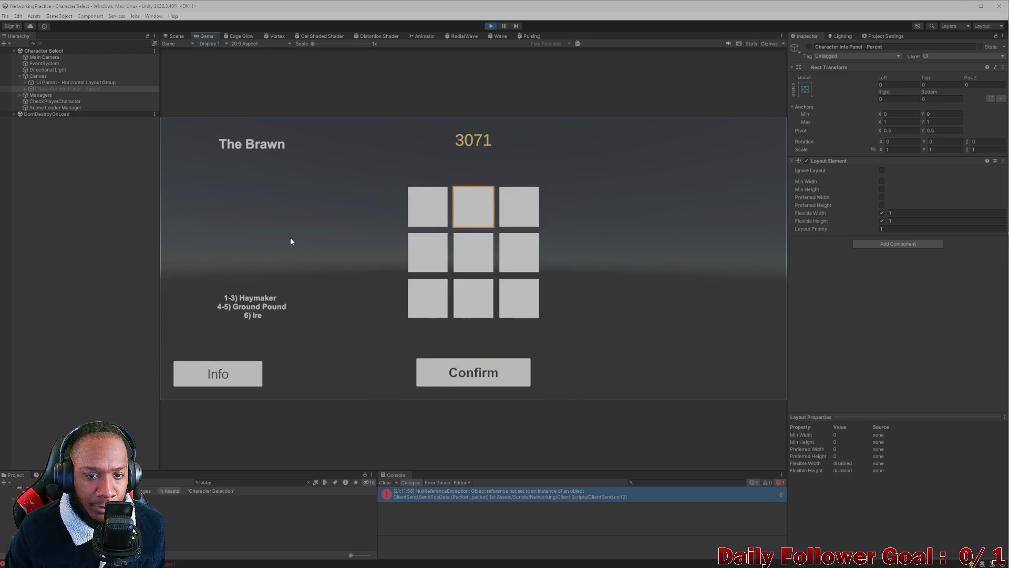
pyautogui.click(177, 36)
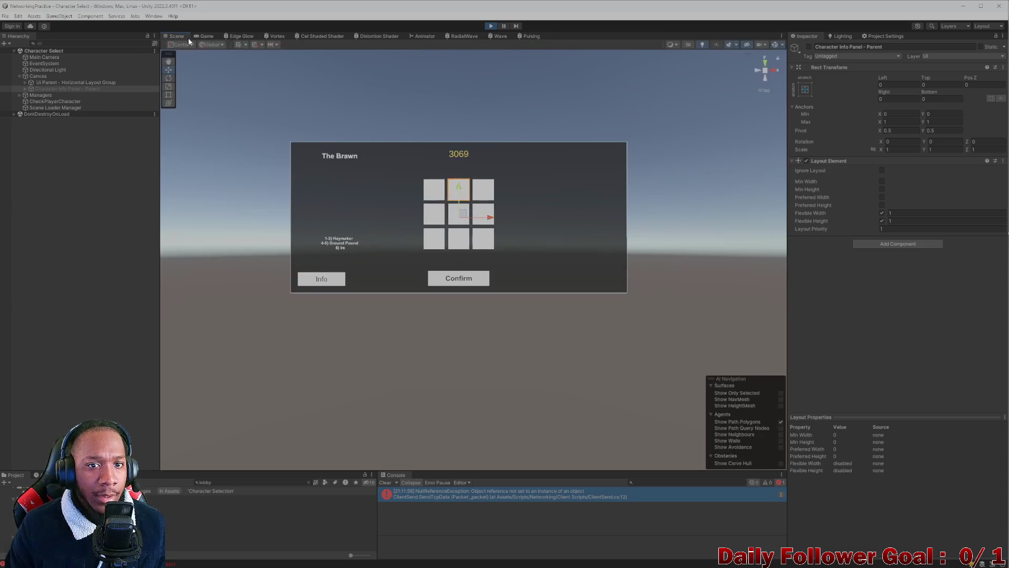
pyautogui.click(491, 26)
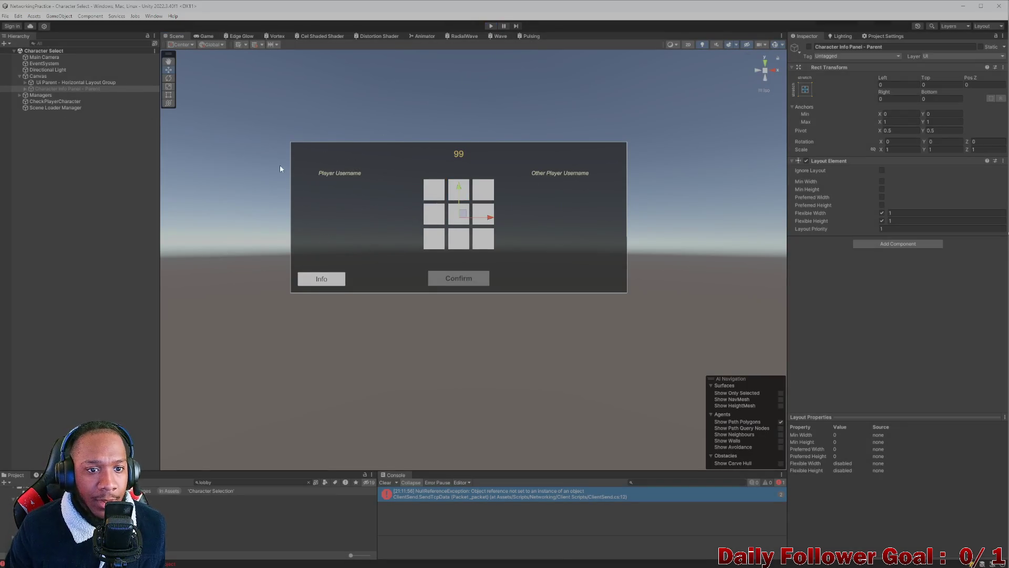
# Enable the character info panel, frame it, and inspect the Scroll View and its children
pyautogui.click(809, 47)
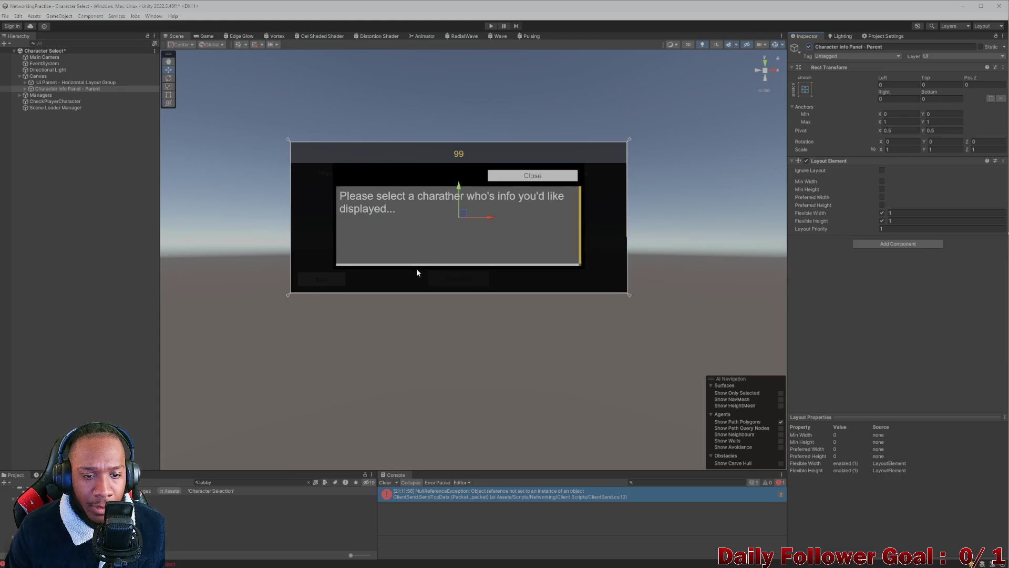
pyautogui.press('f')
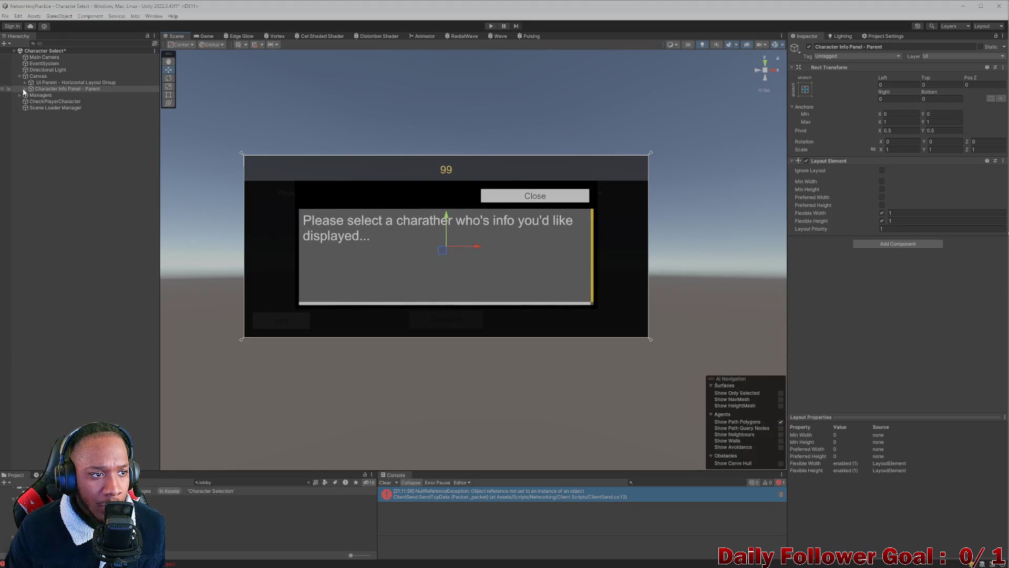
pyautogui.click(346, 284)
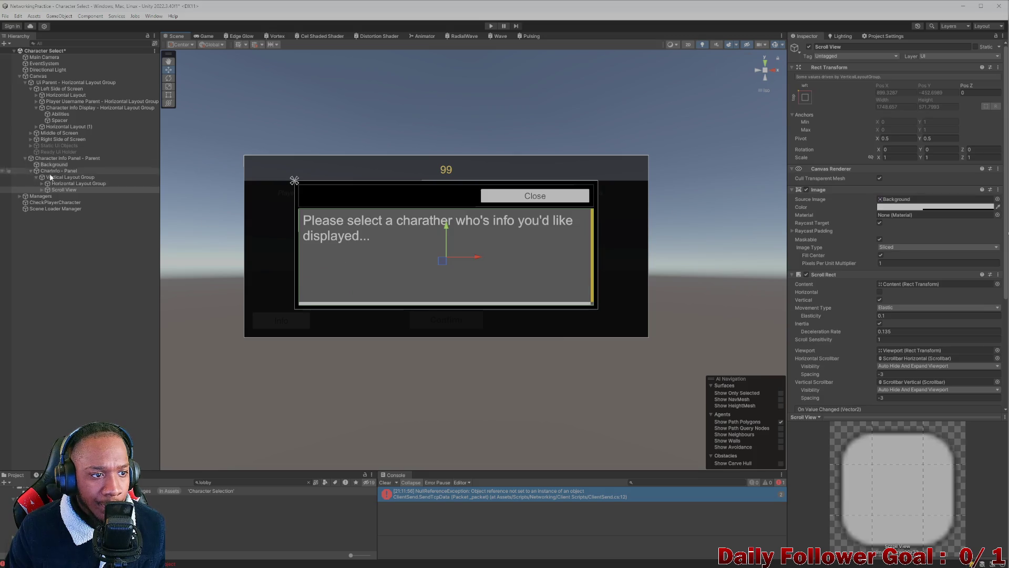
pyautogui.click(51, 183)
pyautogui.click(57, 190)
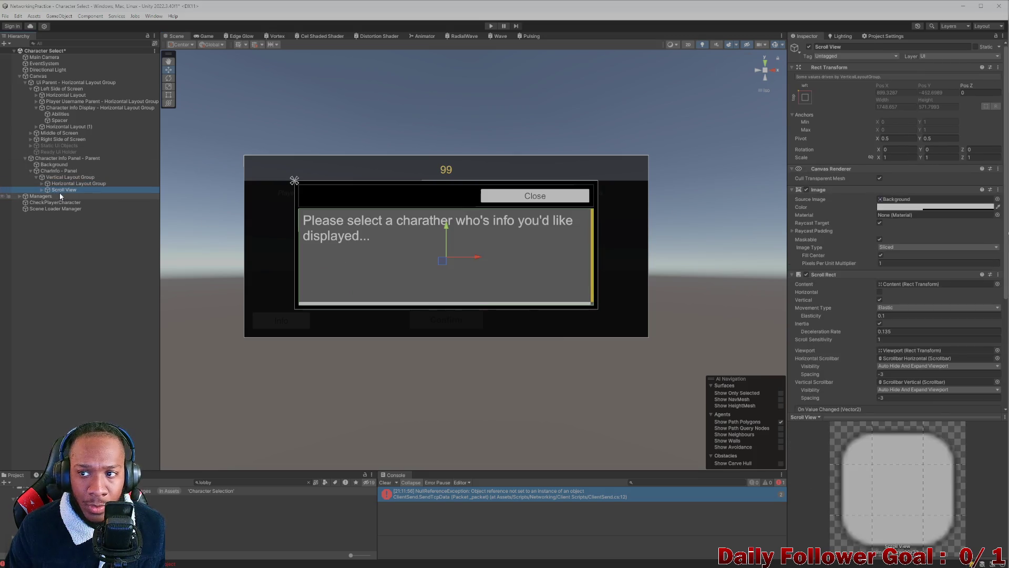
pyautogui.click(53, 184)
pyautogui.click(55, 171)
pyautogui.click(58, 177)
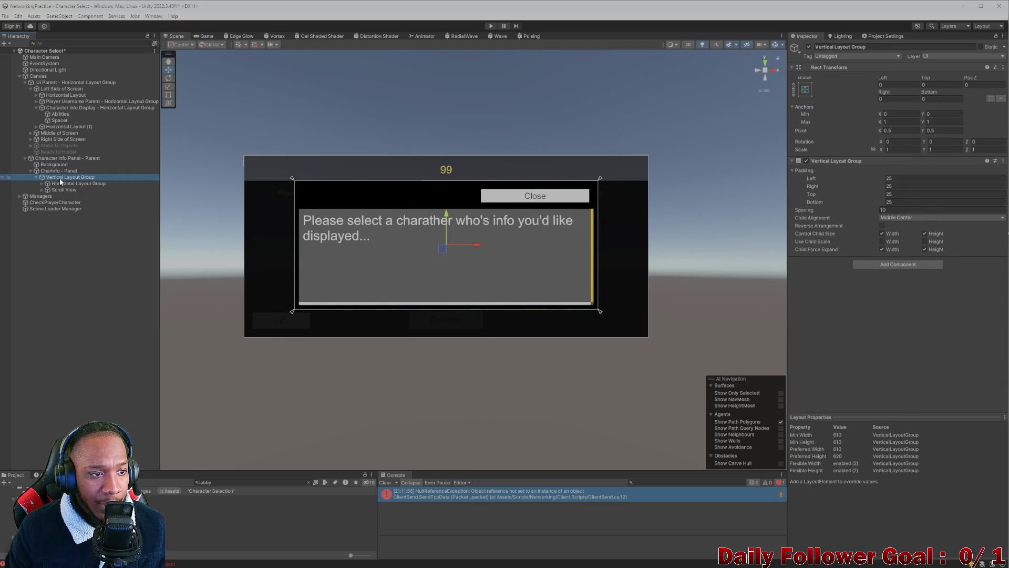
pyautogui.click(55, 171)
pyautogui.click(63, 178)
pyautogui.click(65, 184)
pyautogui.click(59, 189)
pyautogui.click(42, 189)
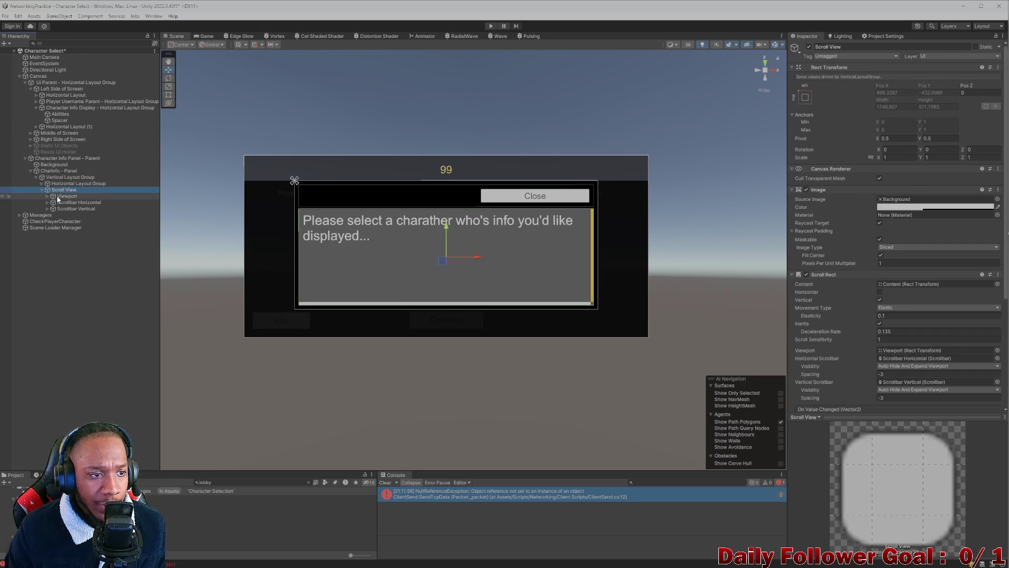
pyautogui.click(57, 197)
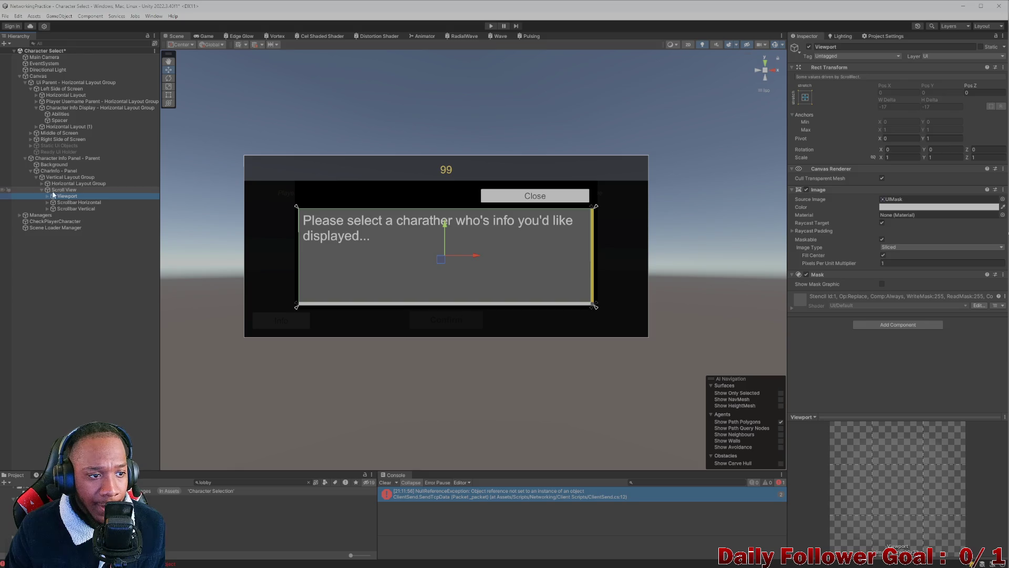
pyautogui.click(59, 189)
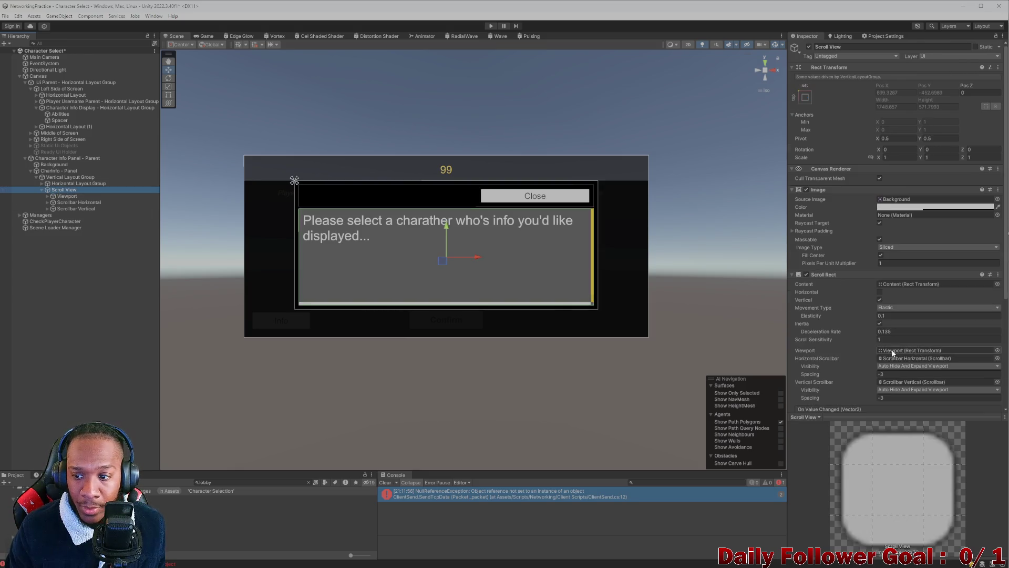
# Enter 500 on the Scroll View's Layout Element, then set CharInfo - Panel's Rect bottom to 0
pyautogui.scroll(-5, 893, 353)
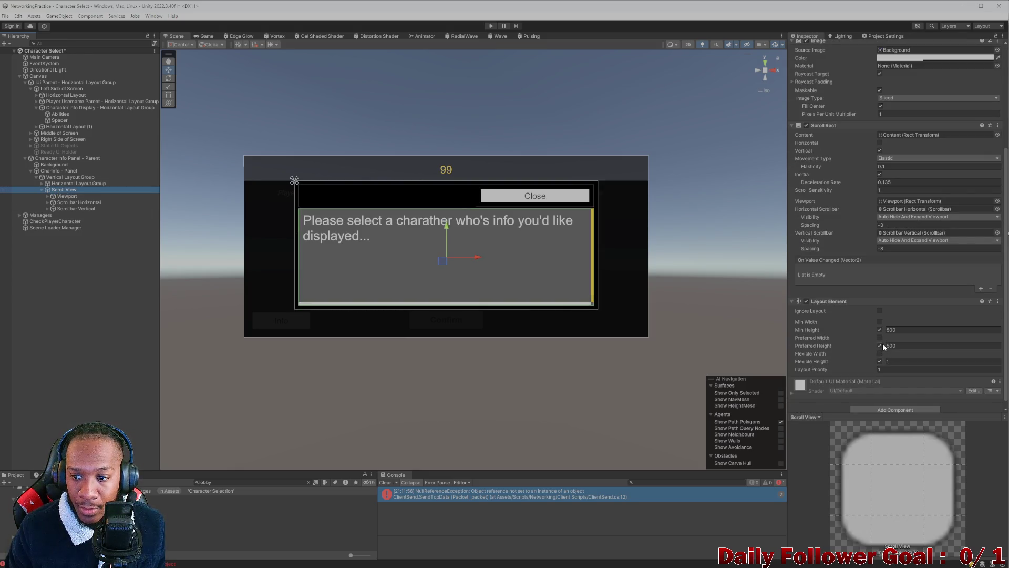
pyautogui.moveTo(884, 345); pyautogui.dragTo(978, 345)
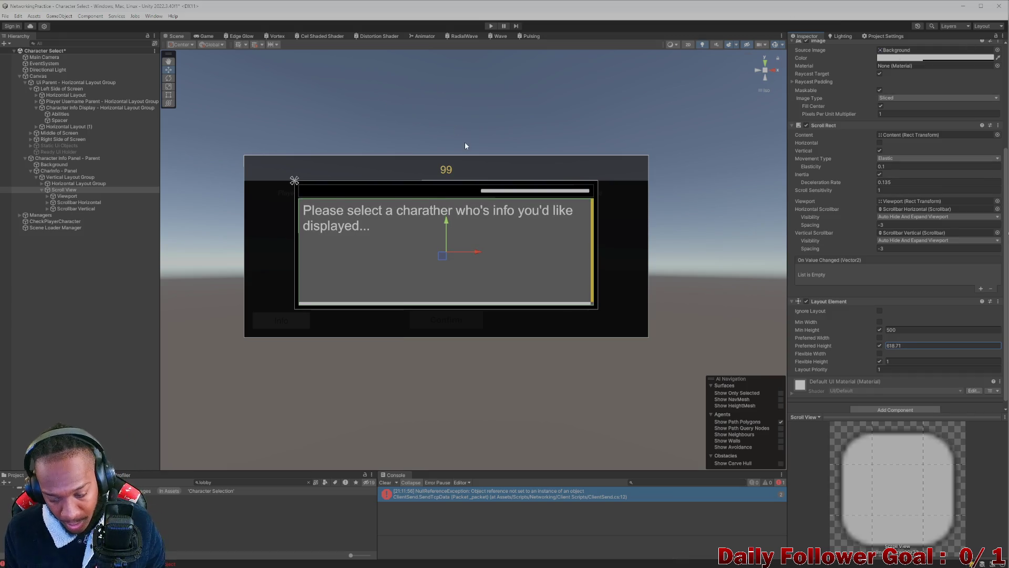
pyautogui.write('500')
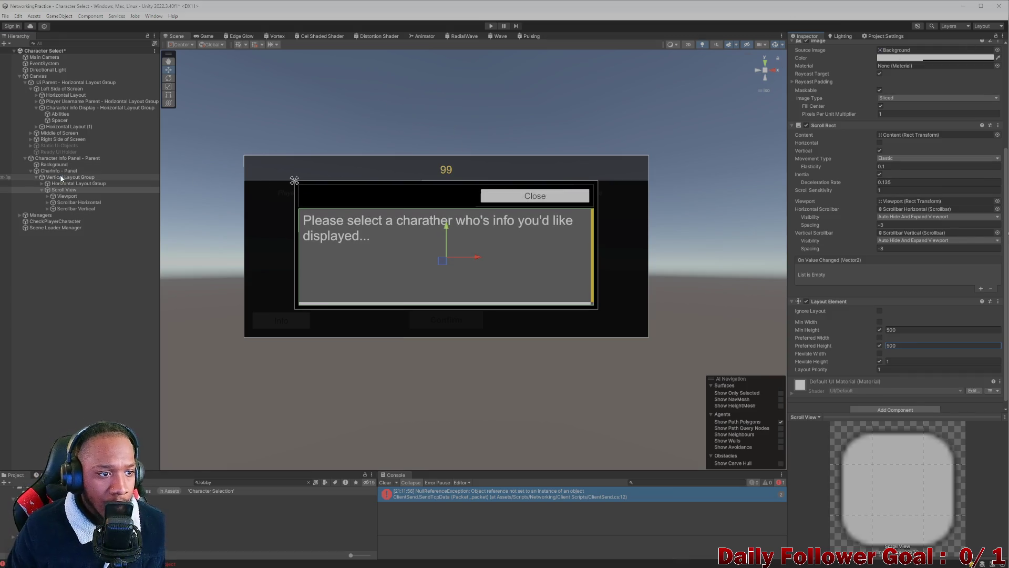
pyautogui.click(59, 177)
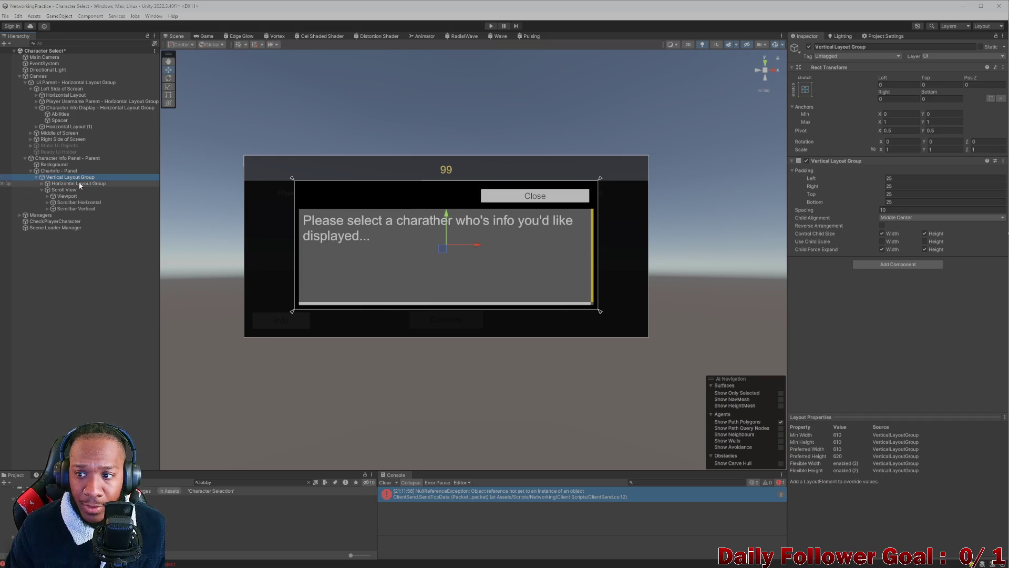
pyautogui.click(60, 171)
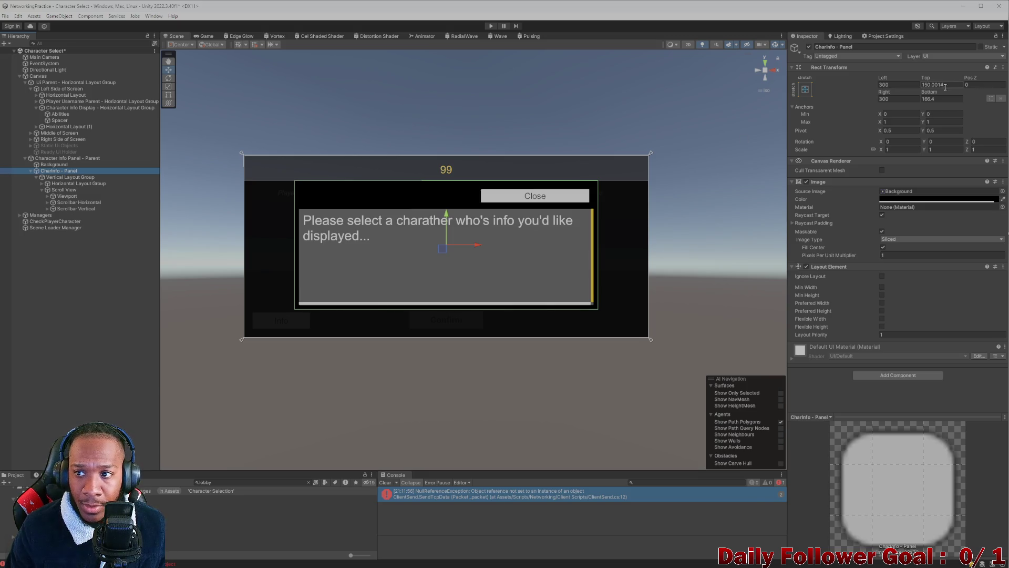
pyautogui.moveTo(927, 95); pyautogui.dragTo(831, 80)
pyautogui.write('2')
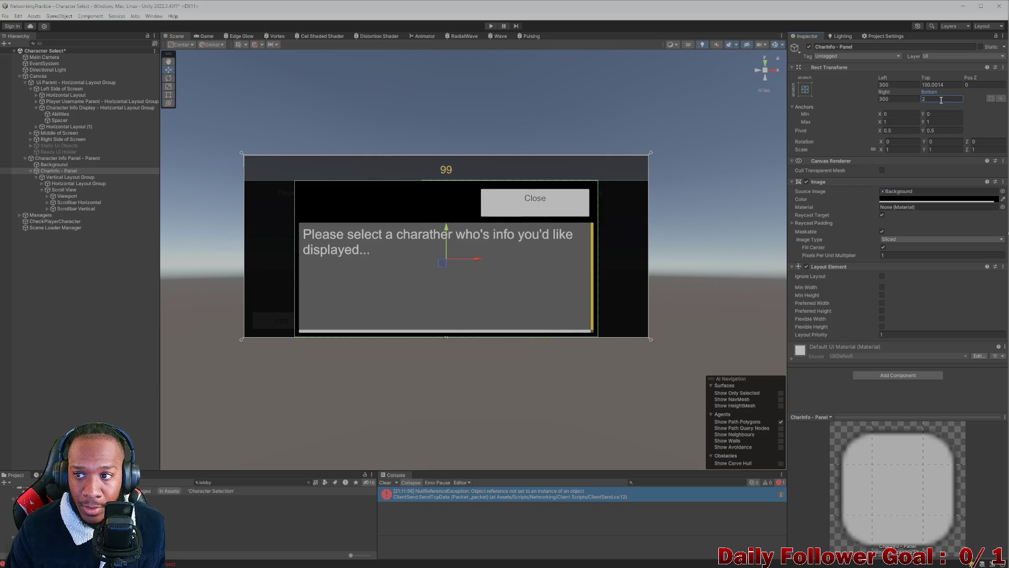
pyautogui.write('0')
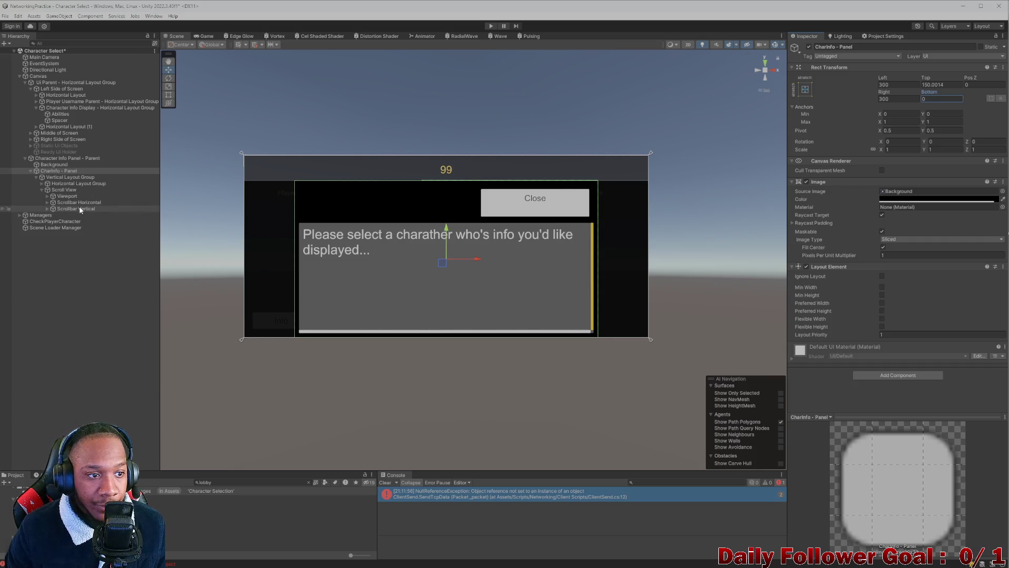
# Set the Scroll View's Layout Element Preferred and Min Height to 650
pyautogui.click(64, 191)
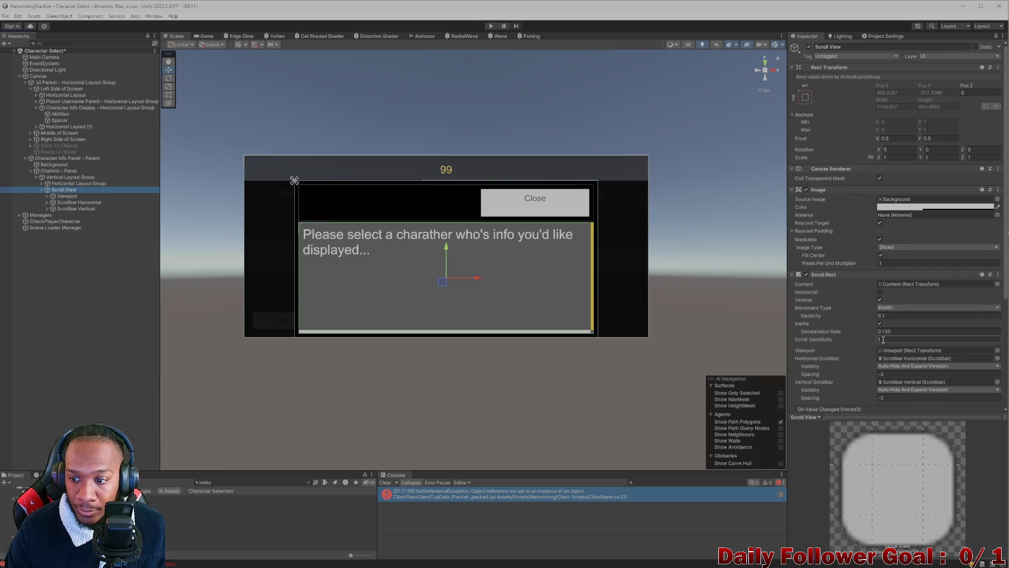
pyautogui.scroll(-2, 867, 338)
pyautogui.scroll(-4, 868, 278)
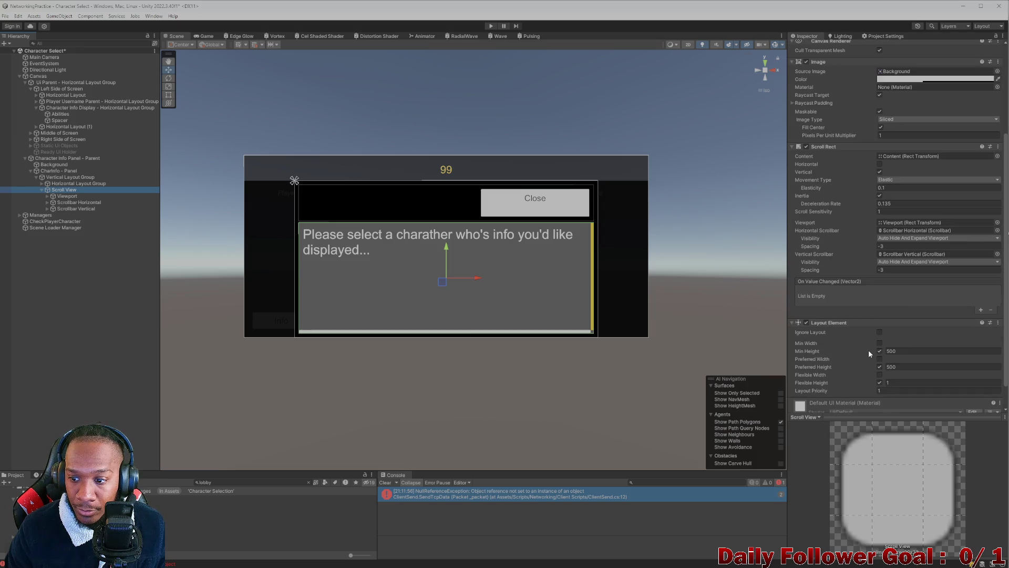
pyautogui.moveTo(885, 367)
pyautogui.mouseDown()
pyautogui.moveTo(933, 362)
pyautogui.moveTo(918, 361)
pyautogui.mouseUp()
pyautogui.click(918, 363)
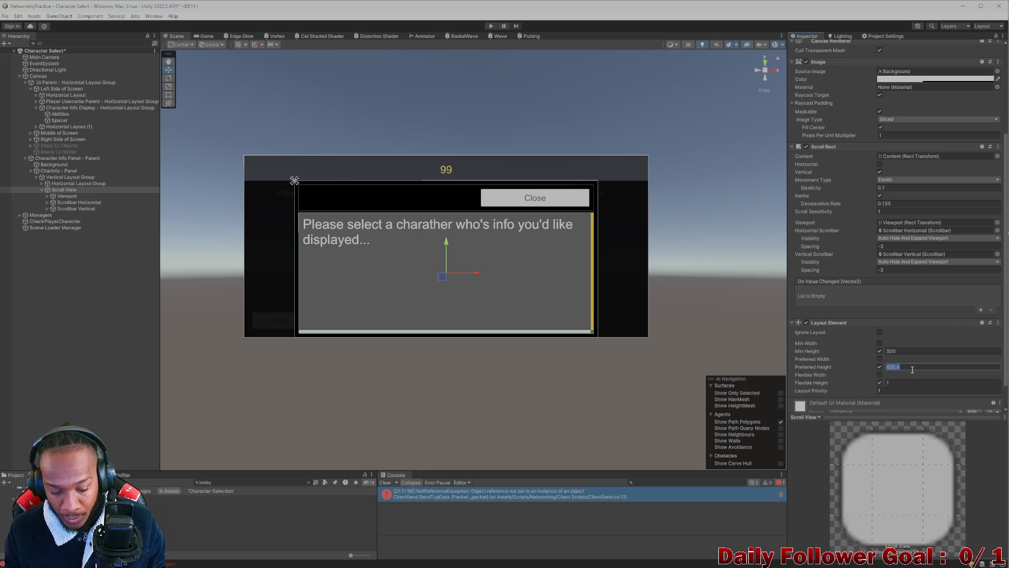
pyautogui.write('650')
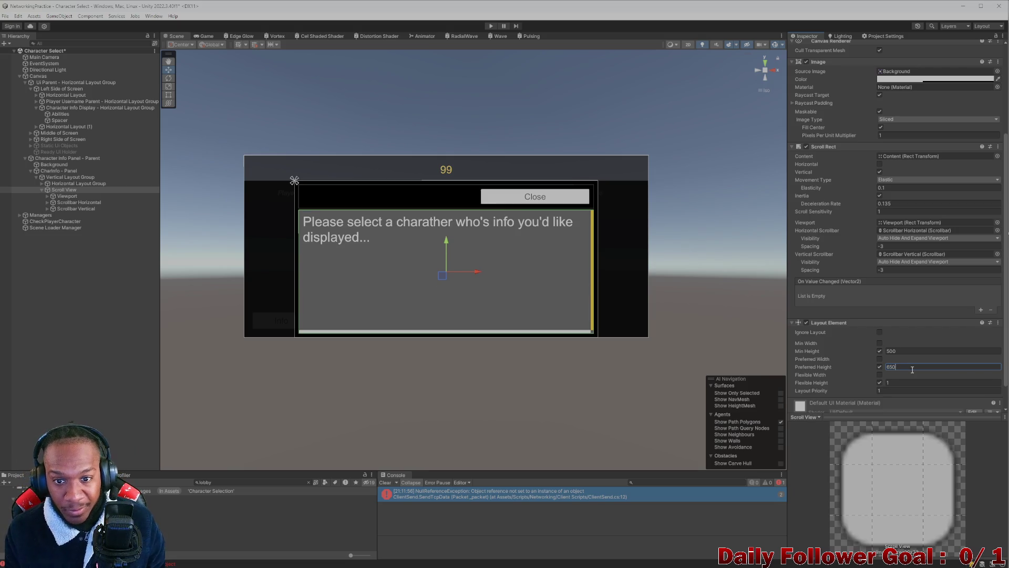
pyautogui.click(908, 350)
pyautogui.write('0')
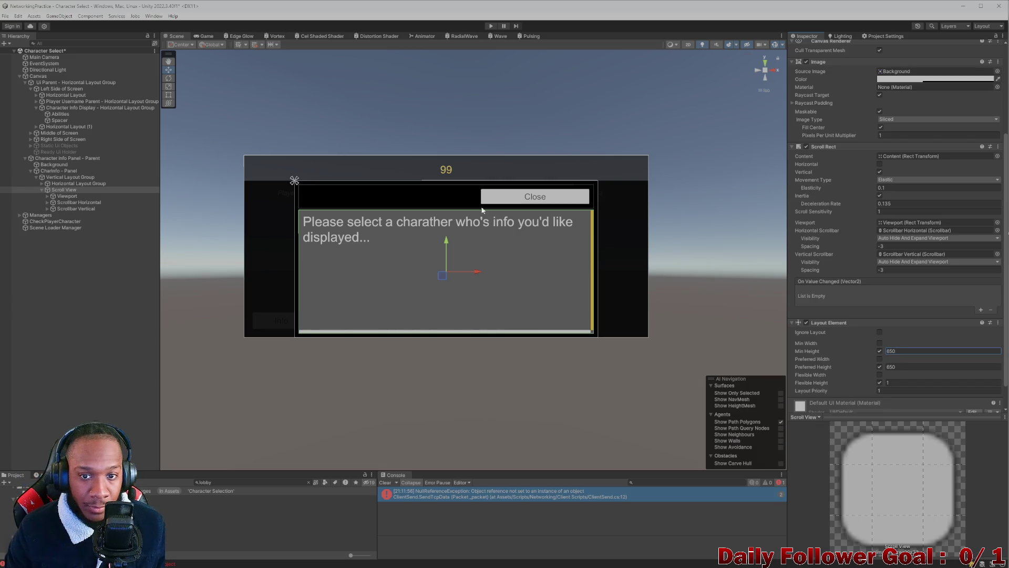
# Preview the layout in the Game view at 4:3, then hide the character info panel
pyautogui.click(208, 37)
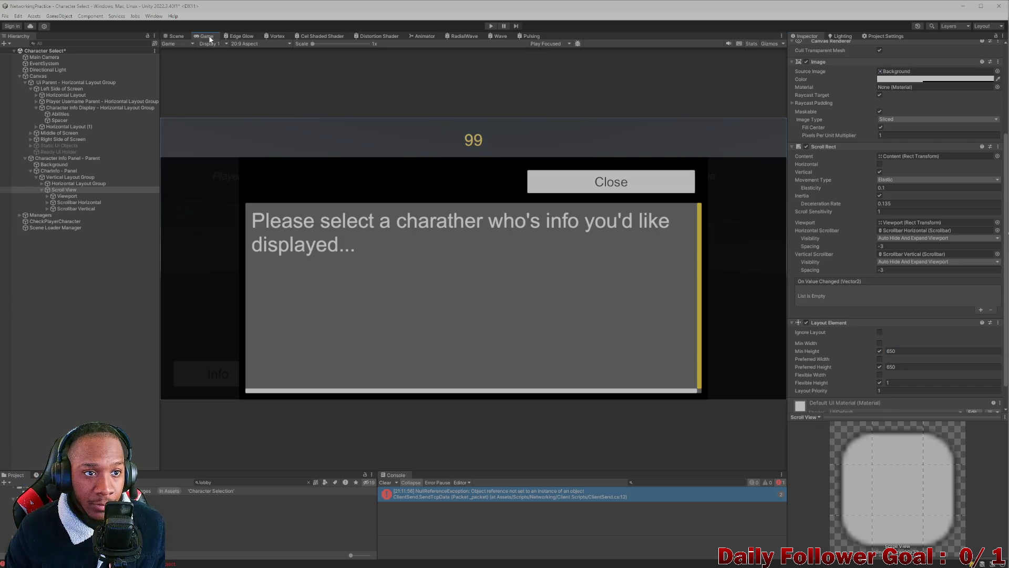
pyautogui.click(288, 45)
pyautogui.click(244, 124)
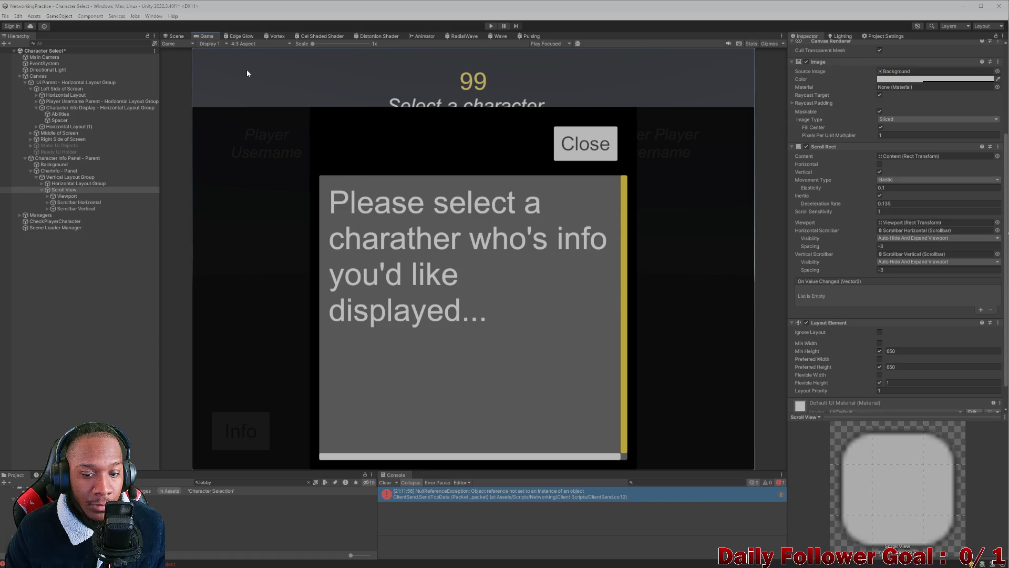
pyautogui.click(177, 36)
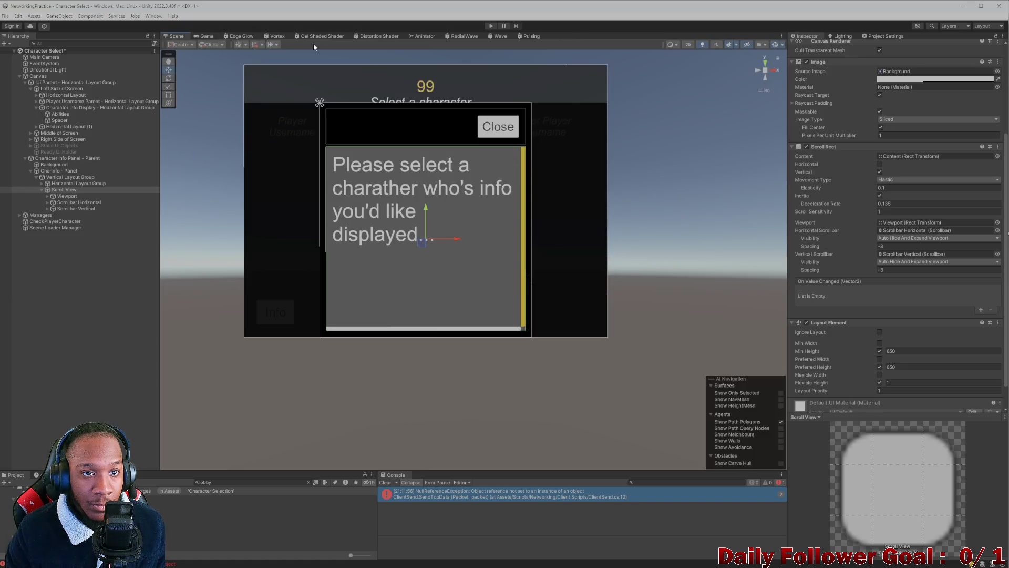
pyautogui.click(65, 158)
pyautogui.click(809, 47)
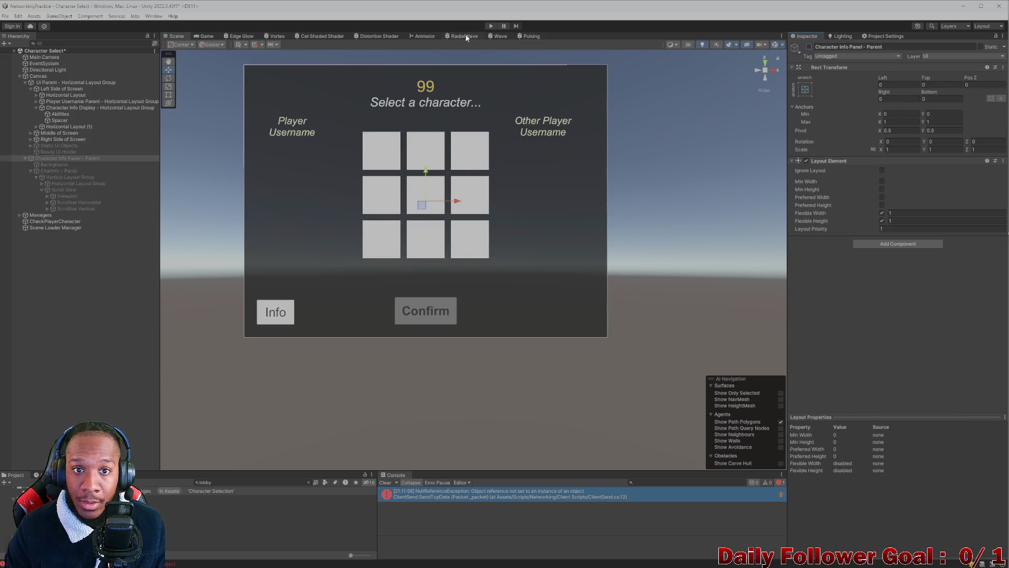
# Enter play mode, then open and close the first character's info panel
pyautogui.click(491, 26)
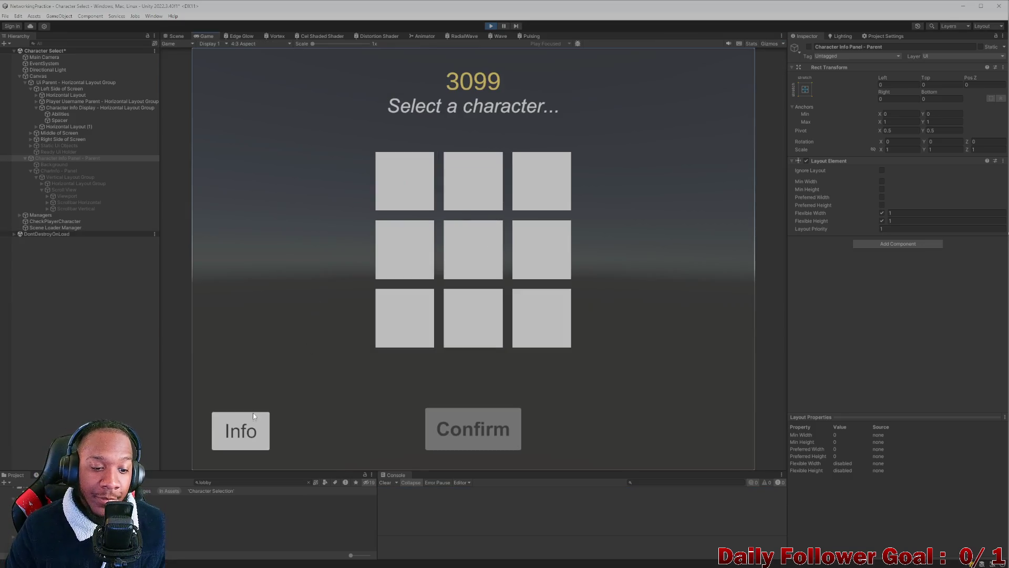
pyautogui.click(257, 414)
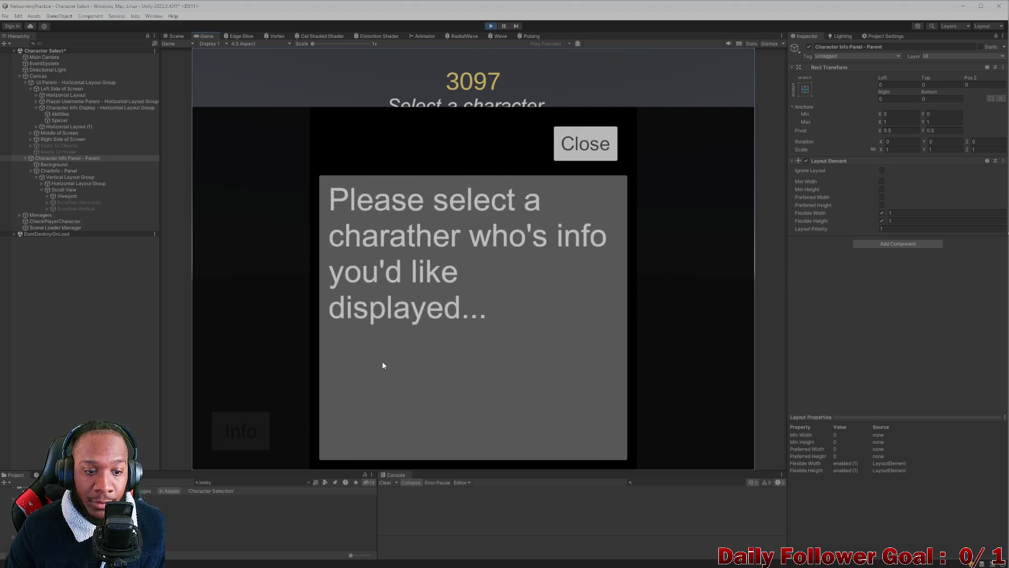
pyautogui.click(585, 144)
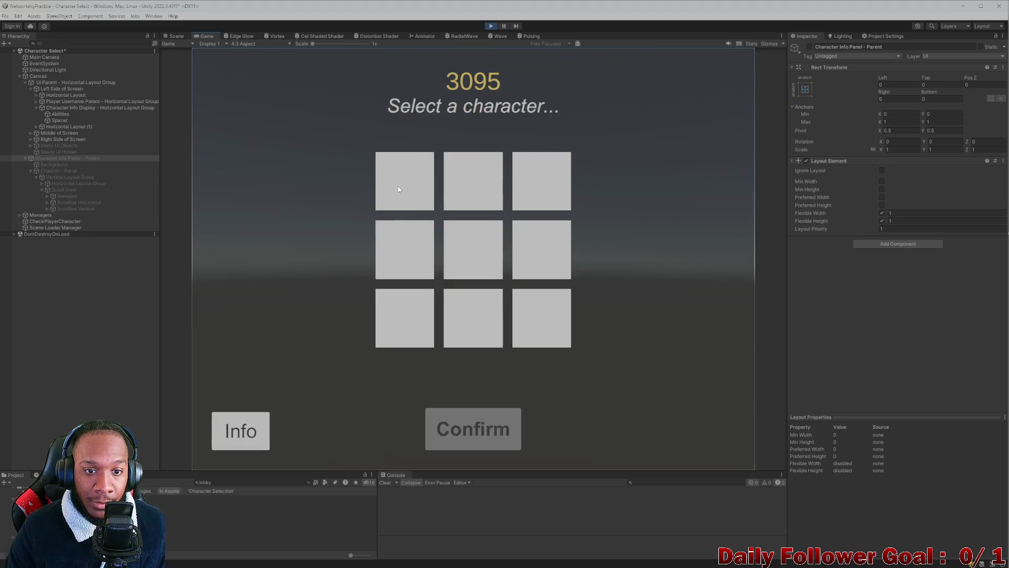
# Select The Speedster and scroll its ability info text up and down
pyautogui.click(401, 185)
pyautogui.click(241, 430)
pyautogui.scroll(-10, 467, 356)
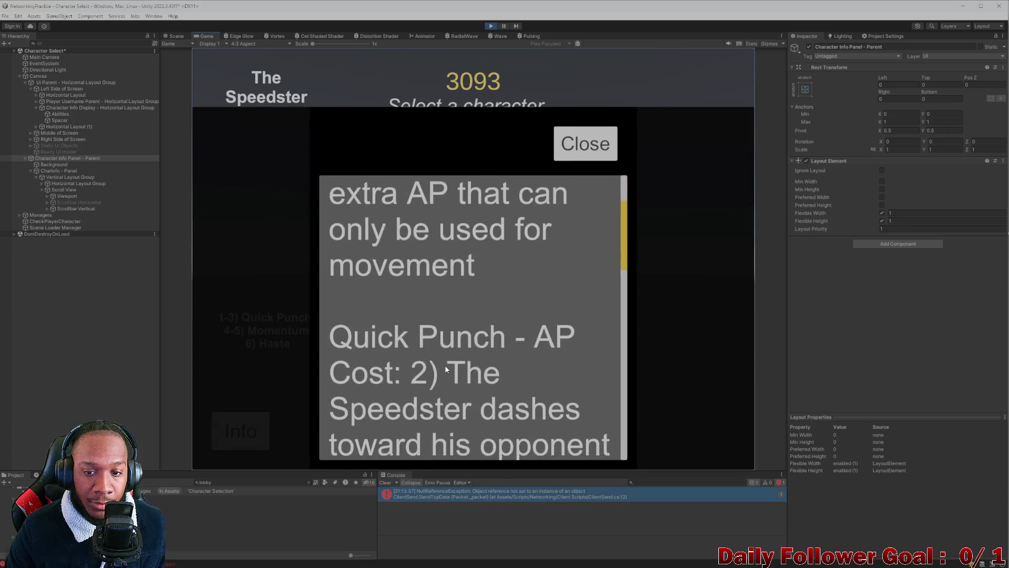
pyautogui.scroll(-5, 462, 375)
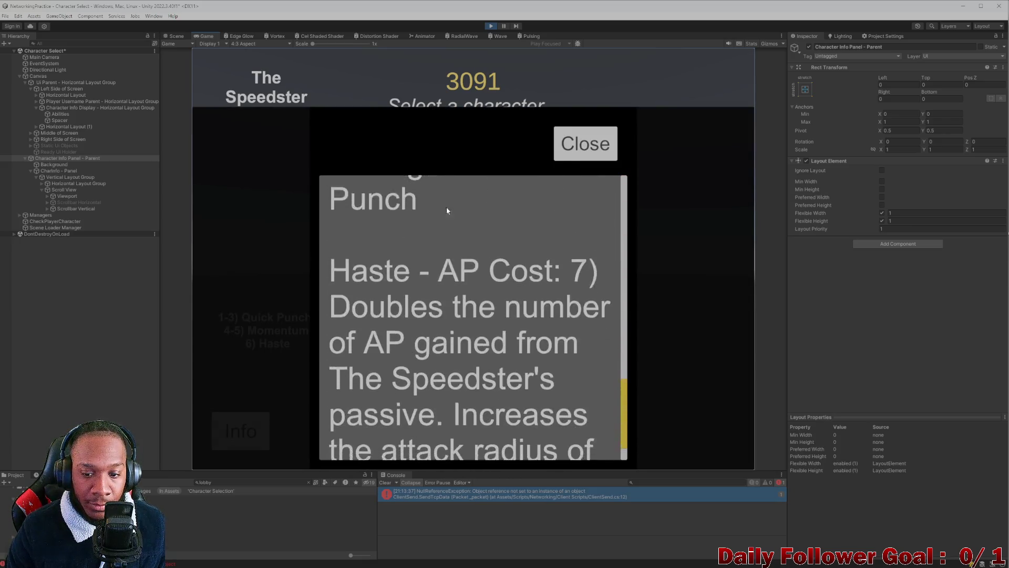
pyautogui.scroll(8, 473, 274)
pyautogui.scroll(5, 483, 271)
pyautogui.scroll(-10, 512, 371)
pyautogui.scroll(-3, 452, 374)
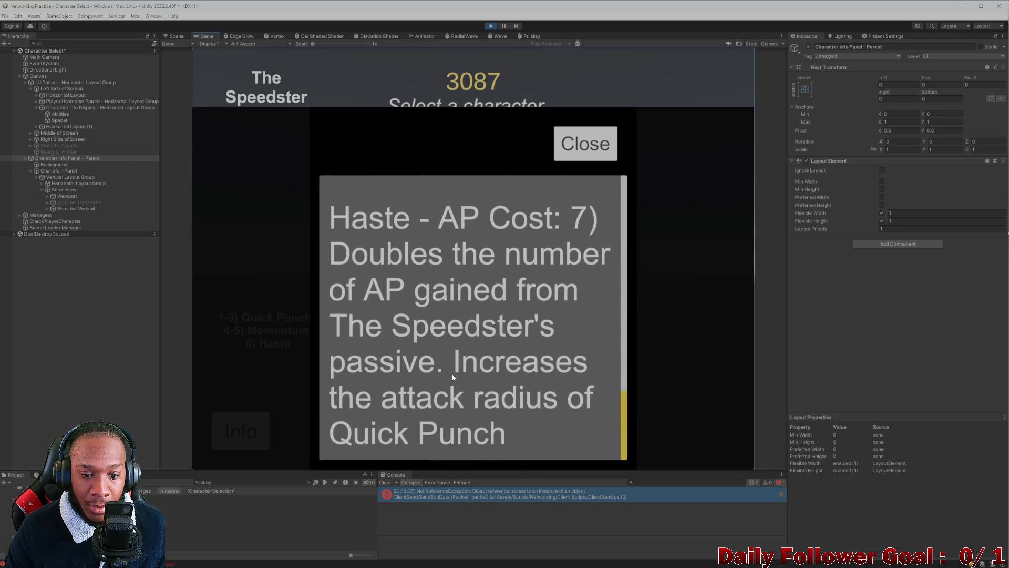
pyautogui.scroll(10, 499, 305)
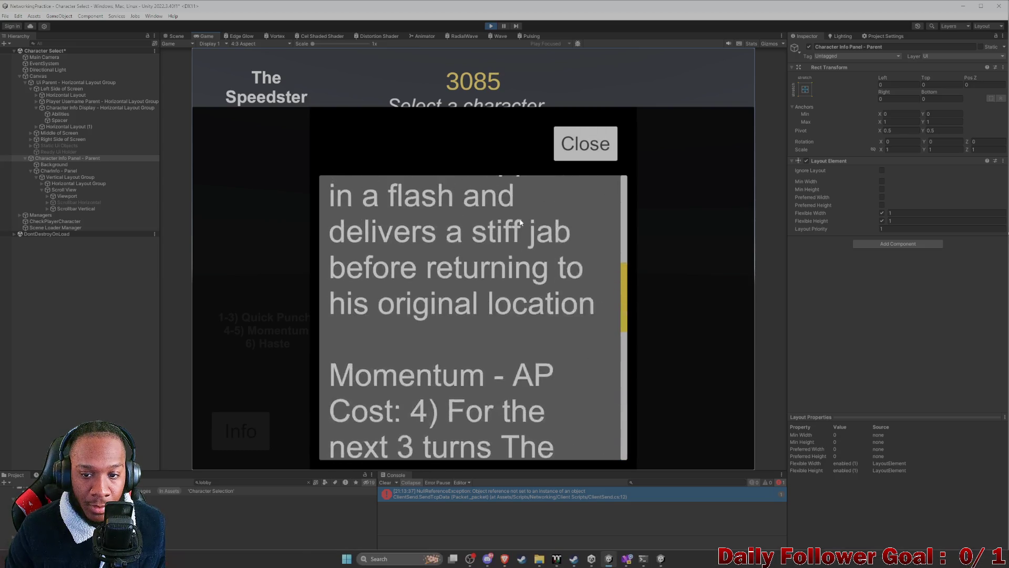
pyautogui.scroll(-5, 549, 267)
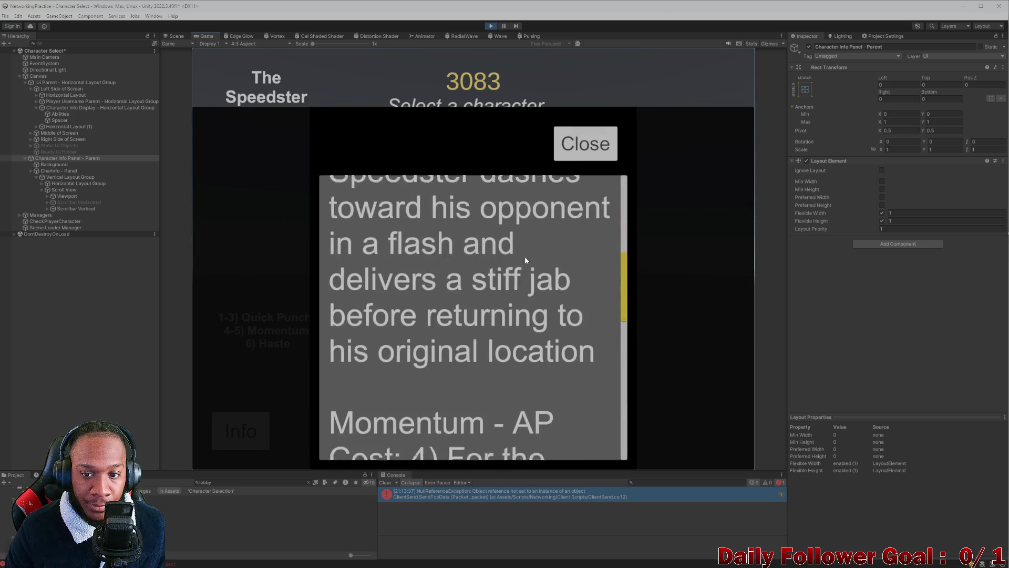
pyautogui.scroll(6, 486, 434)
pyautogui.scroll(-4, 553, 235)
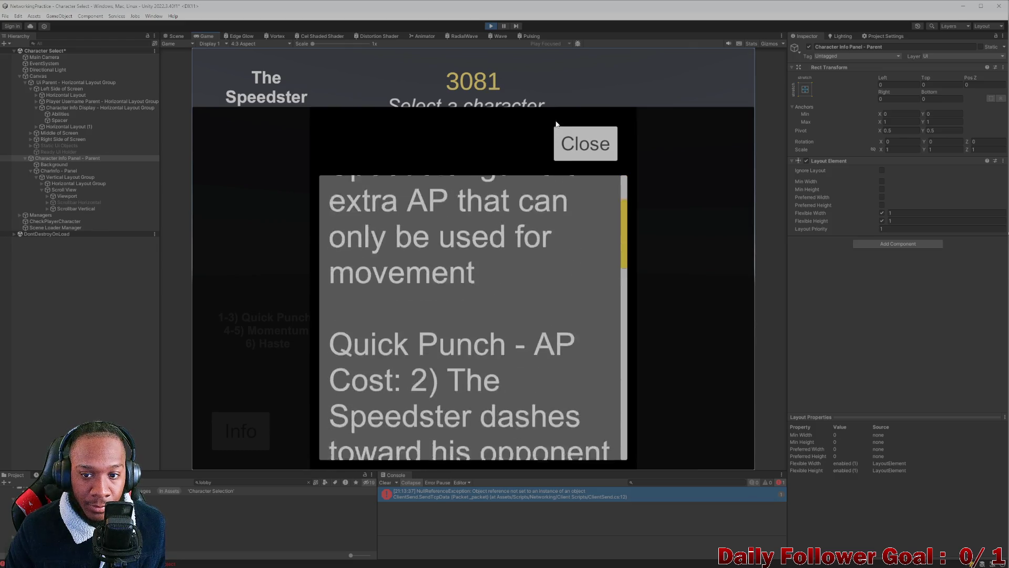
# Switch to The Brawn and scroll his ability text down to the final Ire entry
pyautogui.click(586, 143)
pyautogui.click(241, 431)
pyautogui.scroll(-1, 459, 334)
pyautogui.scroll(4, 459, 334)
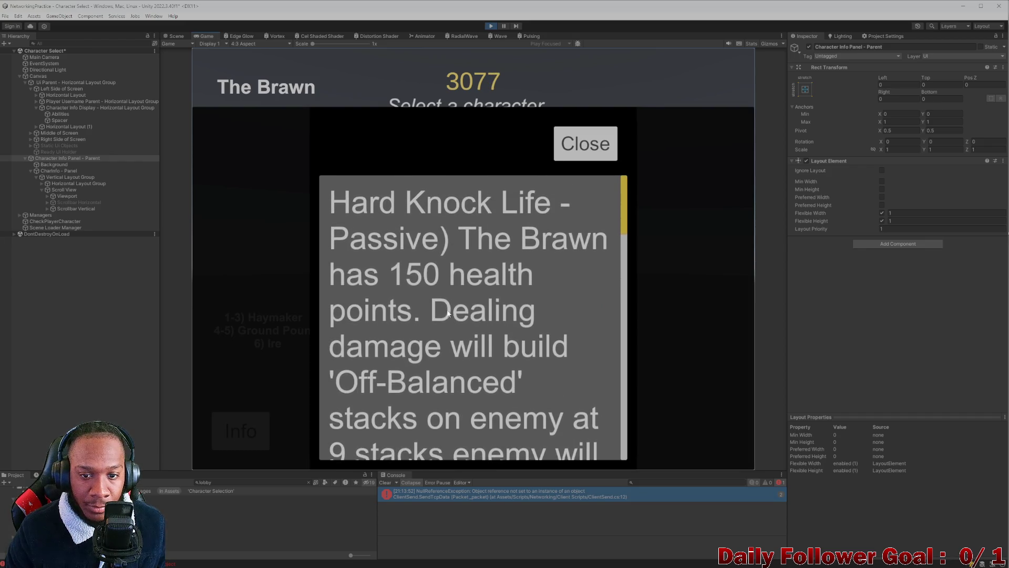
pyautogui.scroll(-3, 452, 357)
pyautogui.scroll(1, 441, 386)
pyautogui.scroll(2, 444, 381)
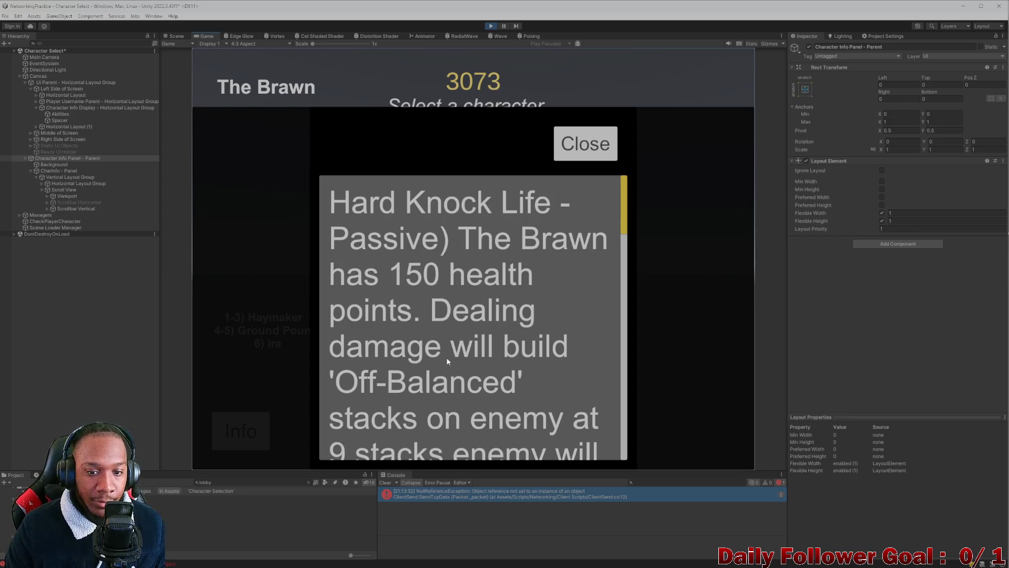
pyautogui.scroll(-3, 437, 315)
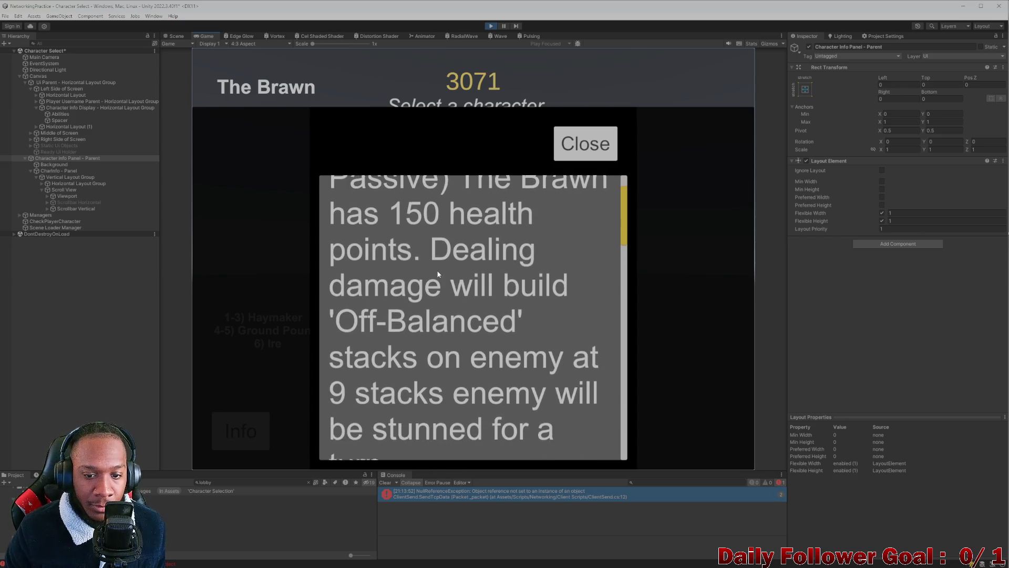
pyautogui.scroll(-6, 461, 302)
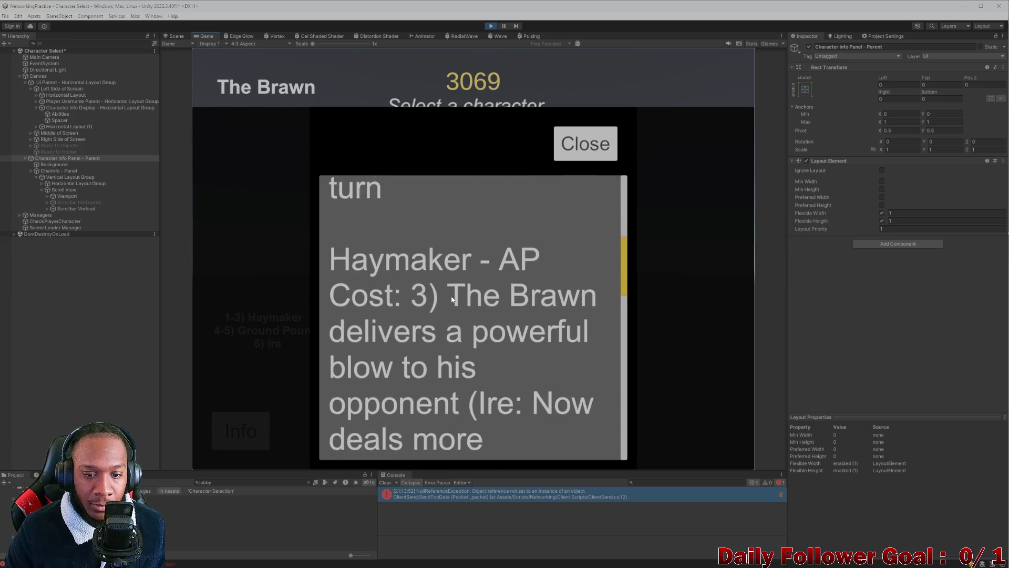
pyautogui.scroll(-2, 434, 278)
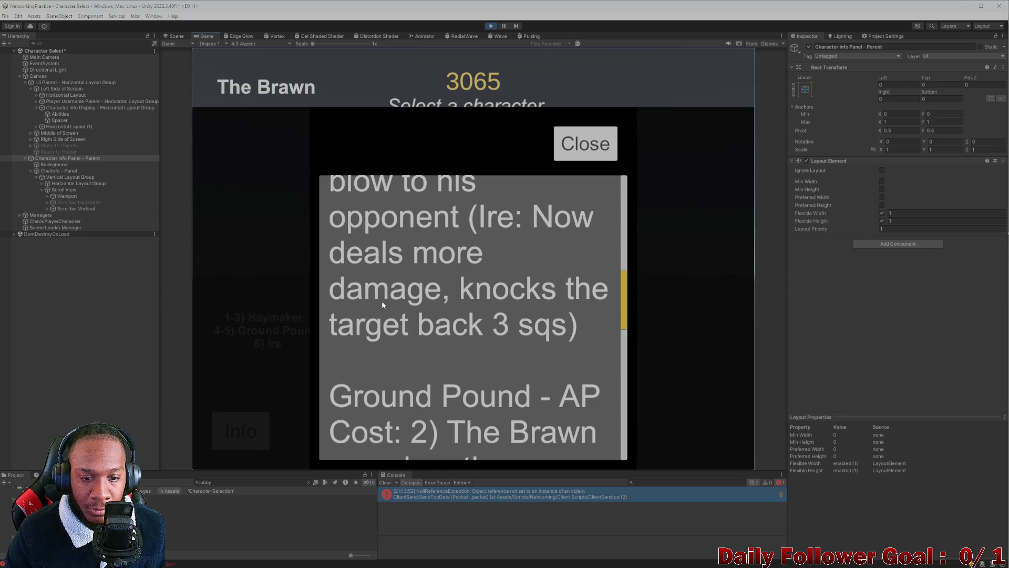
pyautogui.scroll(-5, 382, 302)
pyautogui.scroll(-5, 389, 314)
pyautogui.scroll(-5, 416, 293)
pyautogui.scroll(-5, 417, 285)
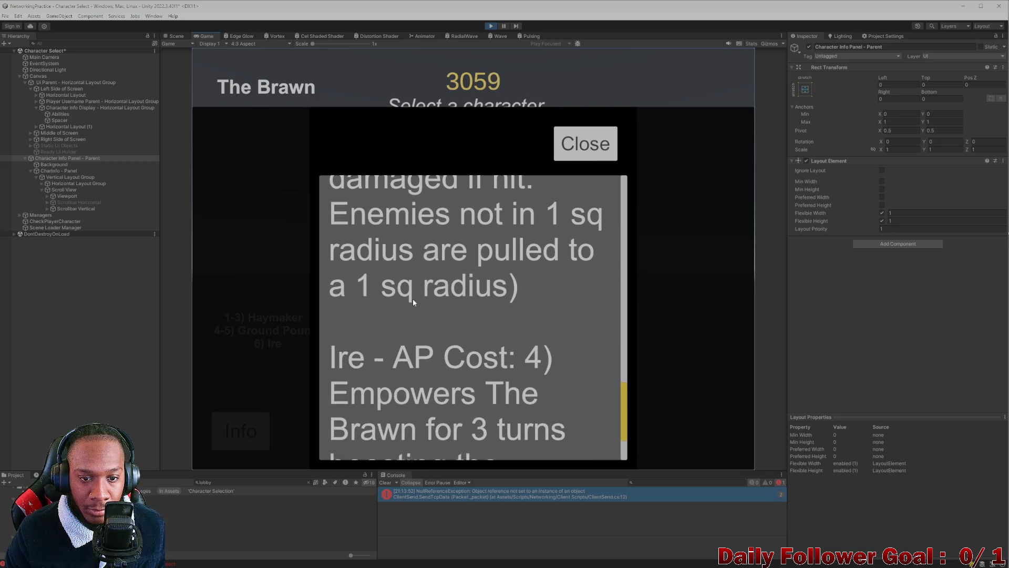
# Bring the Game view forward and set its aspect ratio to 20:9
pyautogui.click(236, 36)
pyautogui.click(205, 36)
pyautogui.click(252, 43)
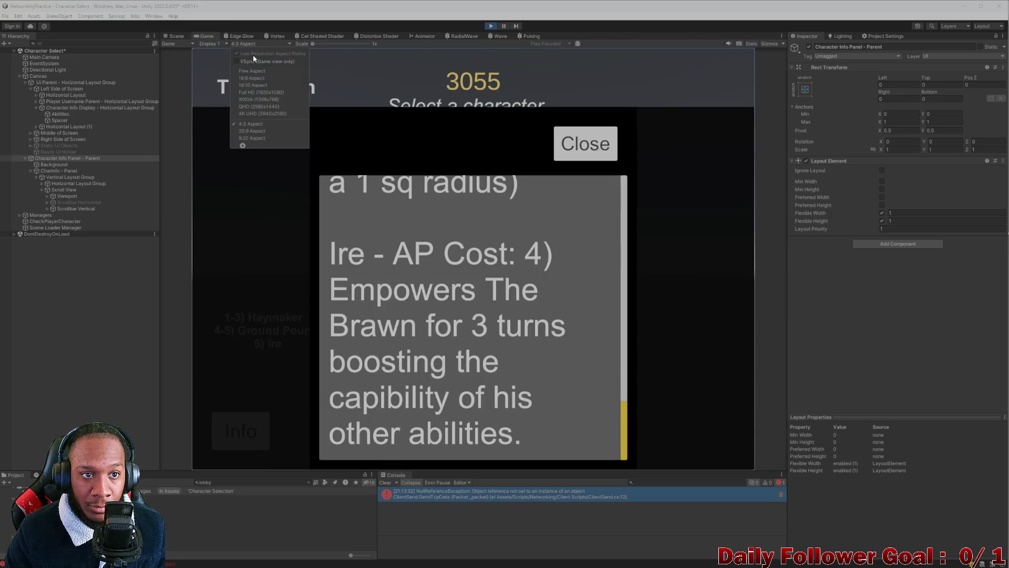
pyautogui.click(257, 132)
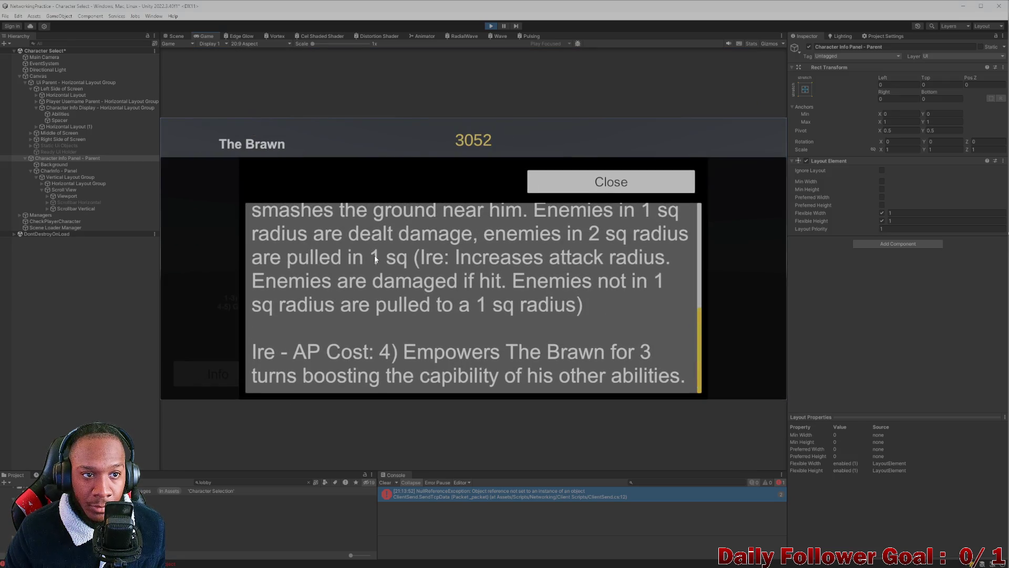
# Scroll The Brawn's ability text up and down at 20:9, then close the info panel
pyautogui.scroll(2, 401, 274)
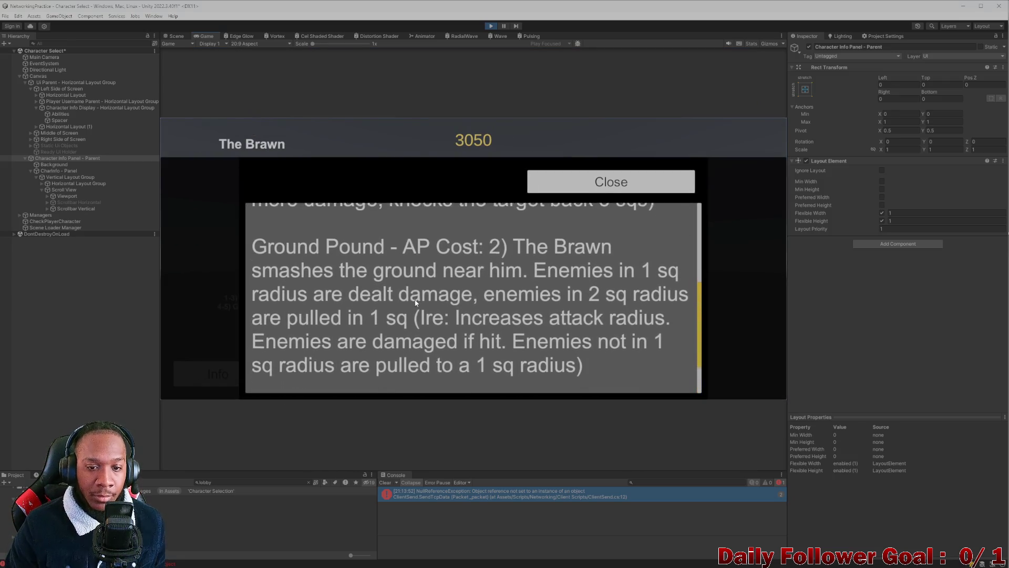
pyautogui.scroll(-2, 414, 289)
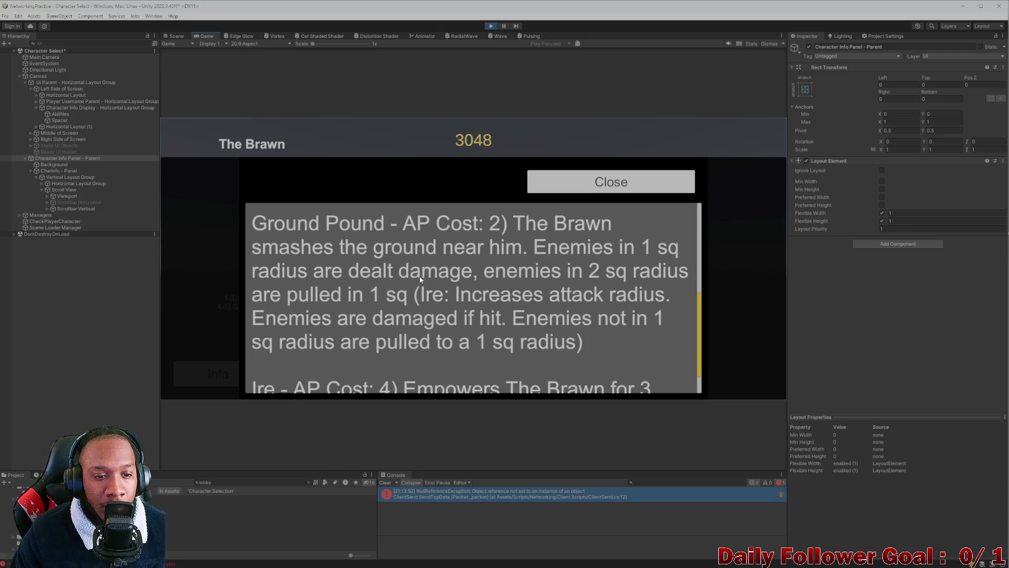
pyautogui.scroll(-1, 421, 273)
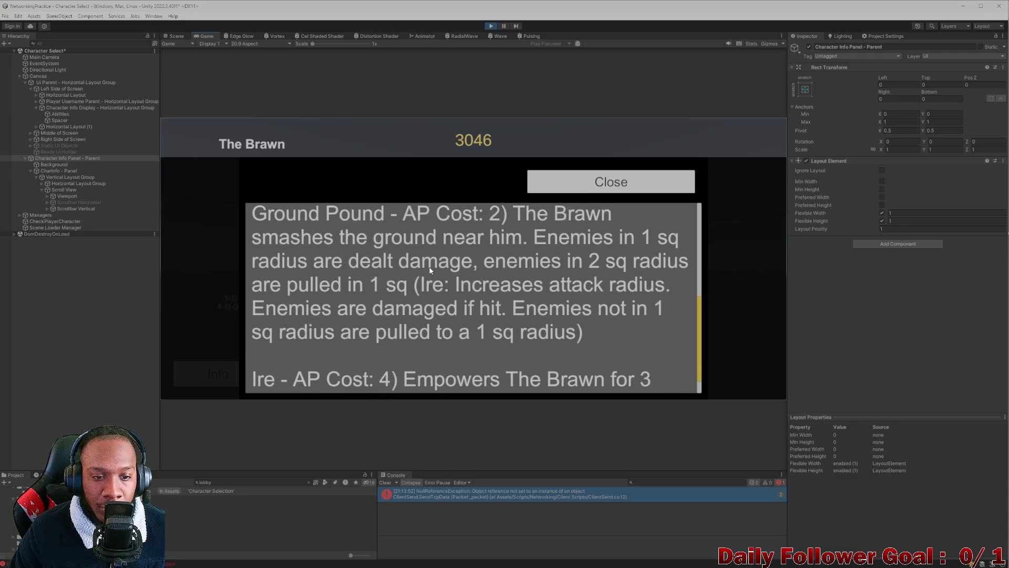
pyautogui.scroll(-1, 431, 263)
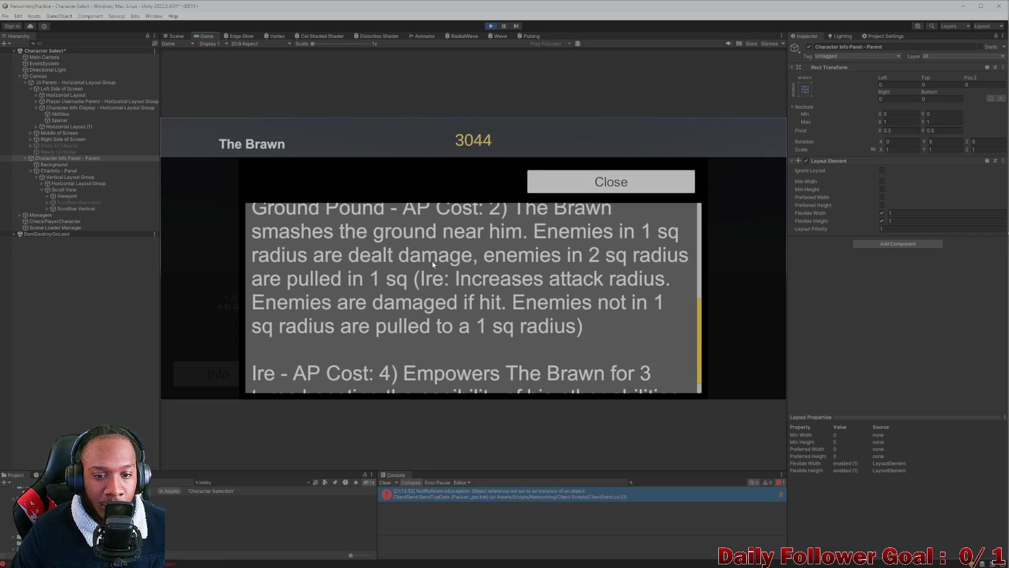
pyautogui.scroll(-2, 432, 263)
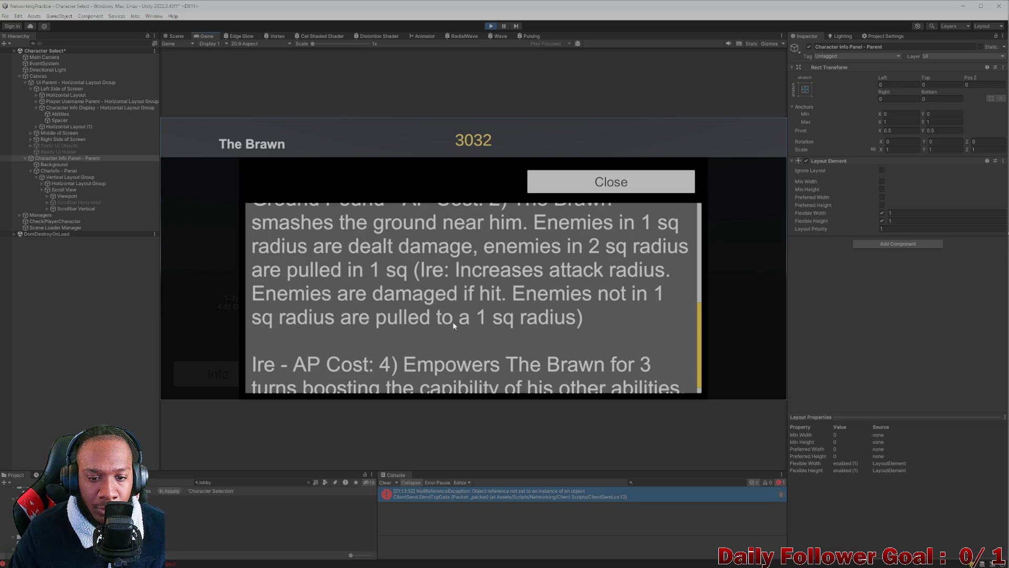
pyautogui.scroll(-2, 460, 324)
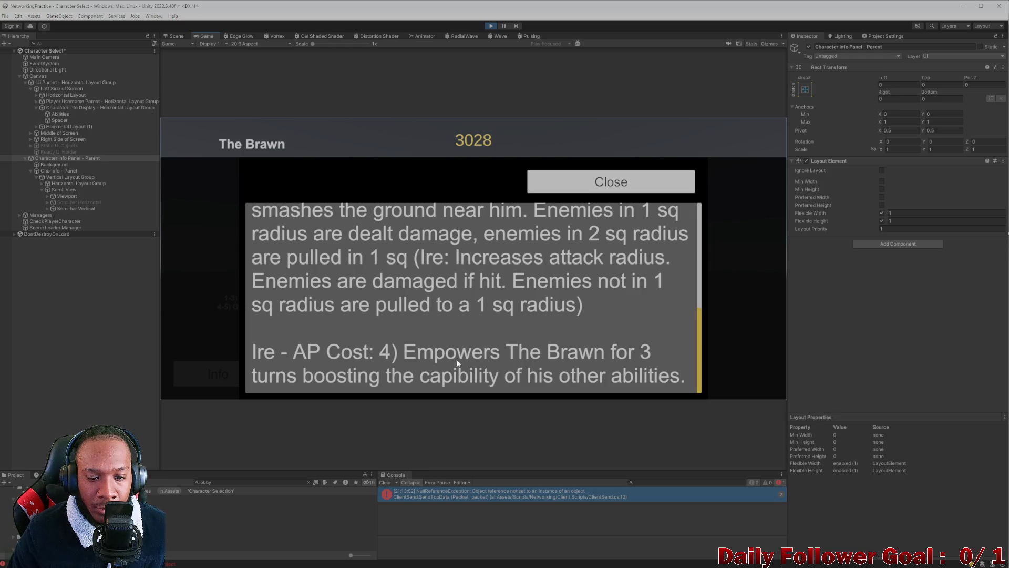
pyautogui.scroll(5, 475, 331)
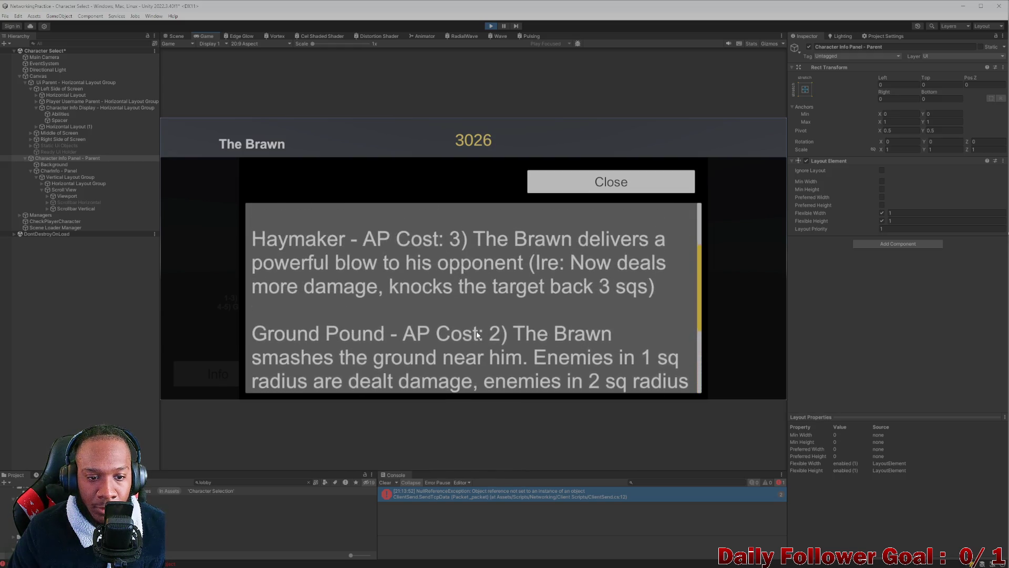
pyautogui.scroll(-5, 546, 242)
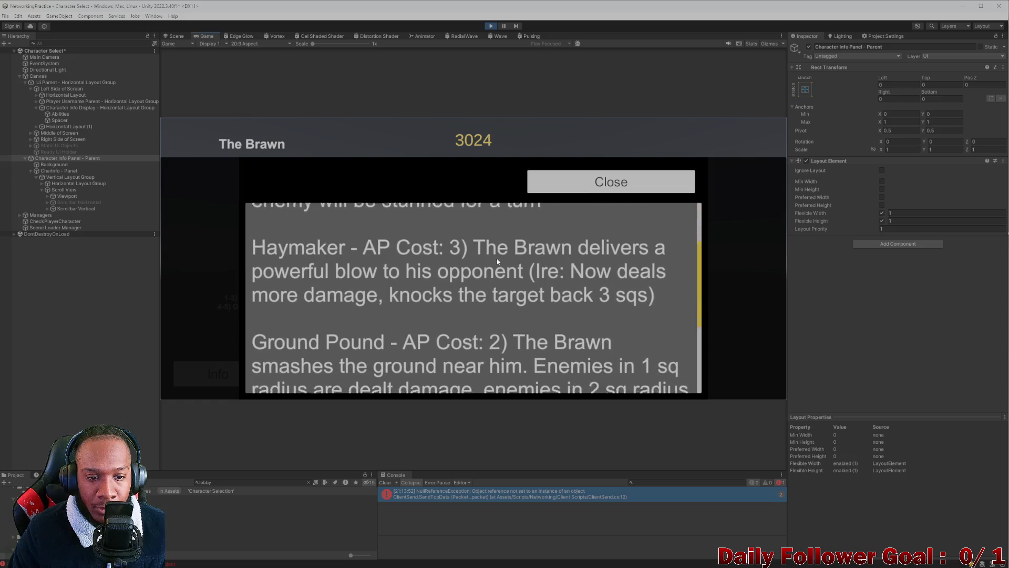
pyautogui.scroll(2, 488, 363)
pyautogui.scroll(5, 488, 362)
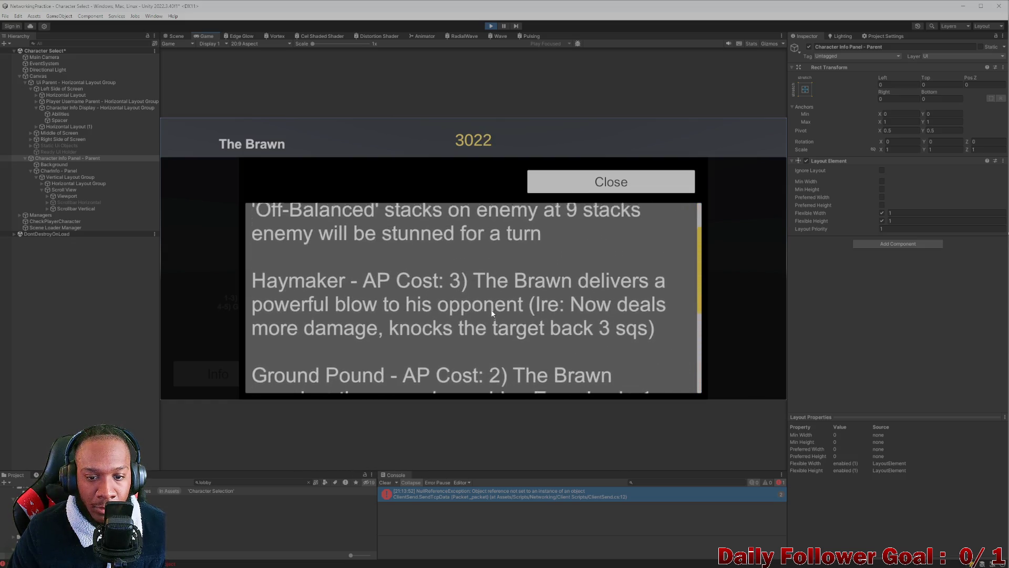
pyautogui.scroll(-5, 506, 261)
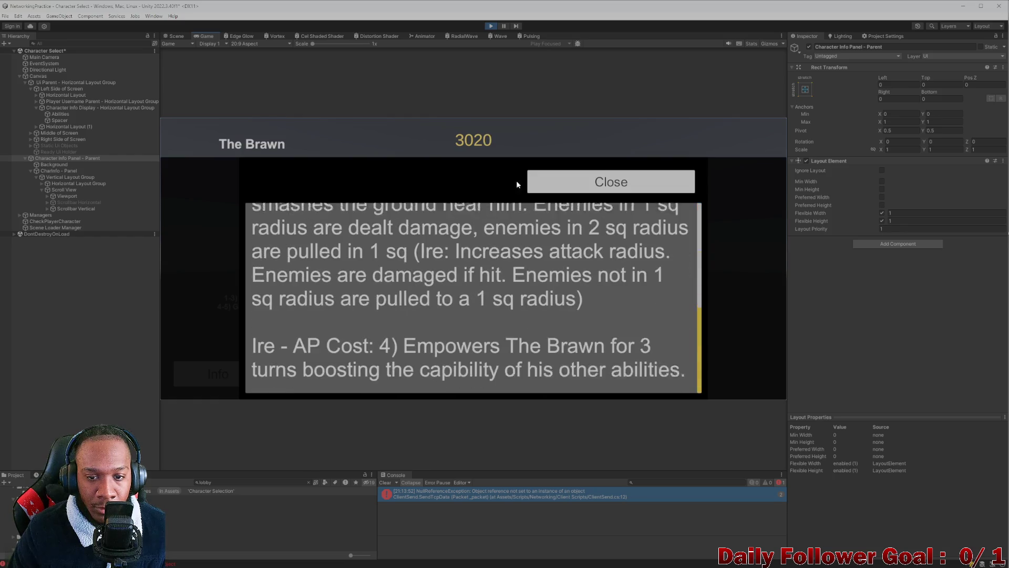
pyautogui.scroll(5, 487, 297)
pyautogui.click(554, 177)
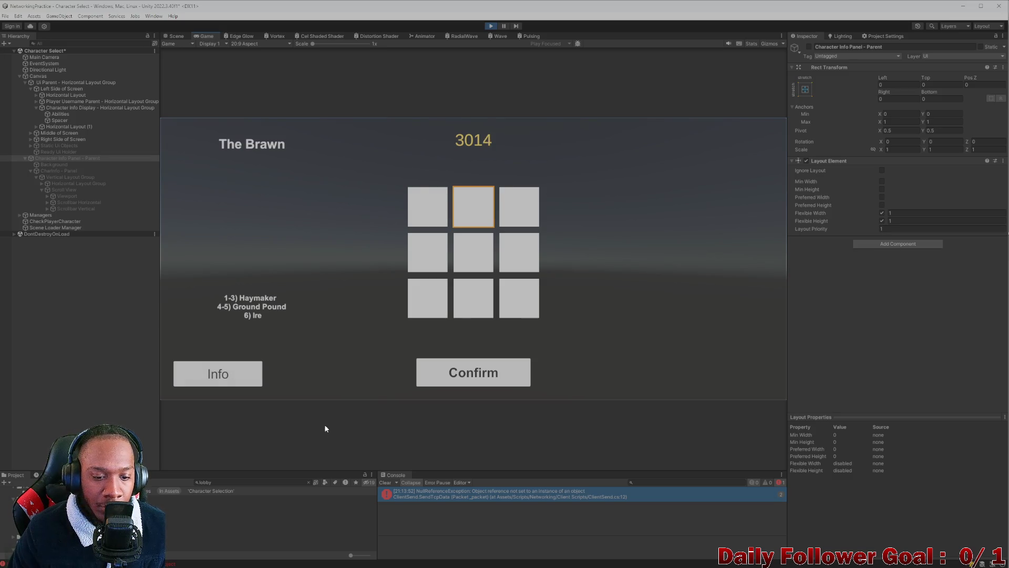
# Clear the Console errors and cycle through the character tiles, ending on The Speedster
pyautogui.click(386, 482)
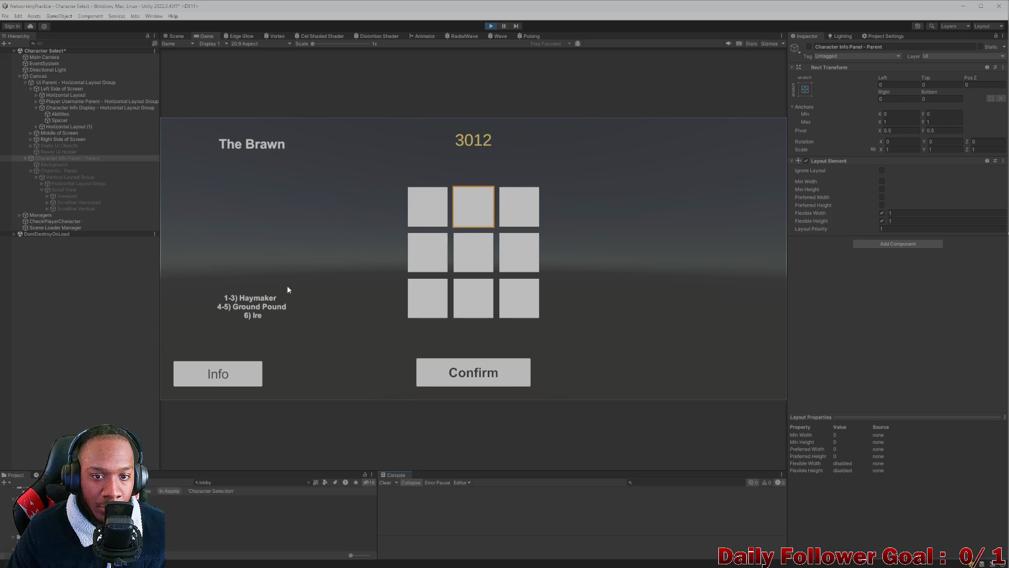
pyautogui.click(416, 210)
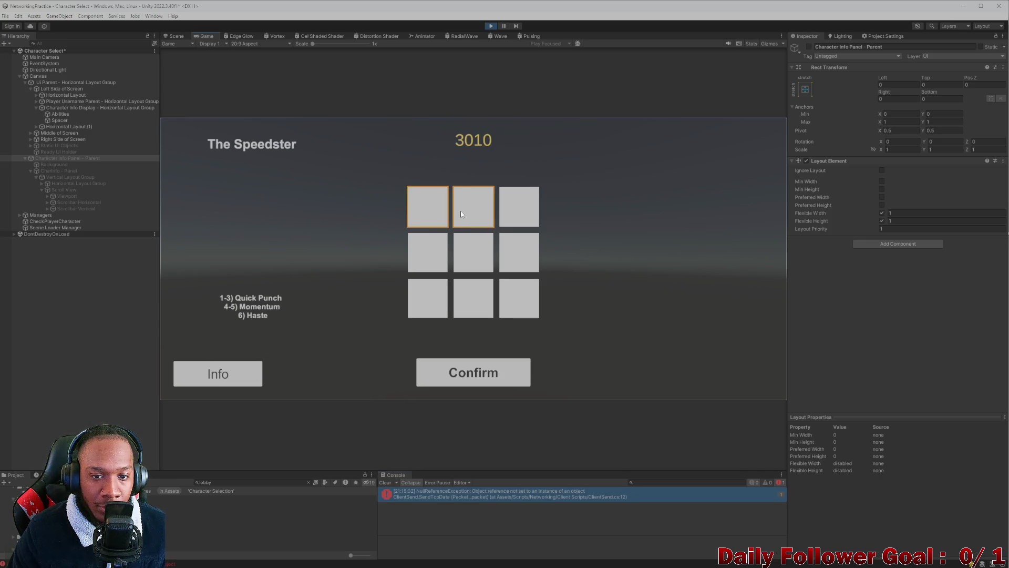
pyautogui.click(456, 225)
pyautogui.click(431, 255)
pyautogui.click(424, 212)
pyautogui.click(473, 206)
pyautogui.click(520, 205)
pyautogui.click(426, 208)
# Scroll The Speedster's ability info, close the panel, and stop play mode
pyautogui.click(248, 371)
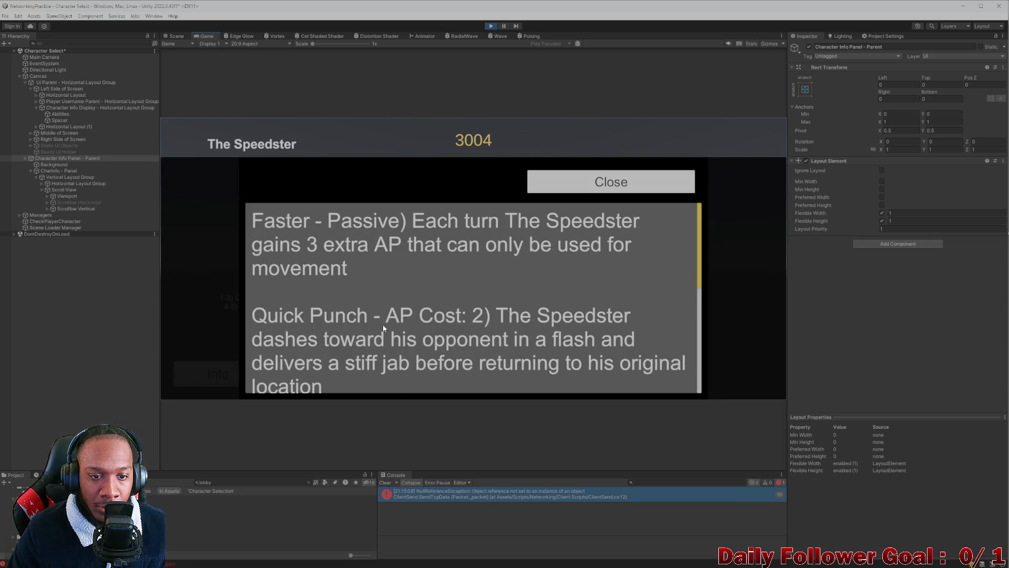
pyautogui.scroll(-5, 383, 324)
pyautogui.scroll(5, 421, 263)
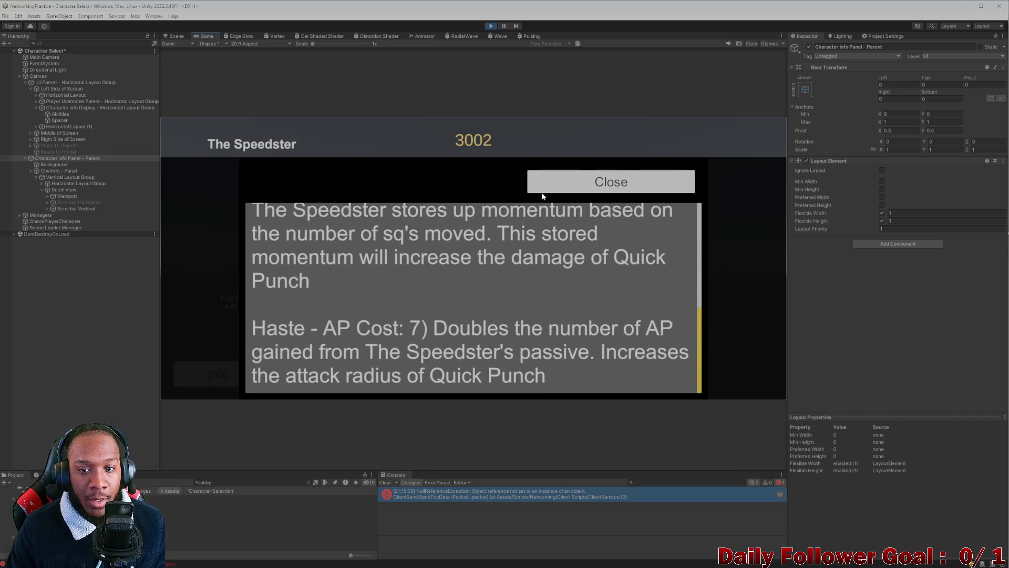
pyautogui.click(611, 182)
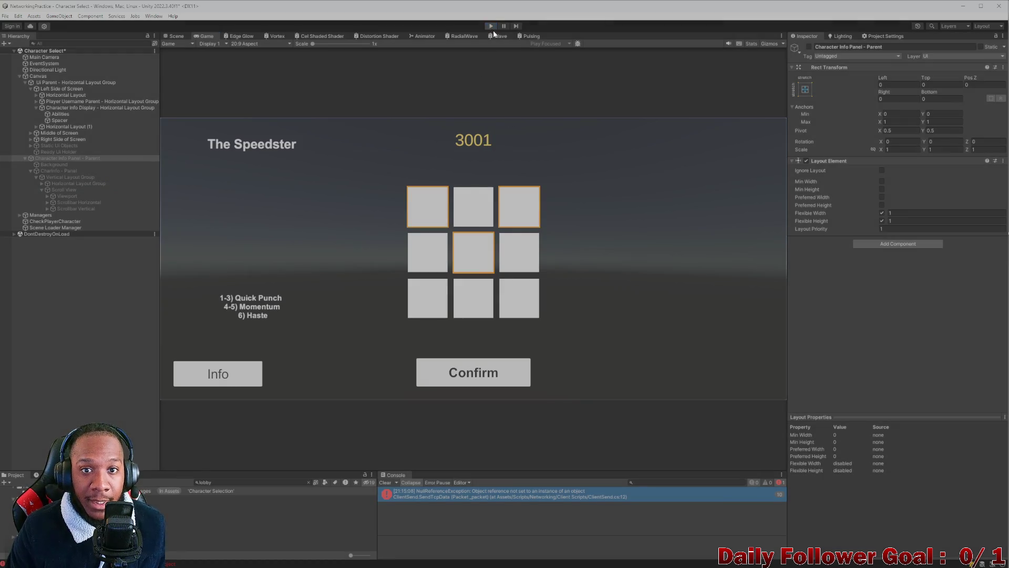
pyautogui.click(491, 26)
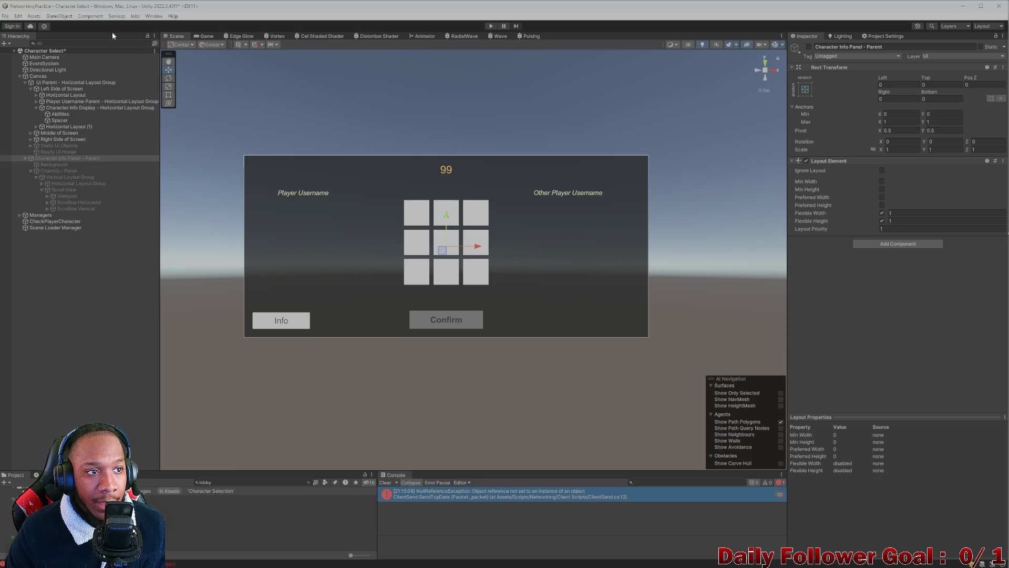
# Restart play mode, scroll The Speedster's ability info, then close it
pyautogui.click(491, 26)
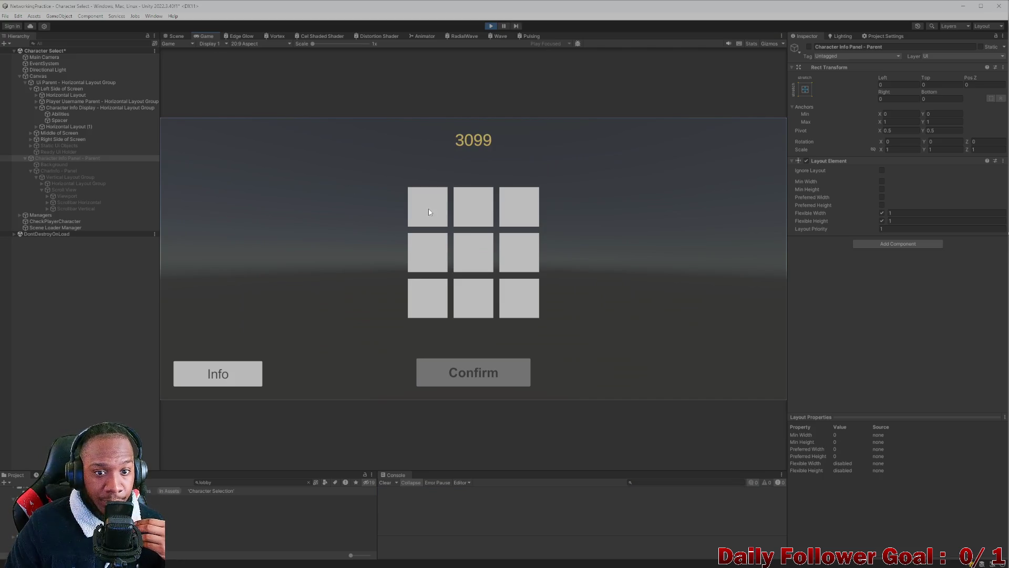
pyautogui.click(427, 211)
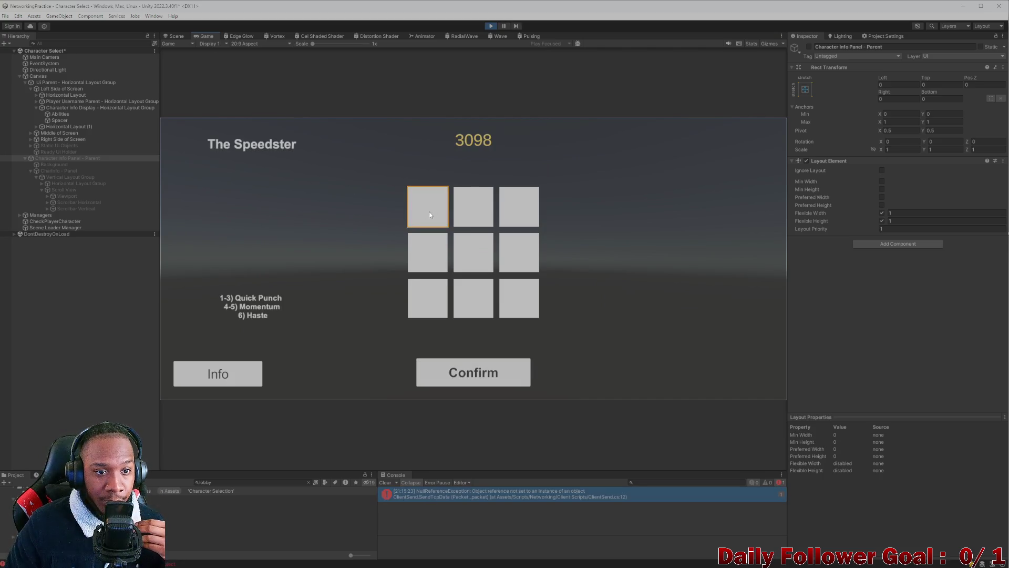
pyautogui.click(235, 376)
pyautogui.scroll(-3, 368, 289)
pyautogui.scroll(-2, 470, 205)
pyautogui.click(611, 181)
# Switch the Game view to 4:3 and scroll-test the info panel before closing it
pyautogui.click(248, 43)
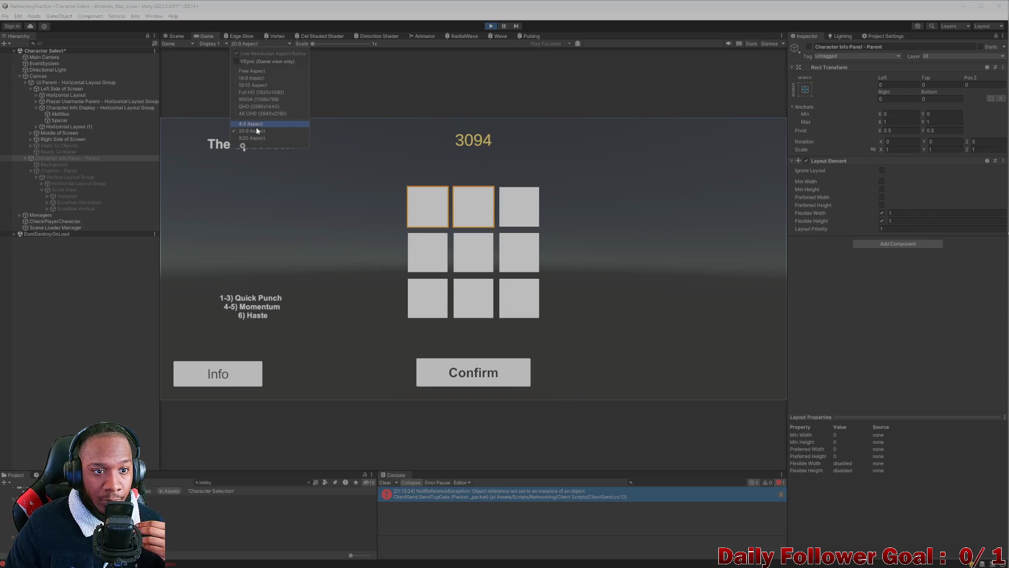
pyautogui.click(252, 124)
pyautogui.click(263, 427)
pyautogui.scroll(-5, 470, 210)
pyautogui.scroll(3, 579, 237)
pyautogui.click(583, 145)
# Select The Brawn and scroll his ability info text at 4:3
pyautogui.click(470, 204)
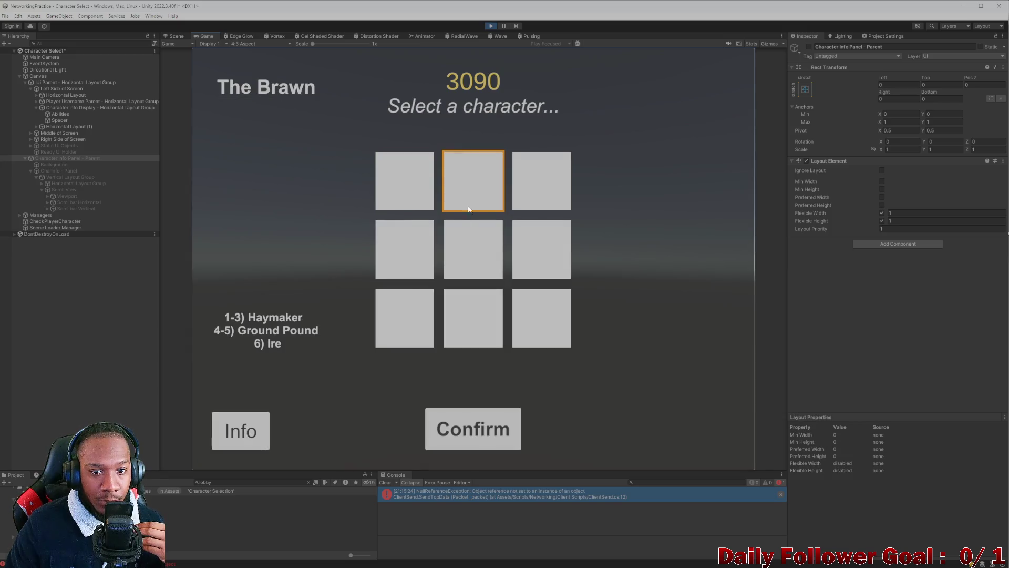
pyautogui.click(267, 432)
pyautogui.scroll(-5, 476, 256)
pyautogui.scroll(3, 541, 315)
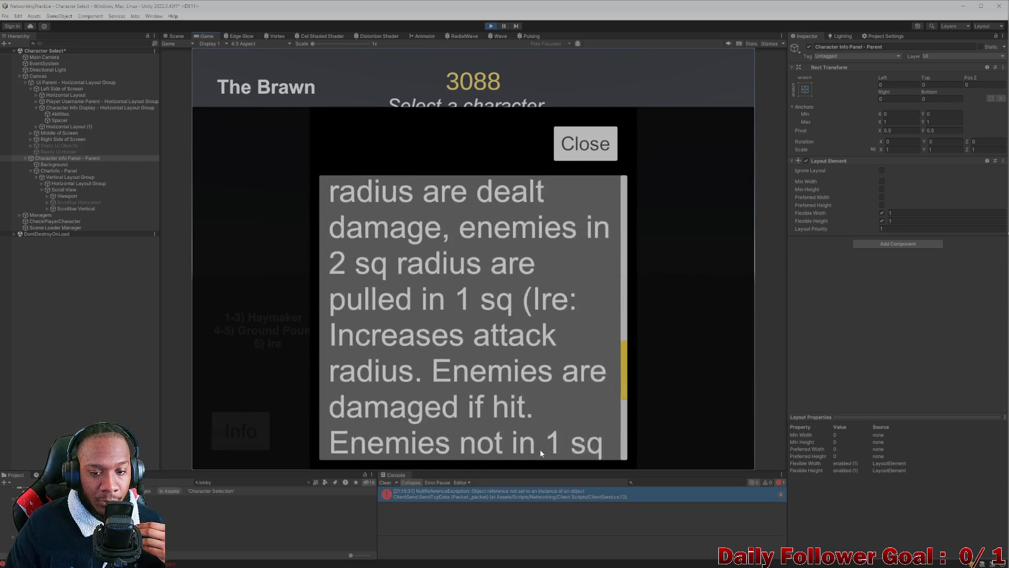